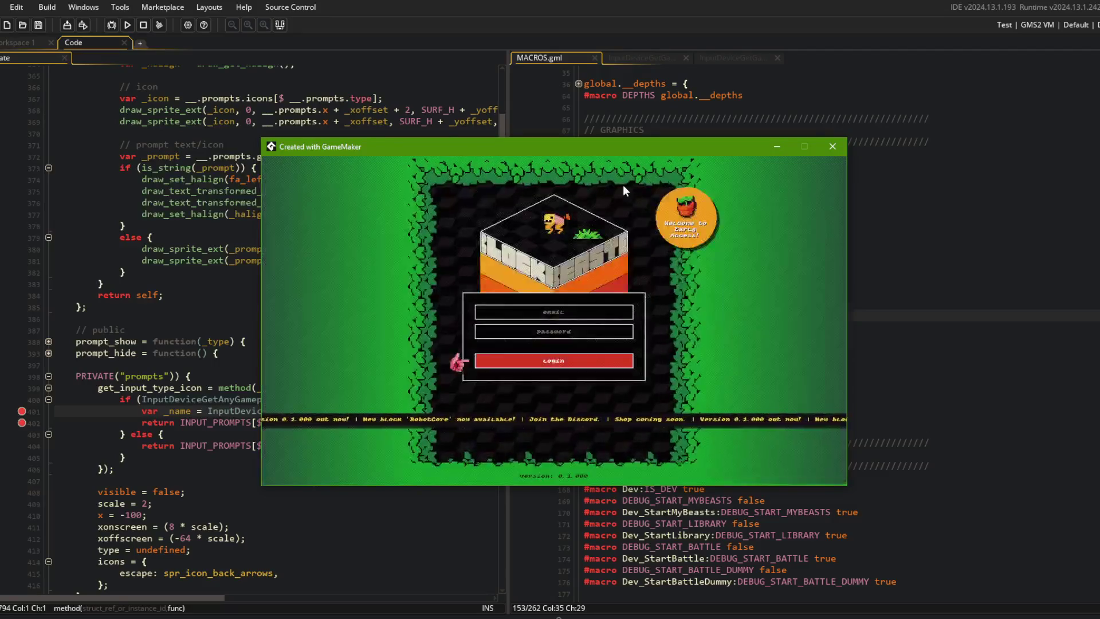
Log in within the running game, dismiss the code error, and clear the breakpoints on lines 401–402
key(Down)
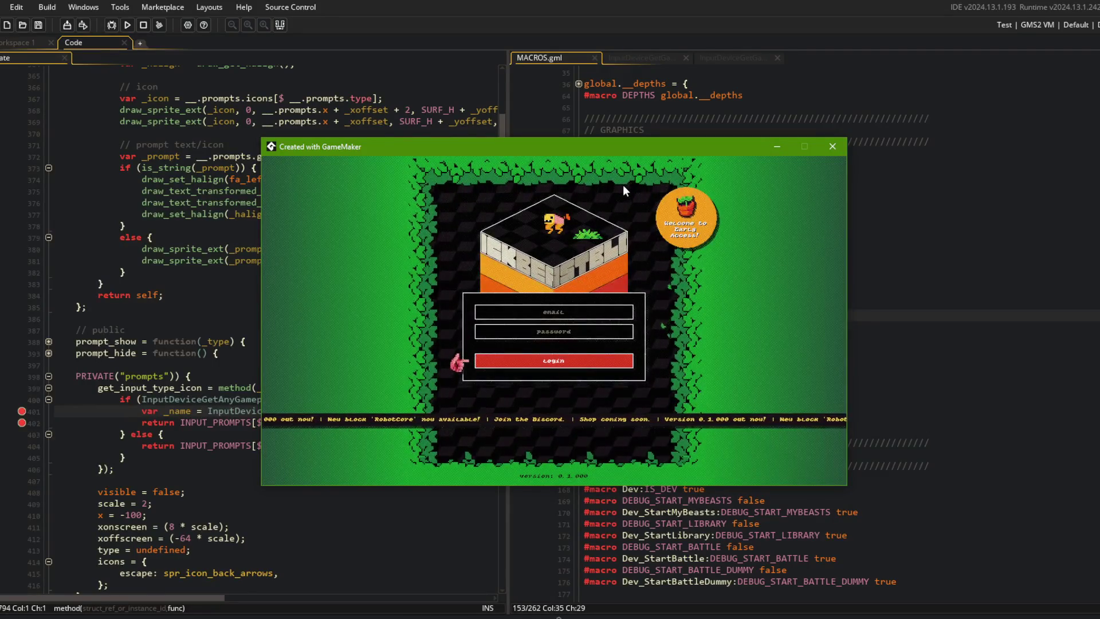
key(Return)
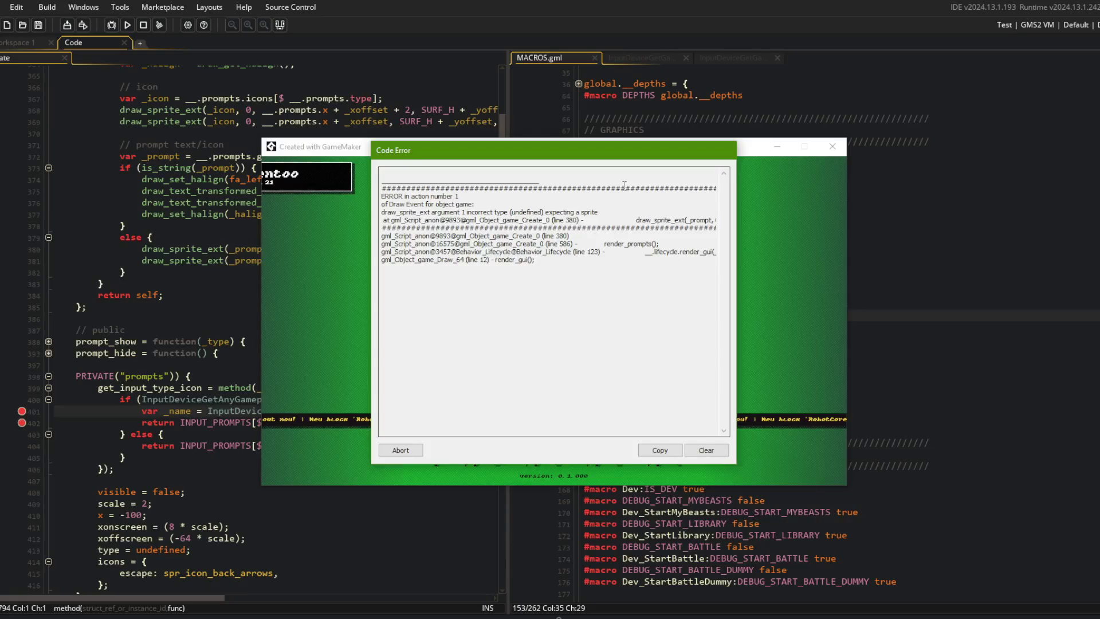
click(404, 451)
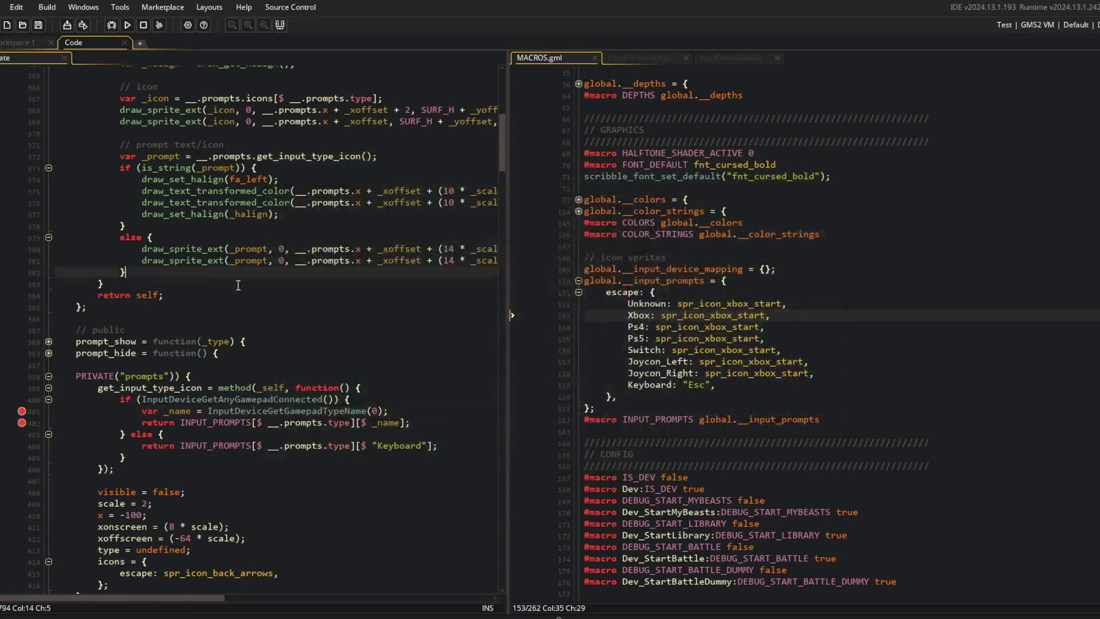
click(20, 411)
click(21, 423)
Duplicate the Unknown prompt line in MACROS.gml as a No_Gamepad entry and save
key(Up)
key(ctrl+d)
key(ctrl+BackSpace)
text(No_Gamepa)
text(d)
key(ctrl+s)
Rebuild and run the game from the prompt drawing code
click(630, 246)
click(197, 168)
click(127, 24)
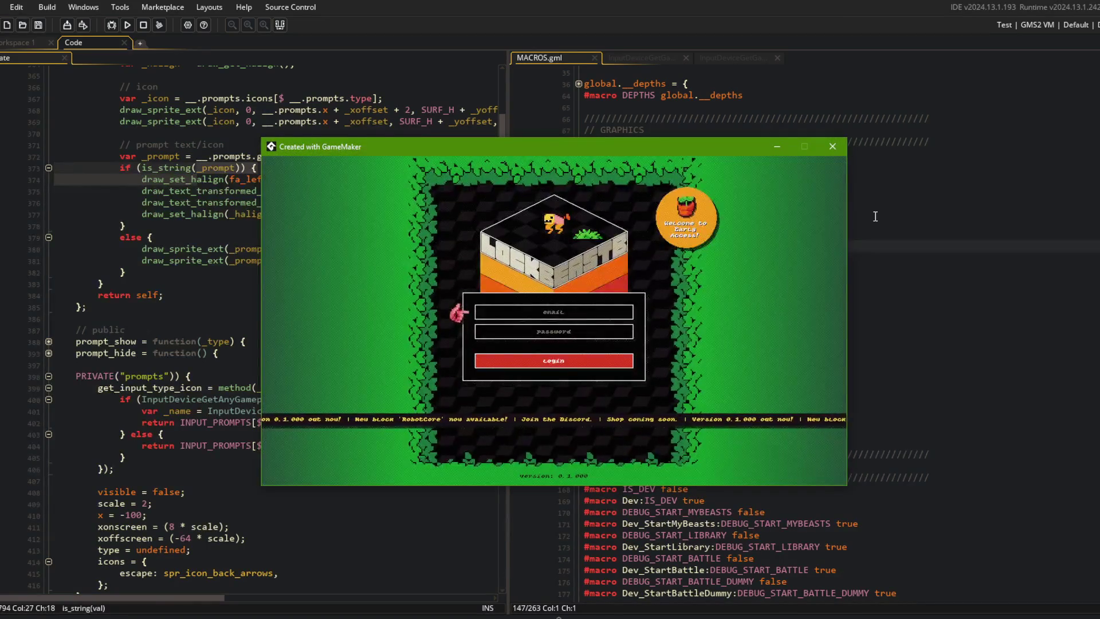
Reach the Battle > Online/CPU menu in the game, then close the game window
key(Return)
key(Right)
key(Left)
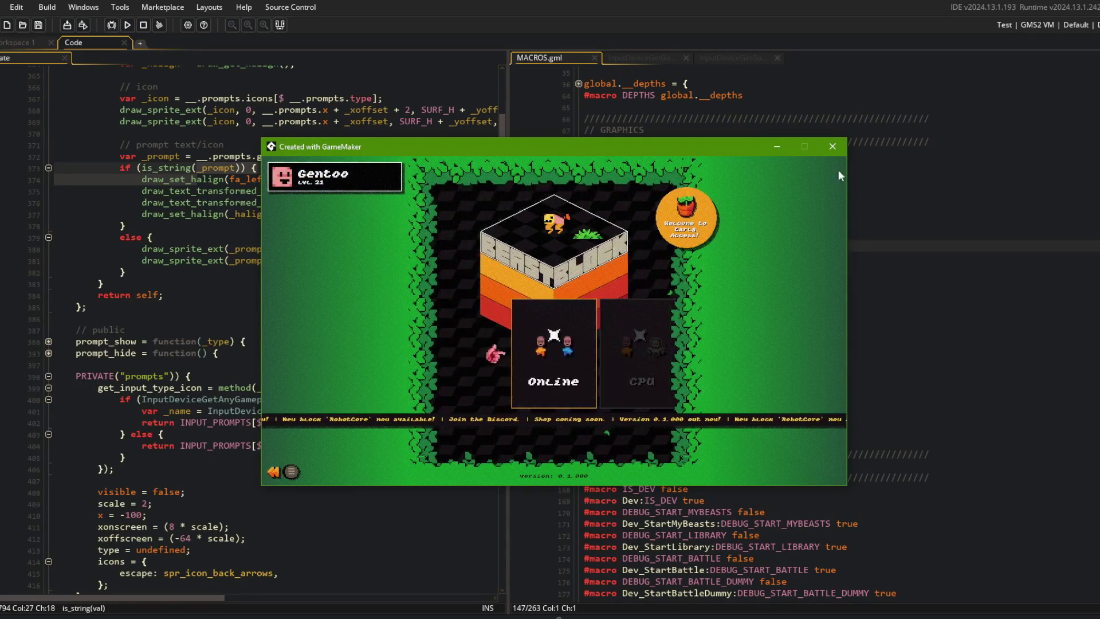
click(831, 147)
In Command Prompt, stage all changes with git add . and start the commit message
key(alt+Tab)
text(git add .)
key(Return)
text(git commit -m "simplified gamea)
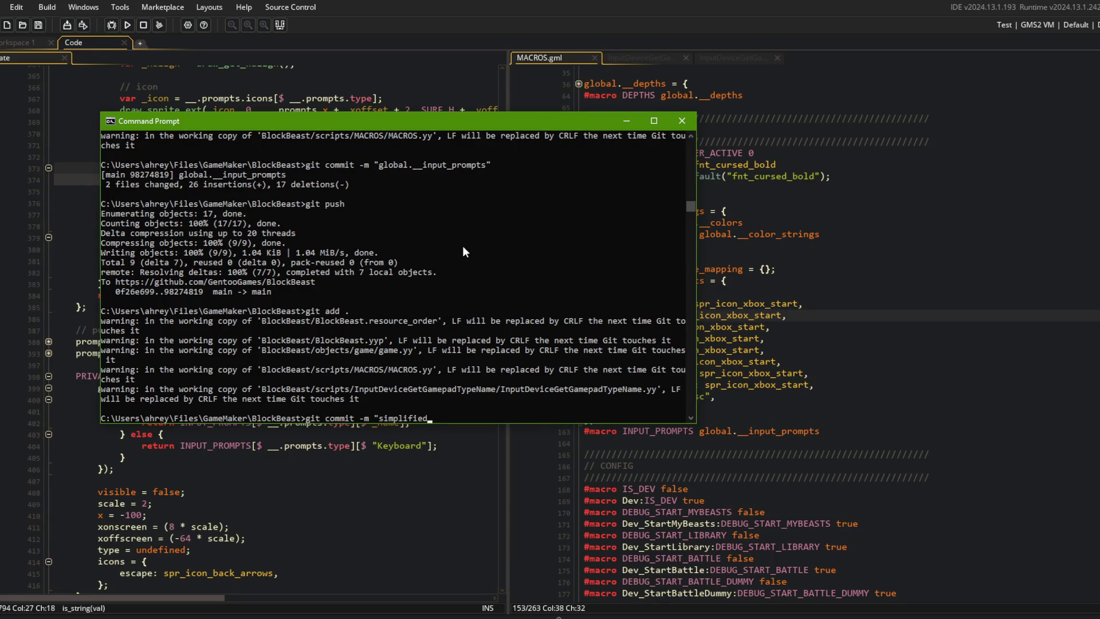
Commit with the message "simplified gamepad icon global definition"
key(BackSpace)
text(pad icon )
text(global definition)
text(")
key(Return)
Push the commit to main with git push and return to GameMaker
text(git push)
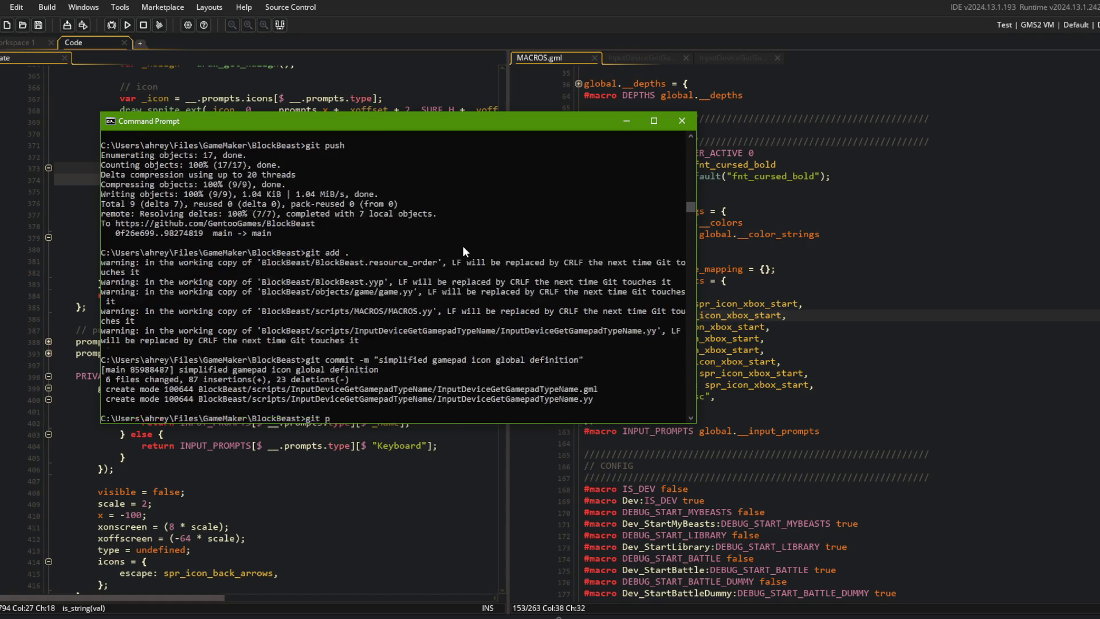
key(Return)
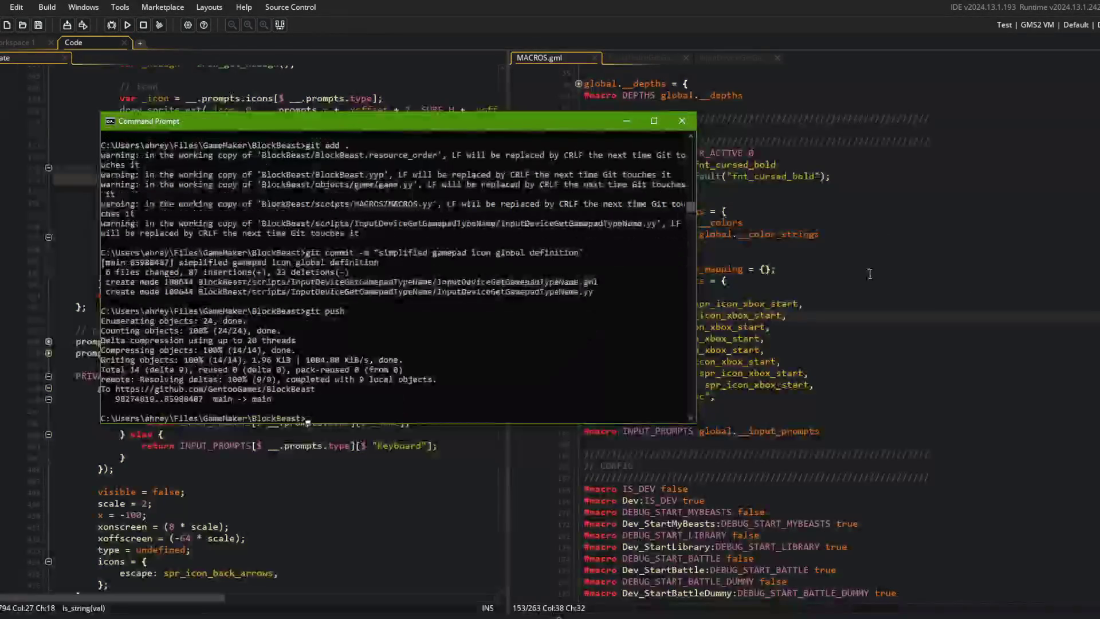
click(848, 234)
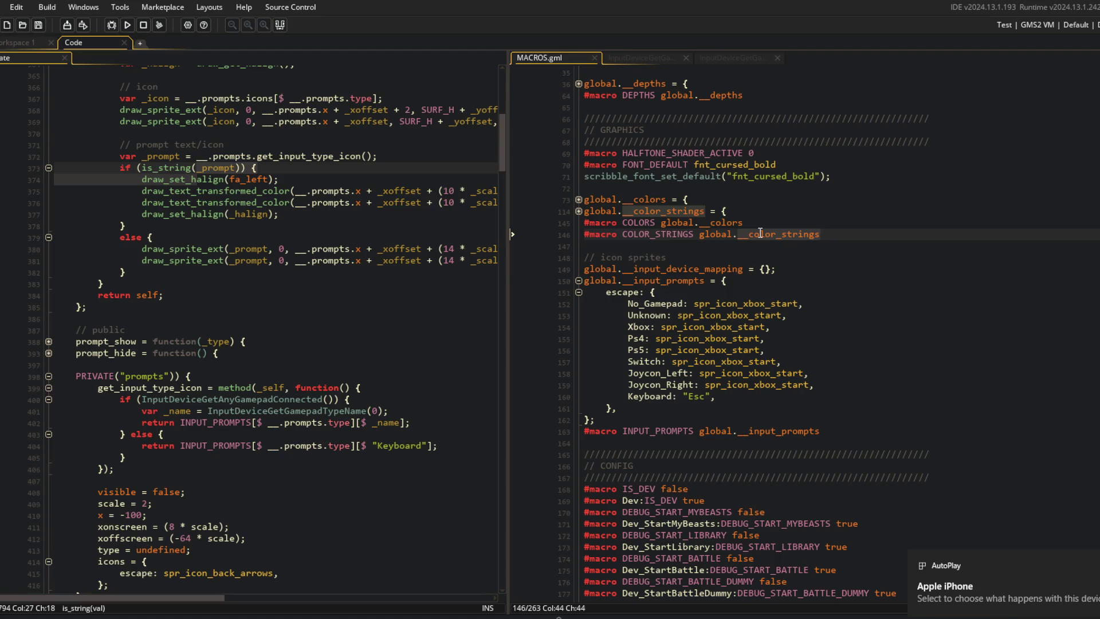
Dismiss the phone AutoPlay popup and look over the Ps5 prompt entry in MACROS.gml
click(1003, 584)
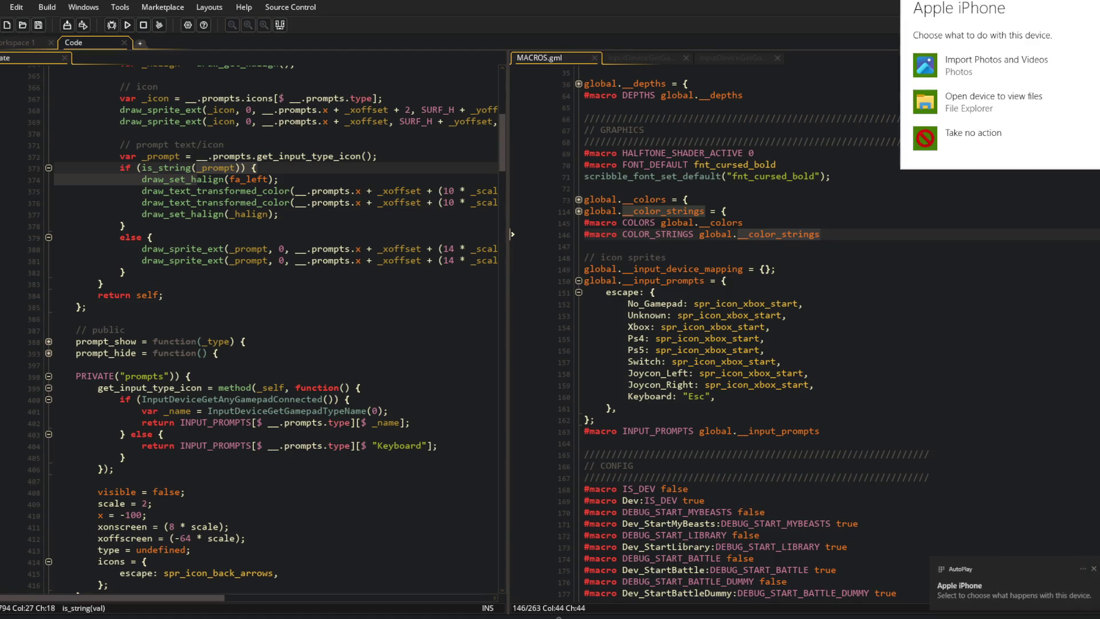
click(1069, 394)
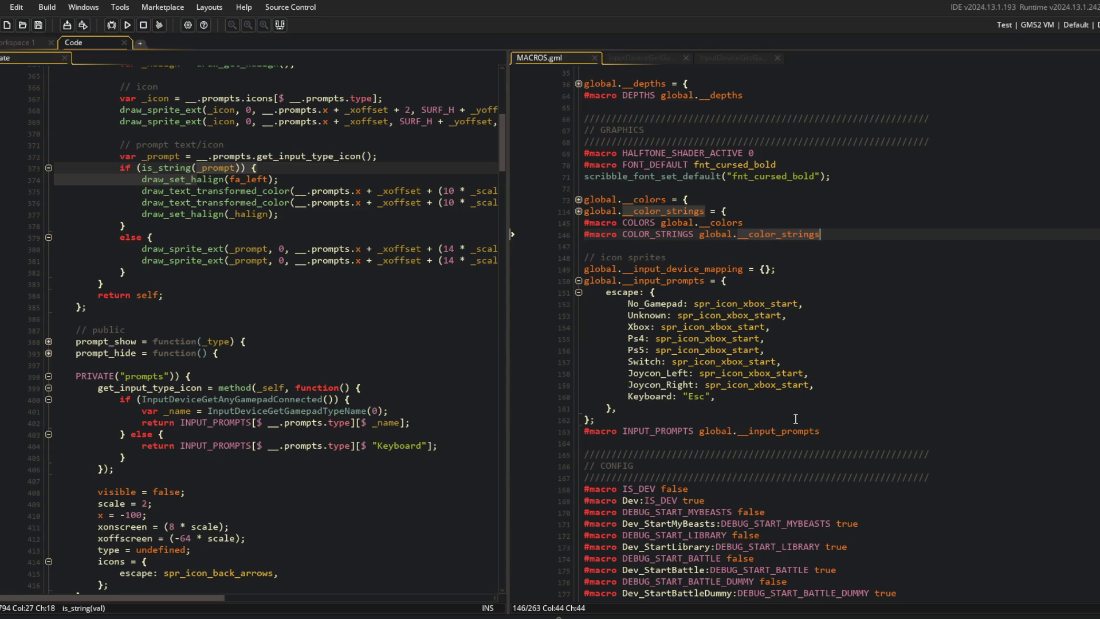
click(683, 349)
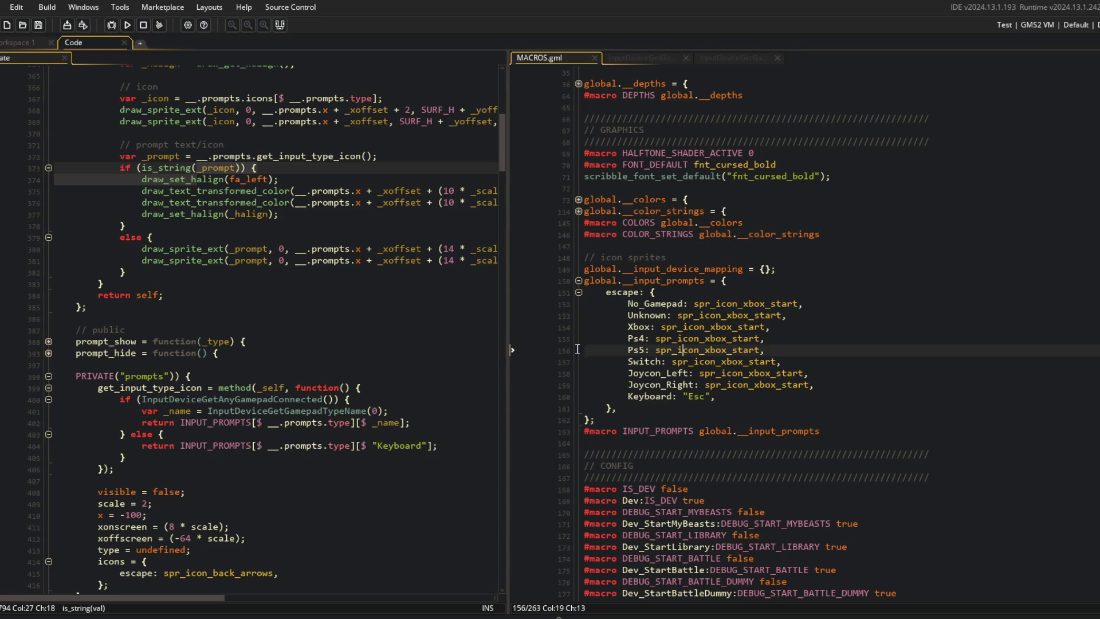
scroll(651, 236, up, 2)
scroll(745, 229, down, 4)
Review the No_Gamepad entry, the prompt sprite drawing call, and the gamepad name return on line 402
click(820, 207)
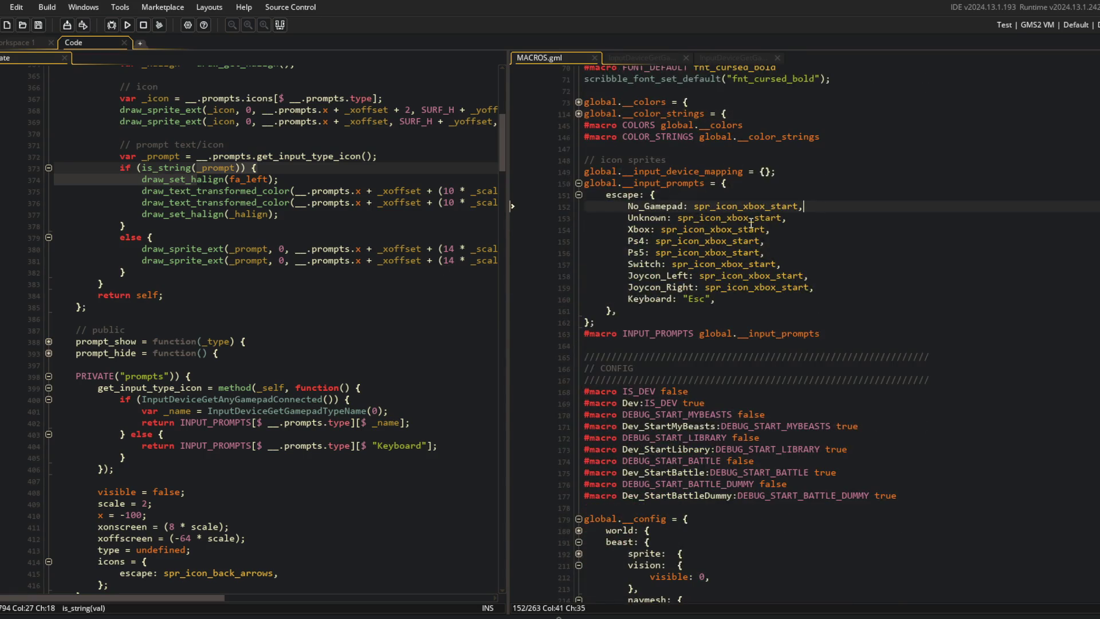
click(378, 250)
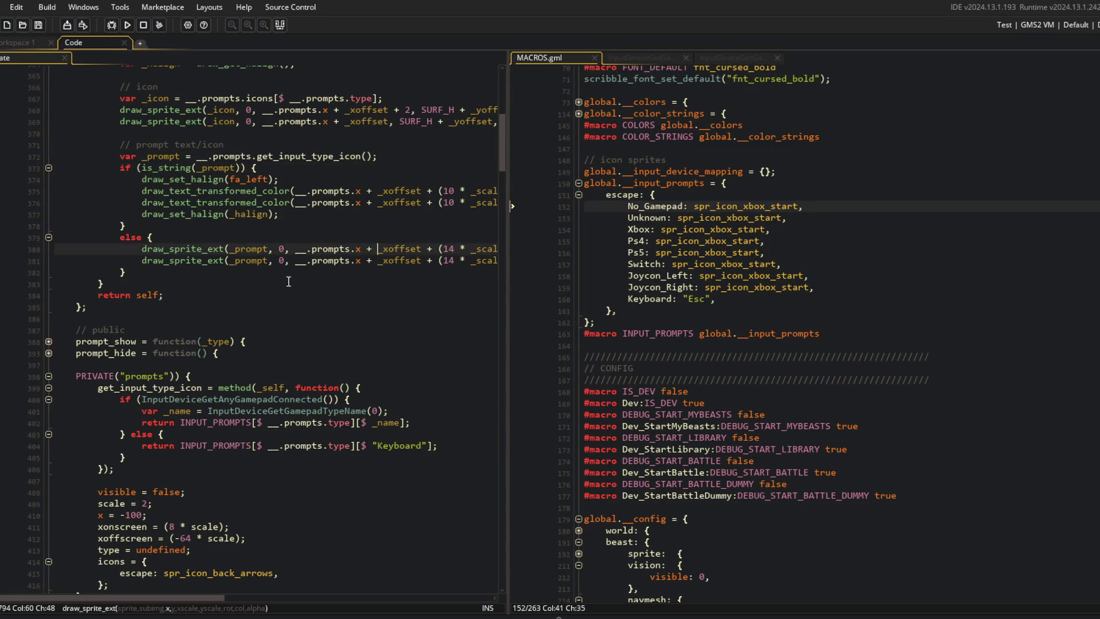
click(400, 422)
Fold the global.__input_prompts block and move to the Dev macro near line 146
click(712, 287)
click(580, 183)
click(821, 262)
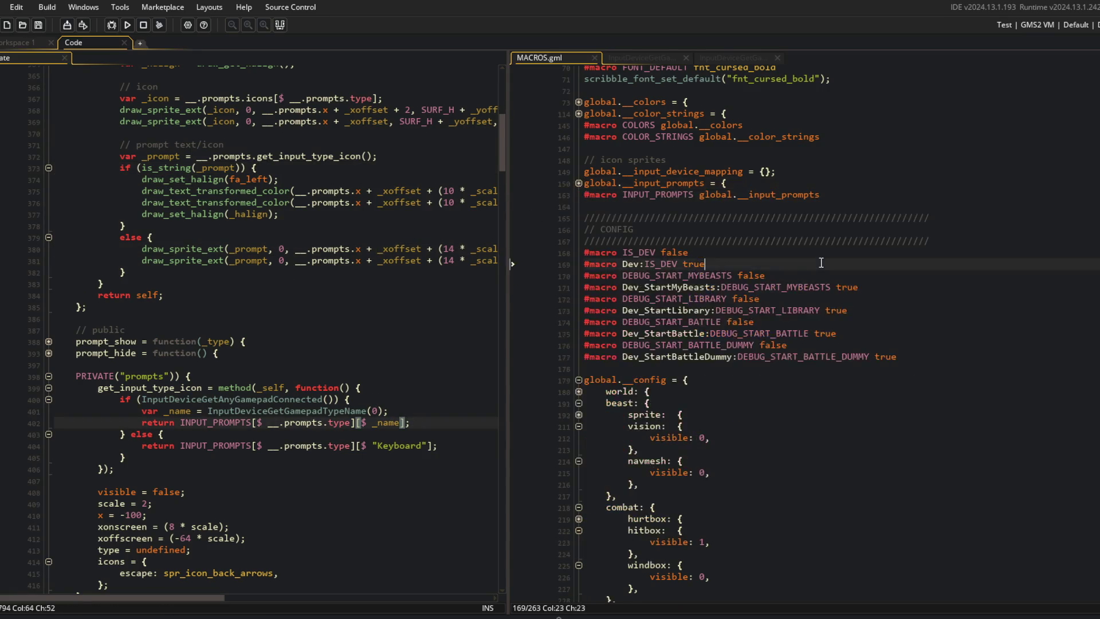
scroll(822, 262, up, 5)
click(821, 261)
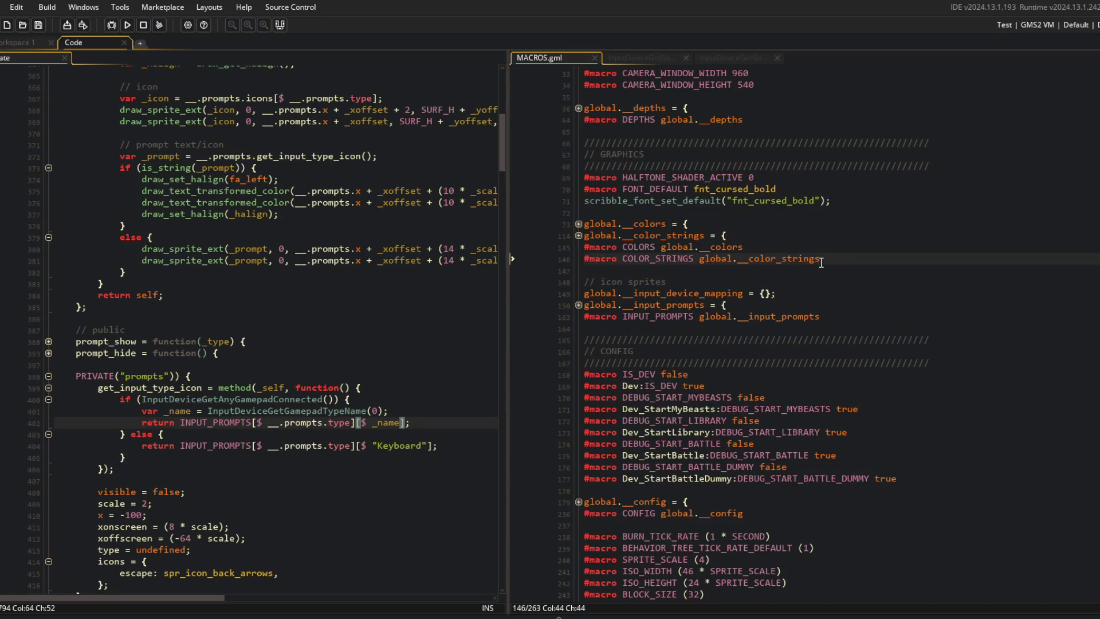
Collapse every fold in the game Create code down to its list of regions
key(Down)
key(Down)
key(Down)
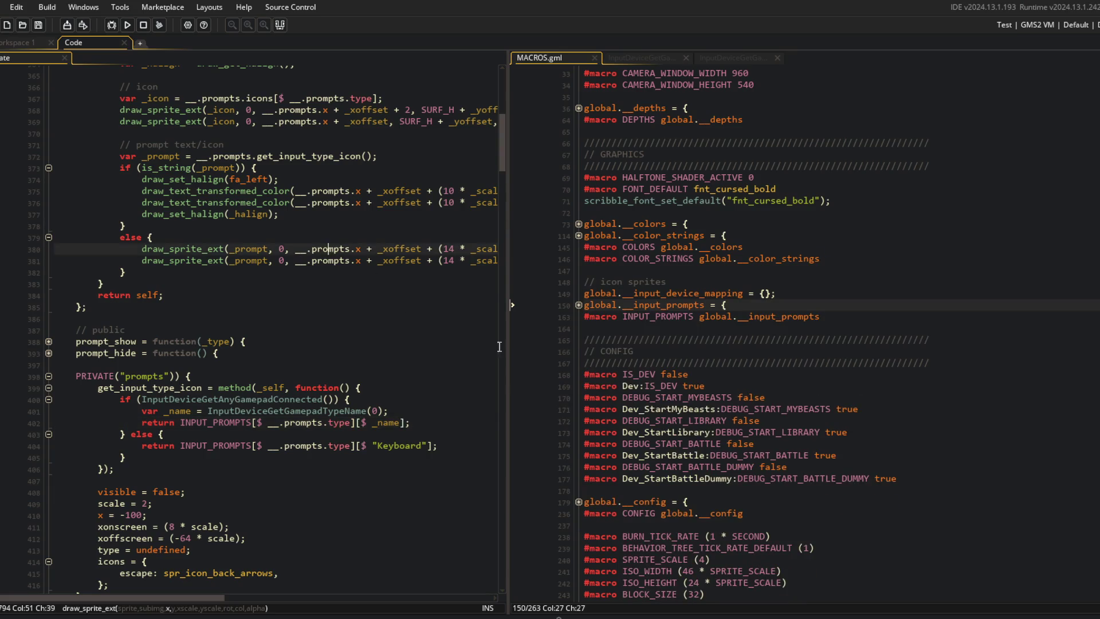
scroll(343, 292, down, 20)
click(443, 342)
key(ctrl+alt+Up)
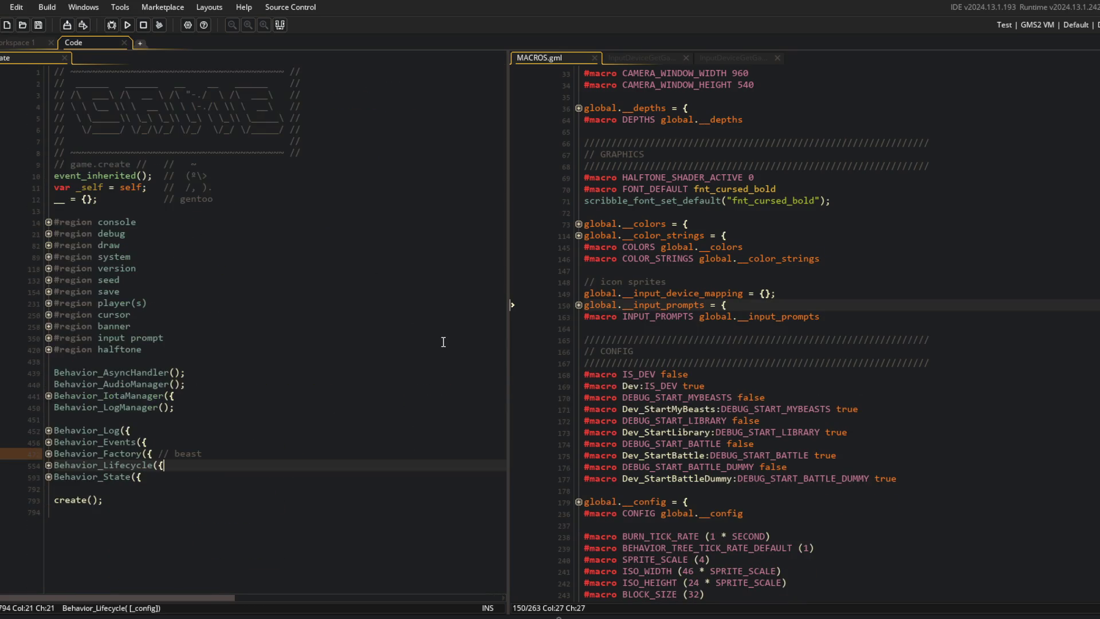
Expand and re-collapse the Behavior_Lifecycle block, then browse the input prompt and version regions
key(ctrl+alt+Right)
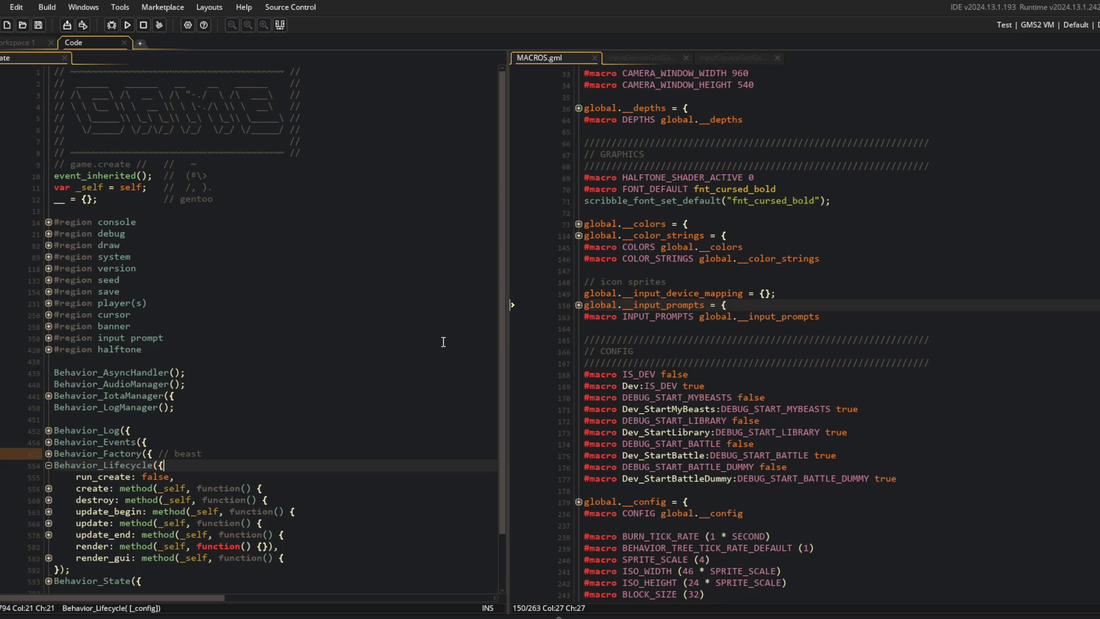
key(ctrl+alt+Left)
click(443, 343)
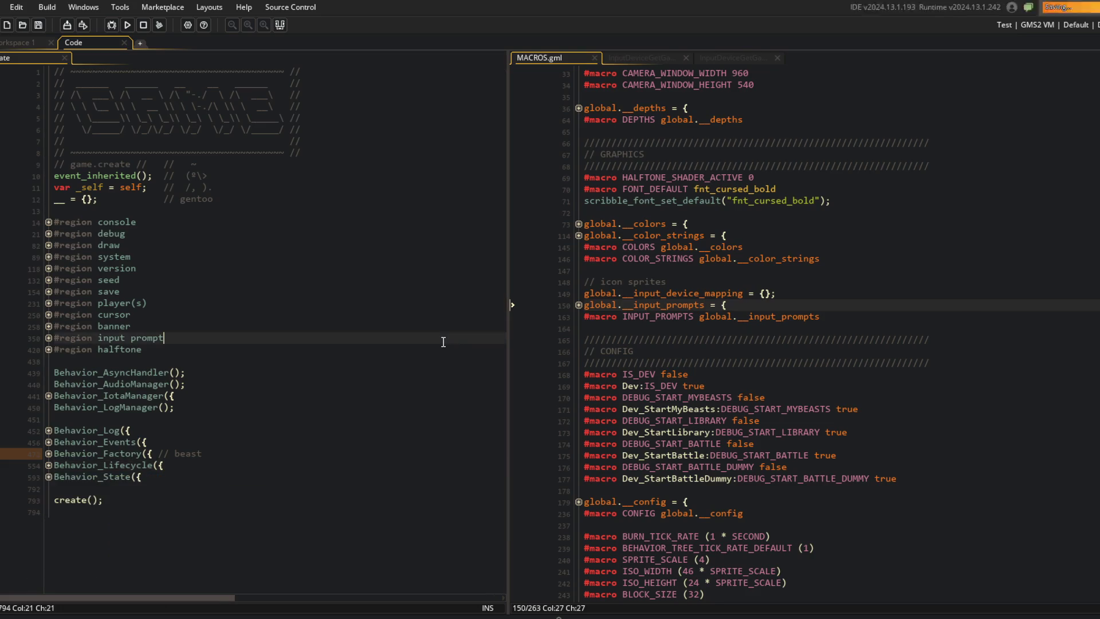
click(226, 264)
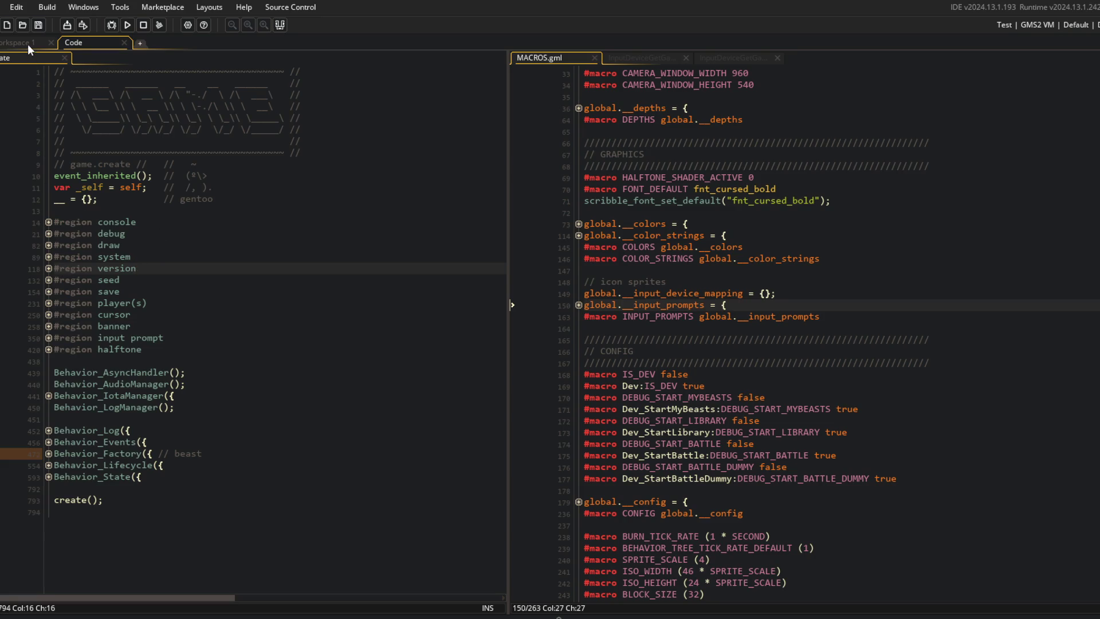
Toggle the input prompt region open and closed, then show the Asset Browser with F12
click(46, 337)
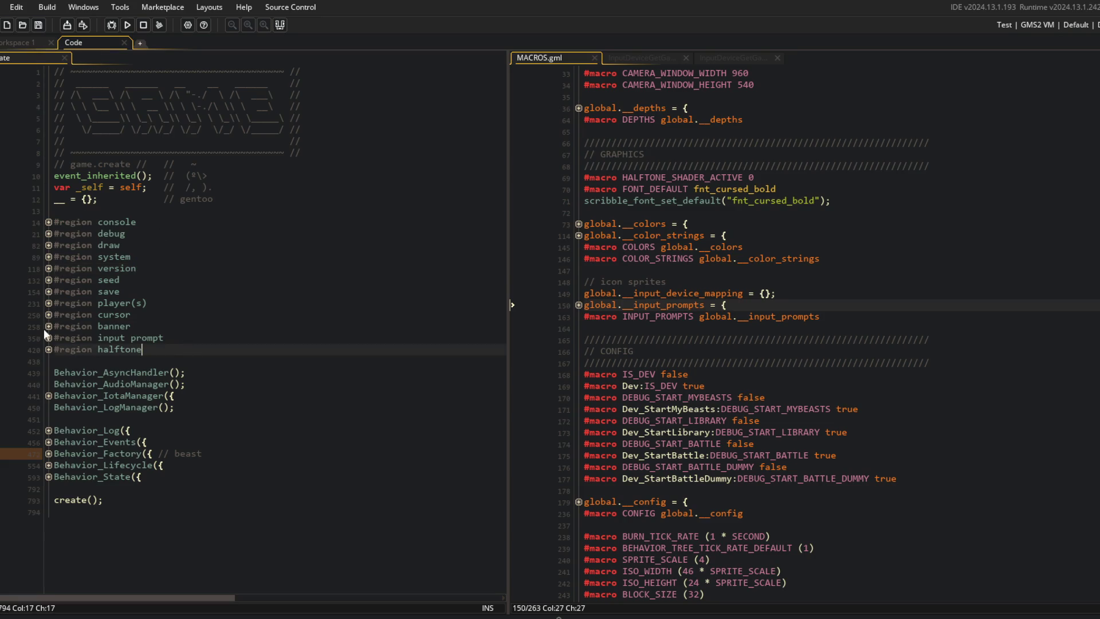
click(48, 338)
click(48, 338)
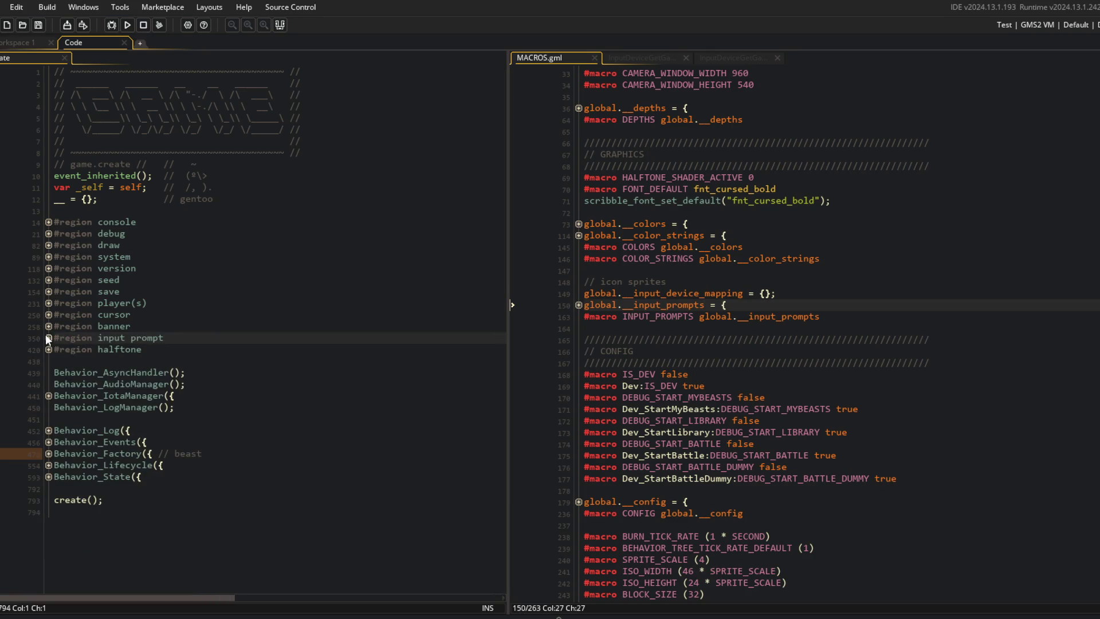
key(F12)
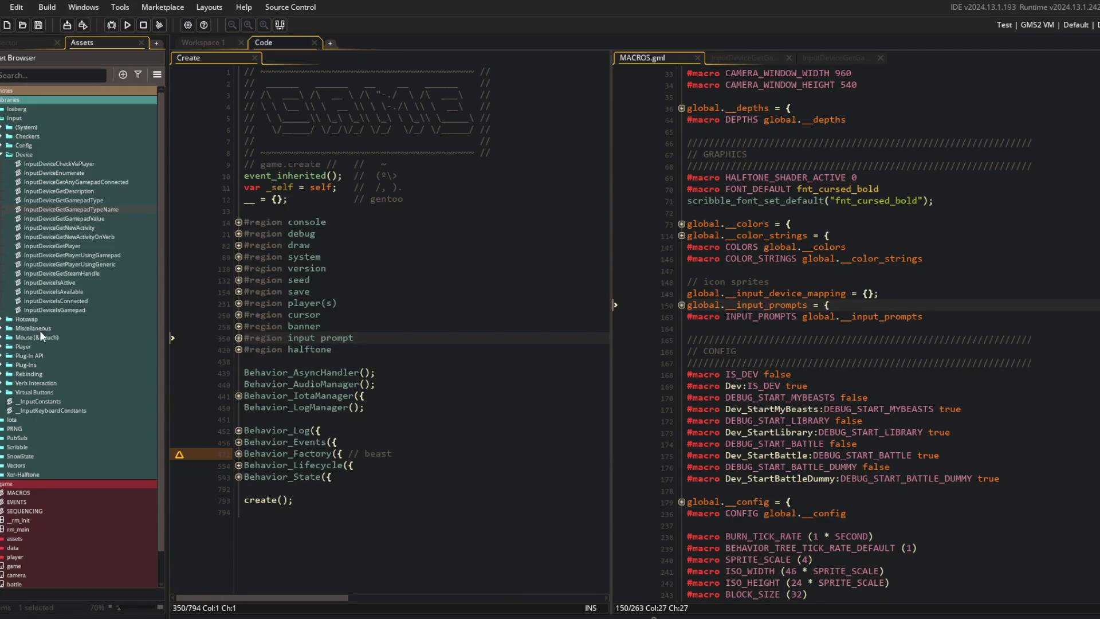
Expand the Checkers, Advanced and Basics folders and peek at the InputCheck function signature
click(1, 137)
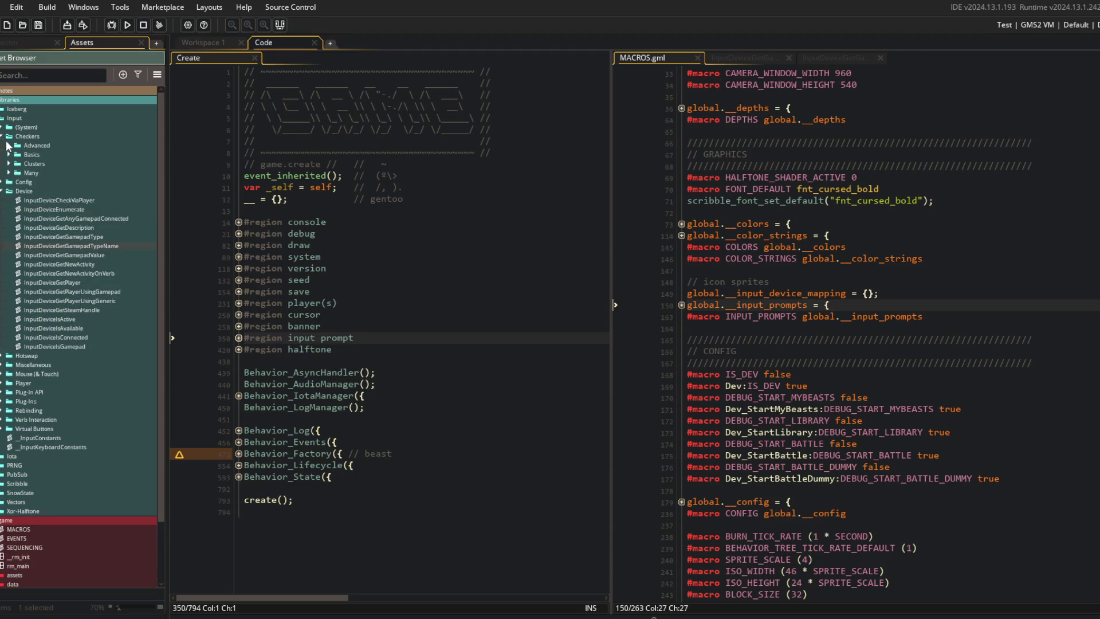
click(9, 146)
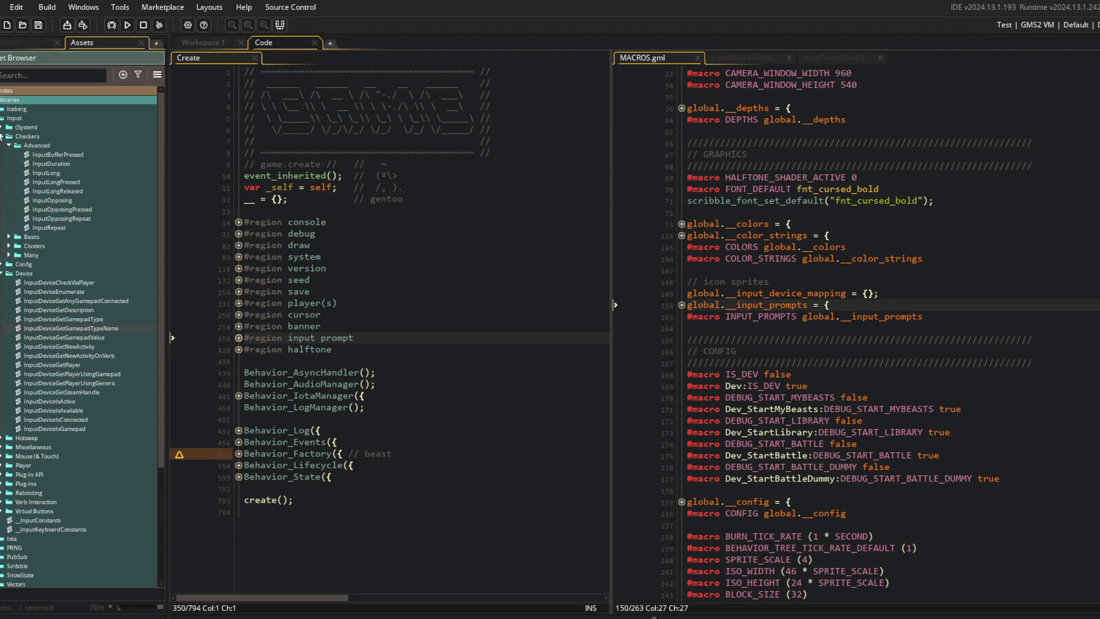
click(8, 237)
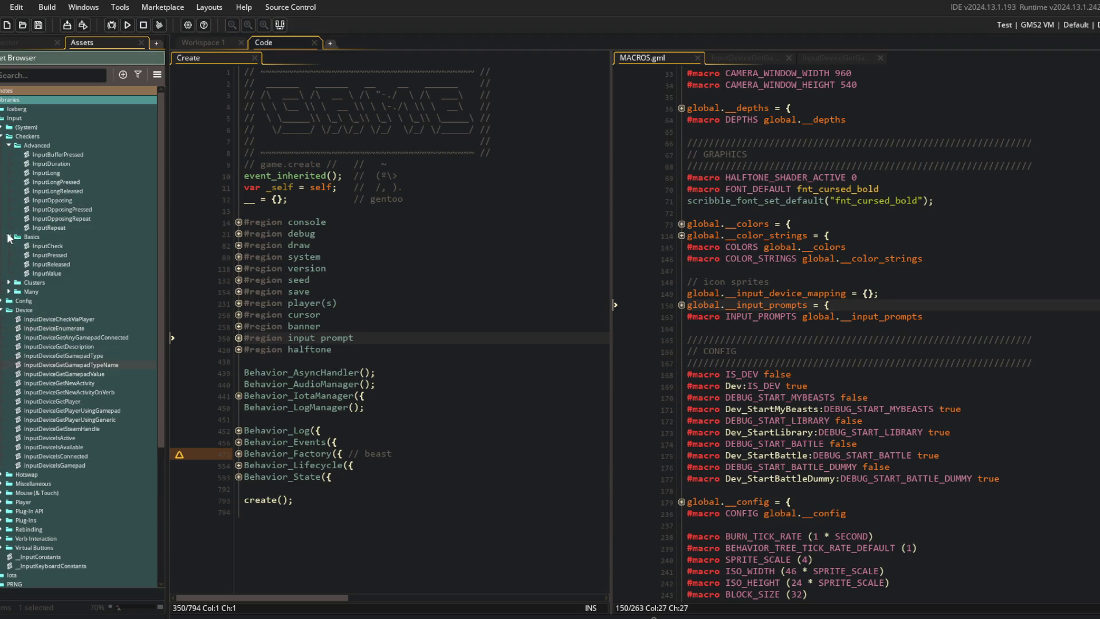
double_click(46, 247)
click(321, 177)
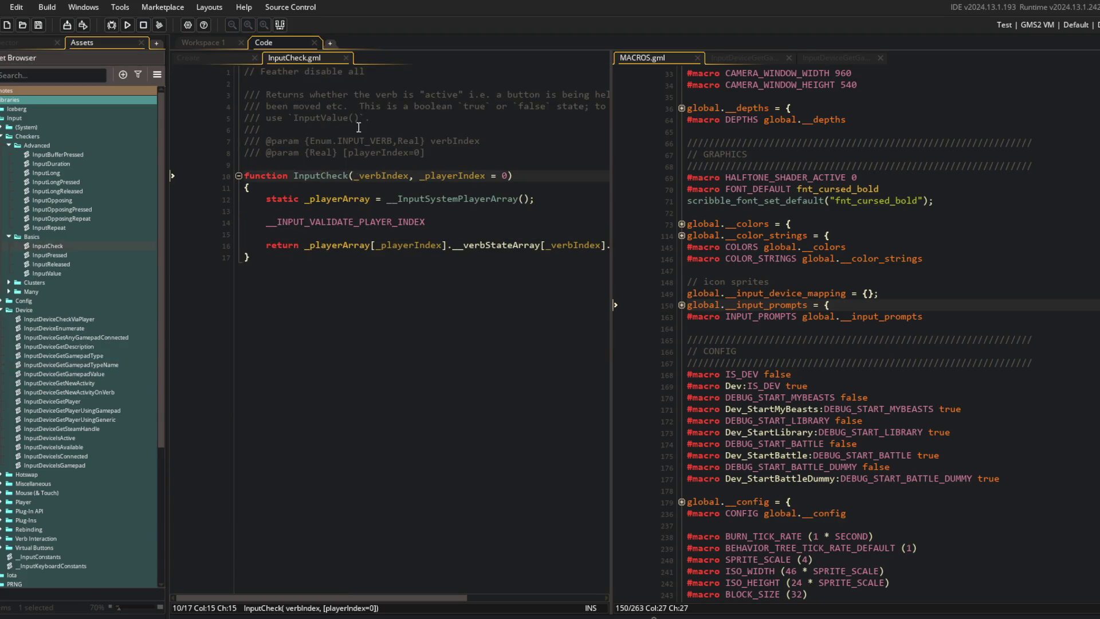
middle_click(283, 62)
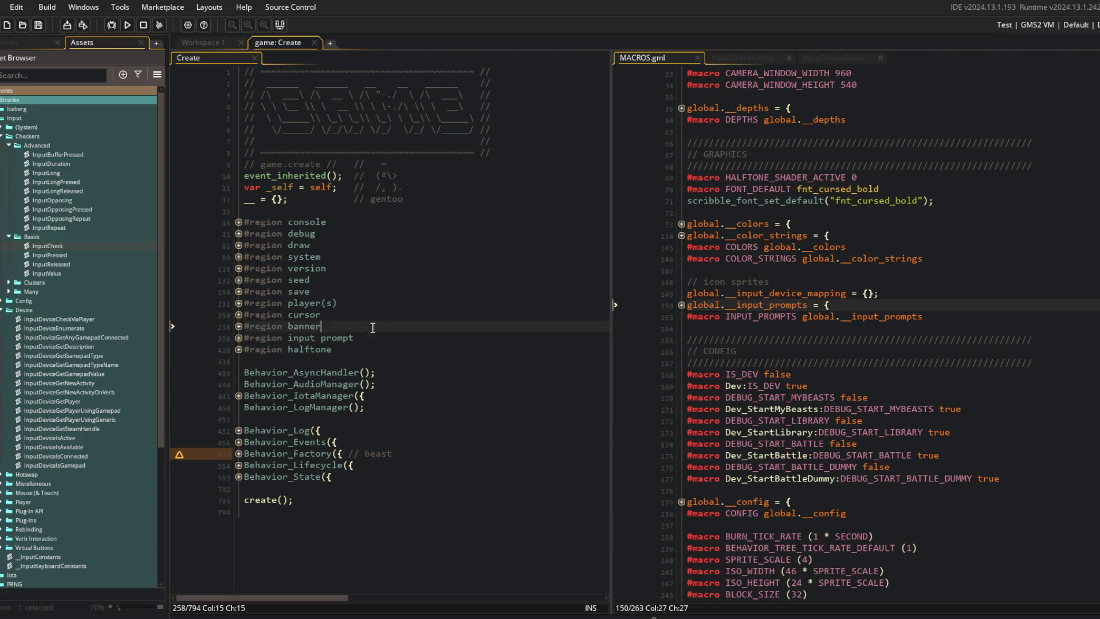
Collapse the Clusters, Advanced and Basics checker folders again
click(9, 283)
click(9, 282)
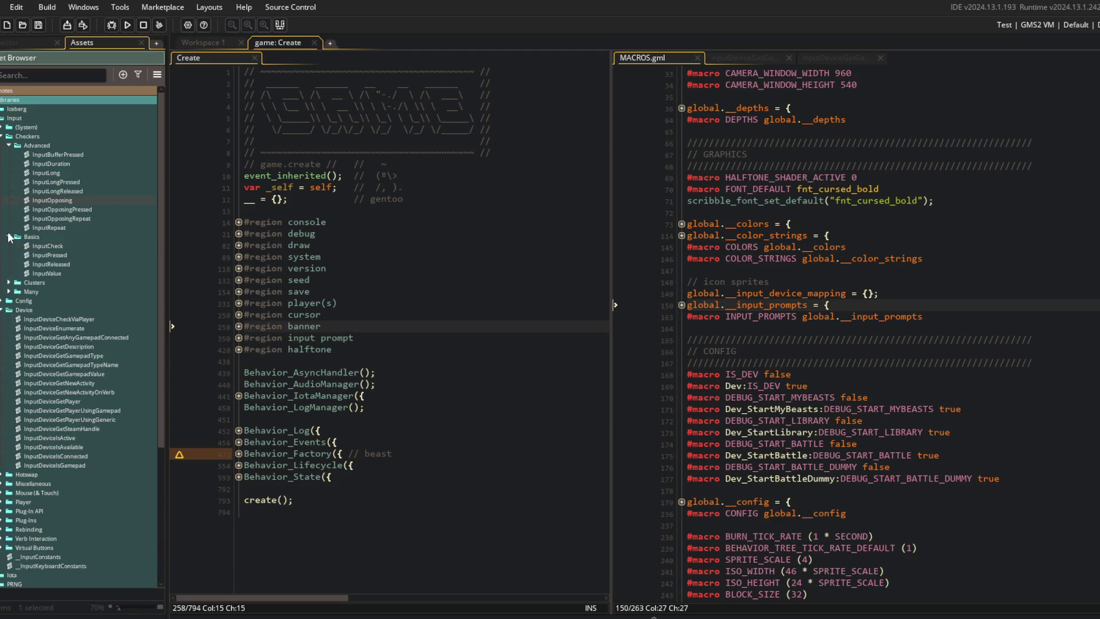
click(9, 145)
click(8, 154)
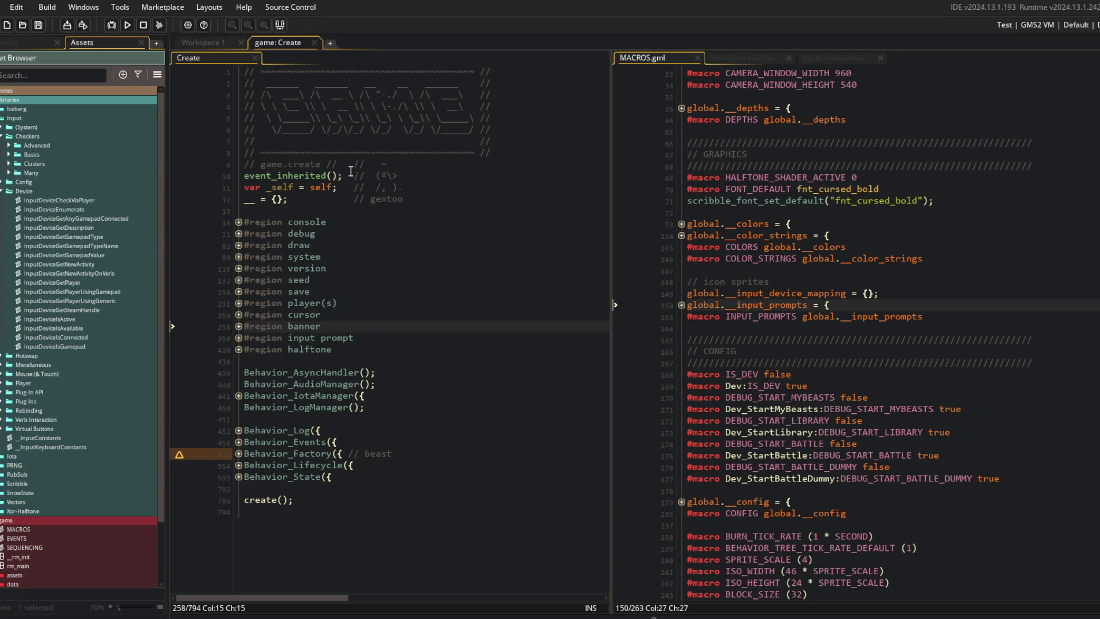
Place the cursor at the gentoo comment on line 12 and the debug region in the Create code
click(310, 199)
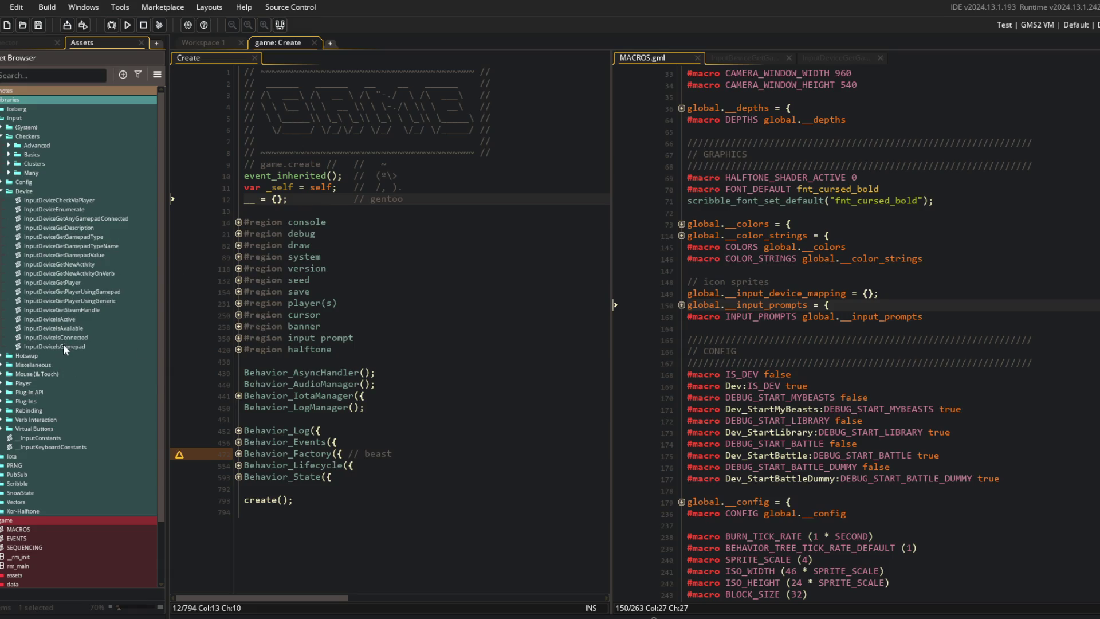
click(347, 200)
click(328, 235)
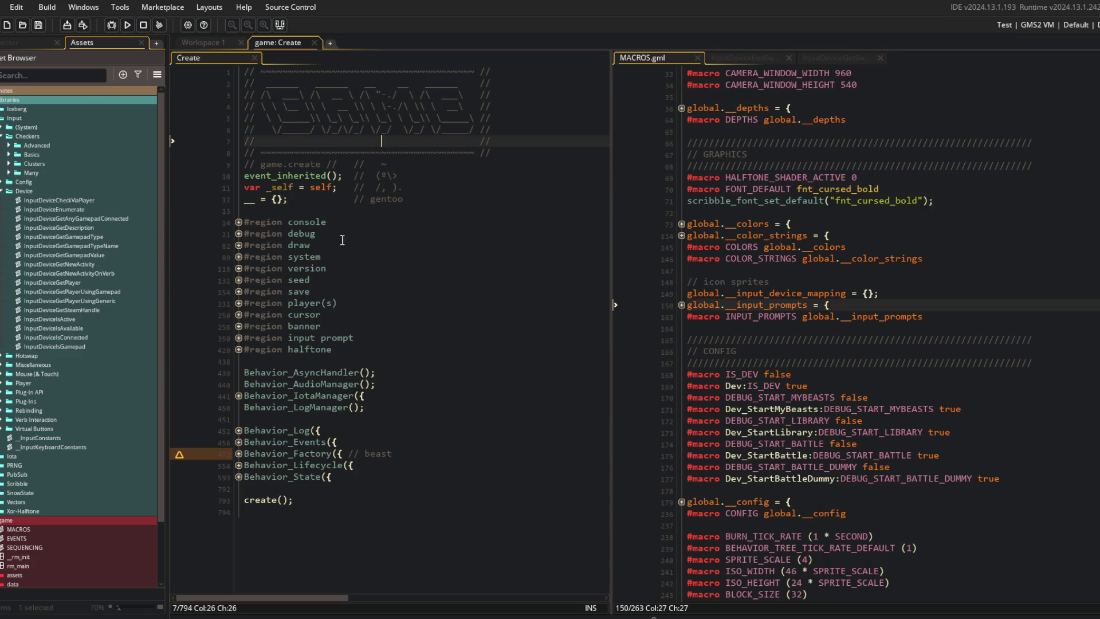
Collapse the Device, Checkers and Input folders and hide the Asset Browser dock
click(3, 191)
click(3, 137)
click(1, 118)
click(399, 212)
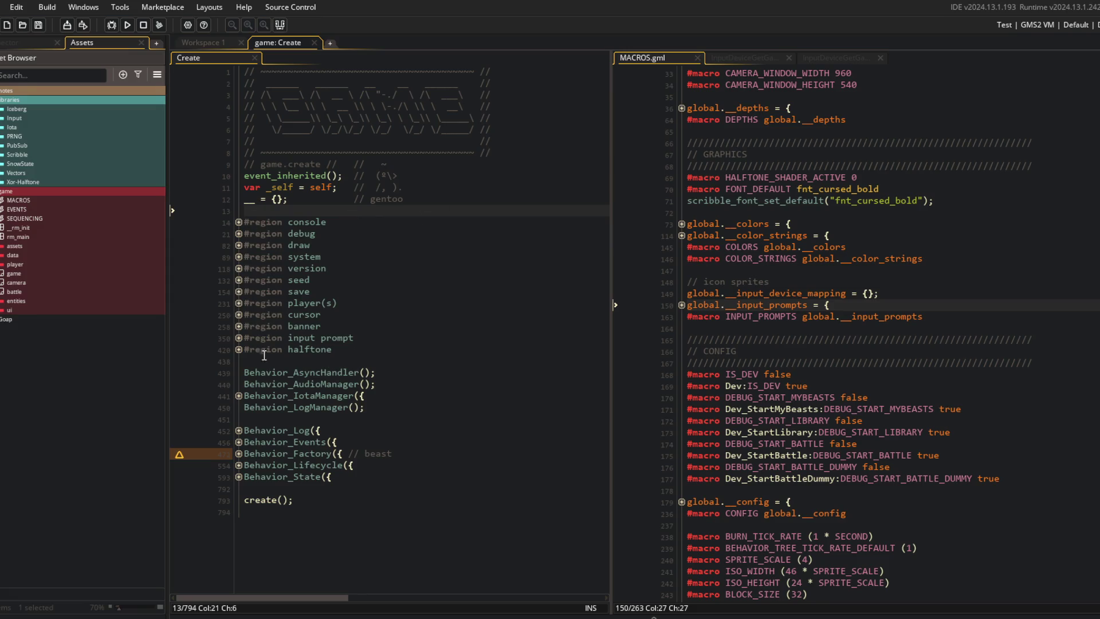
key(Up)
key(Up)
key(Up)
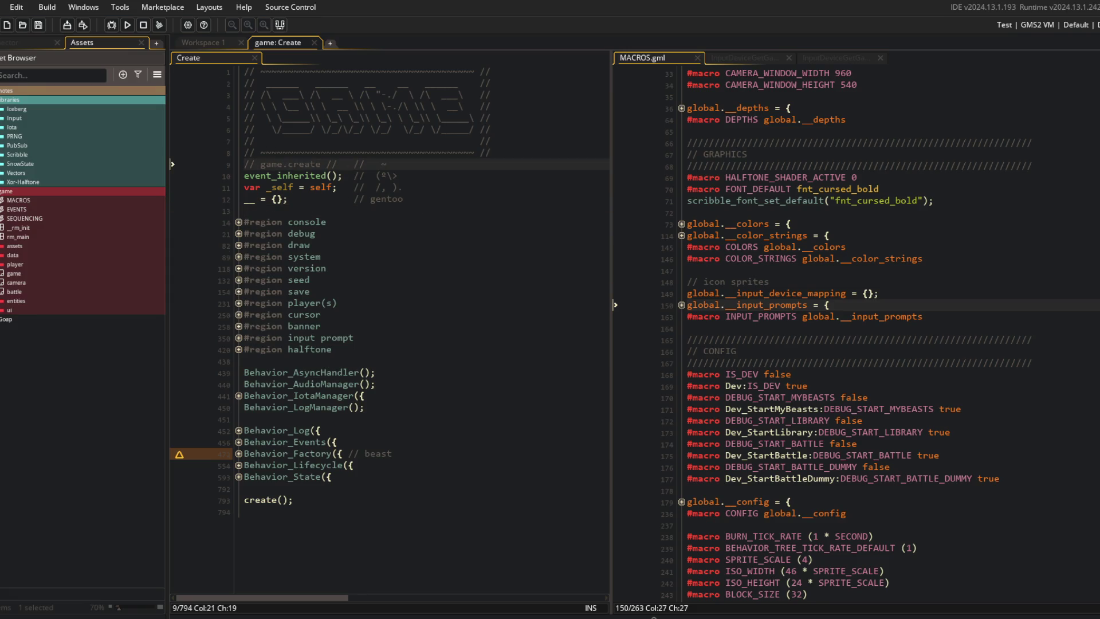
key(F12)
key(Down)
key(Down)
key(Down)
Expand the system region and add using_gamepad = false; to its PRIVATE struct
click(210, 326)
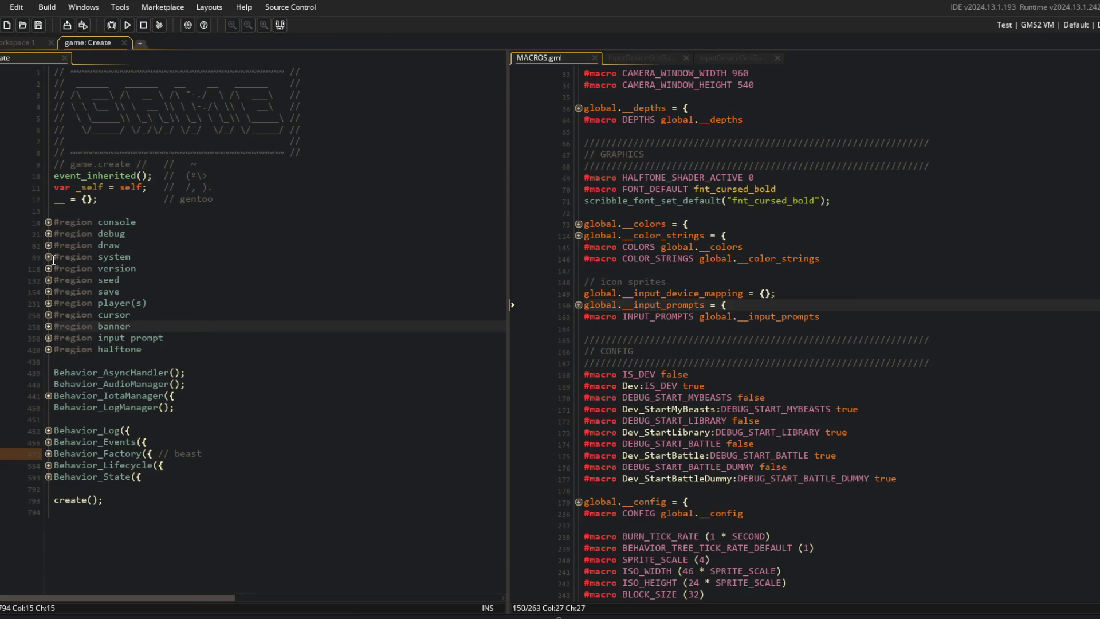
click(48, 257)
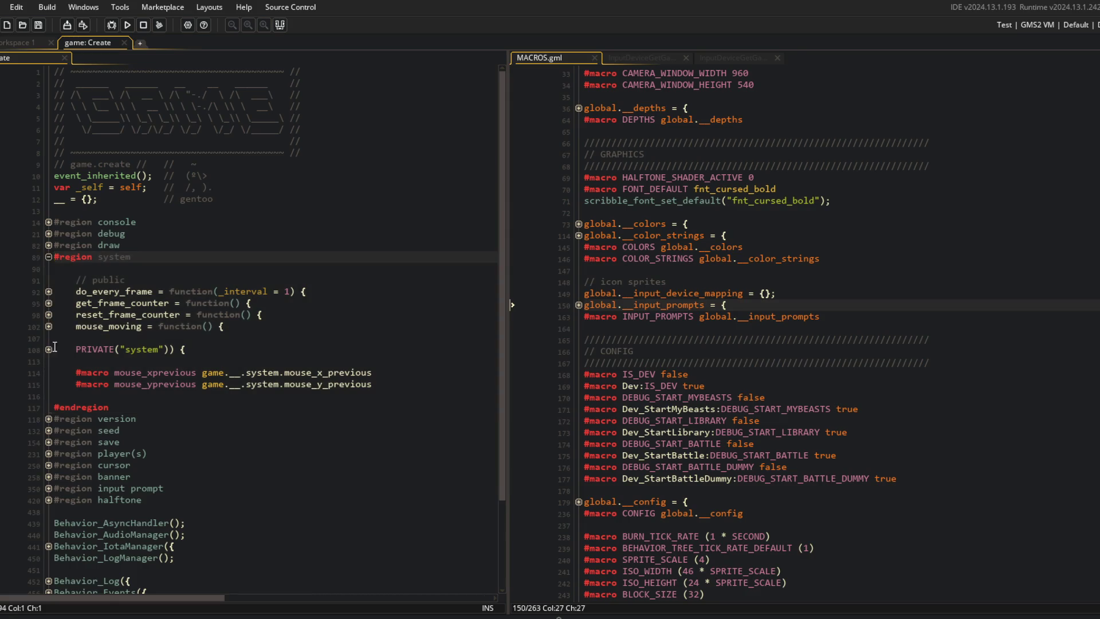
click(49, 349)
click(224, 314)
scroll(206, 314, down, 3)
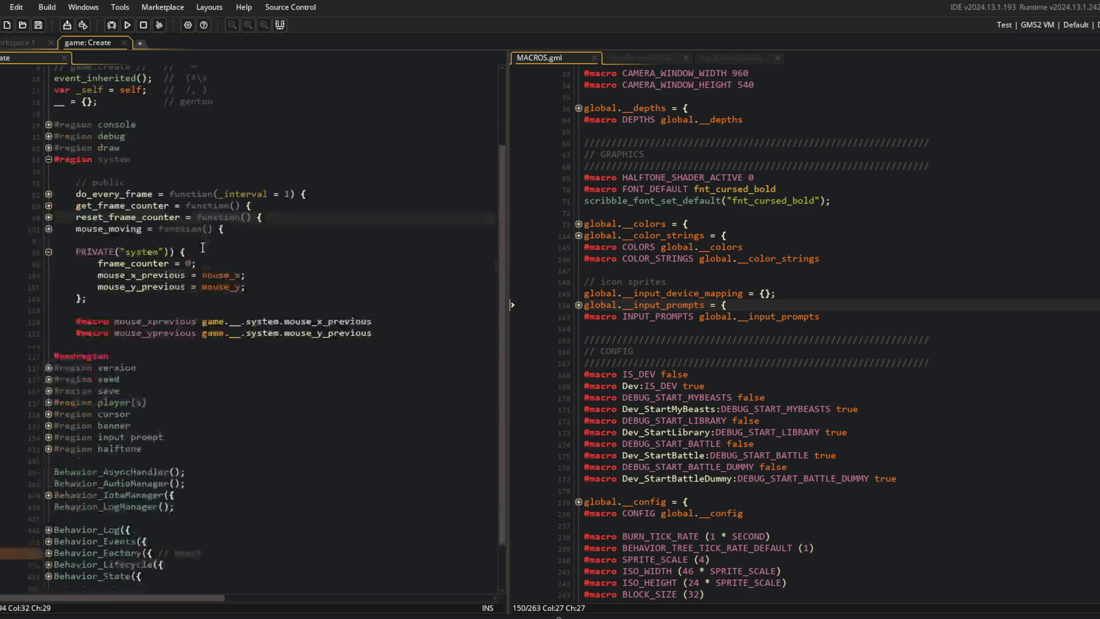
click(290, 290)
key(Return)
text(using_gamepad = false;)
Add #macro gamepad_active game.__.system.gamepad_active and rename the struct flag to gamepad_active
click(409, 344)
key(Return)
text(#macro using_)
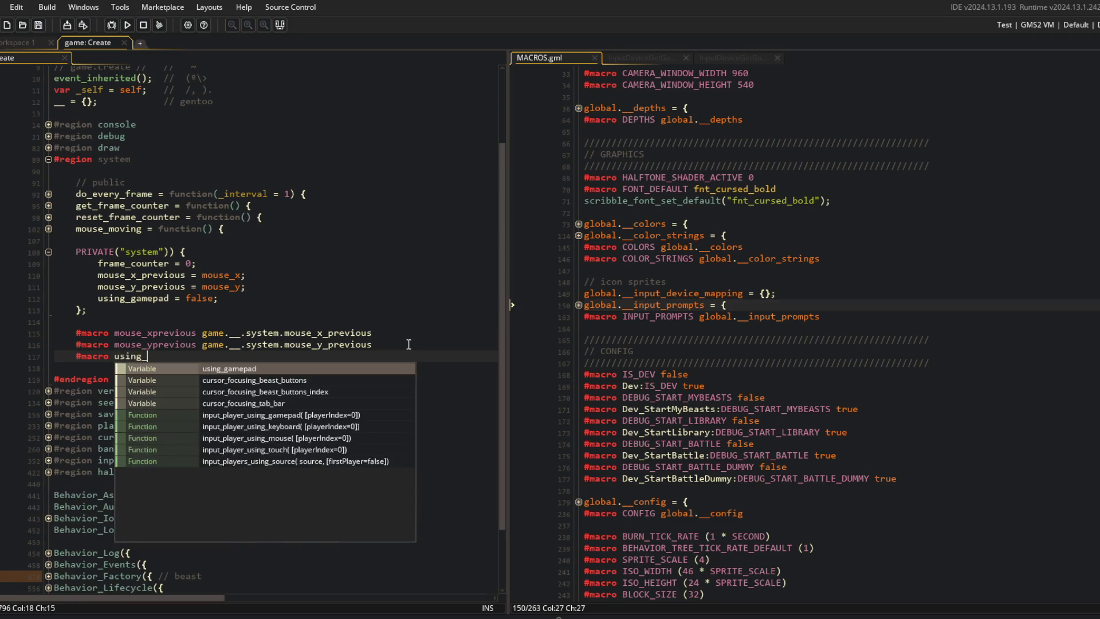
text(ga)
key(BackSpace)
key(BackSpace)
key(BackSpace)
text(gamepad_)
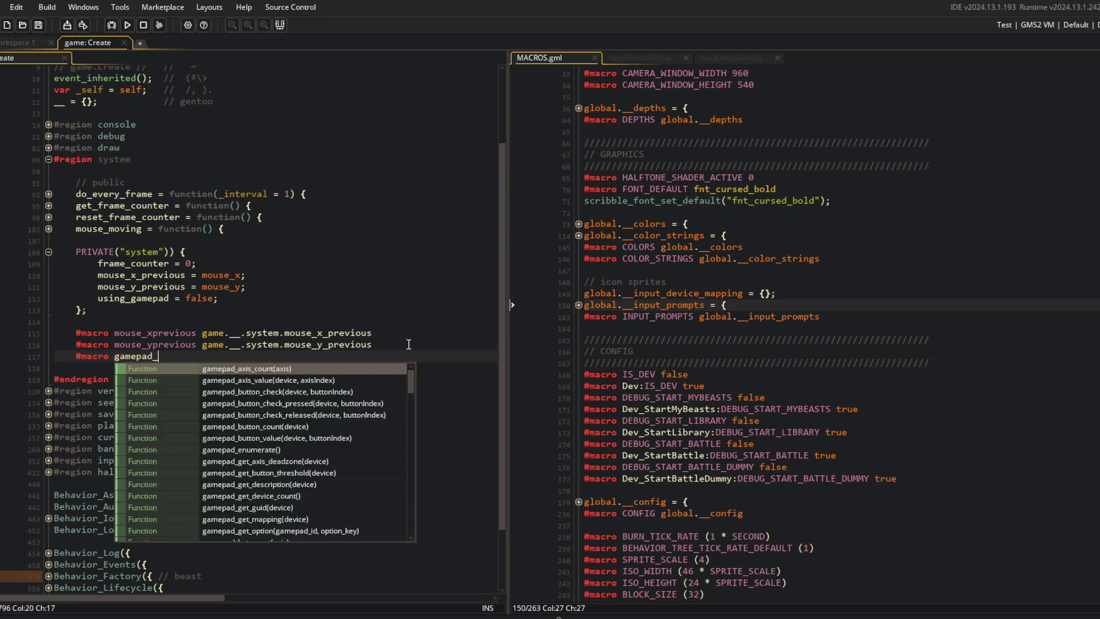
text(active glob)
key(BackSpace)
key(BackSpace)
key(BackSpace)
text(game.__.s)
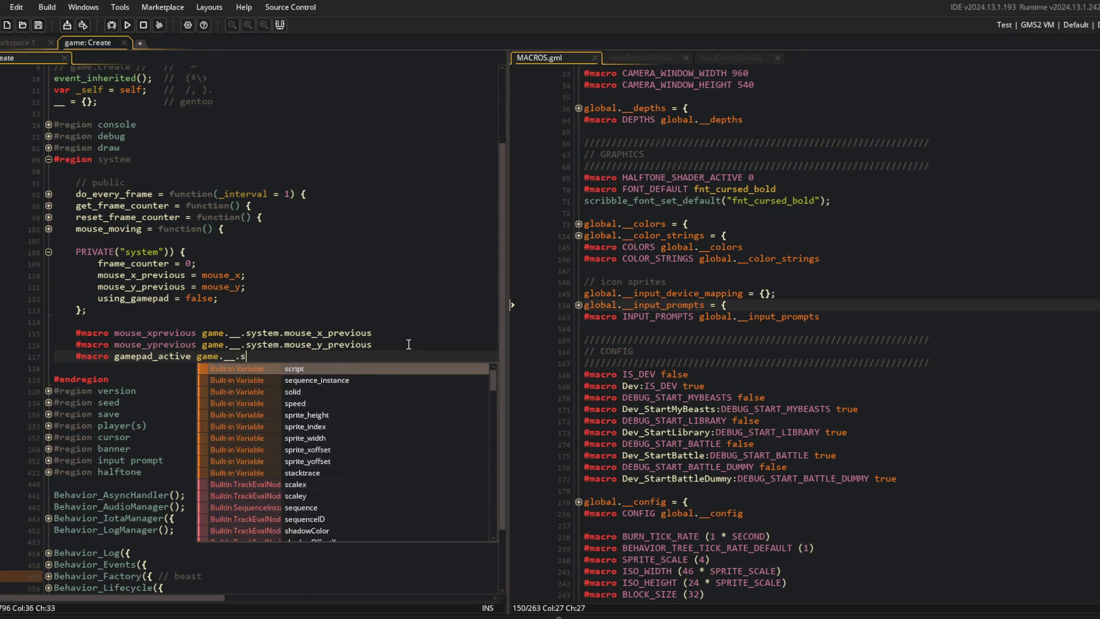
text(ystem.gamepad_active)
key(Up)
key(Up)
key(Up)
key(Home)
key(ctrl+shift+Right)
text(gamepad_active)
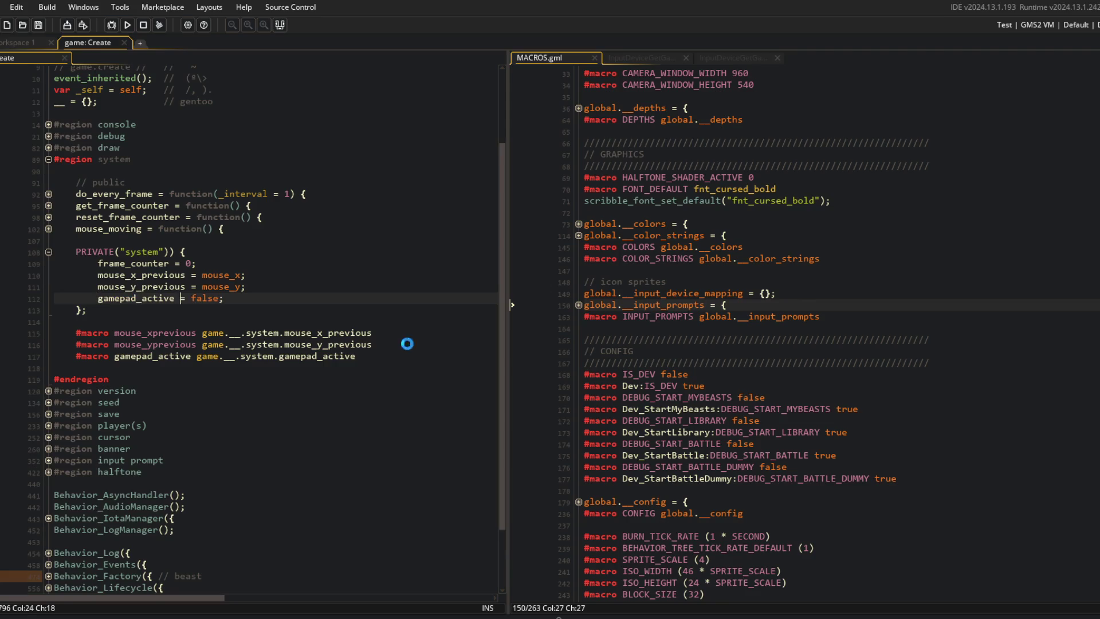
Insert a blank line and an // events comment above the public section
key(Up)
key(Up)
key(Up)
key(Down)
key(Up)
key(Up)
key(Up)
key(Home)
key(Return)
key(Up)
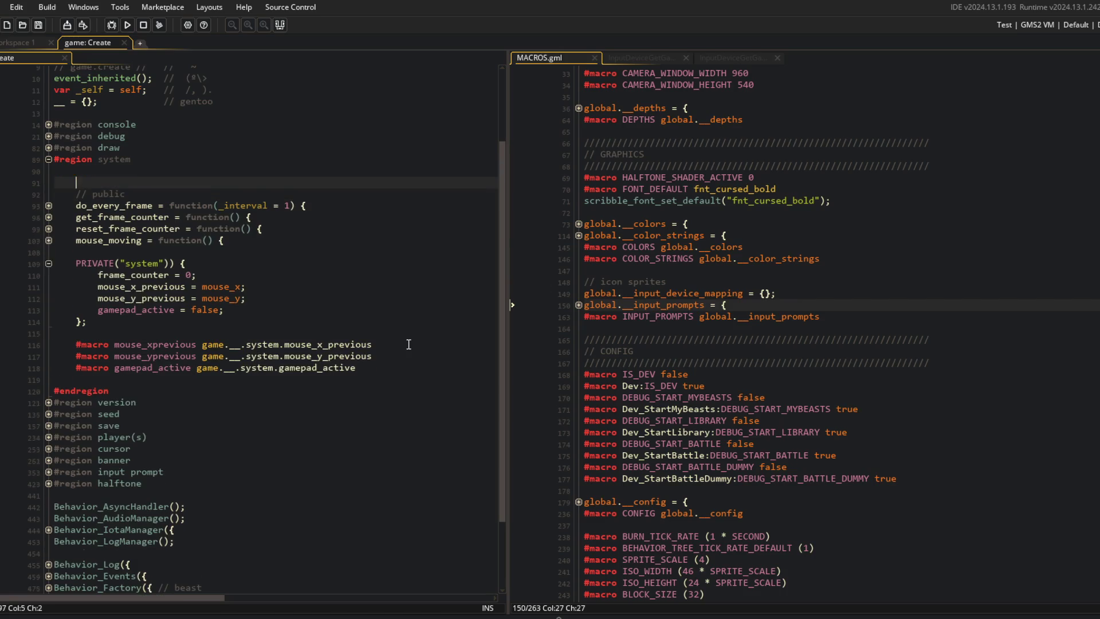
key(Return)
key(Up)
text(// events)
Write an empty update_system = function() { }; under the events comment
key(Return)
text(update_system = function() {)
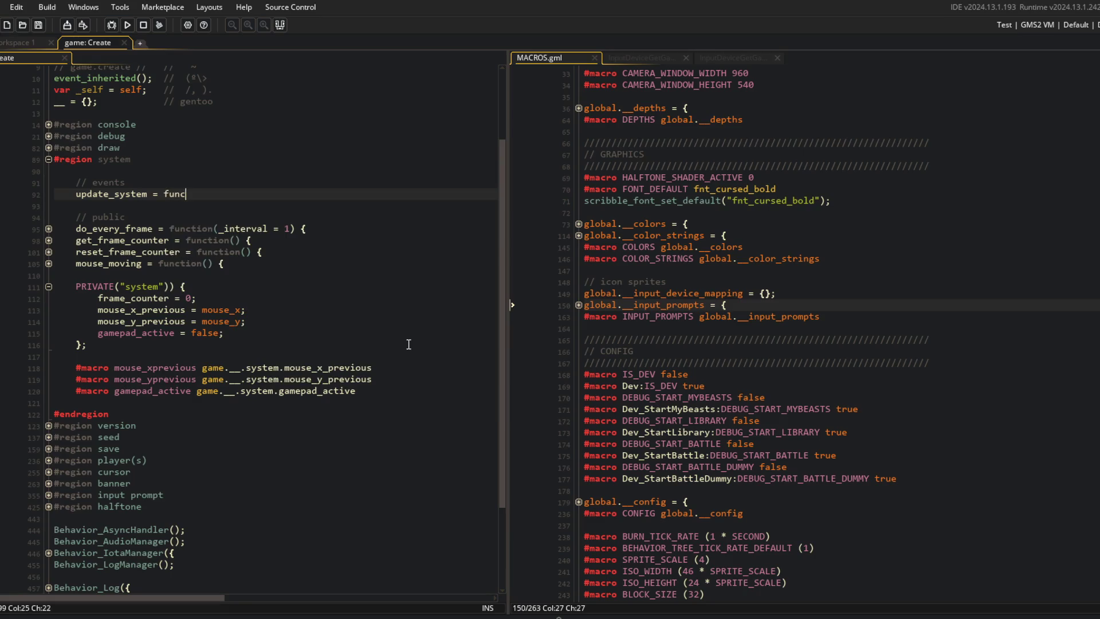
key(Return)
key(Return)
text(};)
In Behavior_Lifecycle's update_begin, replace the frame counter increment with update_system();
scroll(407, 343, down, 4)
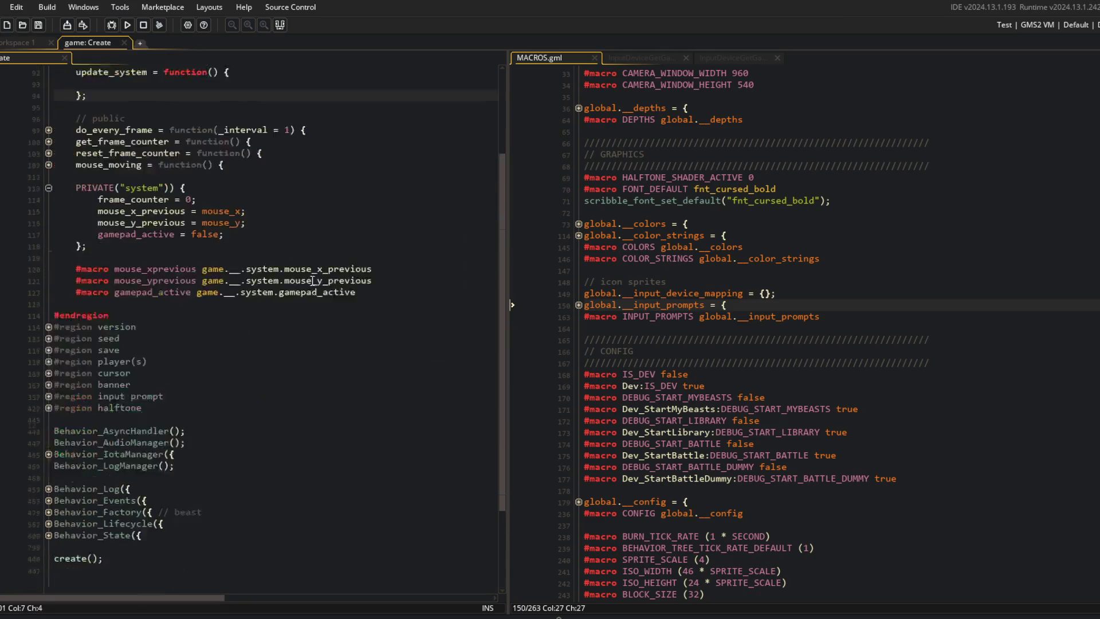
click(184, 460)
click(49, 518)
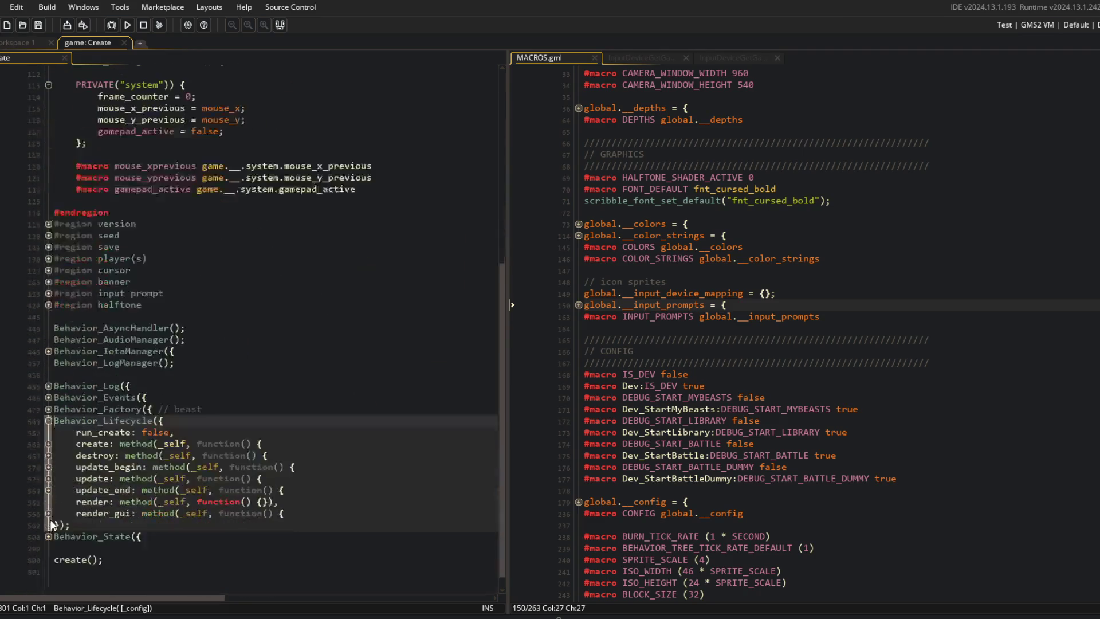
click(55, 467)
click(302, 476)
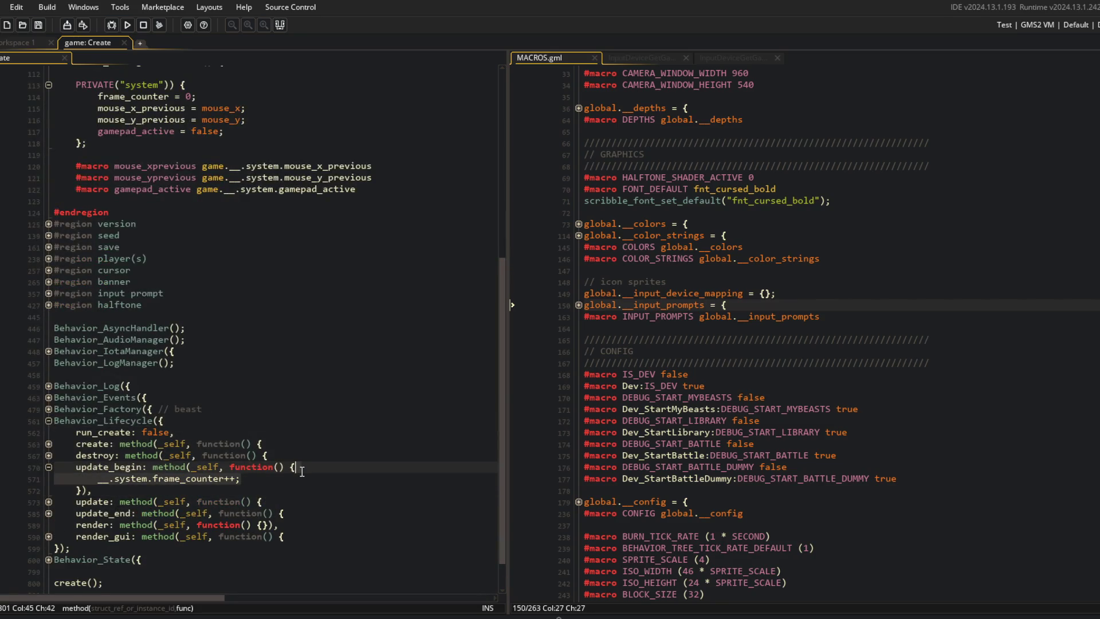
key(shift+Home)
text(update_system();)
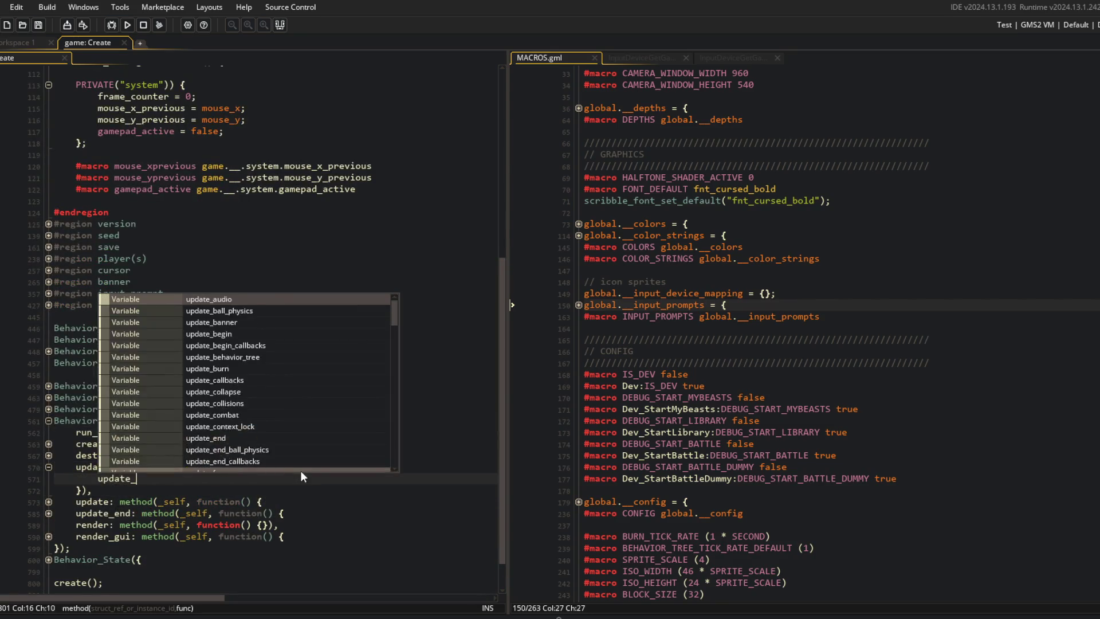
Add return self; to update_system after the frame counter line and open blank lines inside it
scroll(306, 235, up, 7)
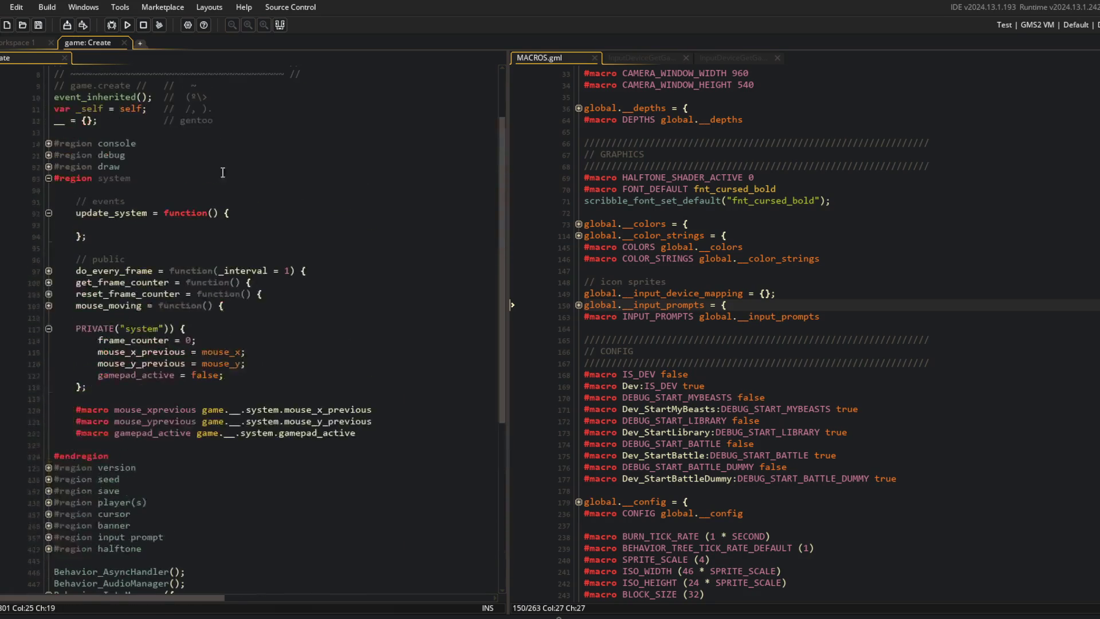
click(132, 224)
key(End)
key(Return)
text(return self;)
key(Up)
key(End)
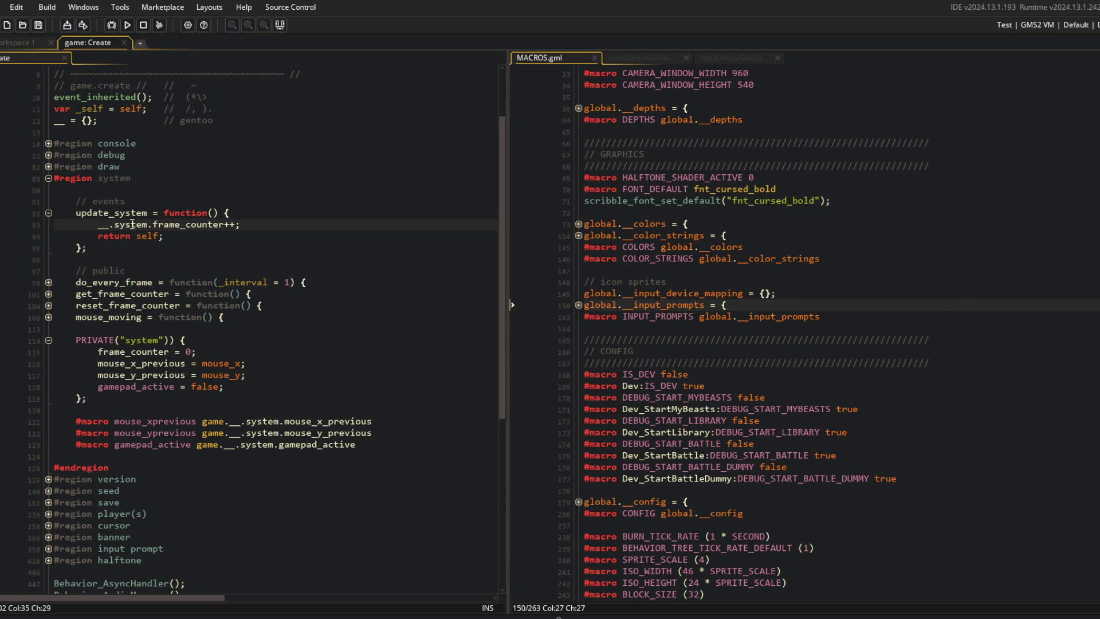
key(Return)
key(Return)
key(Up)
scroll(141, 223, down, 4)
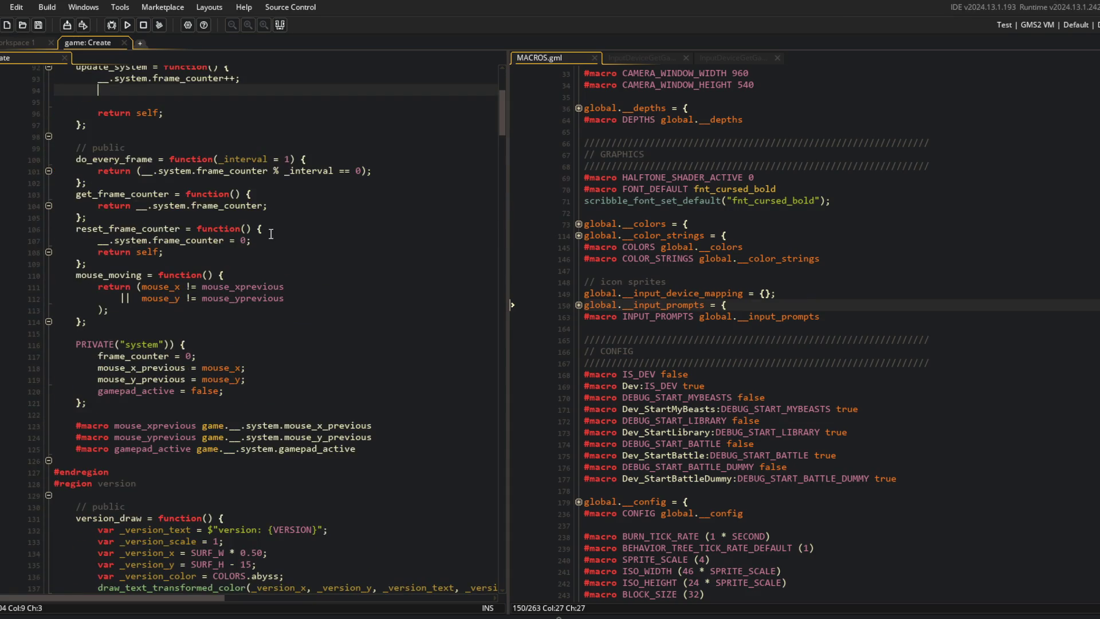
Add an if checking mouse_xprevious != mouse_x || mouse_yprevious != mouse_y in update_system
key(Return)
text(// assume gamepad)
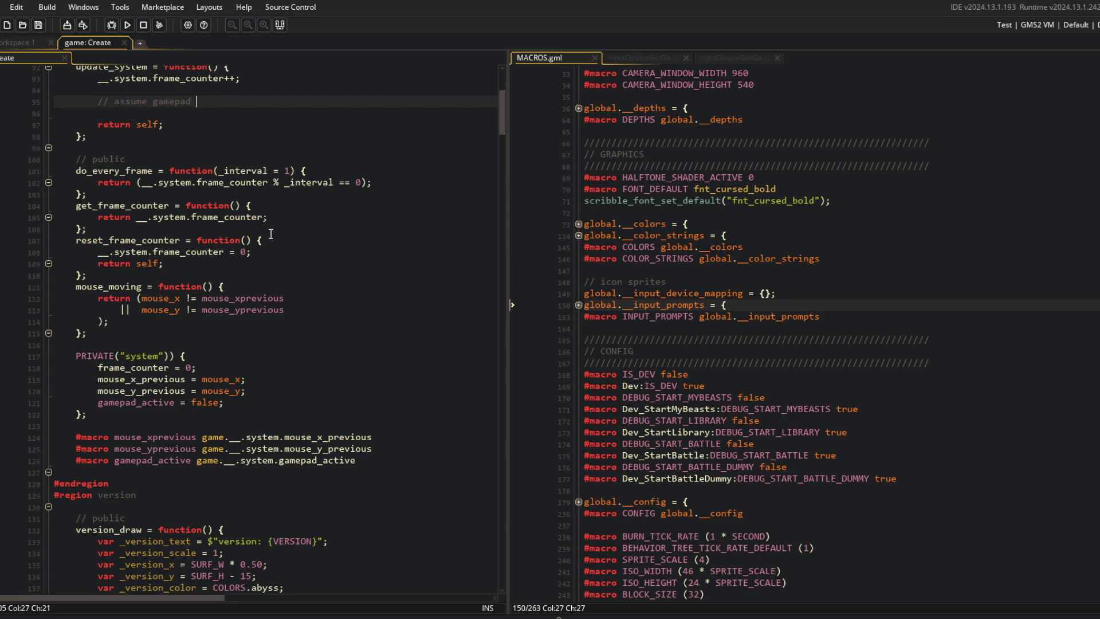
key(ctrl+BackSpace)
key(ctrl+BackSpace)
key(ctrl+BackSpace)
text(if ()
text(mouse_xprevi)
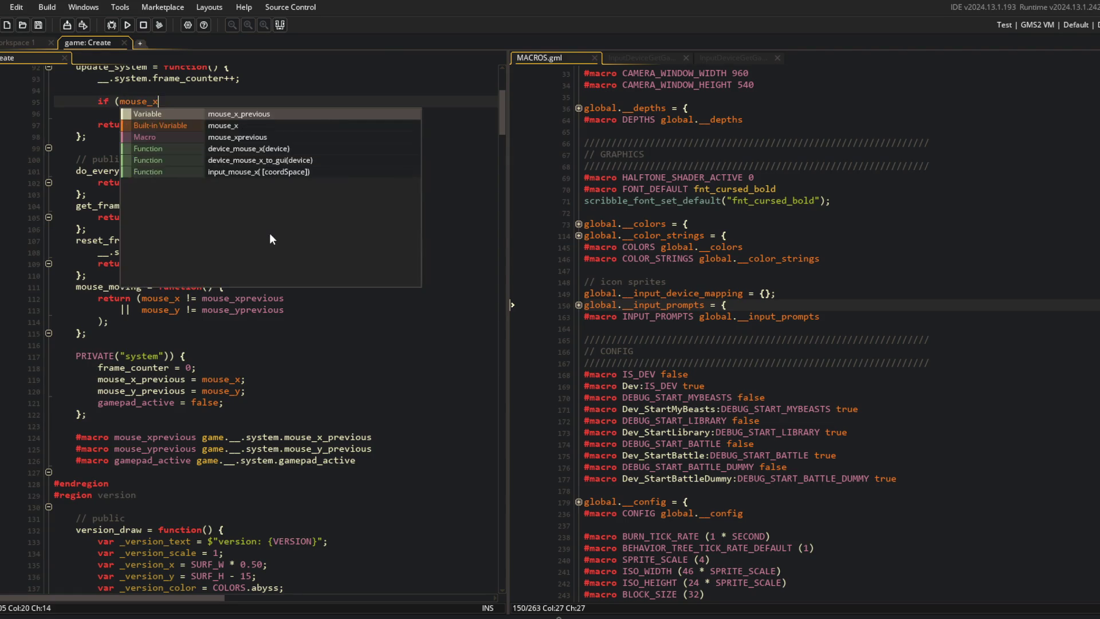
key(Return)
text(!= mouse)
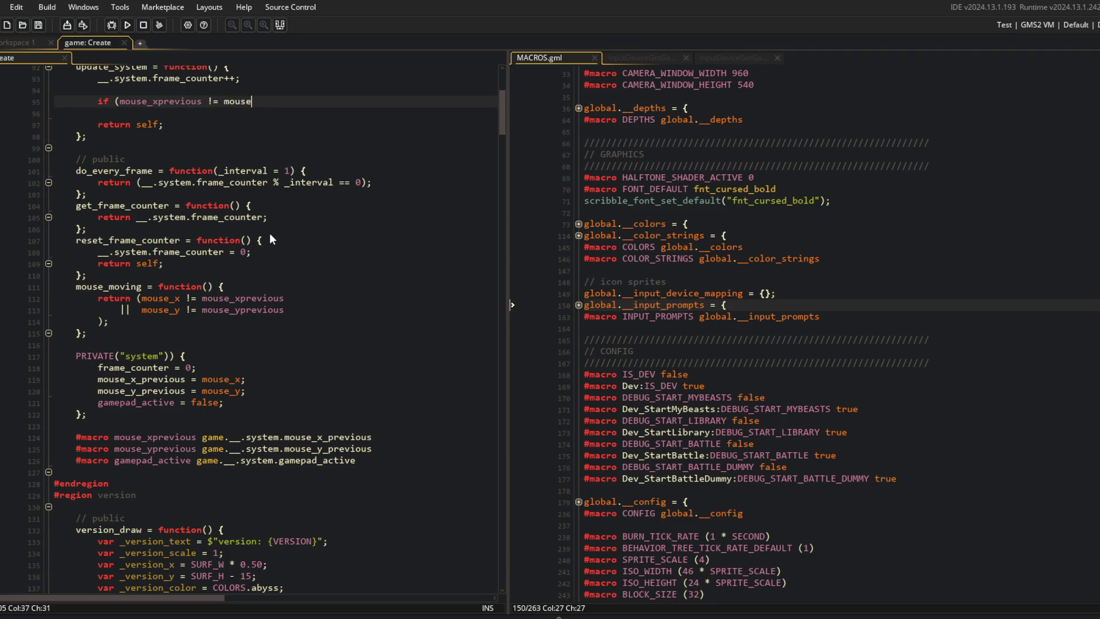
text(_x || mouse_y)
text(previous != m)
text(ouse_y) {)
Inside the if block, set __.system.gamepad_is_active to false
key(Return)
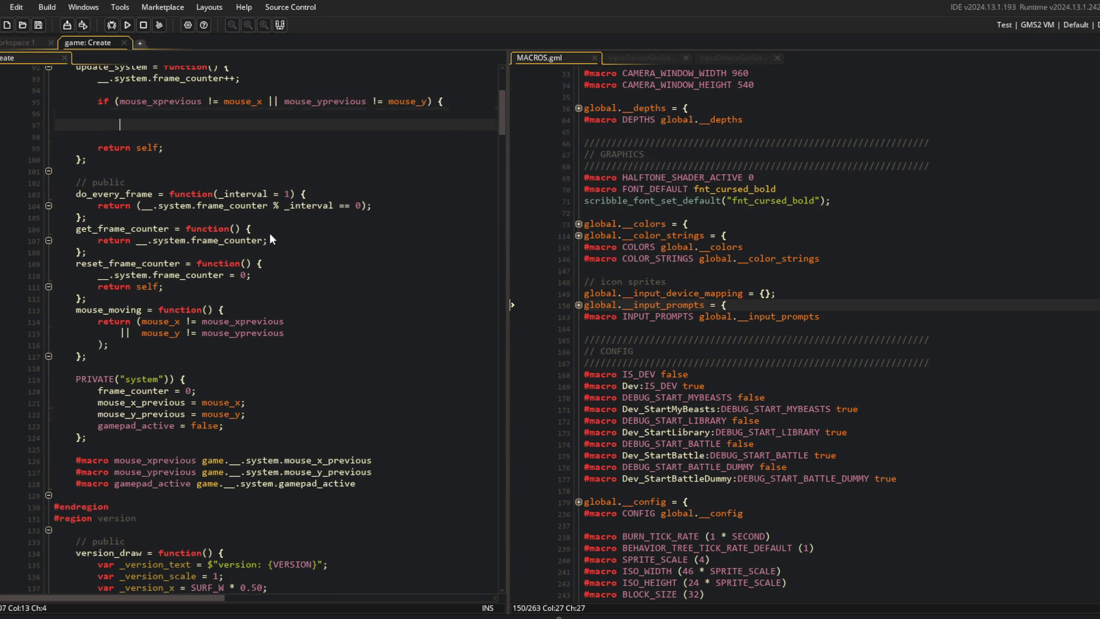
text(__.sy)
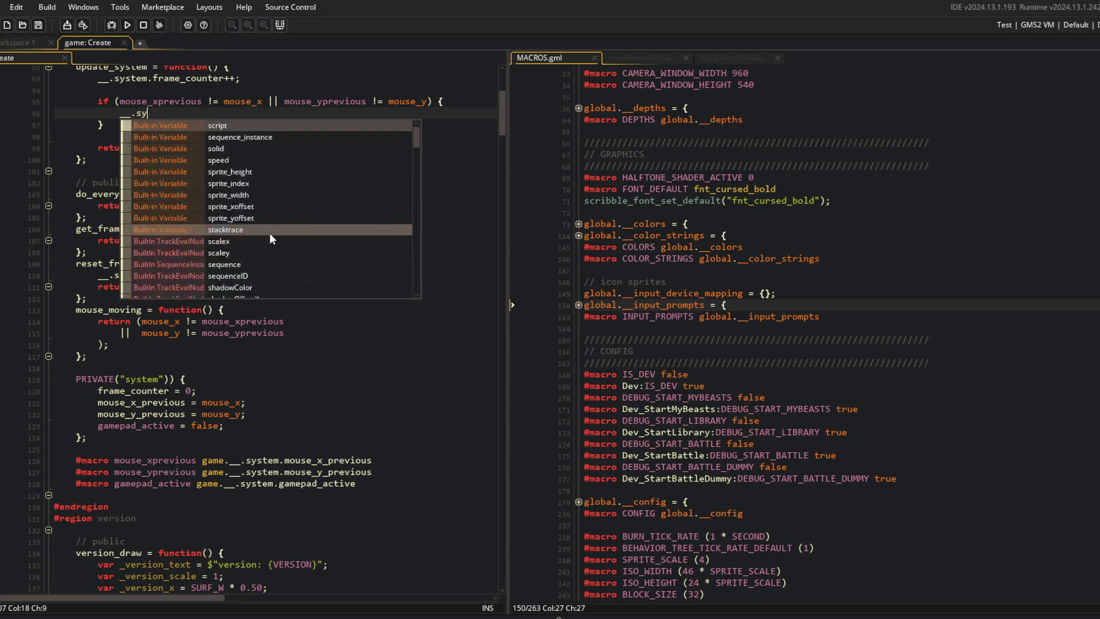
text(stem.gamepad_)
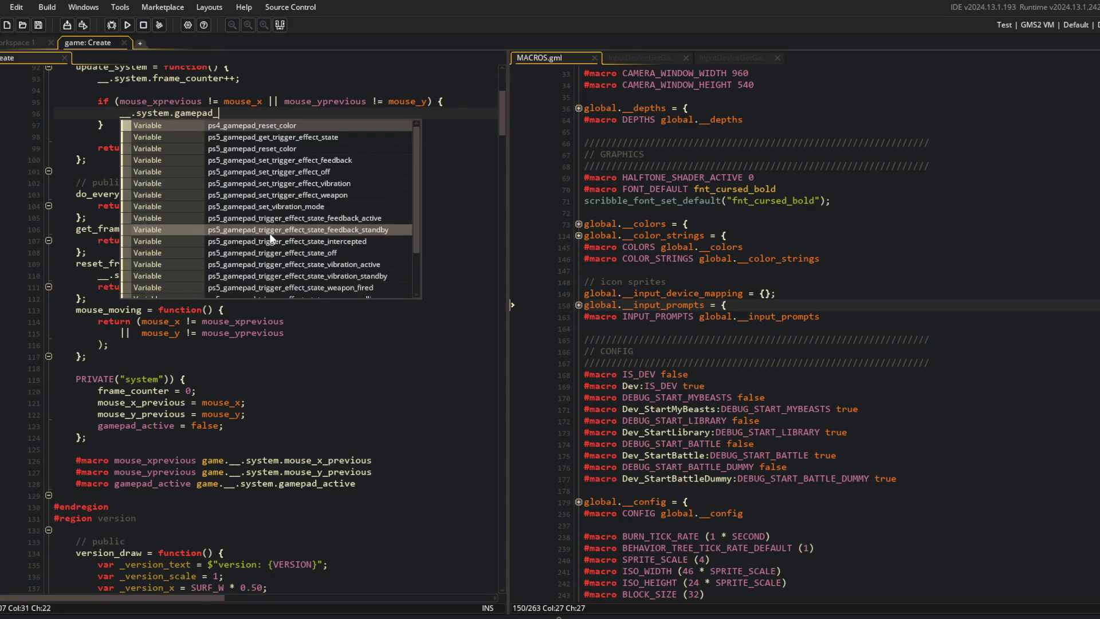
text(ac)
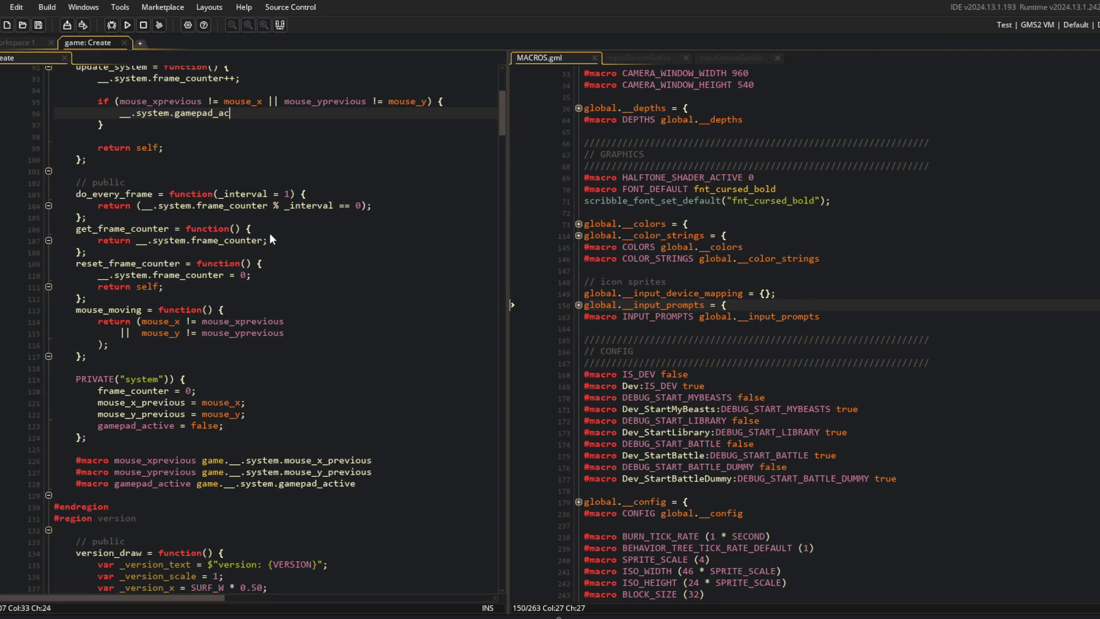
key(BackSpace)
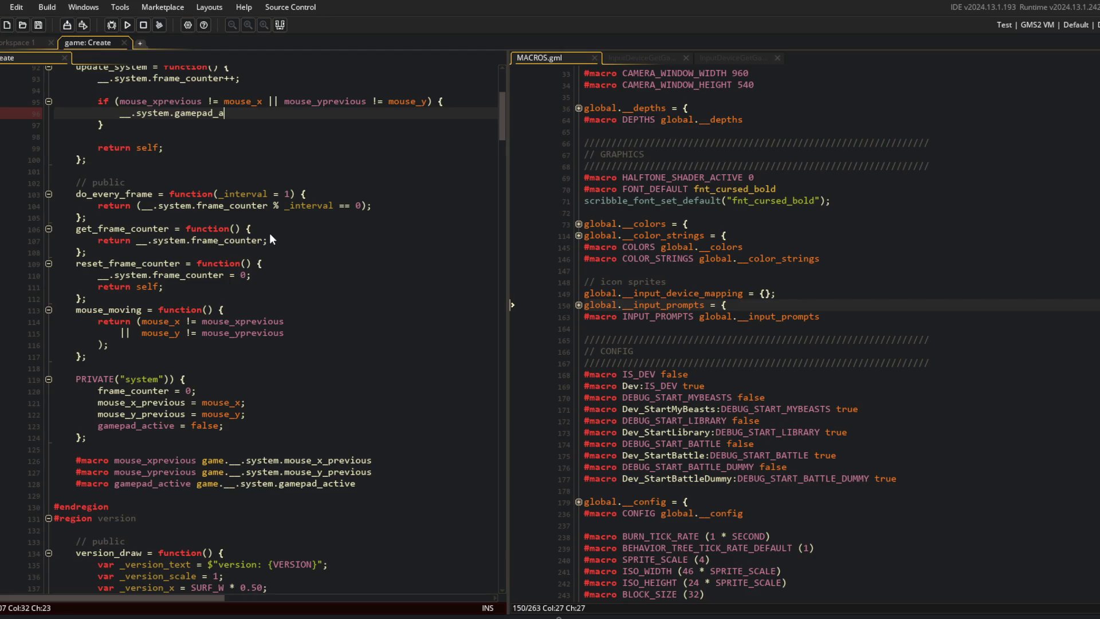
key(BackSpace)
text(is_)
text(active = false;)
Rename the private struct flag and its macro from gamepad_active to gamepad_is_active
click(143, 425)
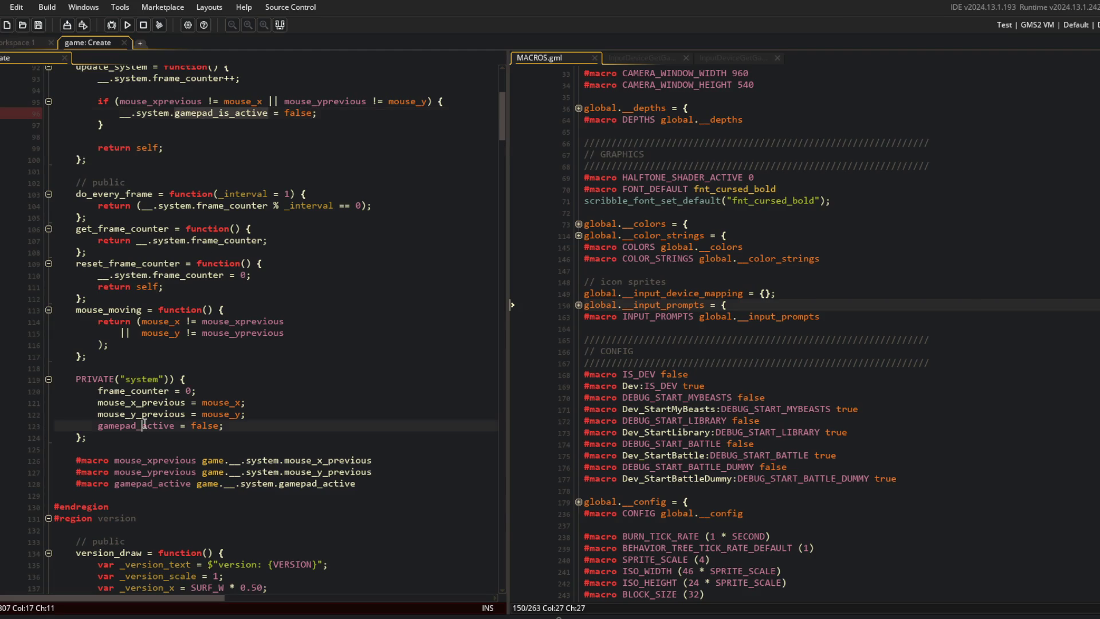
text(is_)
click(349, 483)
text(is_)
click(320, 344)
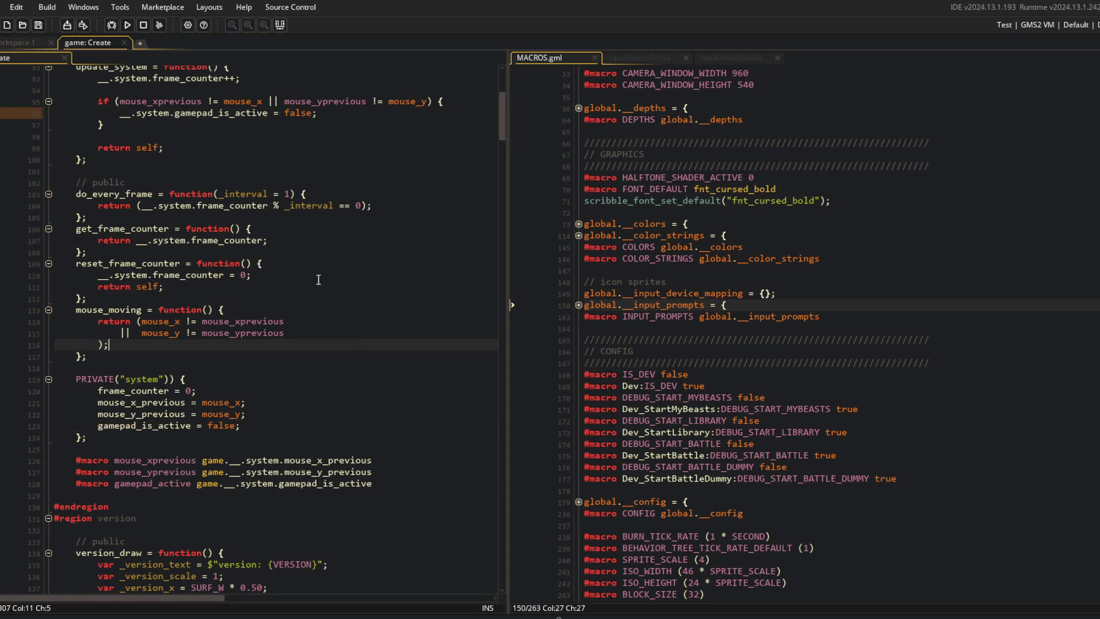
scroll(320, 285, down, 3)
scroll(367, 321, up, 4)
click(387, 337)
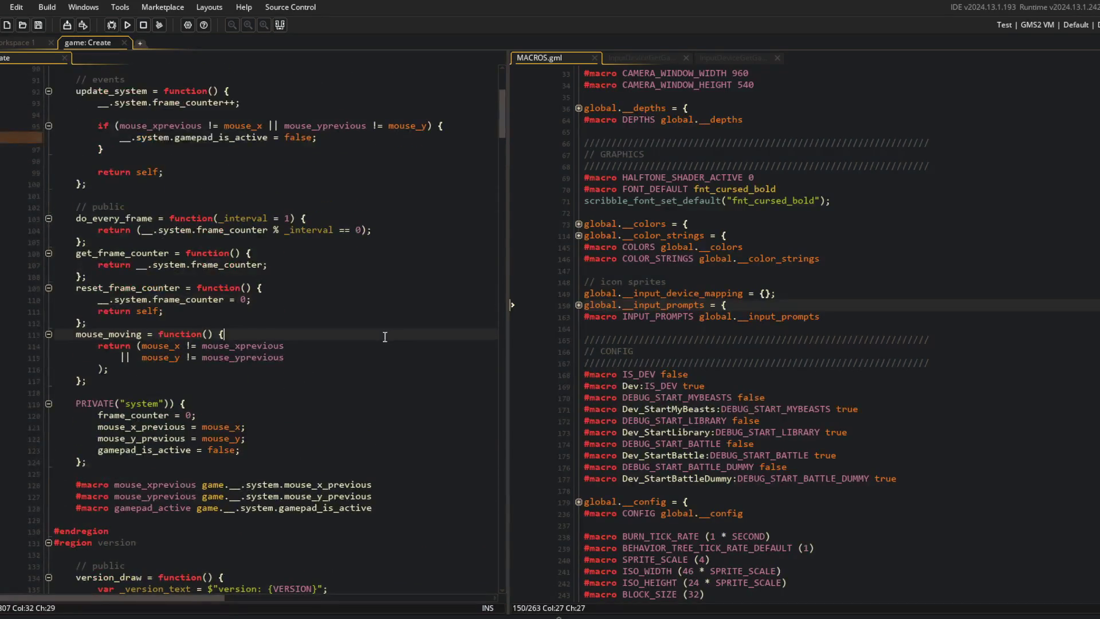
Add an else-if on keyboard_check(vk_anykey) that sets __.system.gamepad_is_active to false
scroll(387, 337, up, 2)
click(321, 267)
click(181, 200)
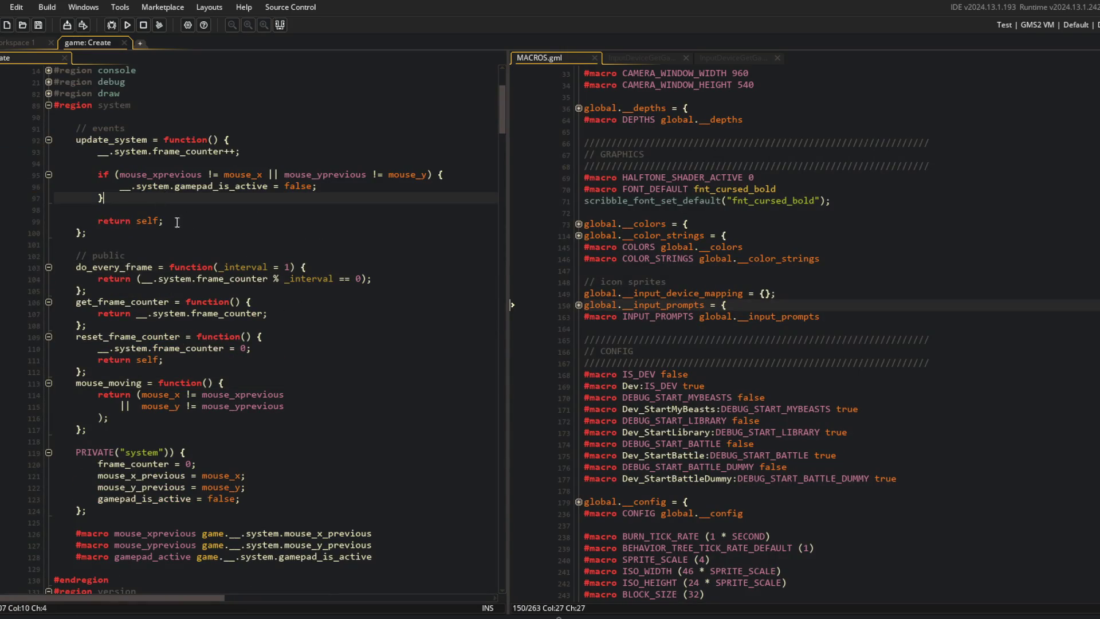
key(Up)
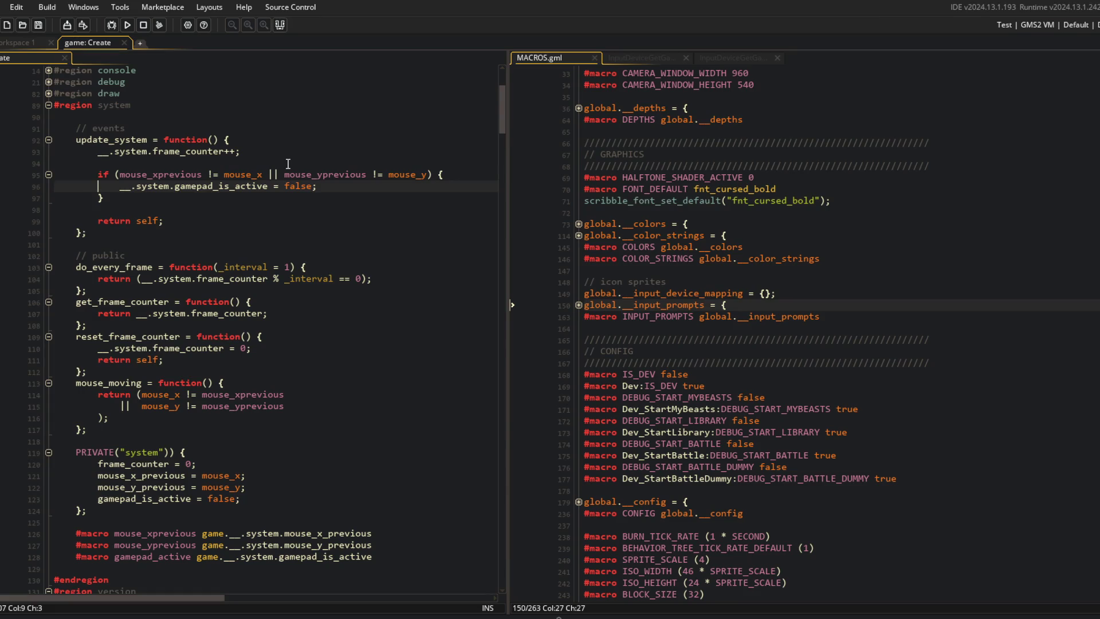
key(Down)
text(else if (keyboard_chec)
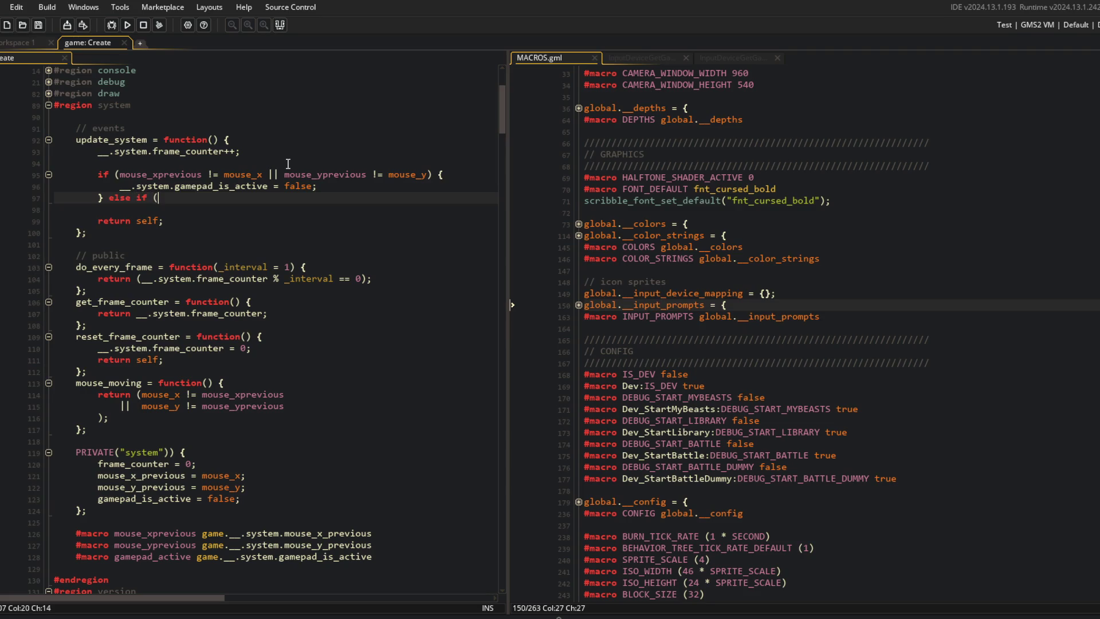
text(k(vk_any)
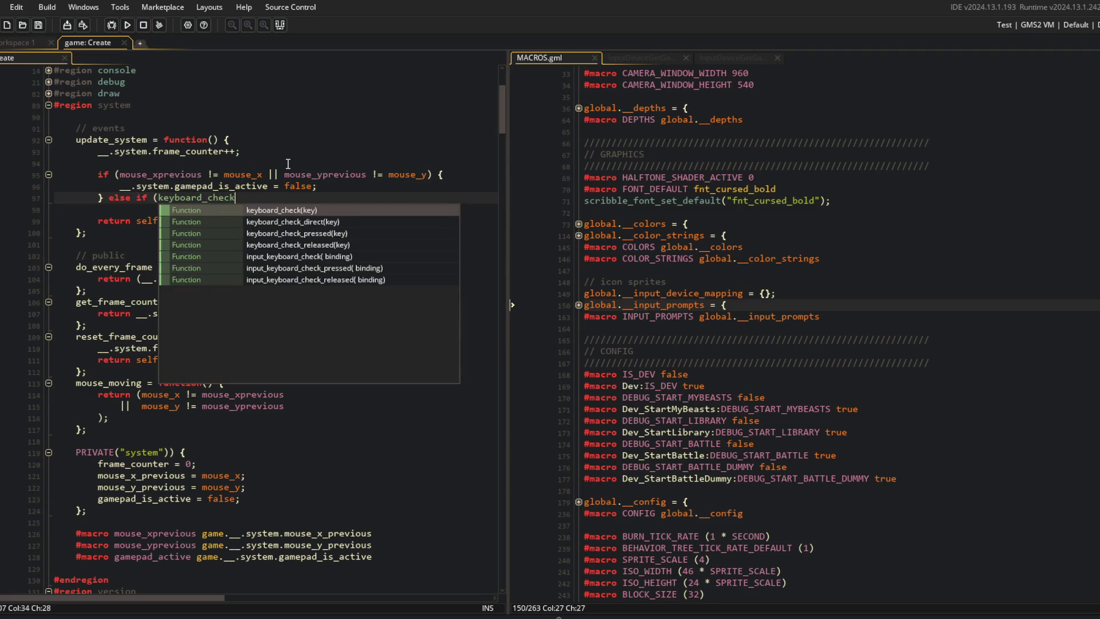
key(Return)
text() {)
key(Return)
key(Return)
text(})
key(Up)
key(Up)
key(Up)
key(End)
key(shift+Home)
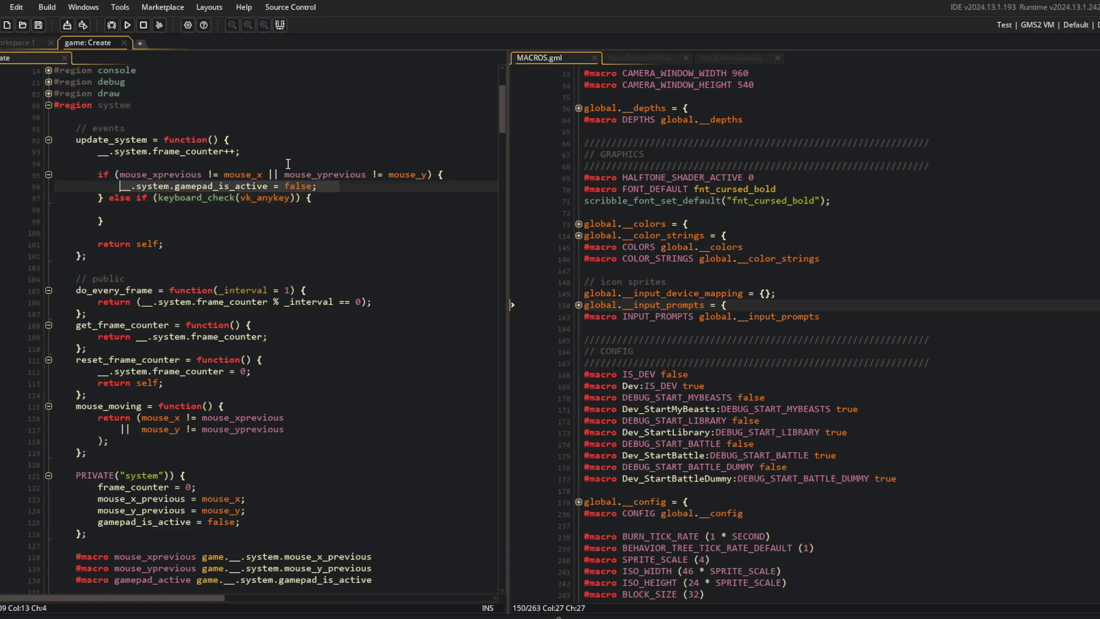
key(ctrl+c)
key(Down)
key(Down)
key(ctrl+v)
key(Up)
key(End)
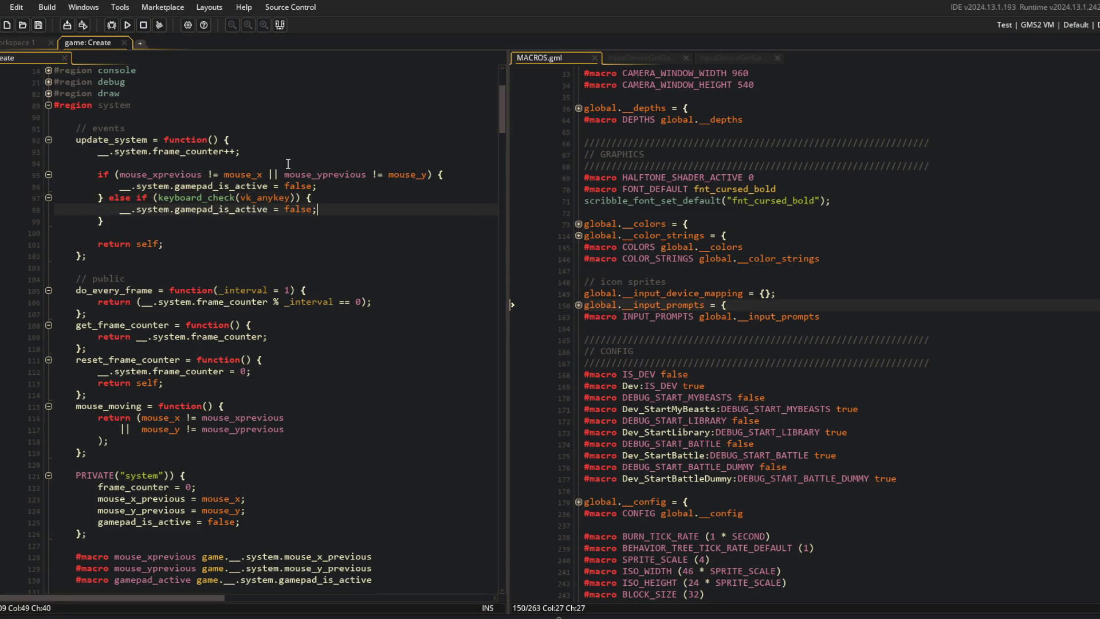
Insert the comment '// if any mouse movement keyboard interactiomark gamepad as not active' above the if statement
key(Up)
key(End)
key(Tab)
key(Up)
key(Home)
key(Return)
key(Up)
key(End)
text(// if any mouse movement )
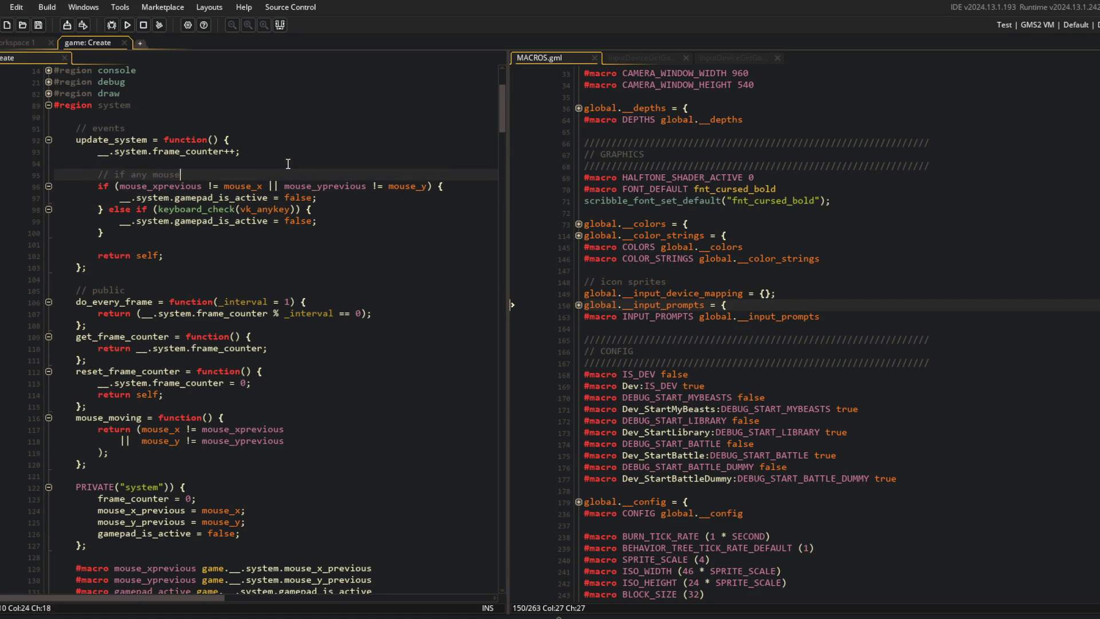
text(keyboard interactio)
text(mark gamepad as not active)
key(Down)
key(Down)
key(Down)
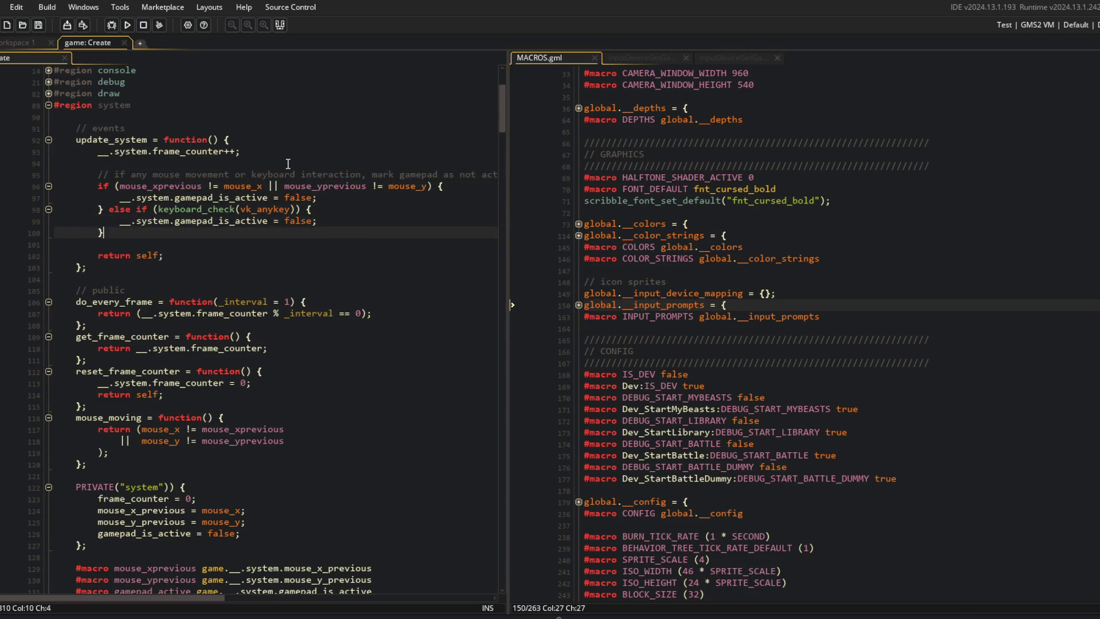
Add the comment '// if any gamepad interaction mark gamepad as active' below the checks block
key(Return)
key(Return)
text(// if any gamepad interaction mark gamepad as ac)
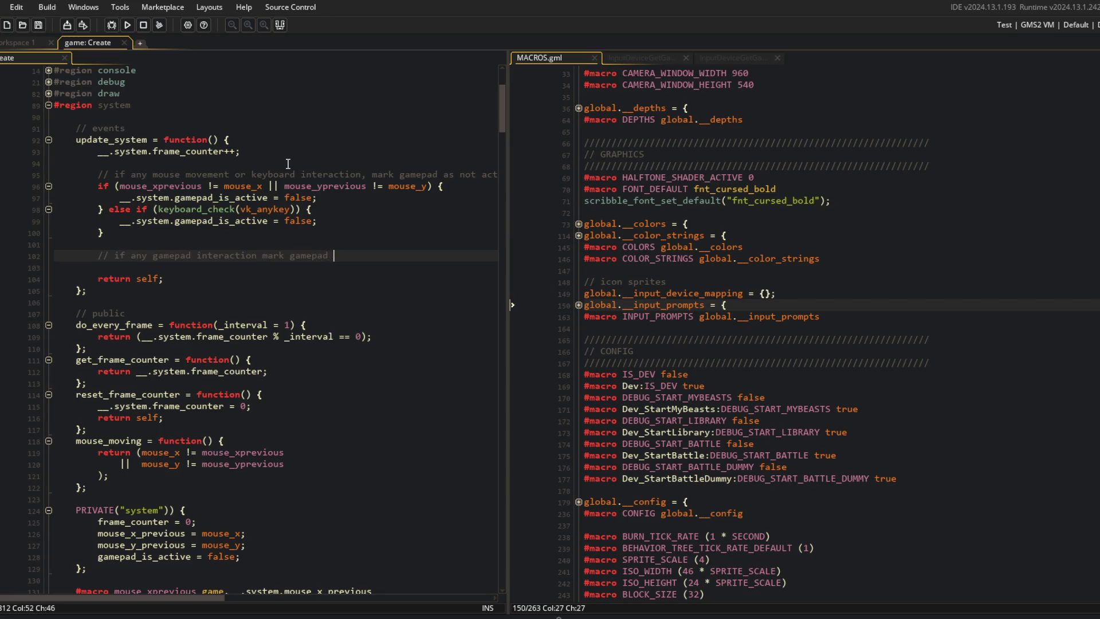
text(tive)
click(257, 221)
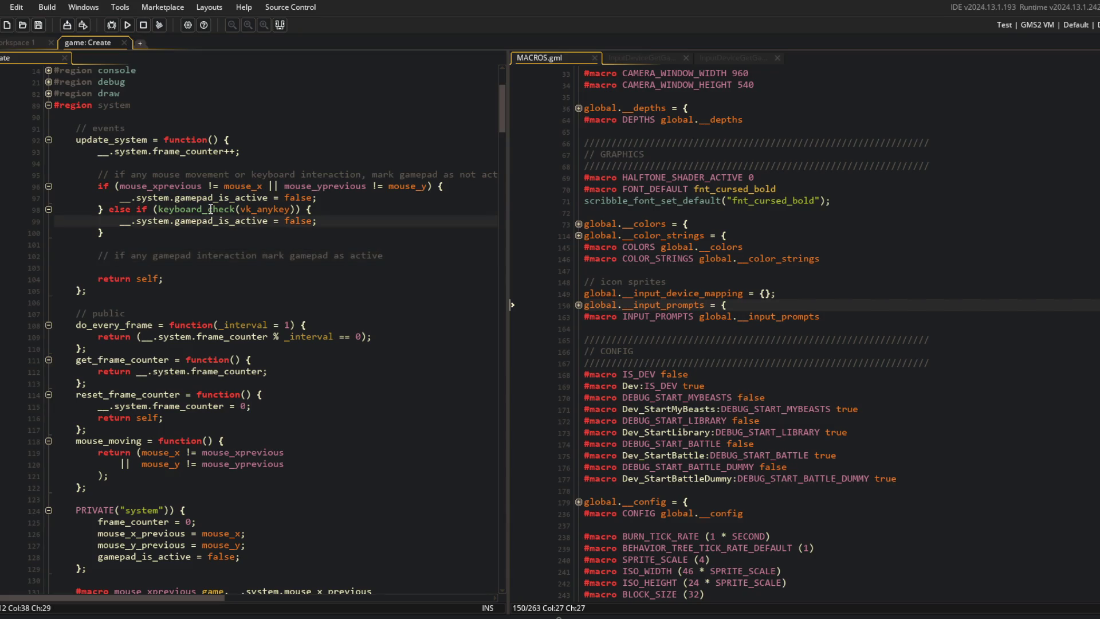
mouse_move(58, 174)
mouse_down()
mouse_move(170, 189)
mouse_move(229, 210)
mouse_move(246, 224)
mouse_move(264, 286)
mouse_up()
click(267, 235)
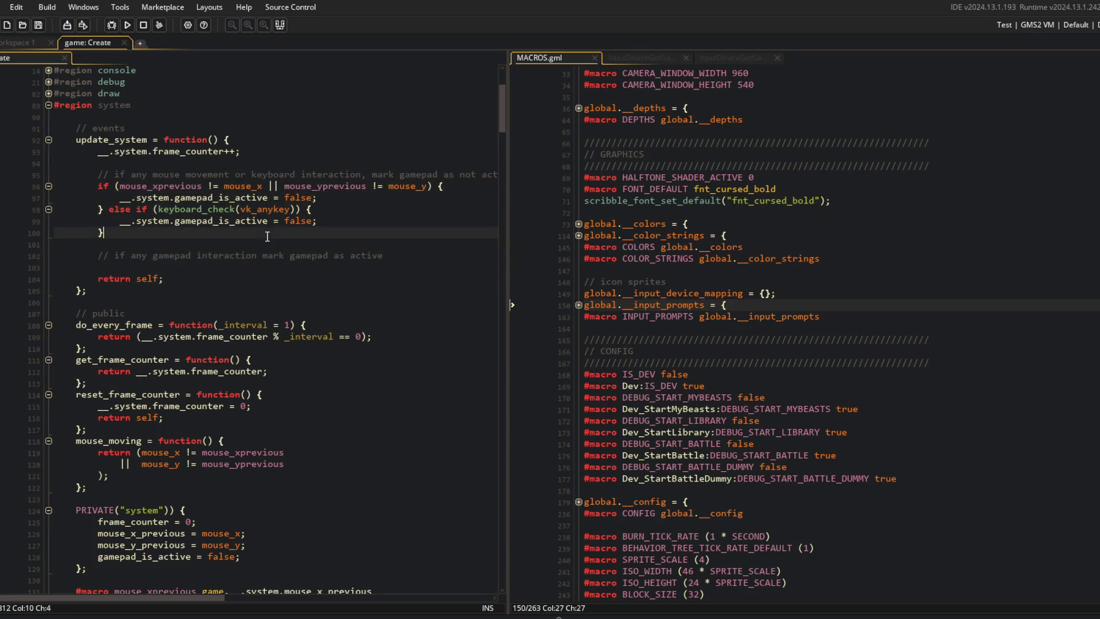
click(211, 267)
Review the mouse and keyboard checks, then open a new line below the mouse/keyboard comment
drag(98, 174, 237, 281)
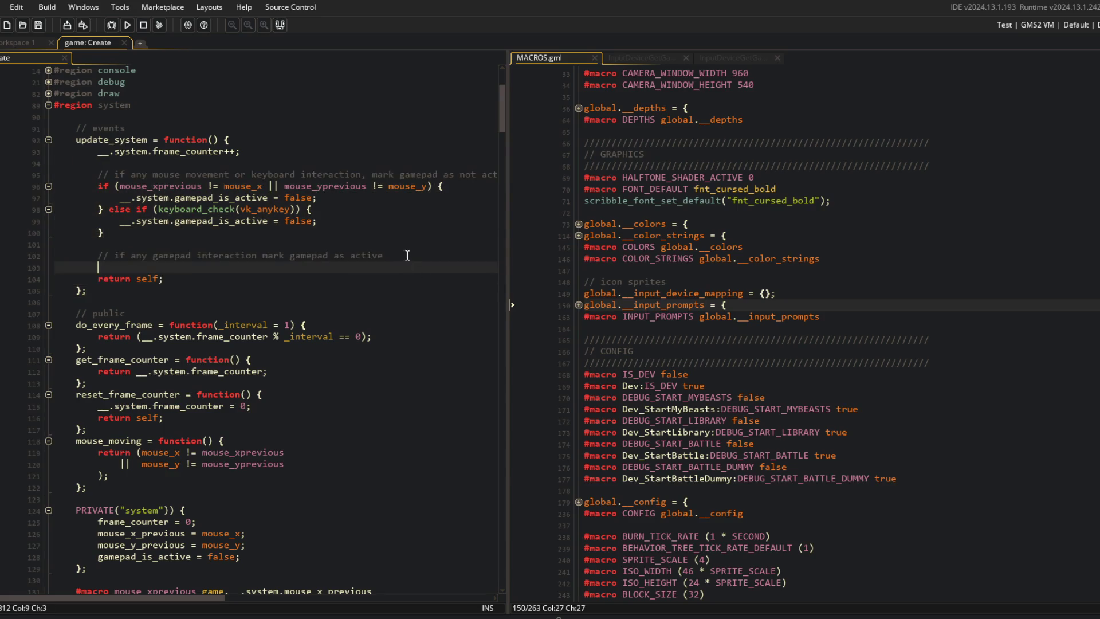
click(238, 228)
mouse_move(96, 184)
mouse_down()
mouse_move(344, 252)
mouse_move(424, 249)
mouse_up()
click(424, 249)
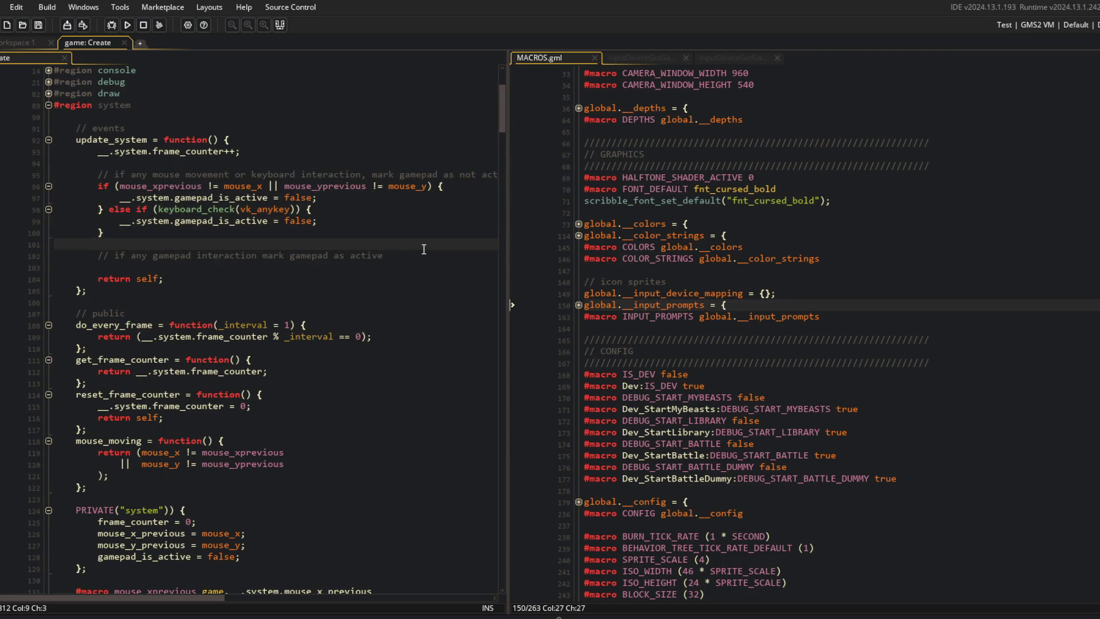
click(218, 232)
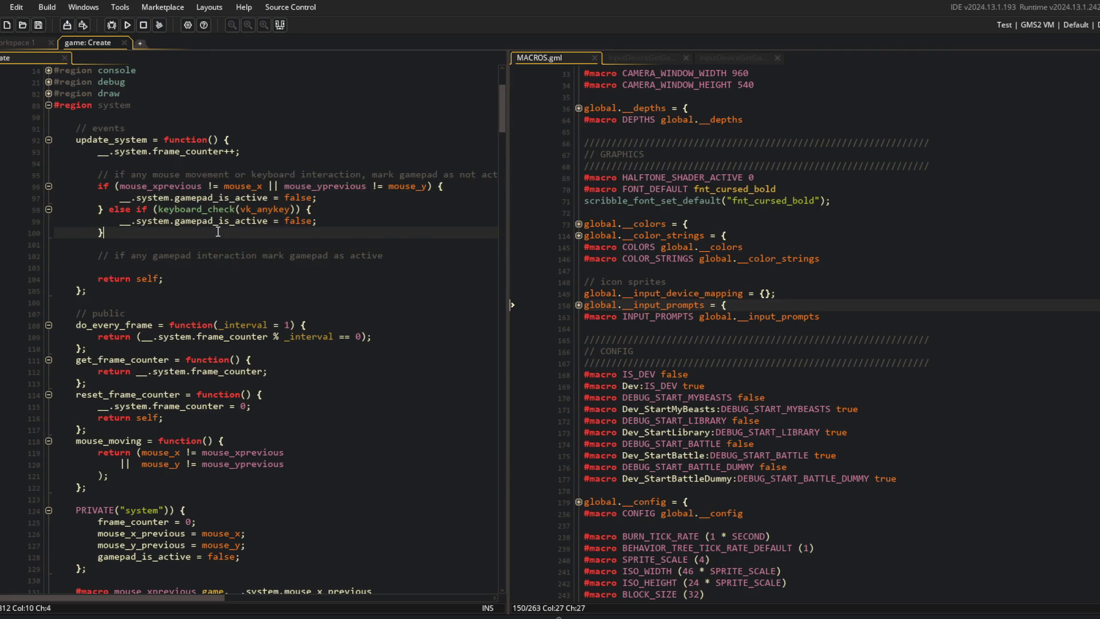
mouse_move(298, 197)
mouse_down()
mouse_move(184, 185)
mouse_move(334, 201)
mouse_up()
click(338, 201)
click(335, 202)
click(373, 174)
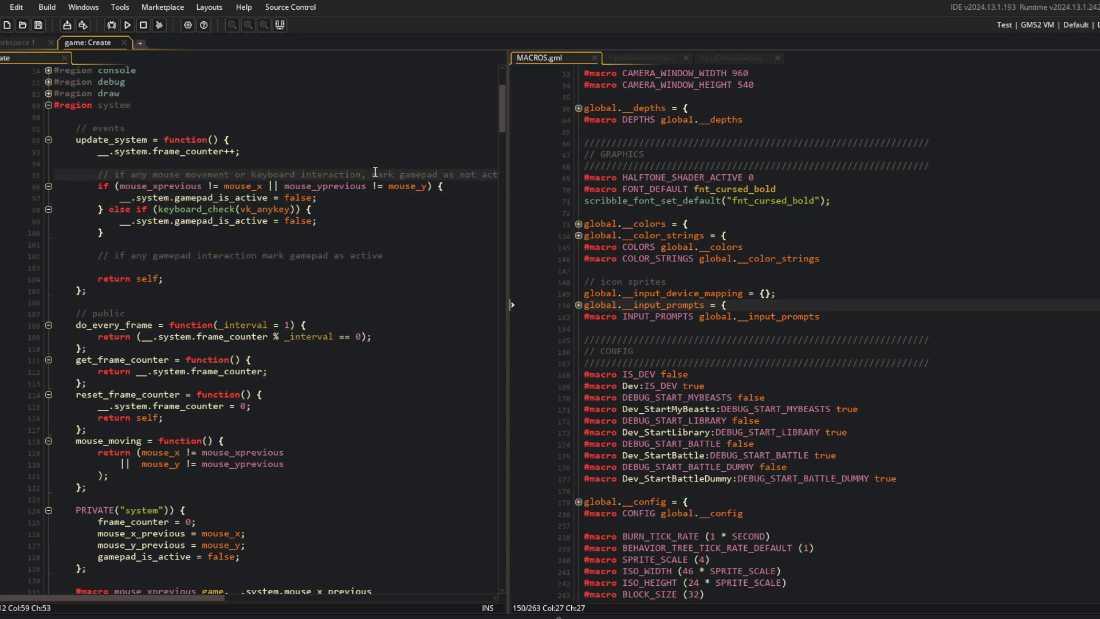
key(End)
key(Return)
Wrap the mouse and keyboard checks in if (__.system.gamepad_is_active) { }
text(if (__)
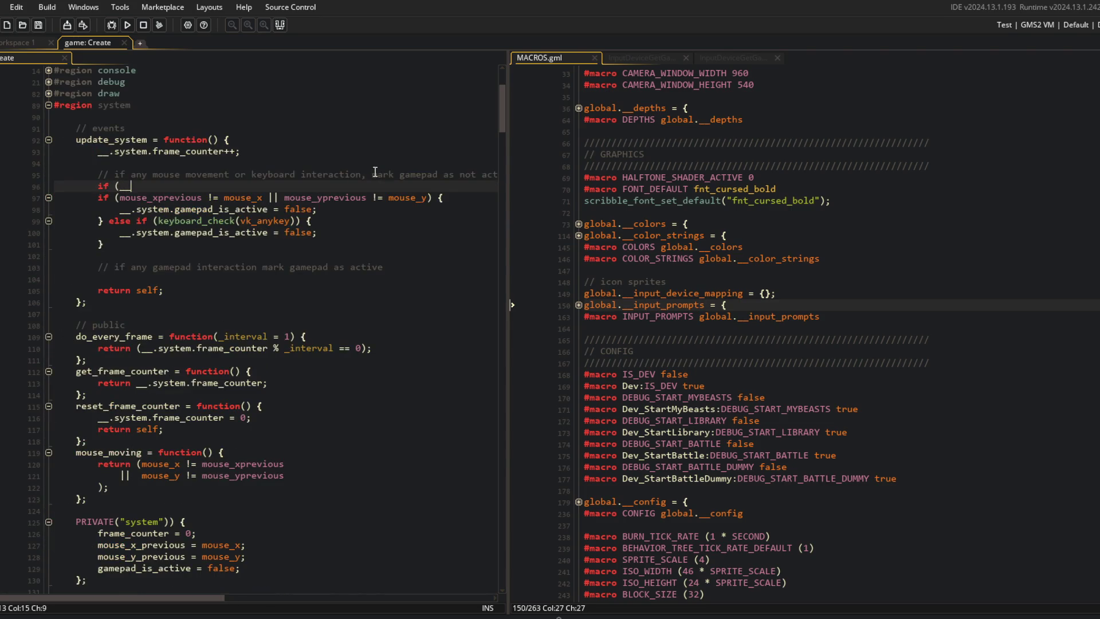
text(.system.gamepad_is_active)
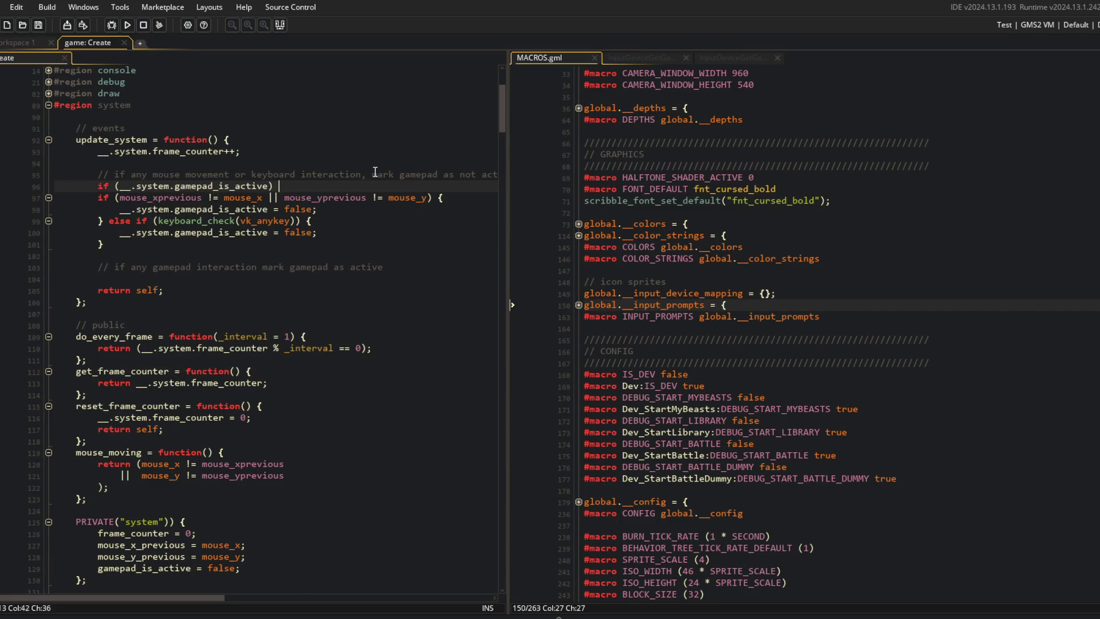
key(Down)
key(Home)
key(shift+Down)
key(shift+Down)
key(shift+Down)
key(Tab)
key(Return)
text(})
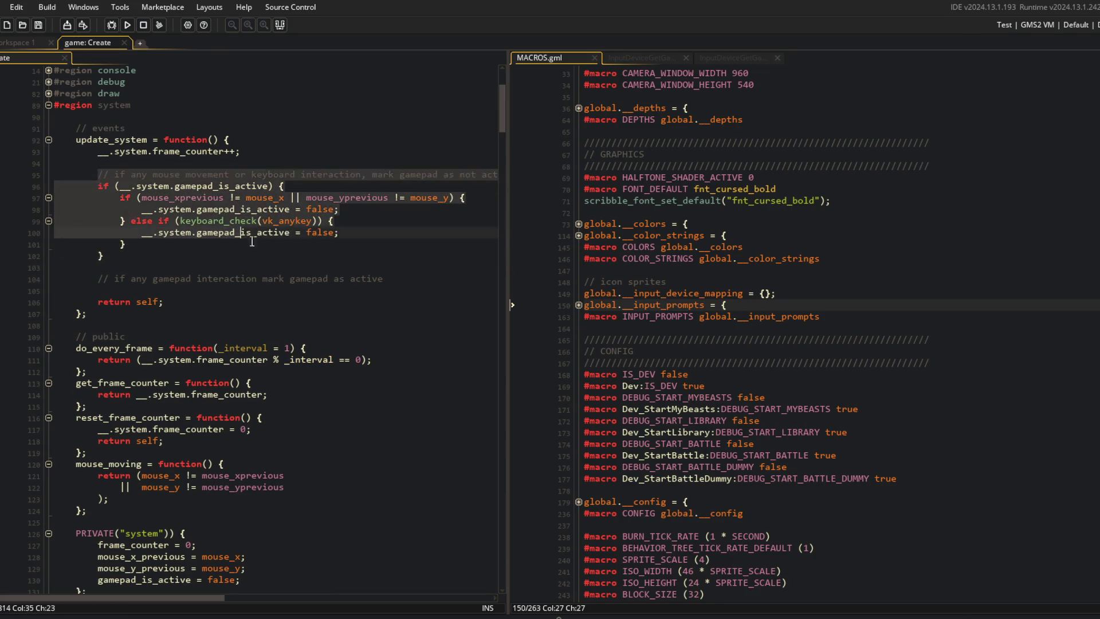
Start an else branch after the if block and move the gamepad-active comment beside it
click(298, 268)
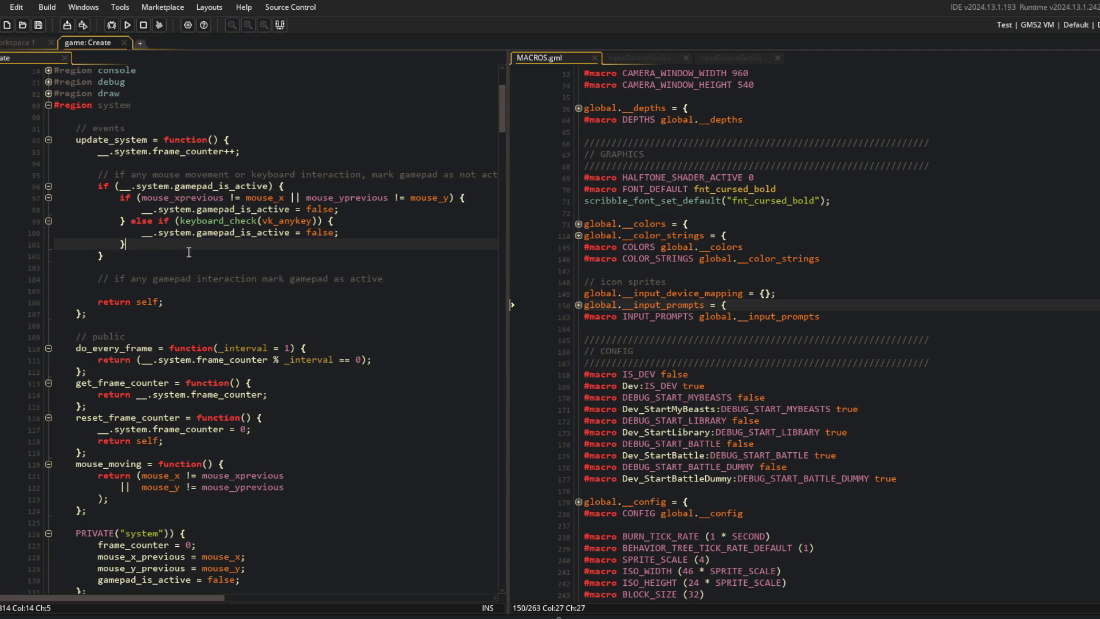
click(153, 260)
key(Down)
text(else {)
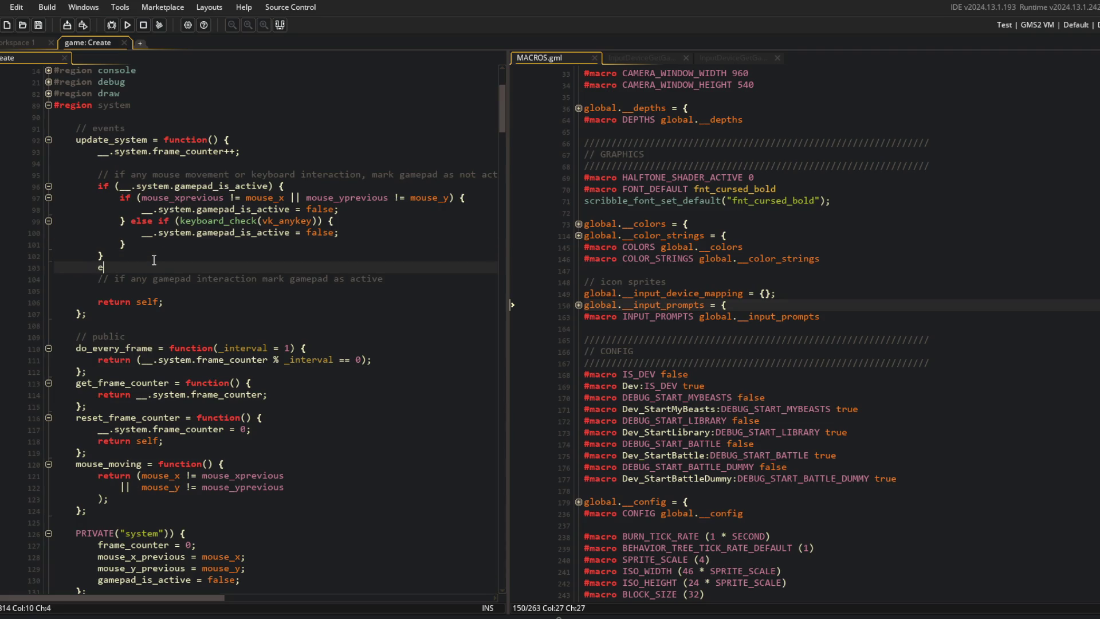
key(Down)
key(Home)
key(shift+End)
key(ctrl+x)
key(Up)
key(ctrl+v)
key(Return)
Complete the empty else { } body and remove the extra blank line
key(End)
key(Return)
key(Return)
text({)
key(Delete)
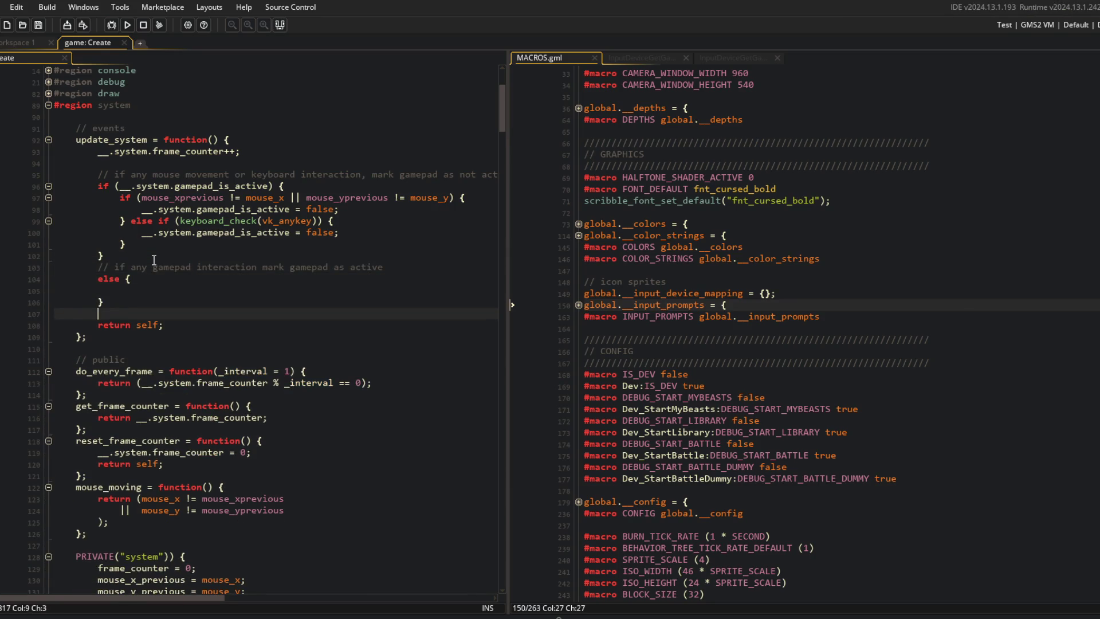
key(Up)
key(Up)
key(Up)
key(End)
Review the nested if/else code, then bring up the InputDeviceGetGamepadTypeName script
click(277, 151)
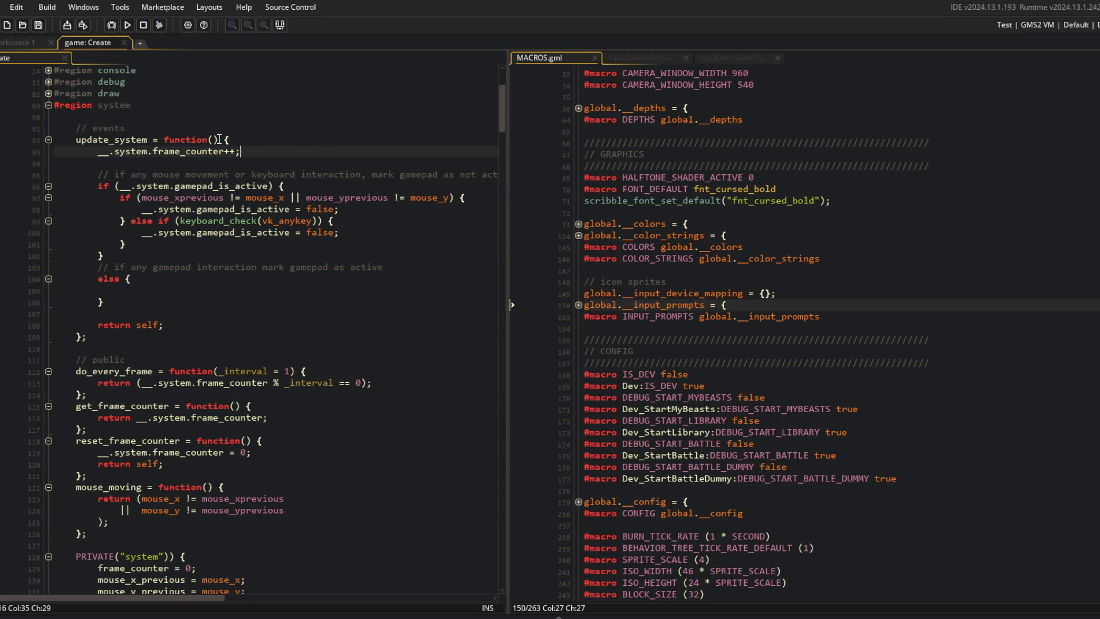
key(Down)
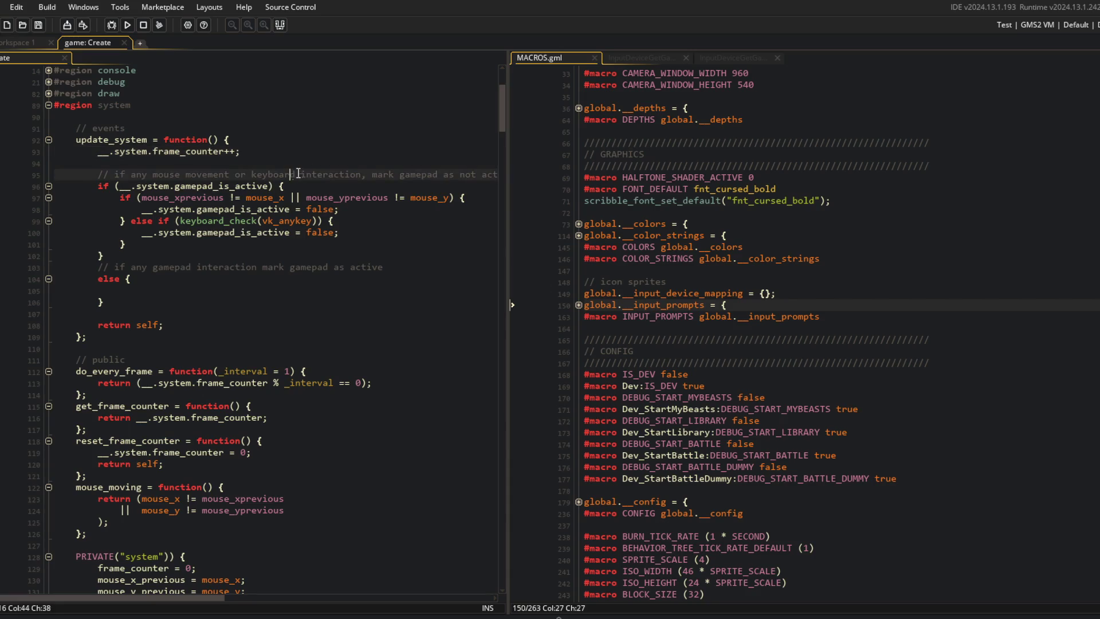
click(105, 186)
click(329, 221)
click(193, 307)
click(131, 291)
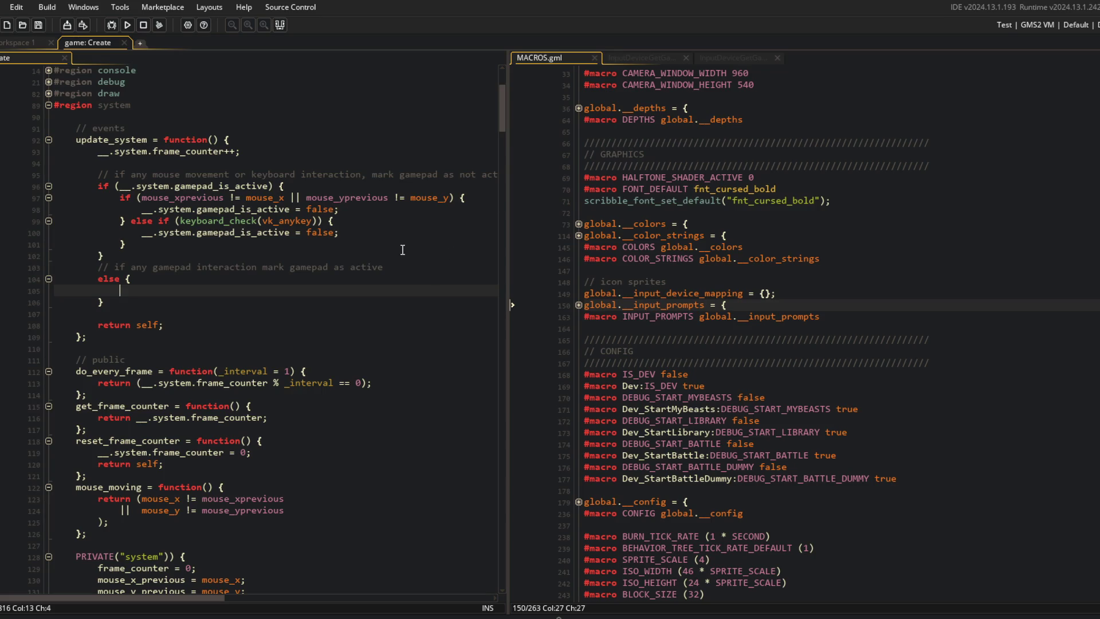
click(660, 57)
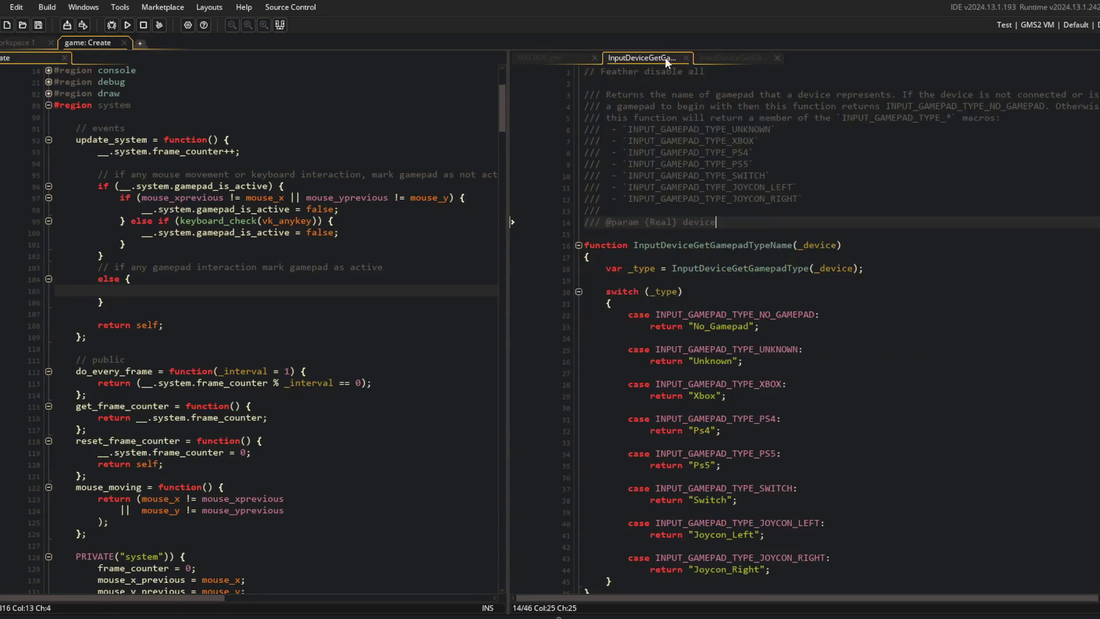
Browse the InputDeviceGetGamepadTypeName script's gamepad type list
click(718, 57)
click(666, 59)
click(683, 141)
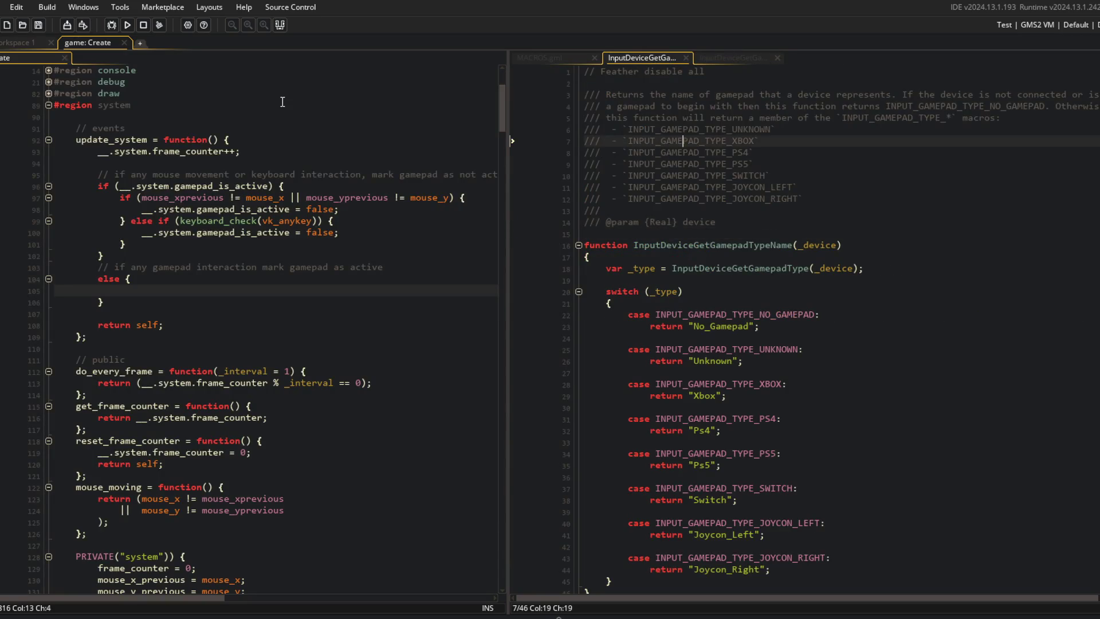
click(282, 102)
click(826, 209)
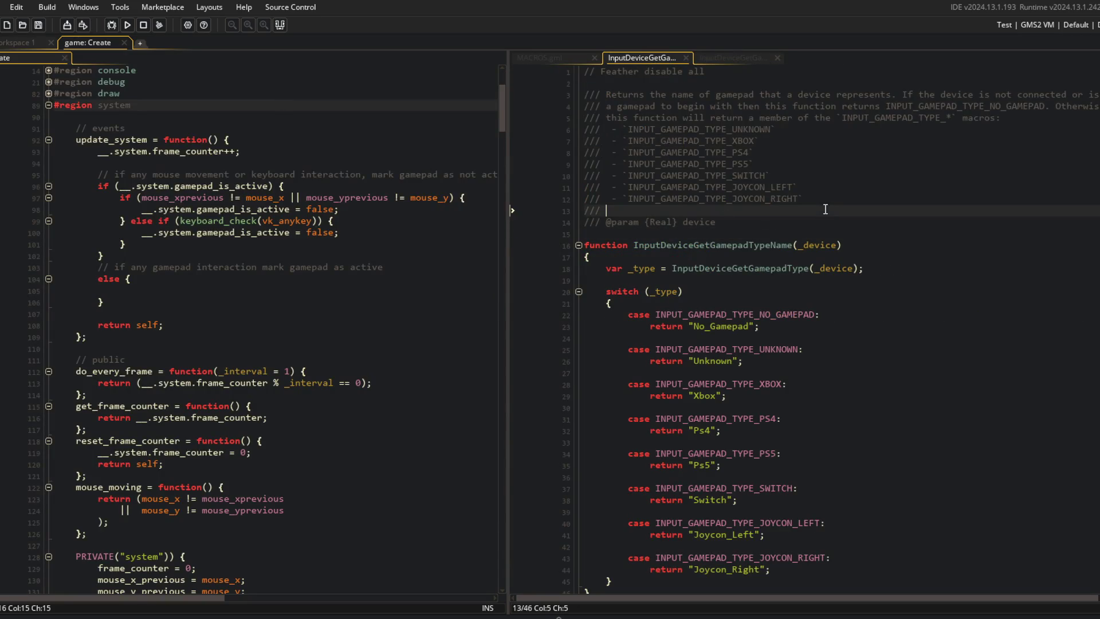
Open the _InputConfigVerbs script from the Config folder and review the verb bindings
key(ctrl+alt+a)
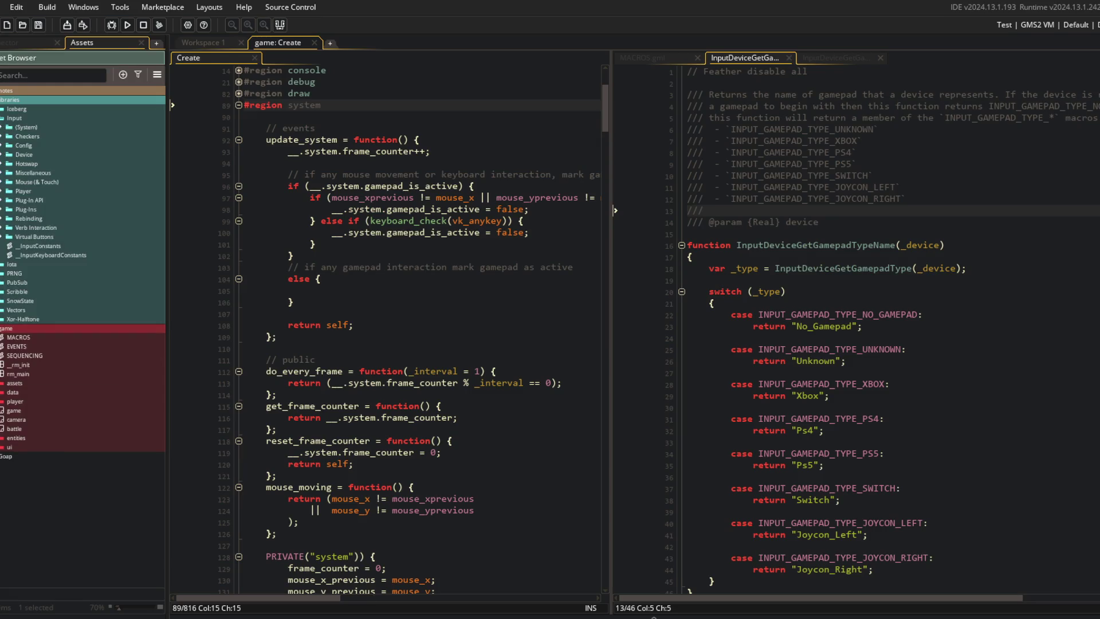
click(2, 137)
click(2, 138)
click(2, 146)
double_click(49, 164)
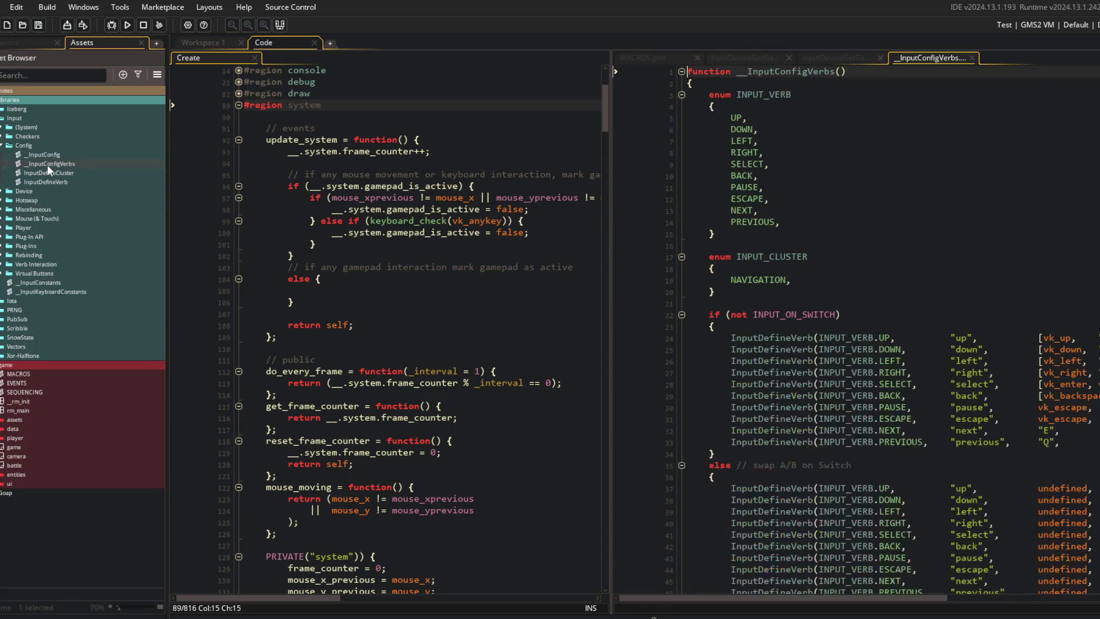
key(ctrl+alt+a)
click(830, 219)
scroll(830, 218, down, 5)
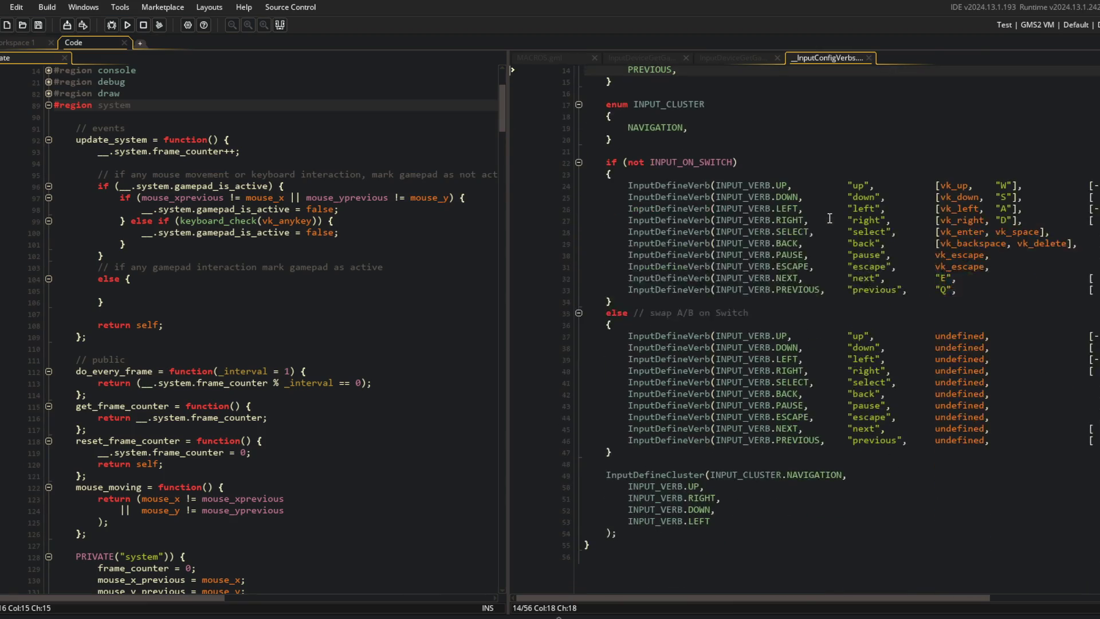
scroll(917, 252, up, 1)
click(948, 274)
scroll(703, 247, up, 4)
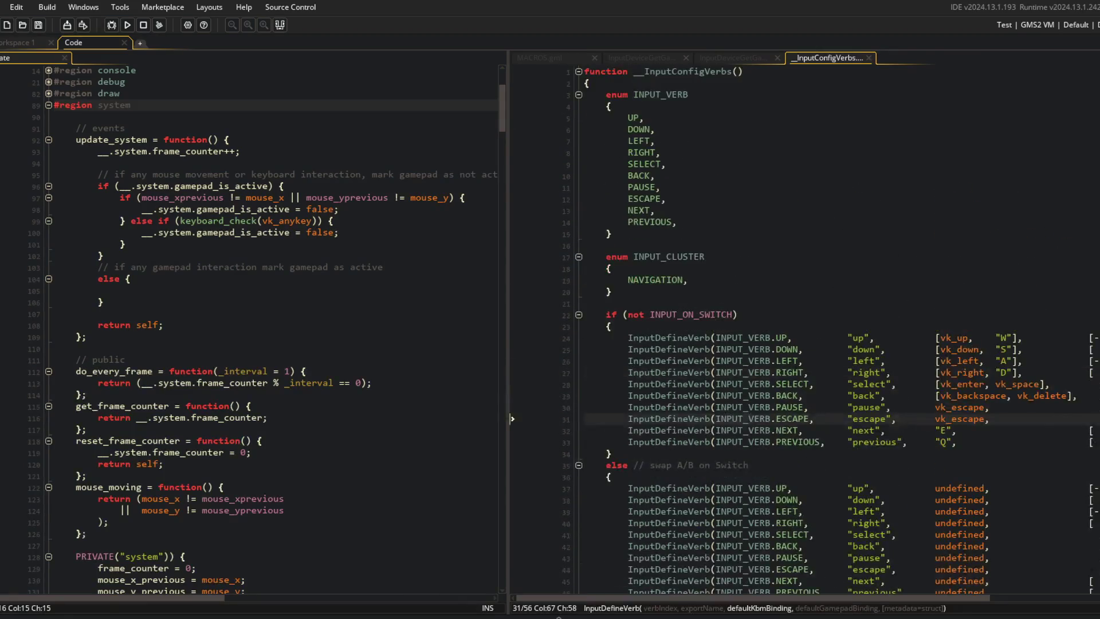
click(694, 146)
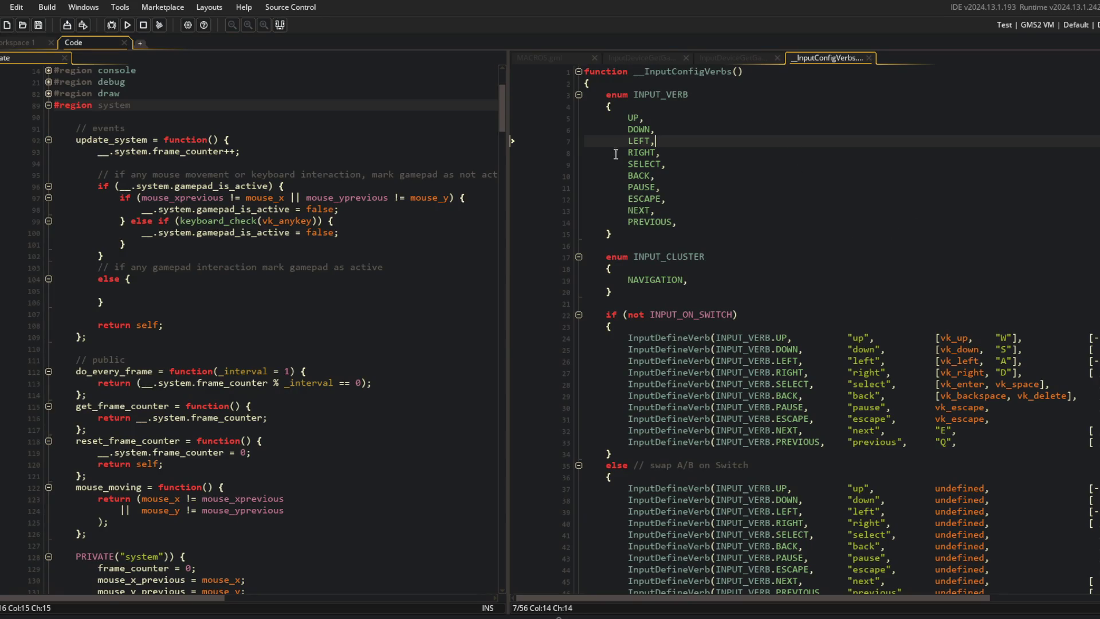
scroll(616, 163, down, 4)
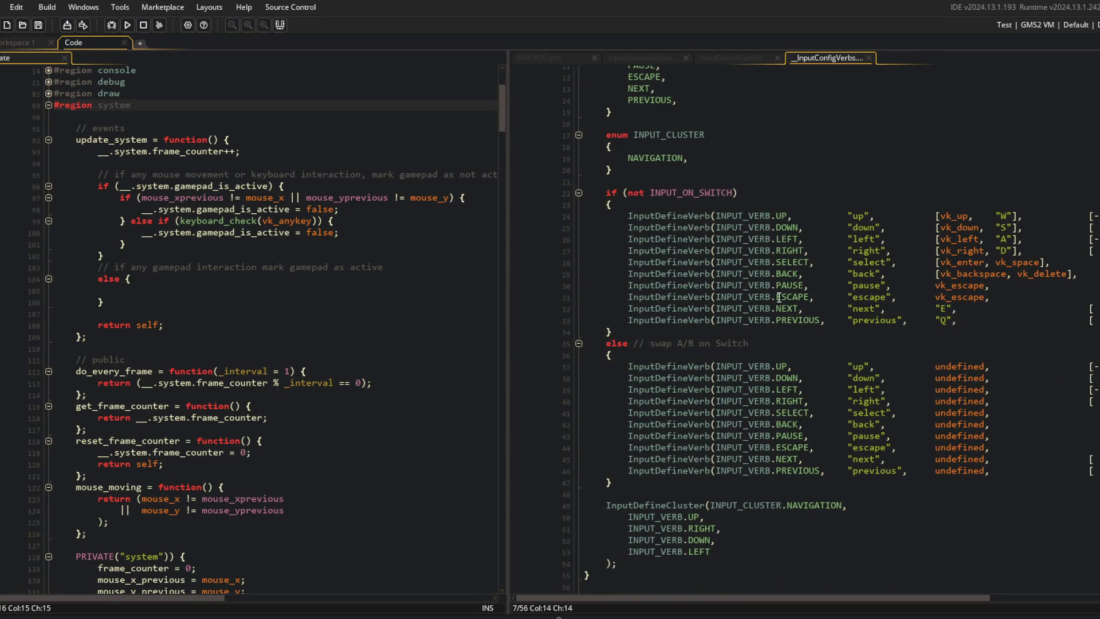
Jump to the InputDefineVerb definition with F12 and inspect how verbs are stored
click(669, 214)
key(F12)
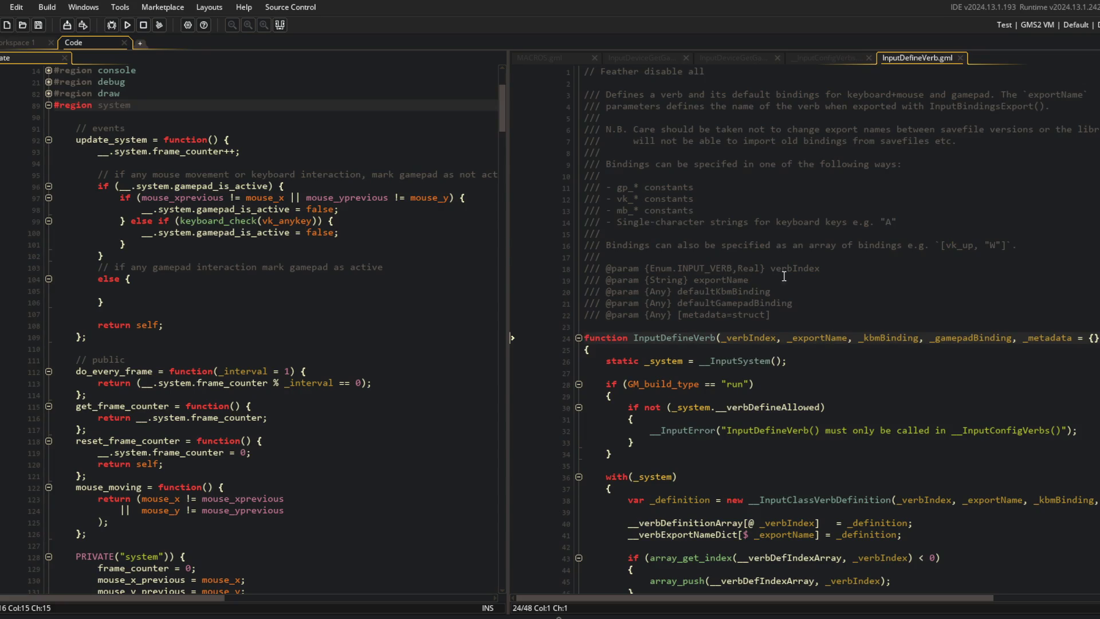
scroll(766, 277, down, 2)
click(823, 57)
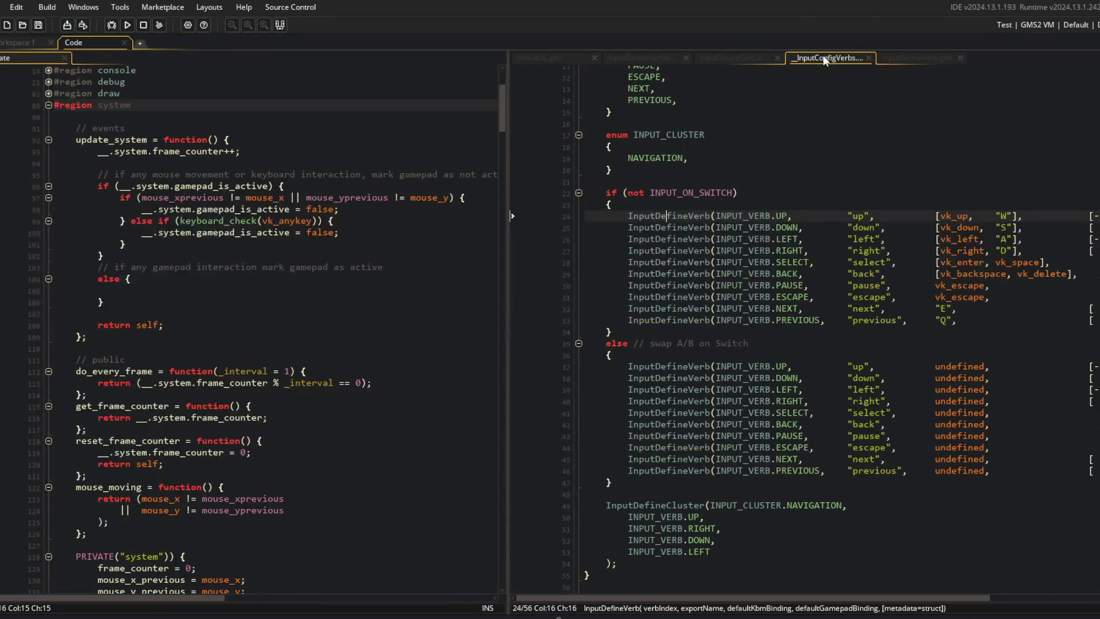
click(901, 59)
scroll(758, 287, up, 3)
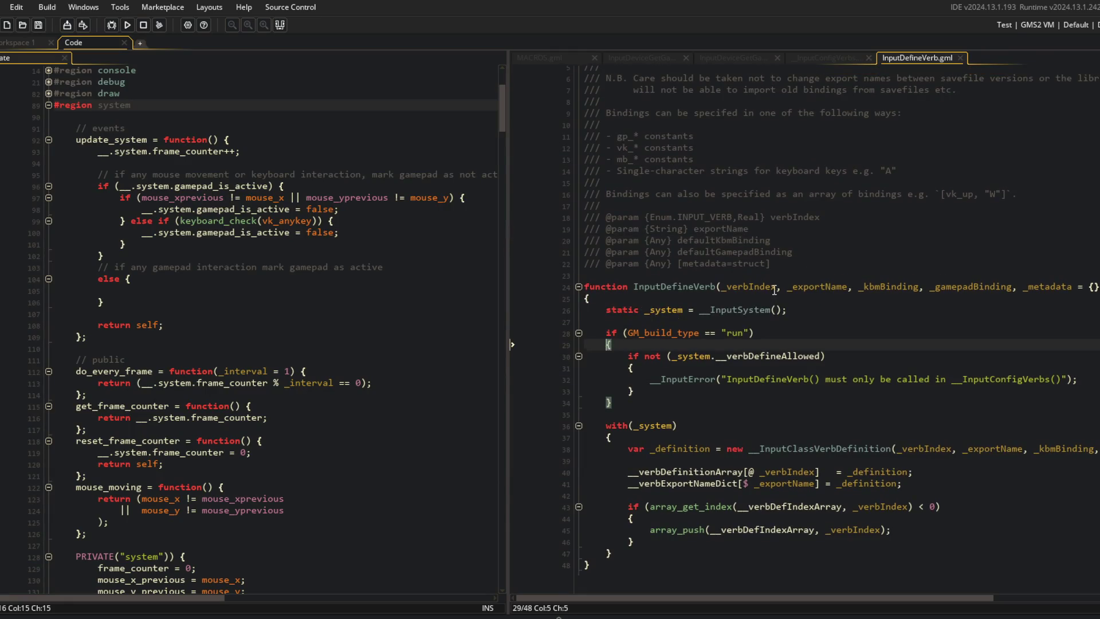
double_click(757, 287)
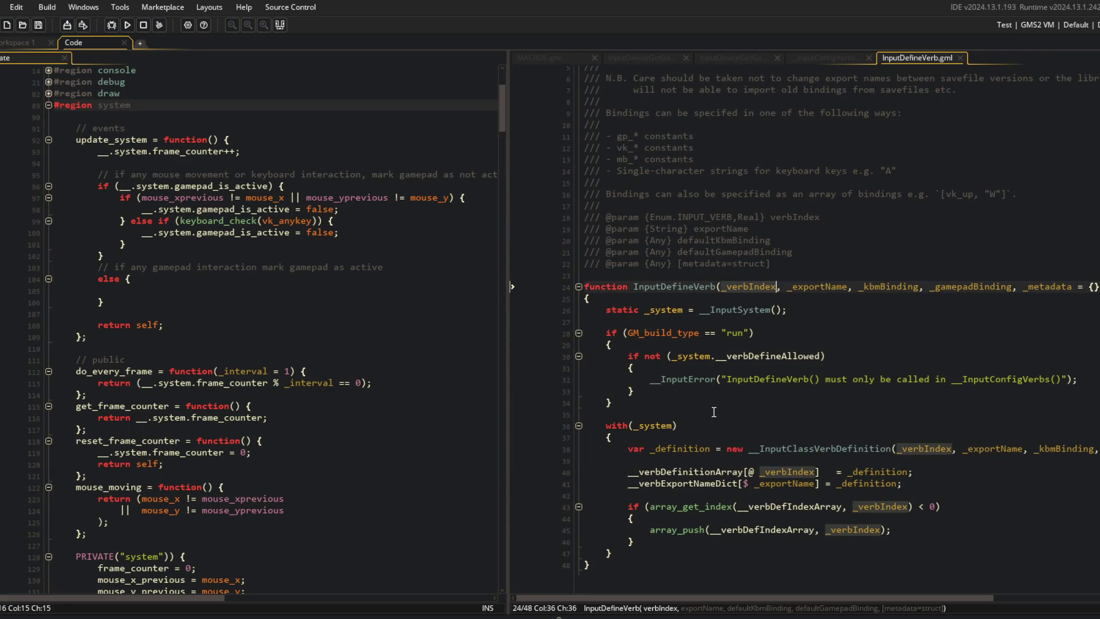
click(744, 471)
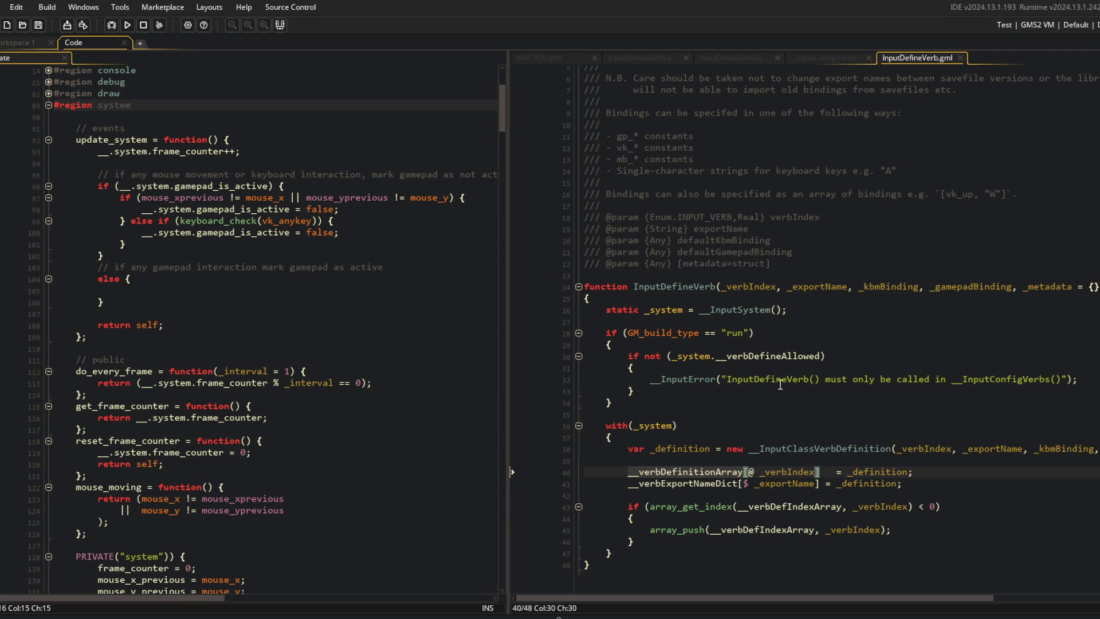
click(881, 171)
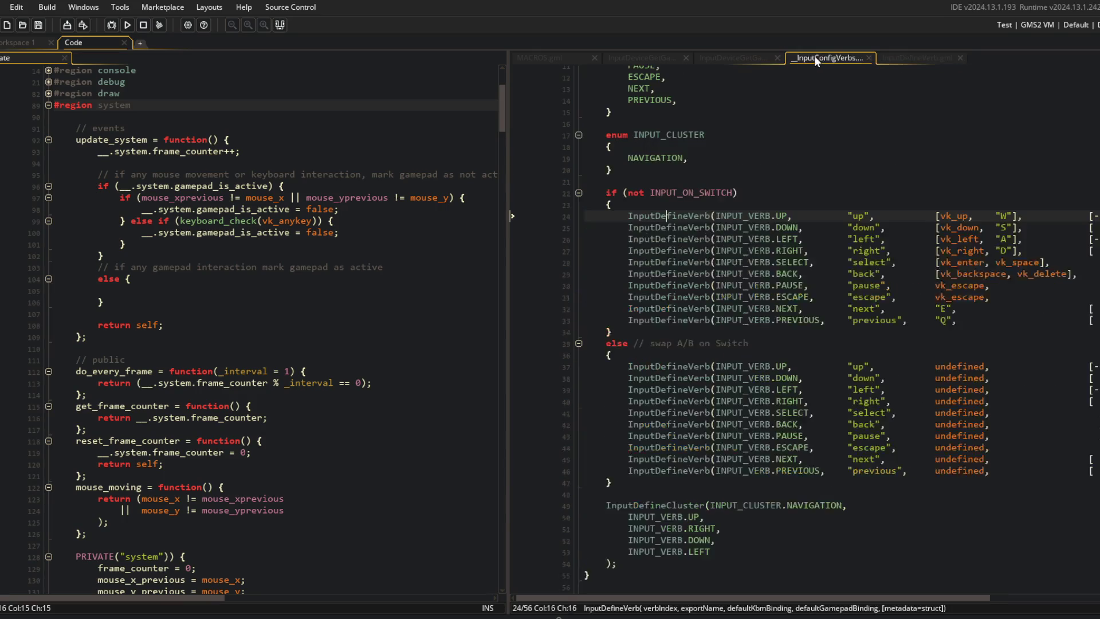
key(ctrl+alt+a)
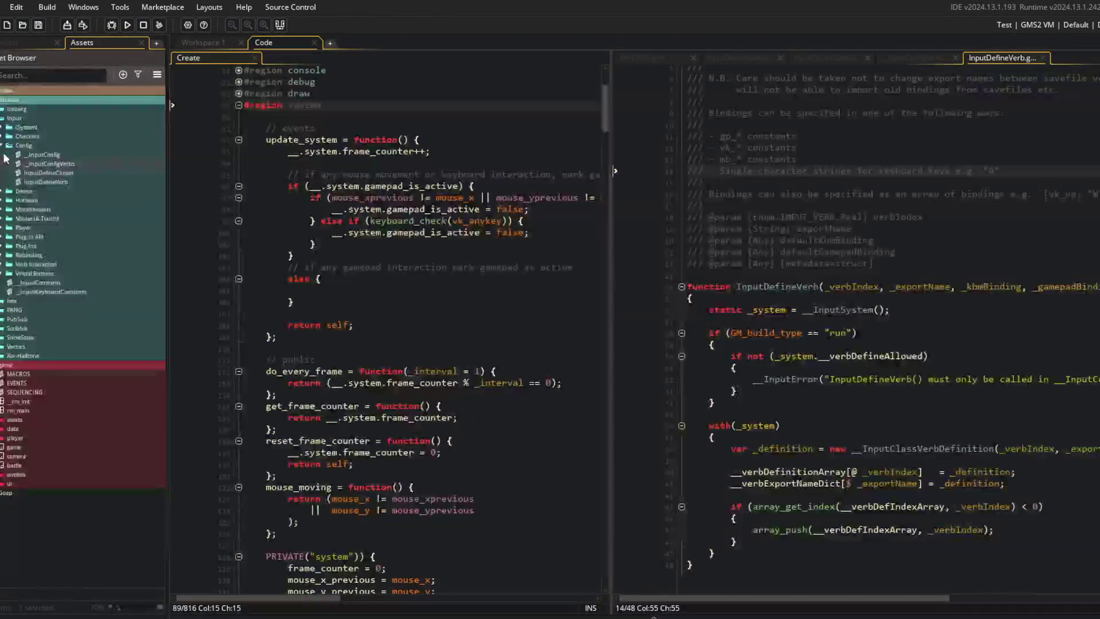
Expand the Basics and Advanced checker folders in the Asset Browser
click(9, 154)
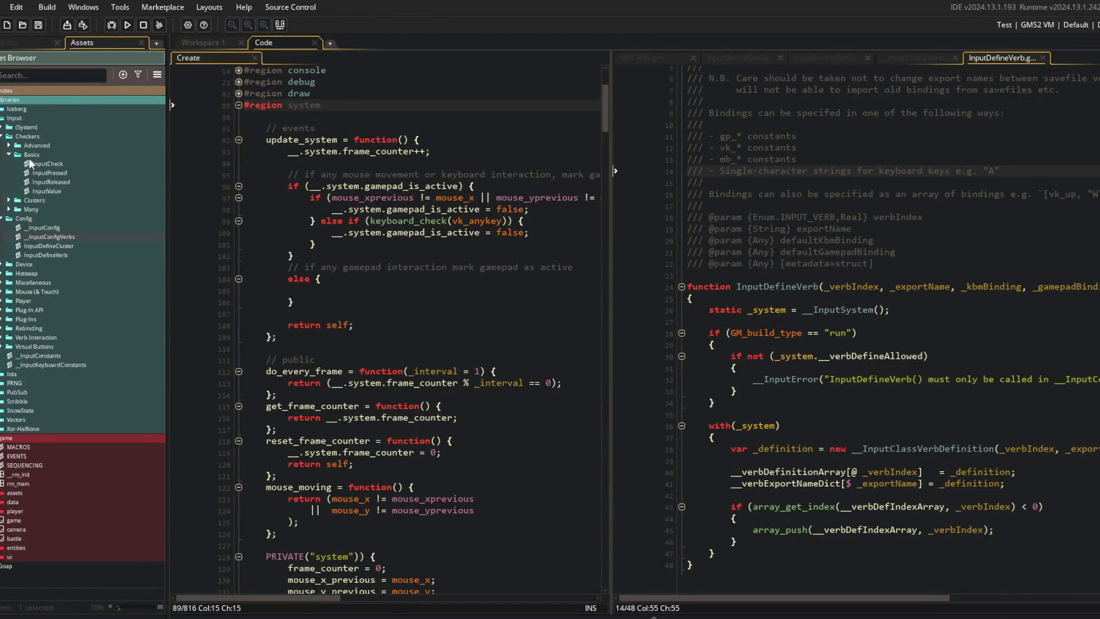
right_click(35, 163)
click(11, 146)
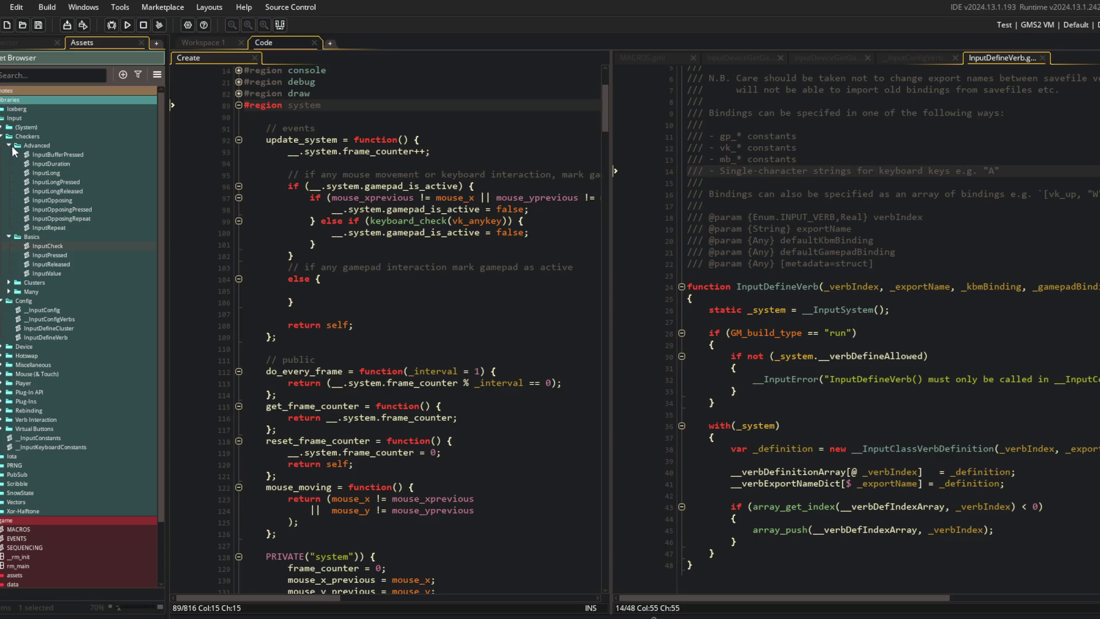
right_click(64, 231)
Create an InputCheckAny script, move it into Basics, then delete it again
click(101, 255)
text(InputCheckAny)
key(Return)
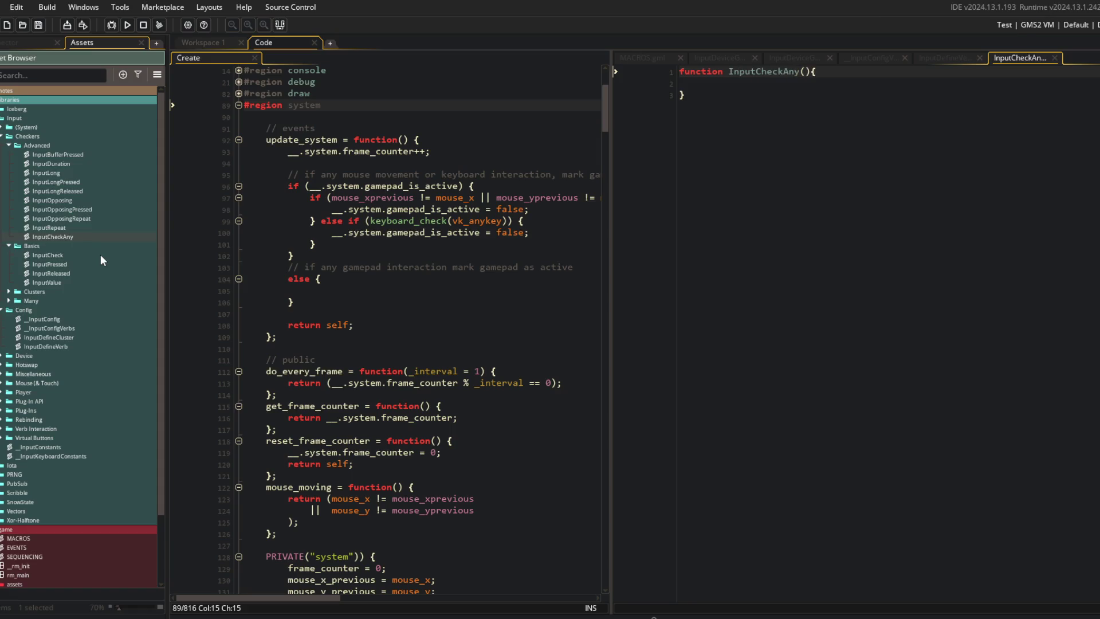
drag(49, 239, 68, 248)
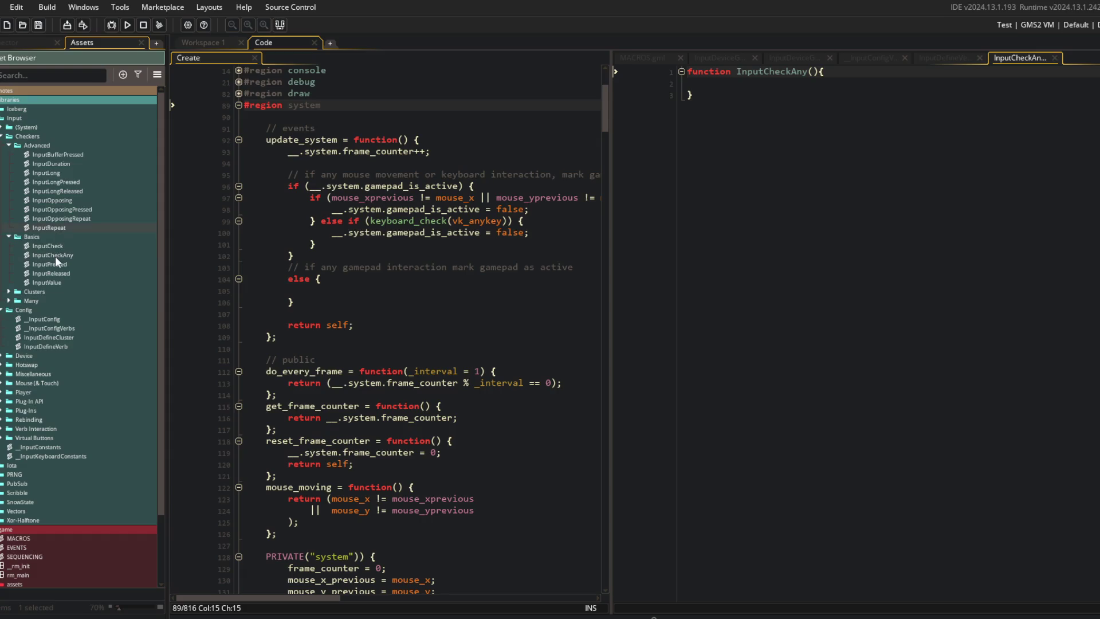
key(Delete)
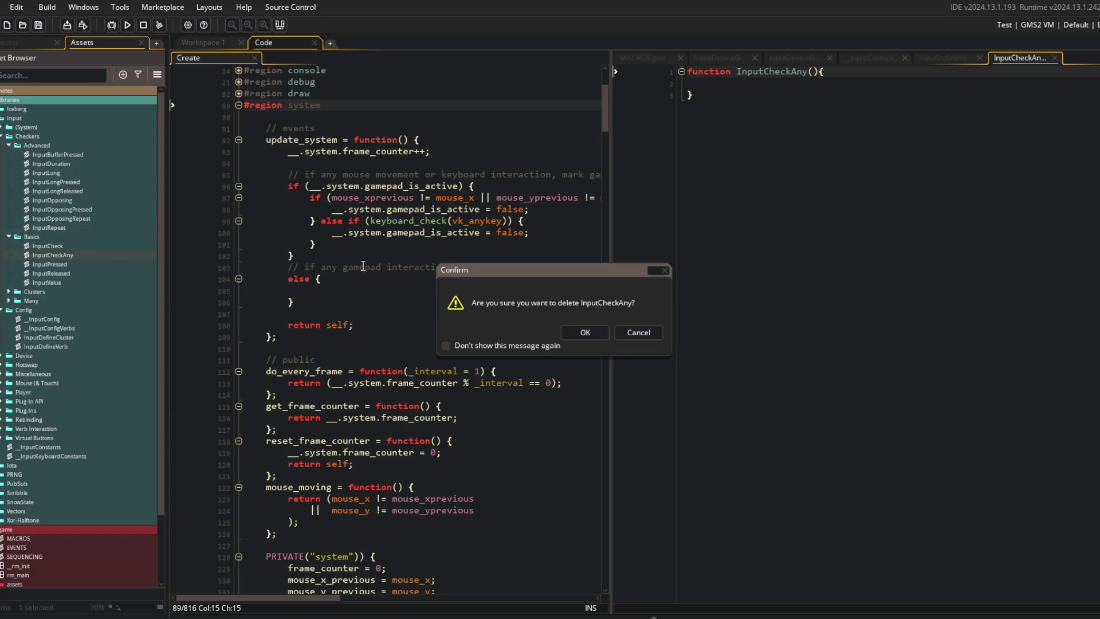
click(590, 335)
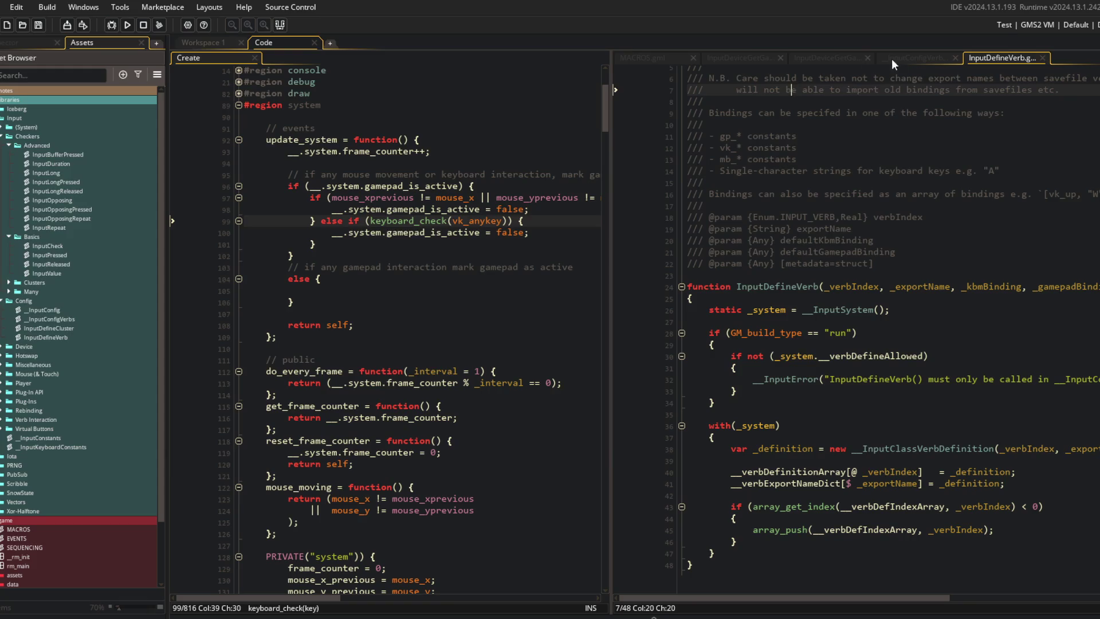
Inspect InputDefineVerb's _exportName and _gamepadBinding parameters
click(841, 484)
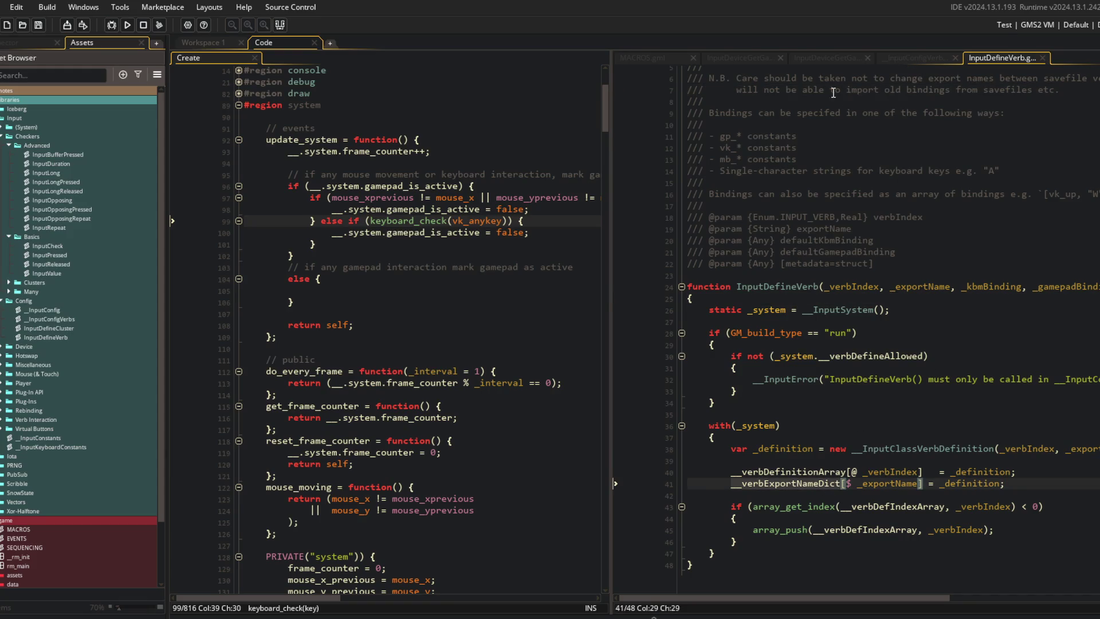
click(907, 58)
click(989, 58)
double_click(909, 286)
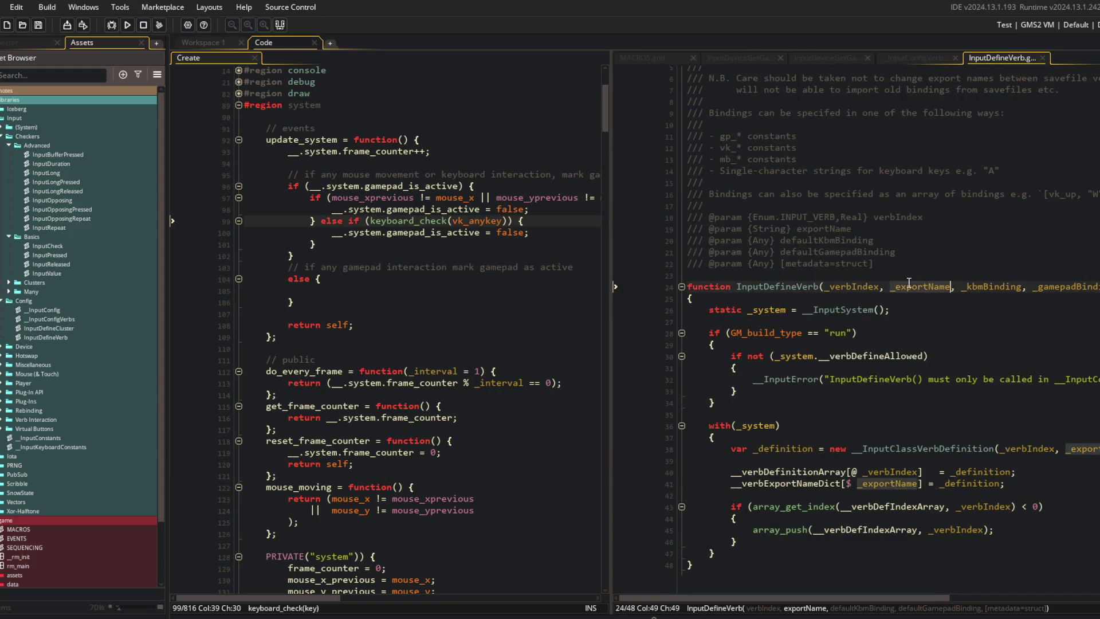
key(ctrl+Right)
key(ctrl+Right)
key(ctrl+Right)
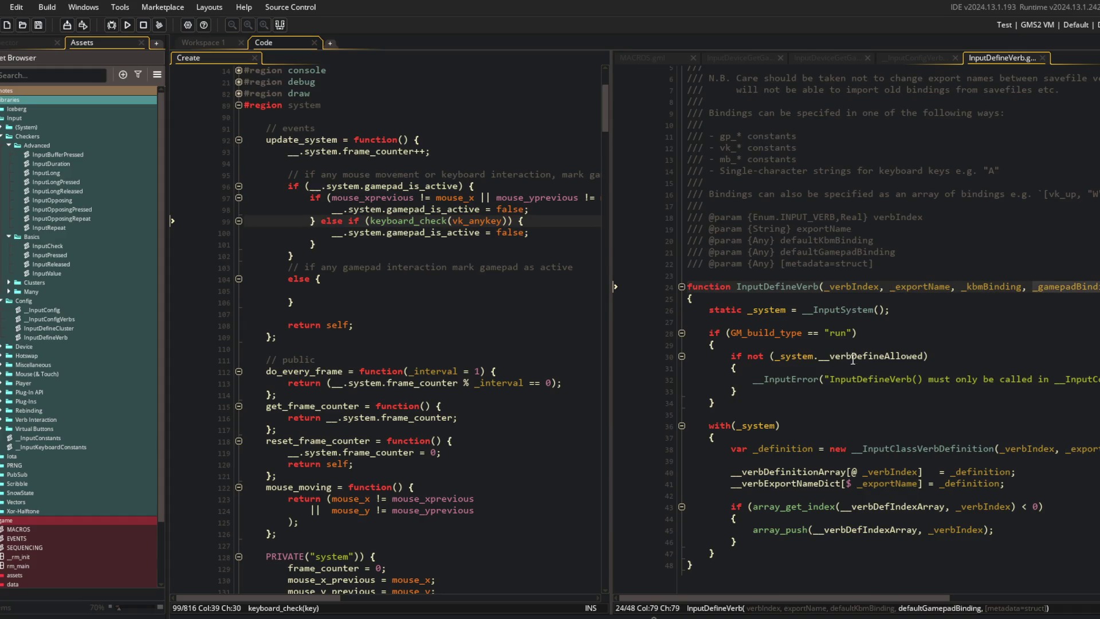
Widen the code view and open the __InputClassVerbDefinition constructor via middle-click
drag(612, 230, 367, 229)
click(832, 413)
click(691, 449)
click(572, 449)
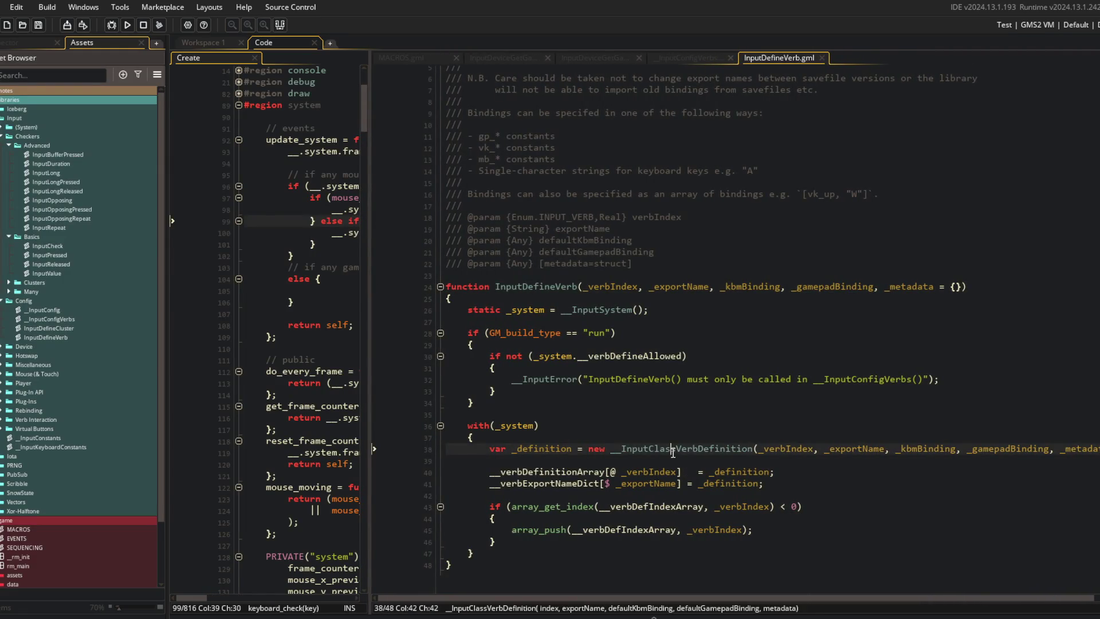
click(541, 481)
click(661, 448)
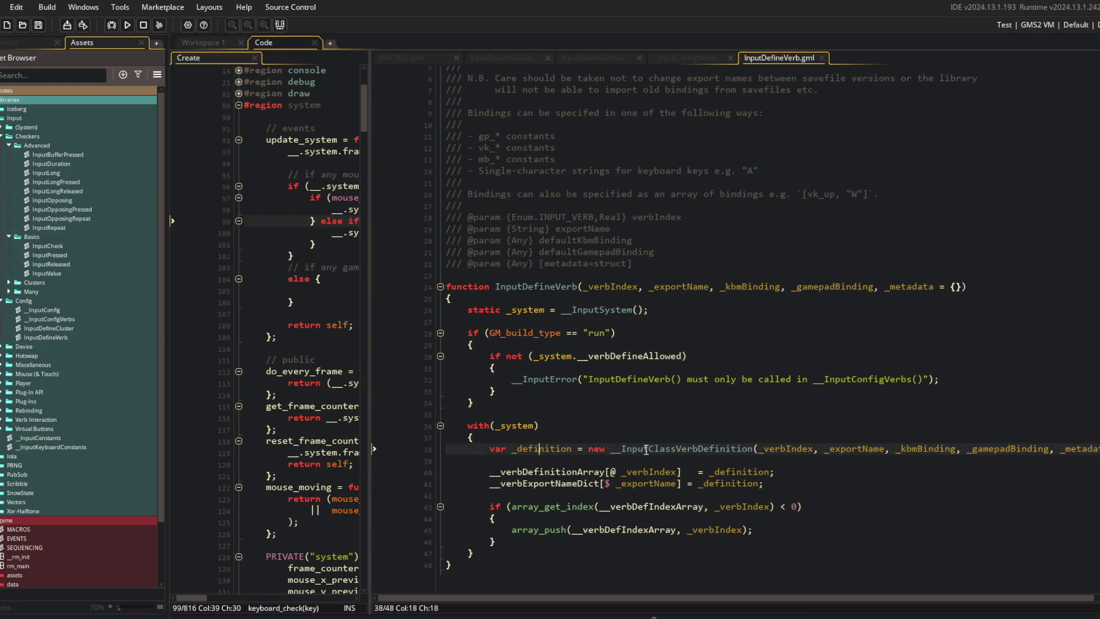
middle_click(662, 448)
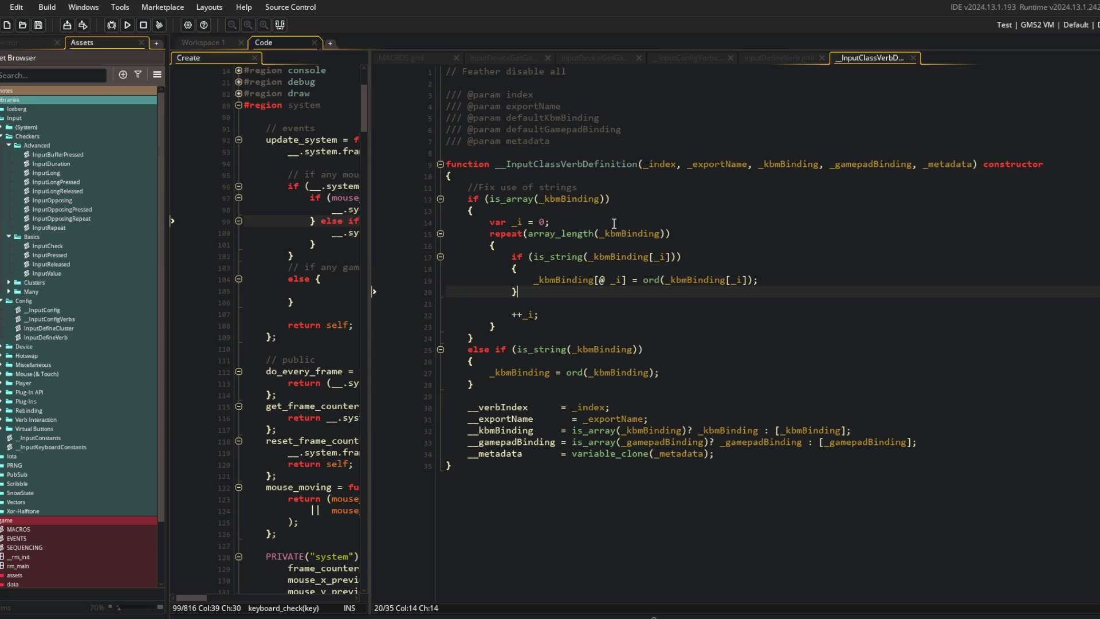
Examine how the constructor stores _gamepadBinding, then open the InputCheck script
mouse_move(458, 187)
mouse_down()
mouse_move(505, 304)
mouse_move(504, 229)
mouse_move(473, 198)
mouse_up()
click(773, 322)
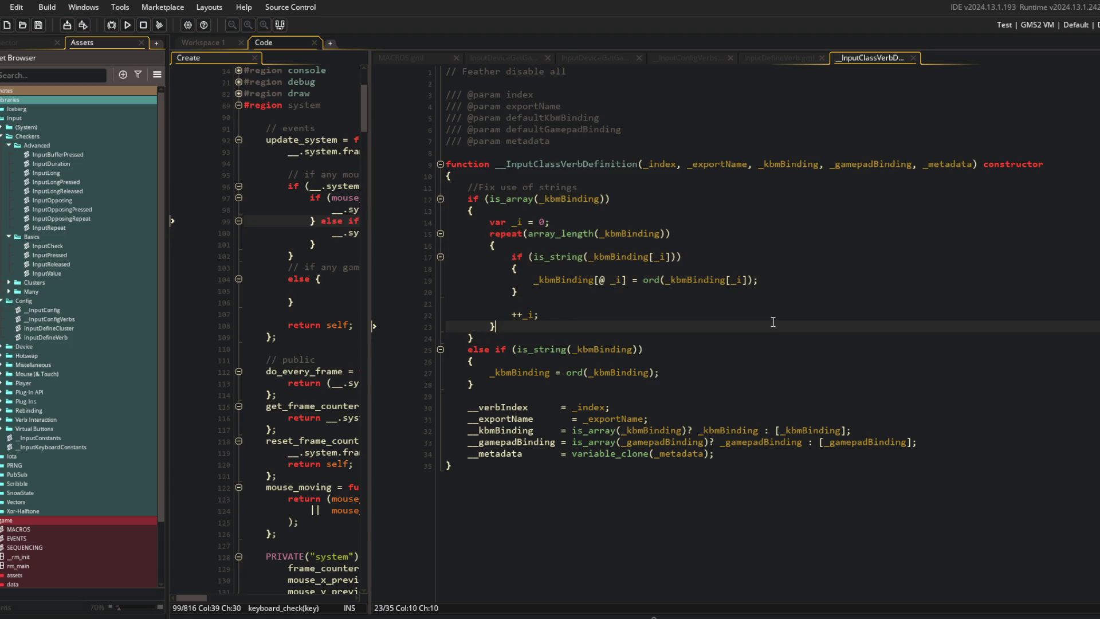
click(577, 349)
click(912, 164)
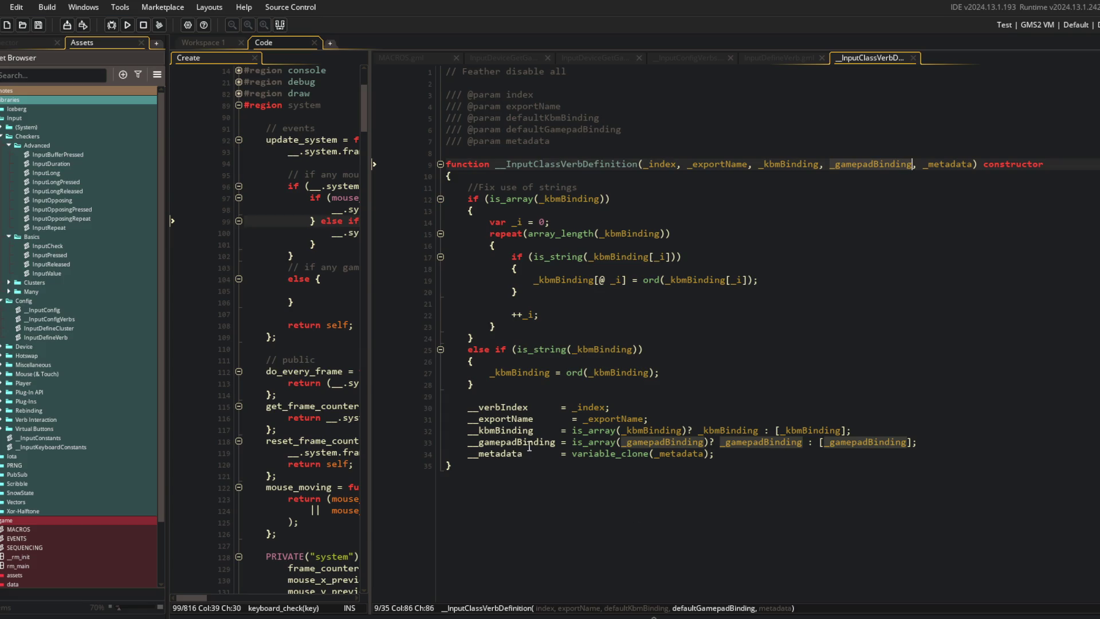
click(556, 442)
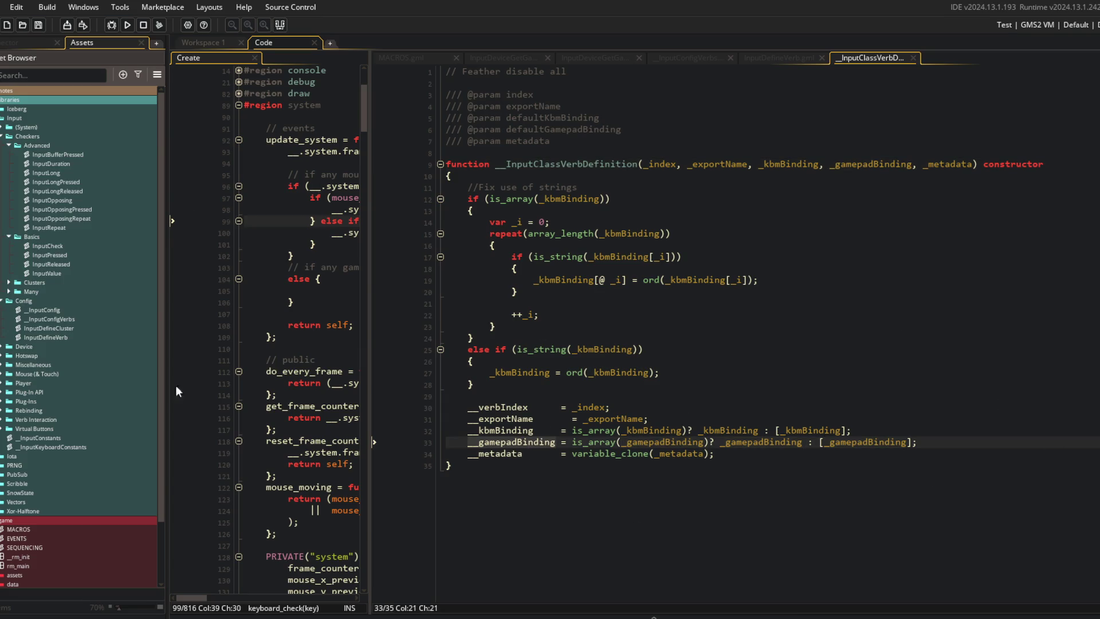
double_click(46, 246)
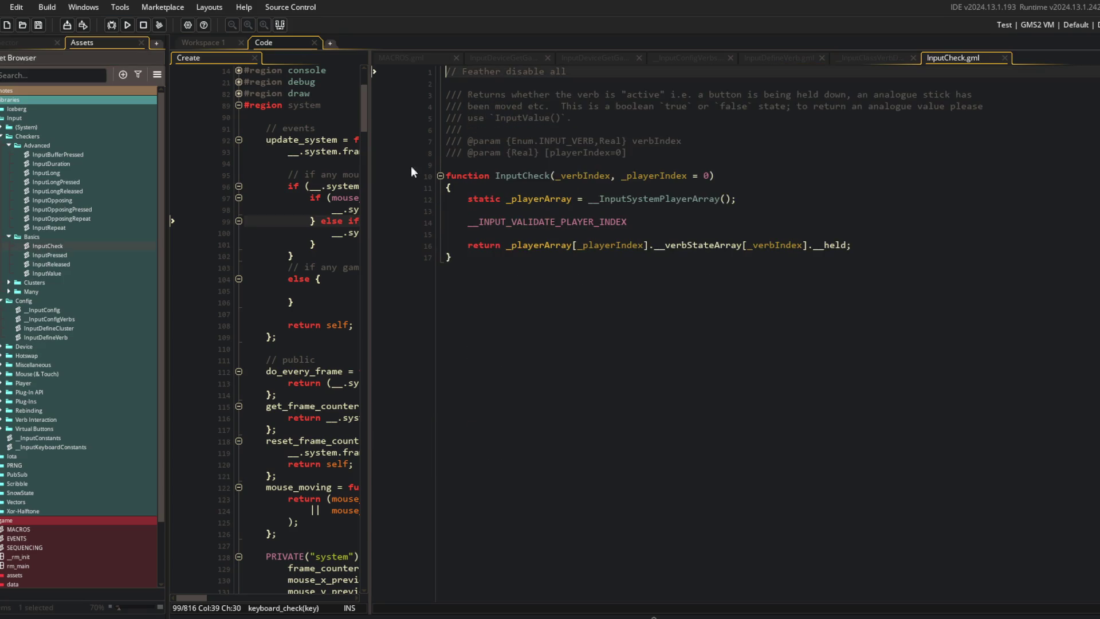
Review InputCheck's return line, then close the InputCheck, constructor, InputDefineVerb and verb configuration tabs
click(550, 244)
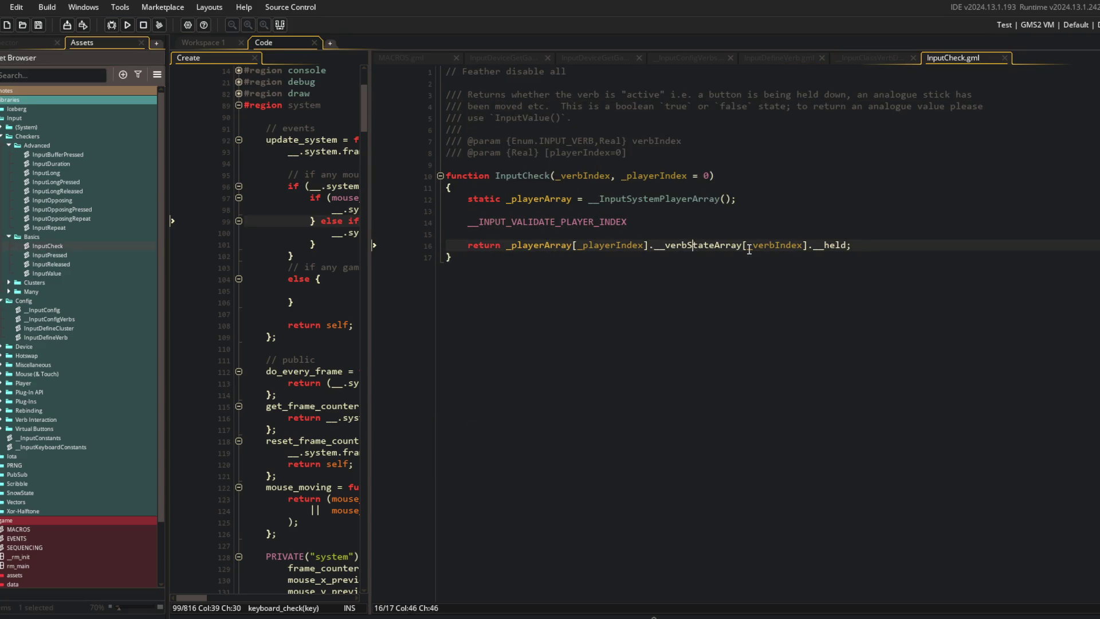
click(567, 235)
click(898, 145)
middle_click(947, 59)
middle_click(847, 59)
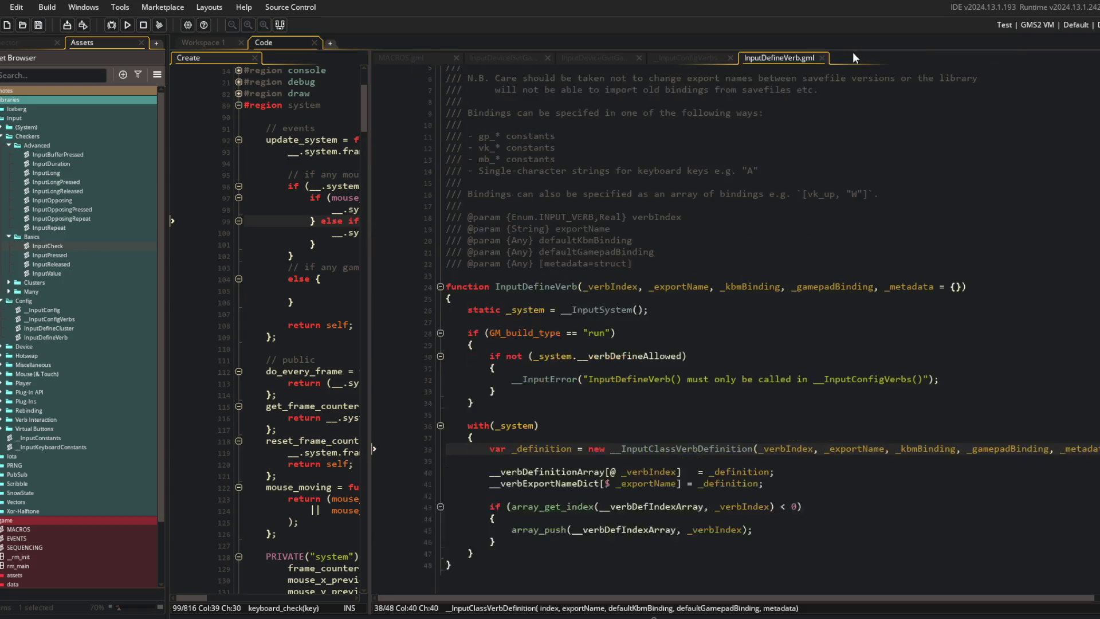
middle_click(791, 57)
middle_click(684, 57)
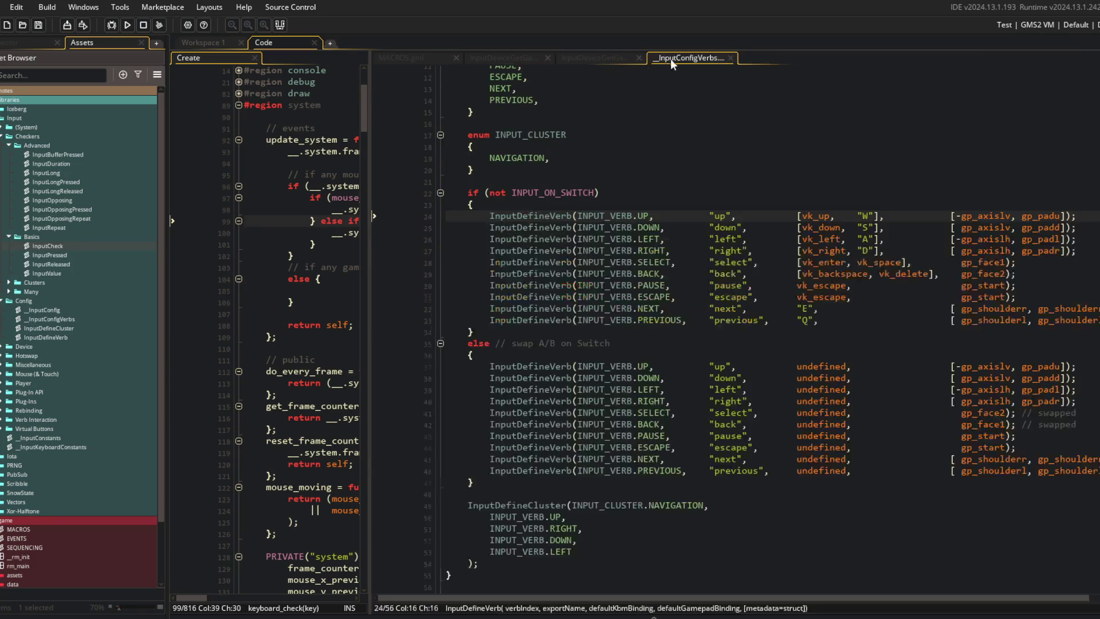
Hide the asset browser and widen the update_system code pane
right_click(49, 127)
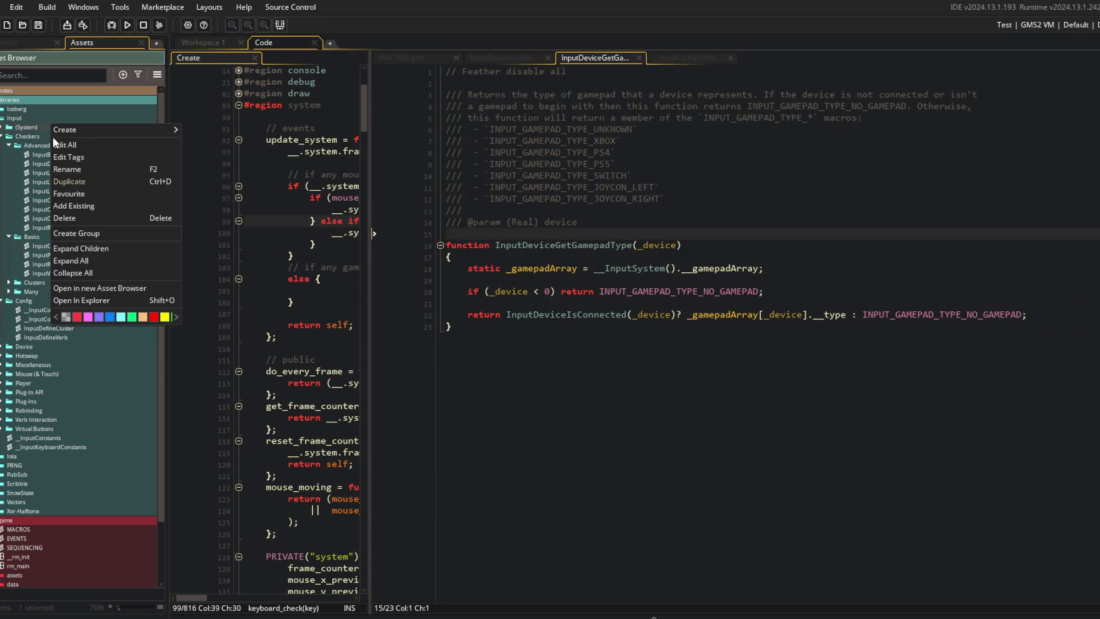
click(76, 271)
click(502, 198)
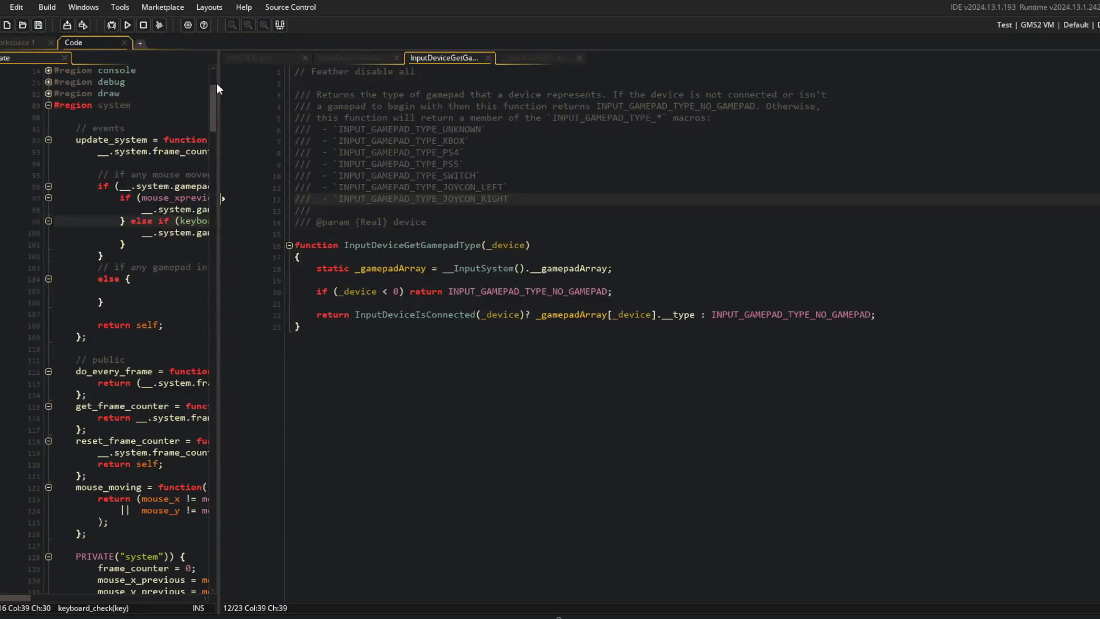
drag(218, 83, 451, 118)
click(731, 328)
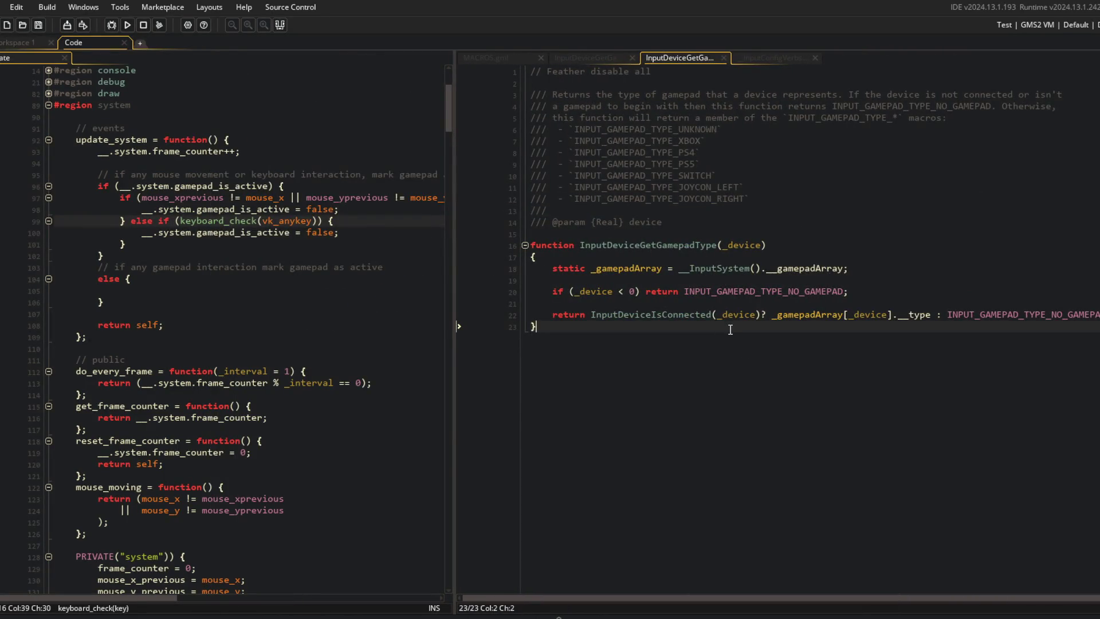
Bring the __InputConfigVerbs script forward at the SELECT verb definition
click(586, 58)
click(528, 57)
click(590, 57)
click(684, 58)
click(752, 60)
click(689, 262)
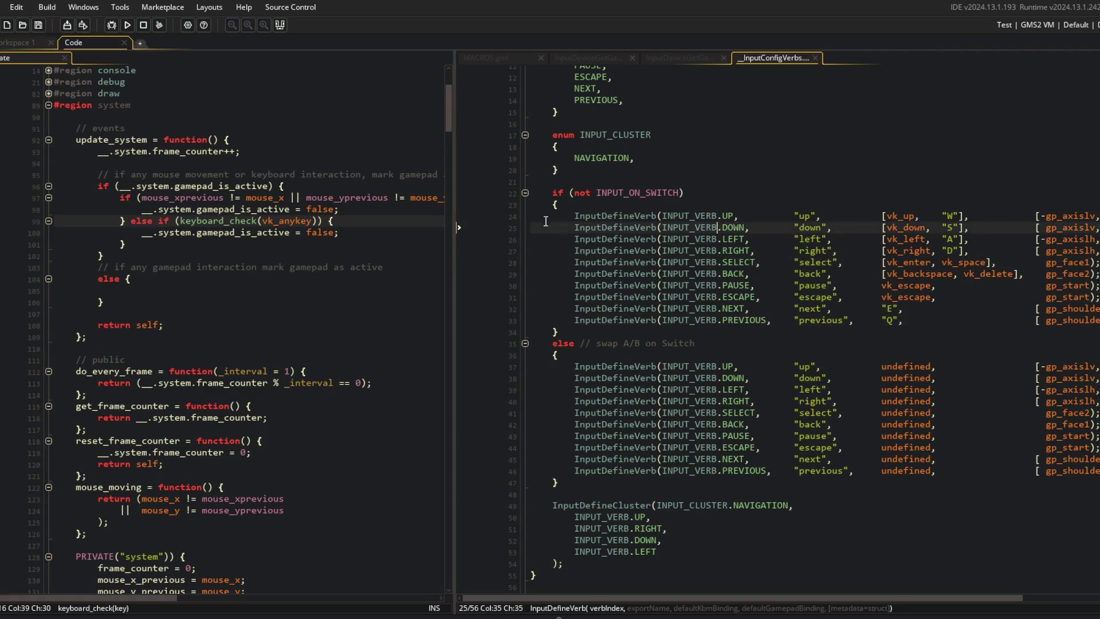
Review the verb definitions, then open InputDefineVerb and highlight _definition and the definition array
drag(570, 216, 757, 285)
mouse_move(811, 311)
mouse_down()
mouse_move(917, 429)
mouse_move(1069, 544)
mouse_up()
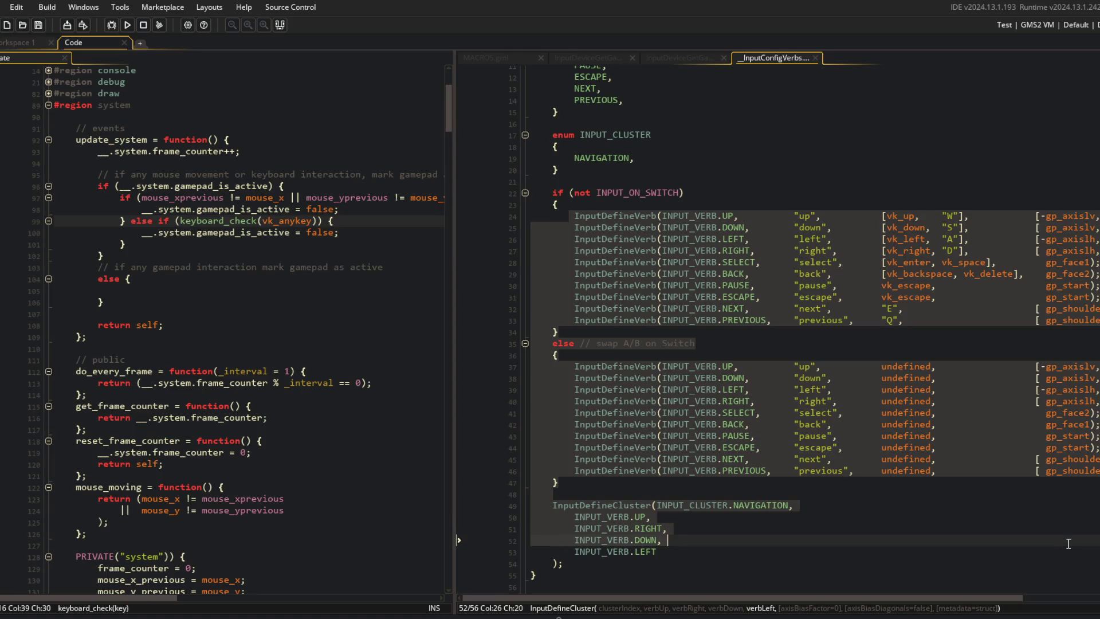
click(963, 262)
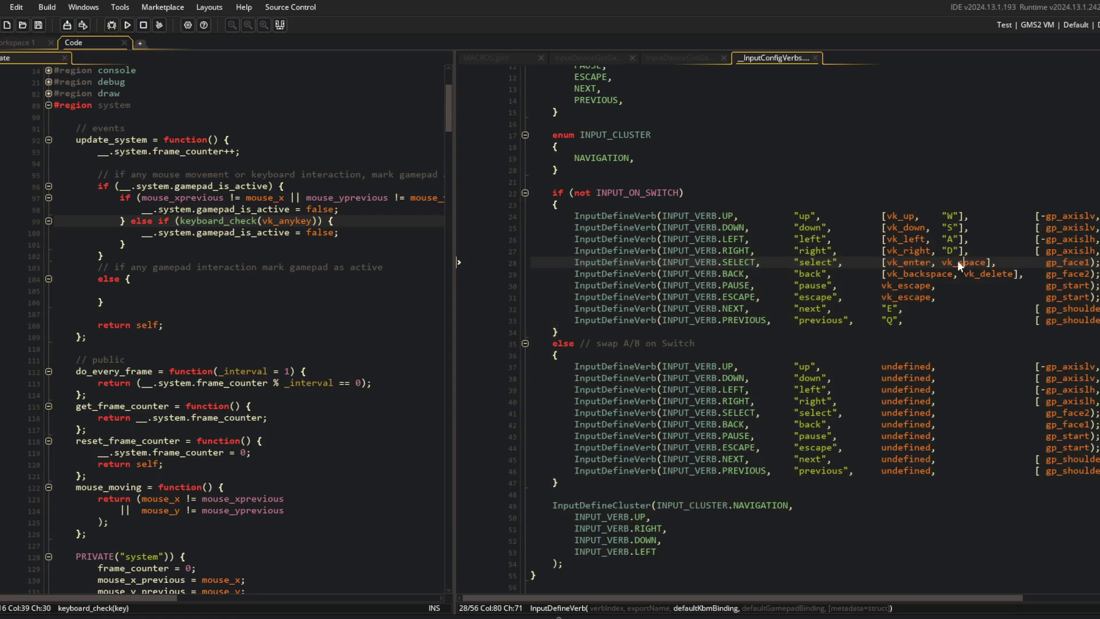
middle_click(625, 217)
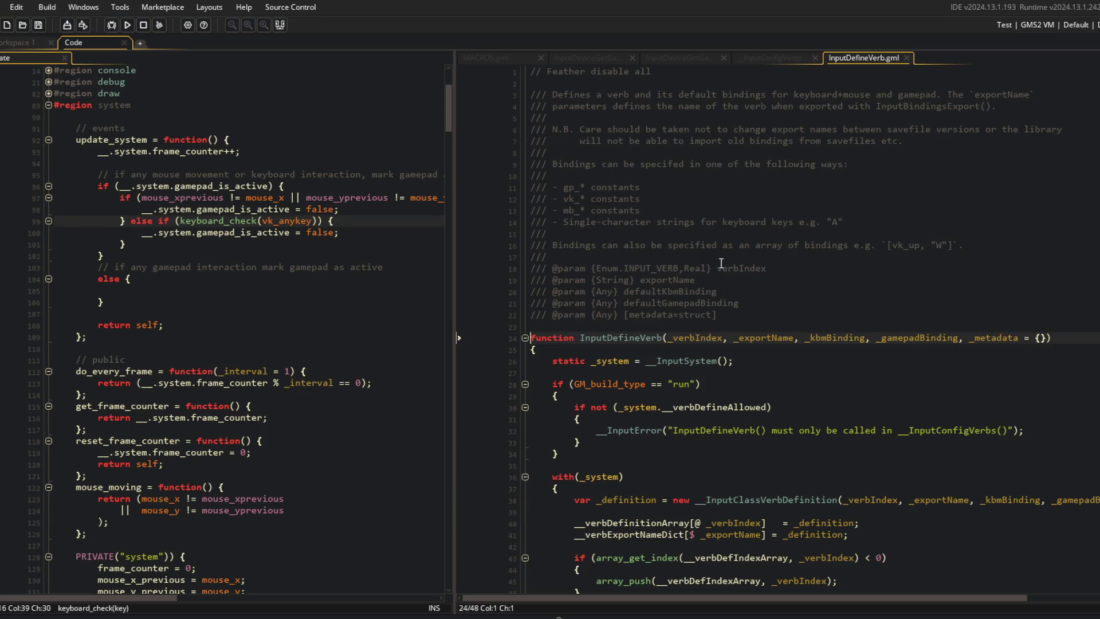
click(840, 319)
double_click(626, 286)
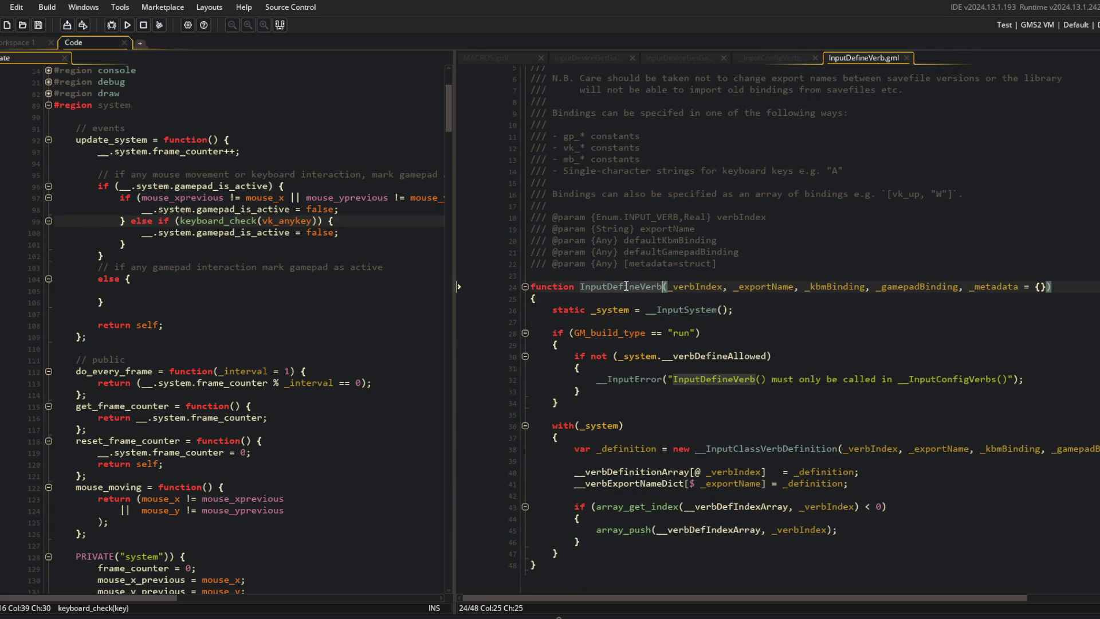
double_click(659, 483)
double_click(657, 471)
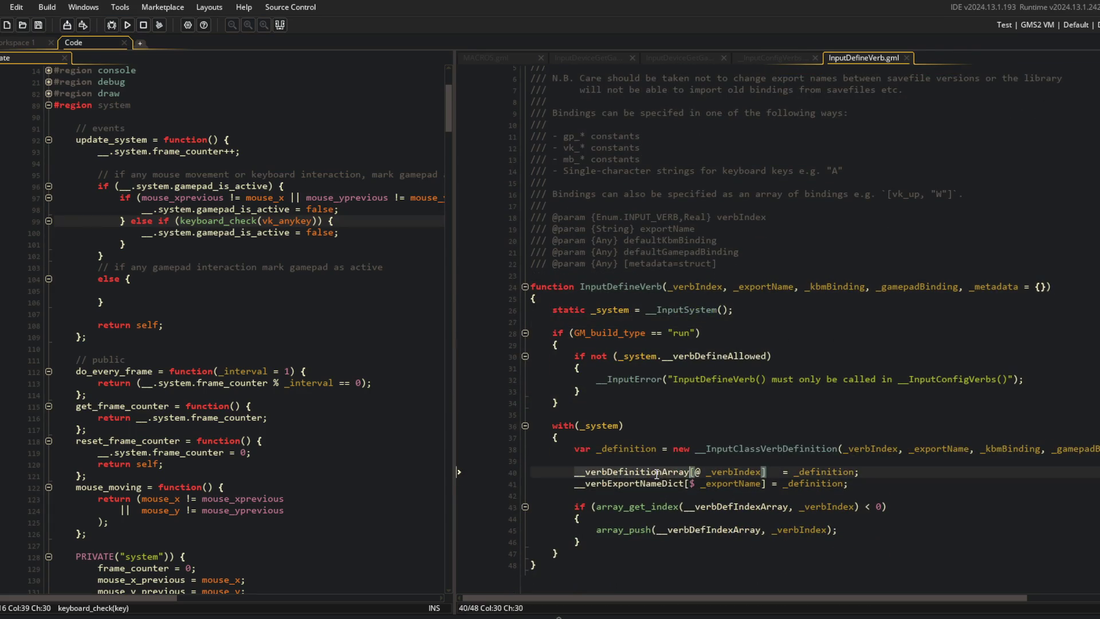
double_click(812, 472)
Look over each verb's gamepad bindings in the __InputConfigVerbs script
click(774, 58)
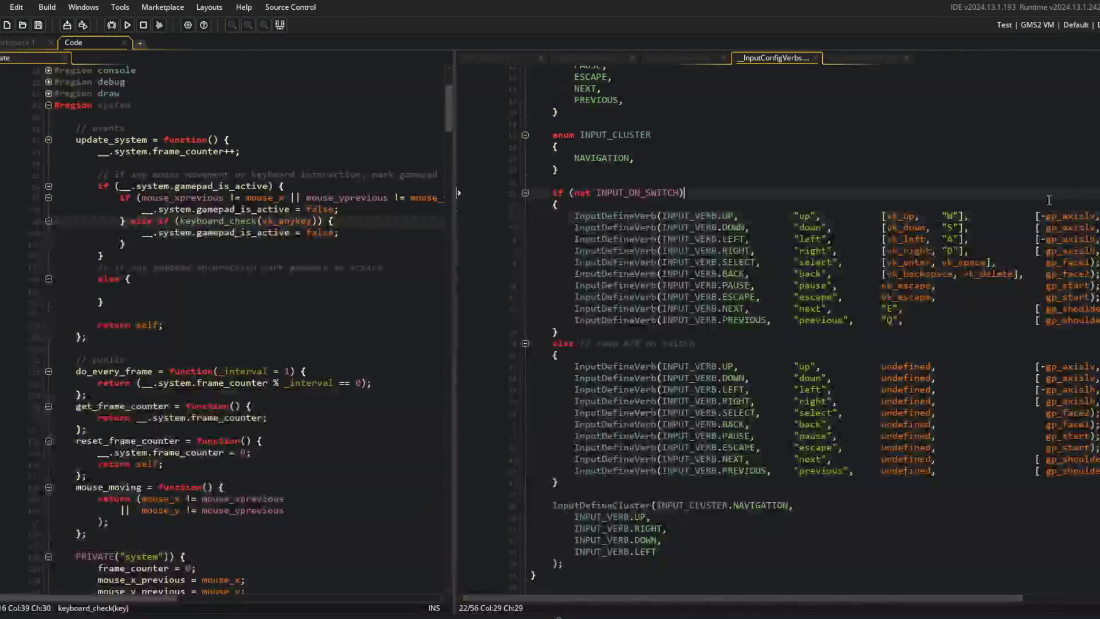
click(1042, 215)
mouse_move(1042, 216)
mouse_down()
mouse_move(1060, 297)
mouse_move(1097, 320)
mouse_up()
click(1003, 161)
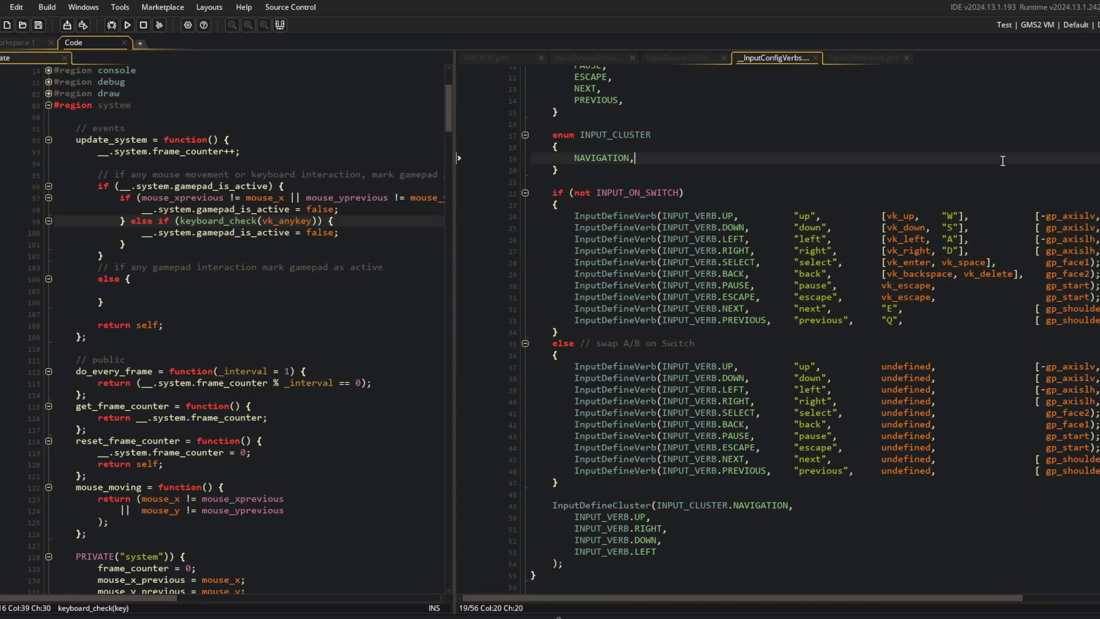
click(840, 58)
click(806, 54)
Collapse the INPUT_VERB and INPUT_CLUSTER enum blocks and move to the script's last line
scroll(601, 563, down, 1)
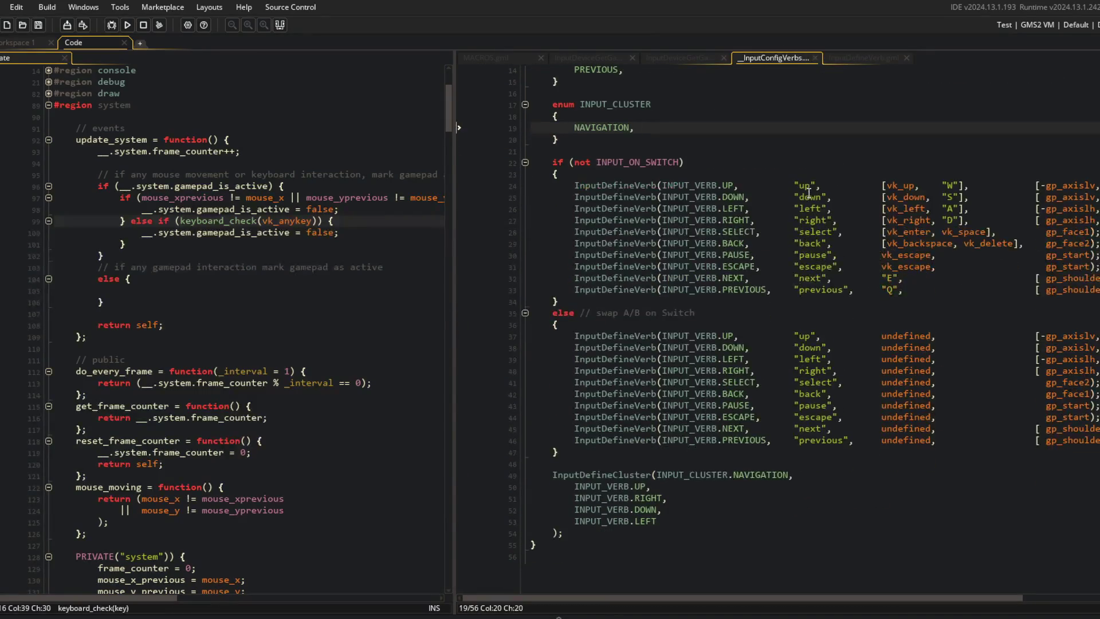
click(592, 521)
scroll(671, 237, up, 5)
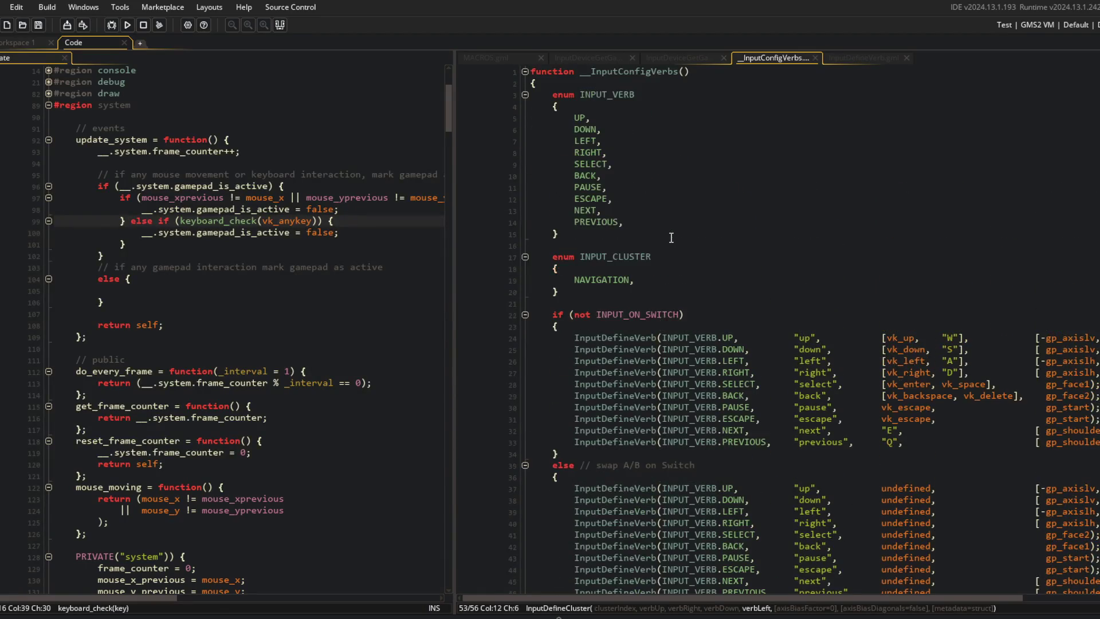
click(525, 94)
click(525, 118)
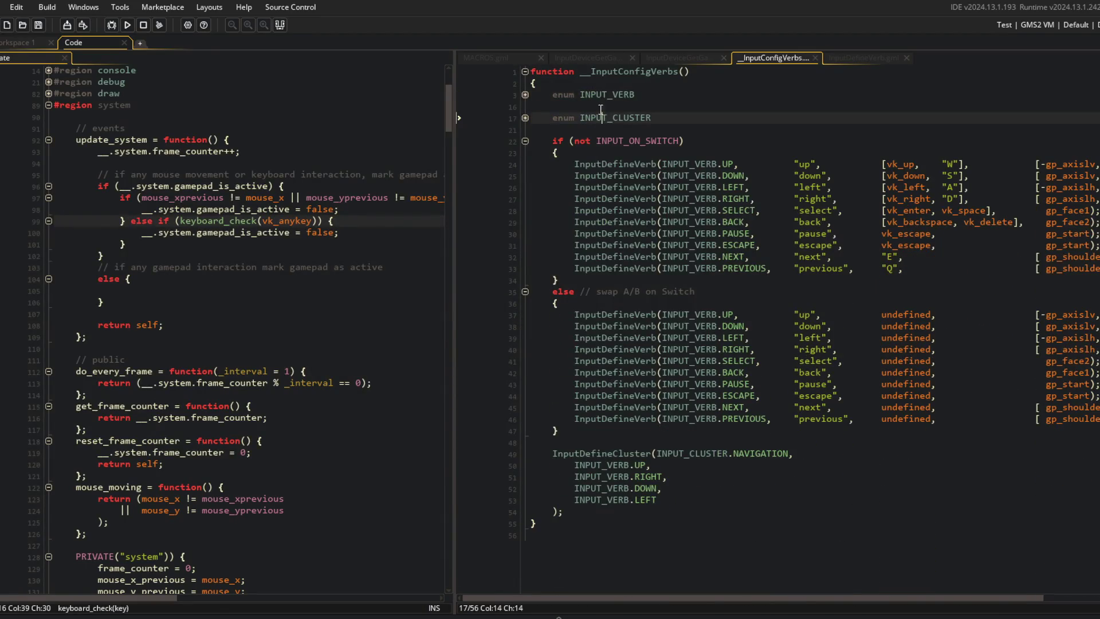
click(595, 510)
click(617, 549)
Add an empty InputCheckAnyGamepad() function at the top of the script
key(Return)
text(Render)
key(ctrl+z)
key(ctrl+z)
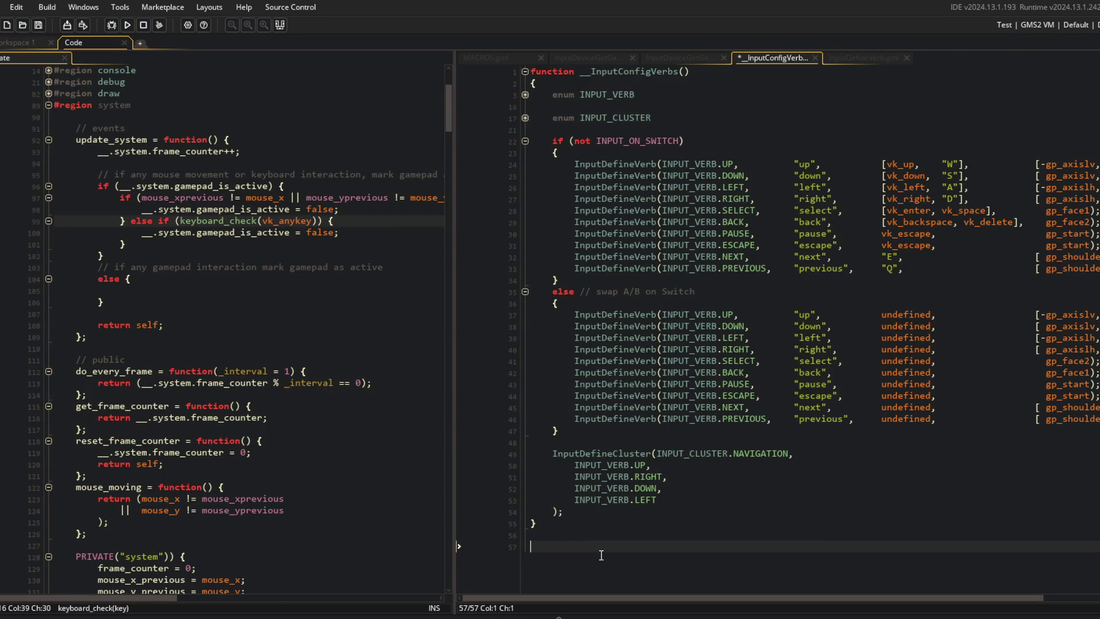
key(ctrl+Home)
key(Return)
key(Return)
key(Up)
key(Up)
text(func)
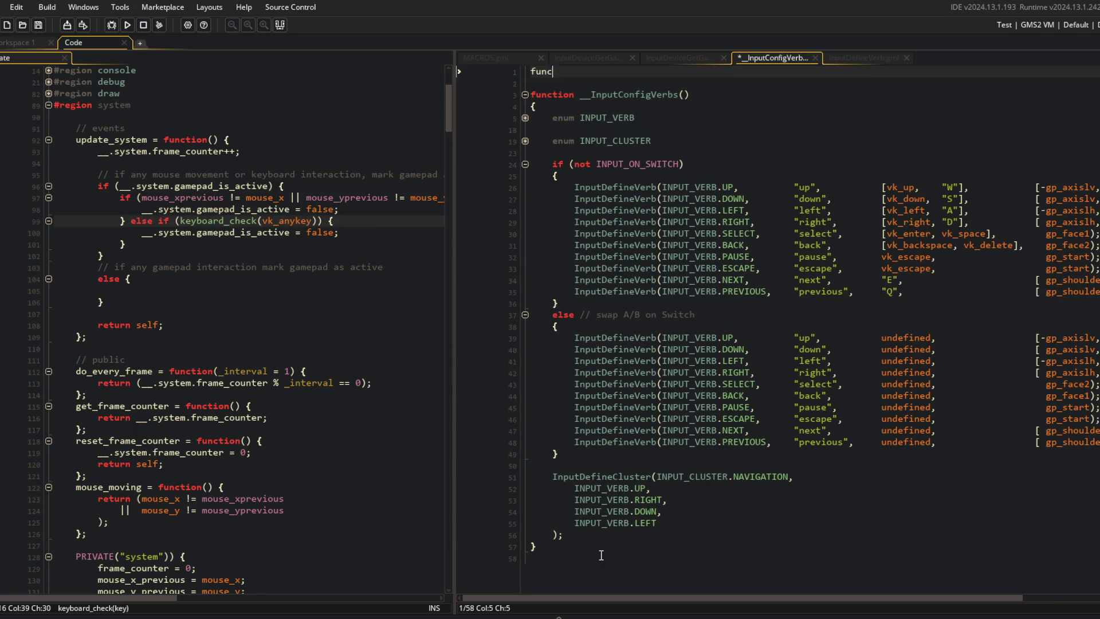
text(tion Input)
text(CheckAnyTGa)
key(BackSpace)
key(BackSpace)
key(BackSpace)
text(Gamepad() )
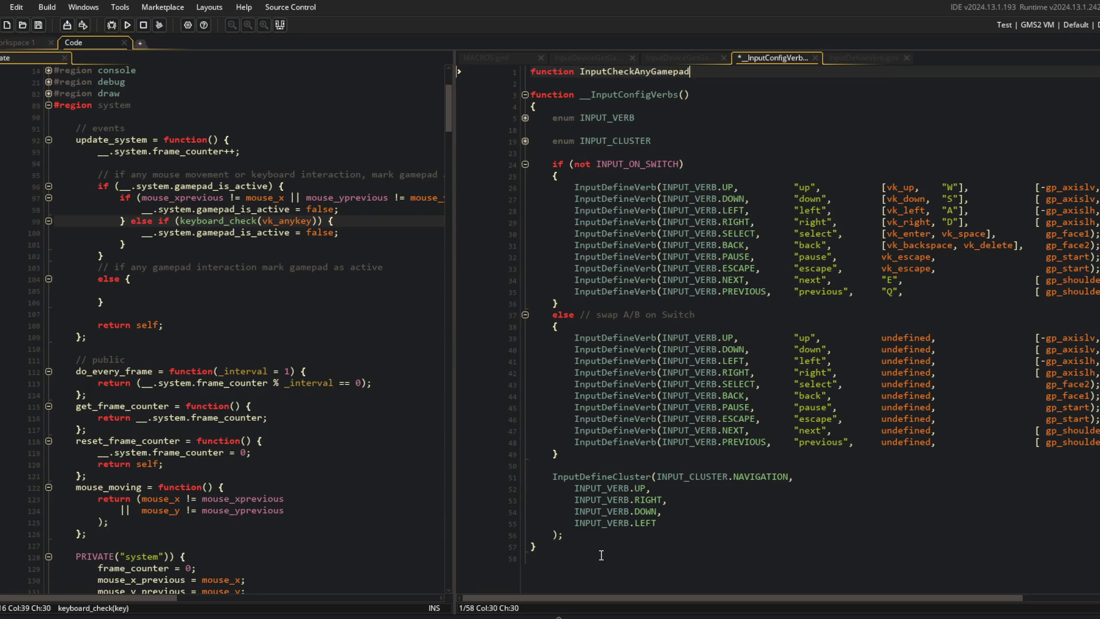
text(P)
key(Return)
key(Return)
text(})
Add a for loop over _i up to _len = array_length() inside the function
key(Up)
text(for (for (var _i = 0, )
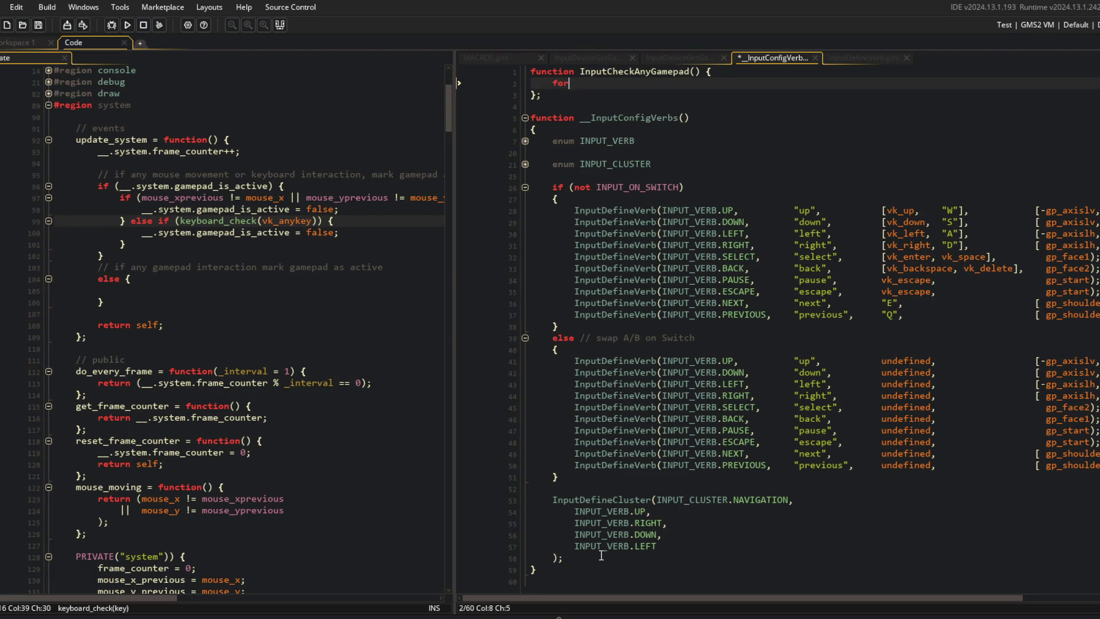
text(_len = array_klen)
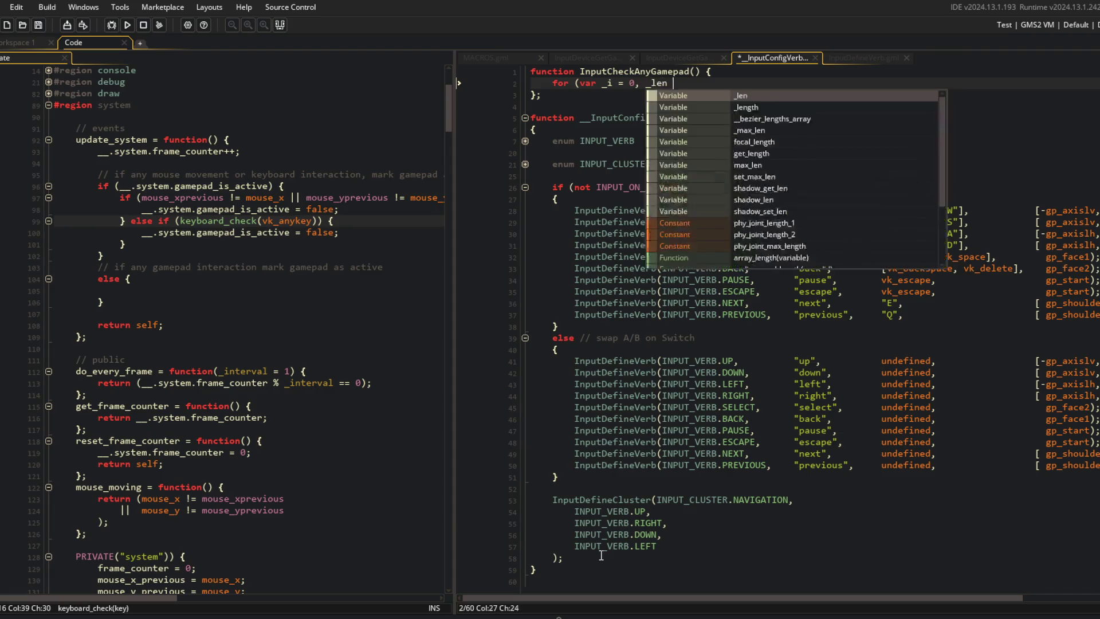
key(BackSpace)
key(BackSpace)
text(length(); _i <M)
key(BackSpace)
text(_len; )
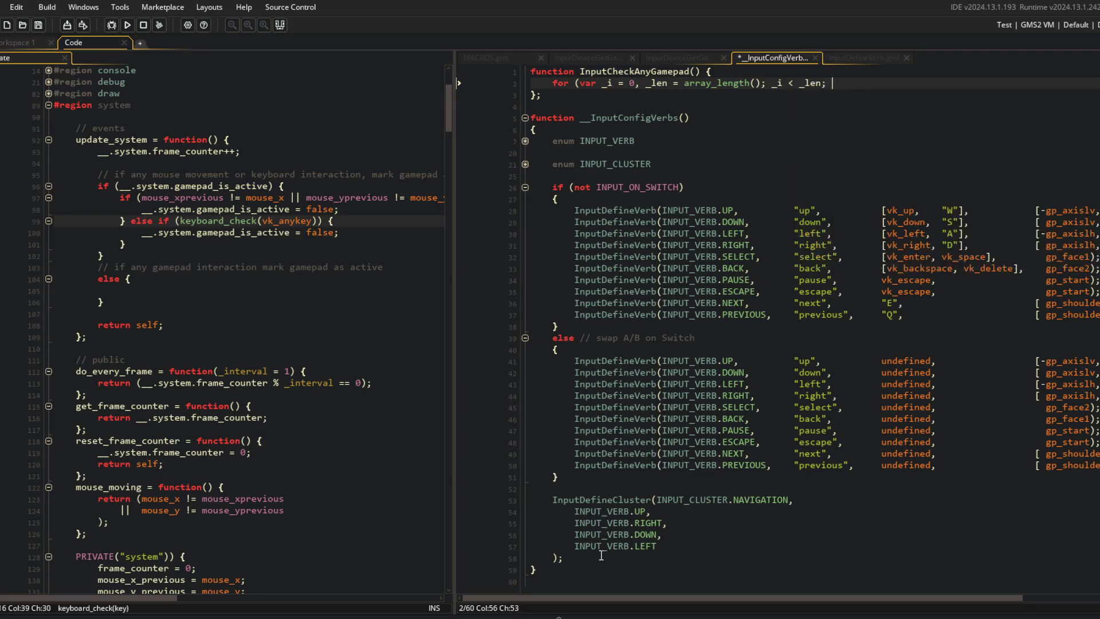
text() {)
key(Return)
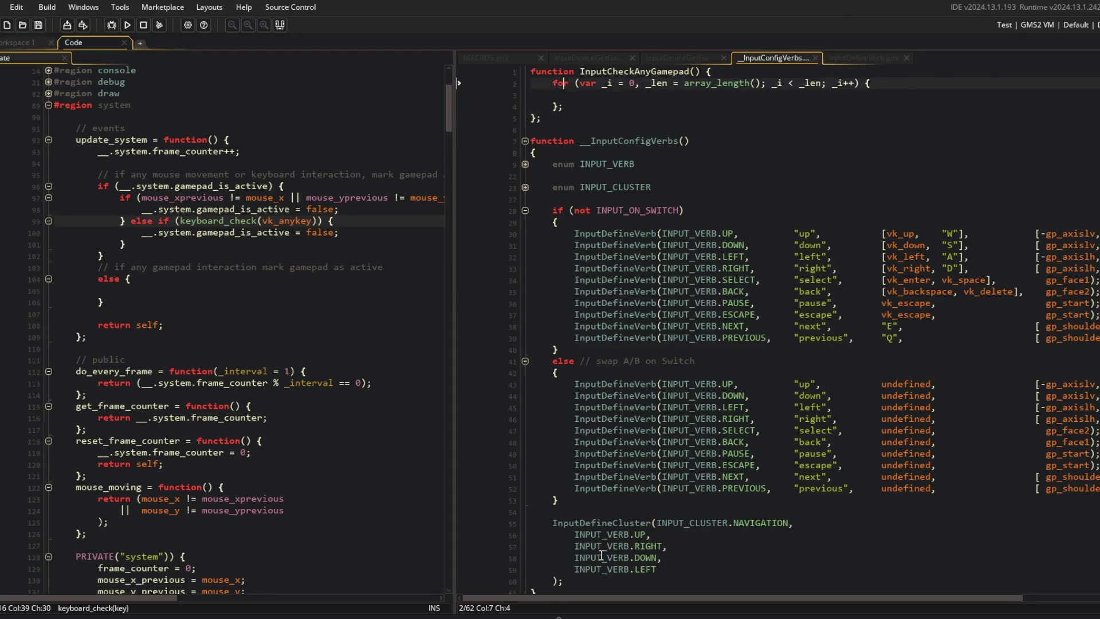
key(ctrl+Tab)
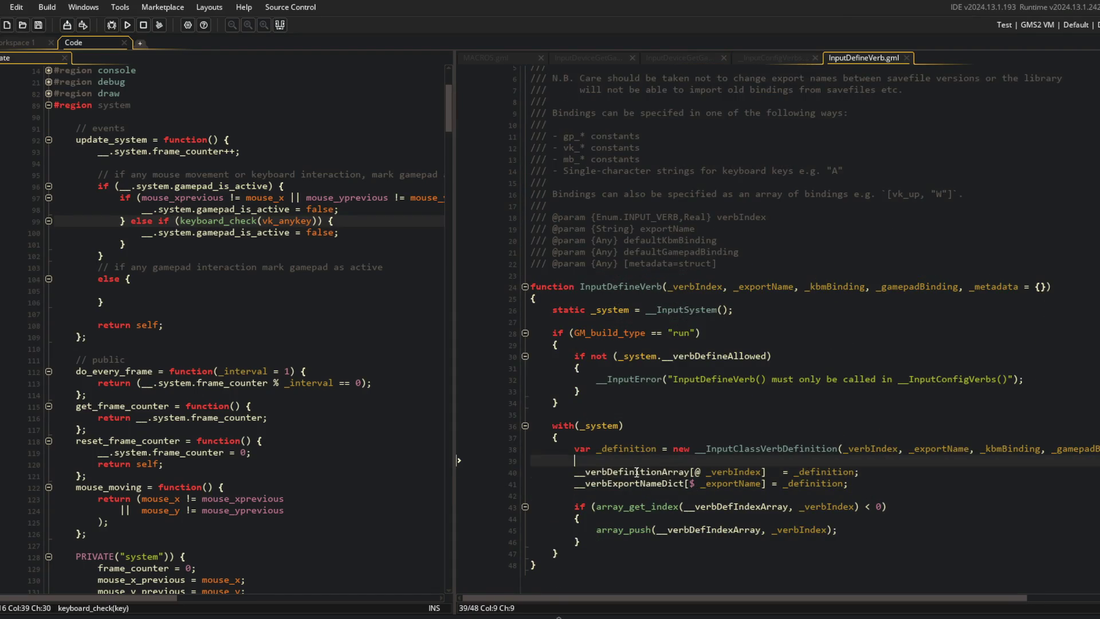
Copy __verbDefinitionArray from InputDefineVerb into the loop's array_length() call
double_click(607, 472)
key(ctrl+c)
click(662, 349)
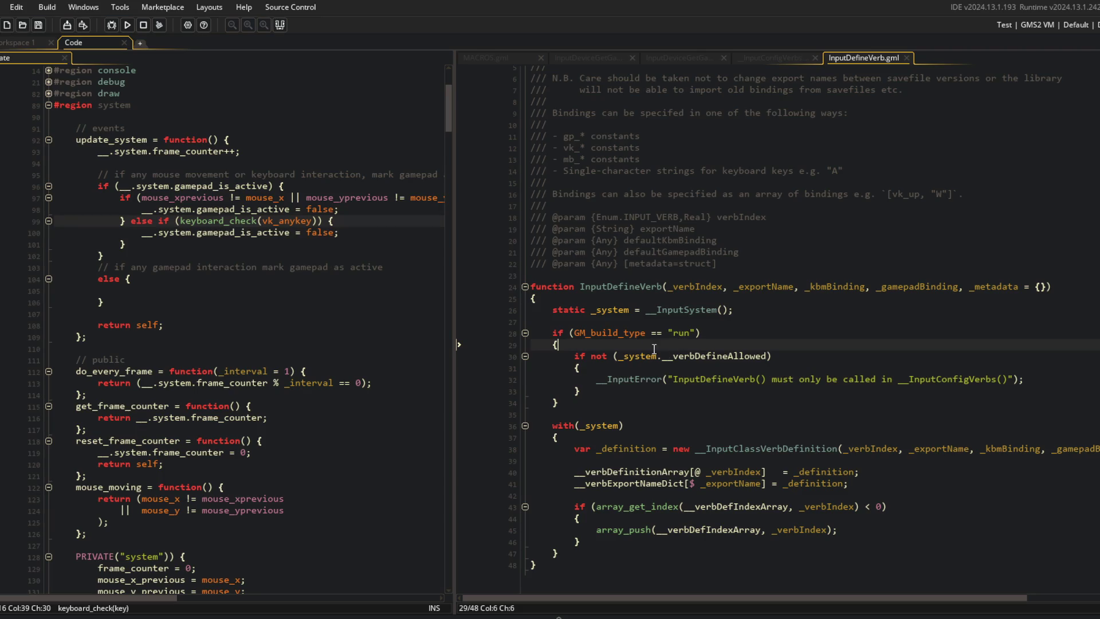
click(776, 59)
click(754, 83)
key(ctrl+v)
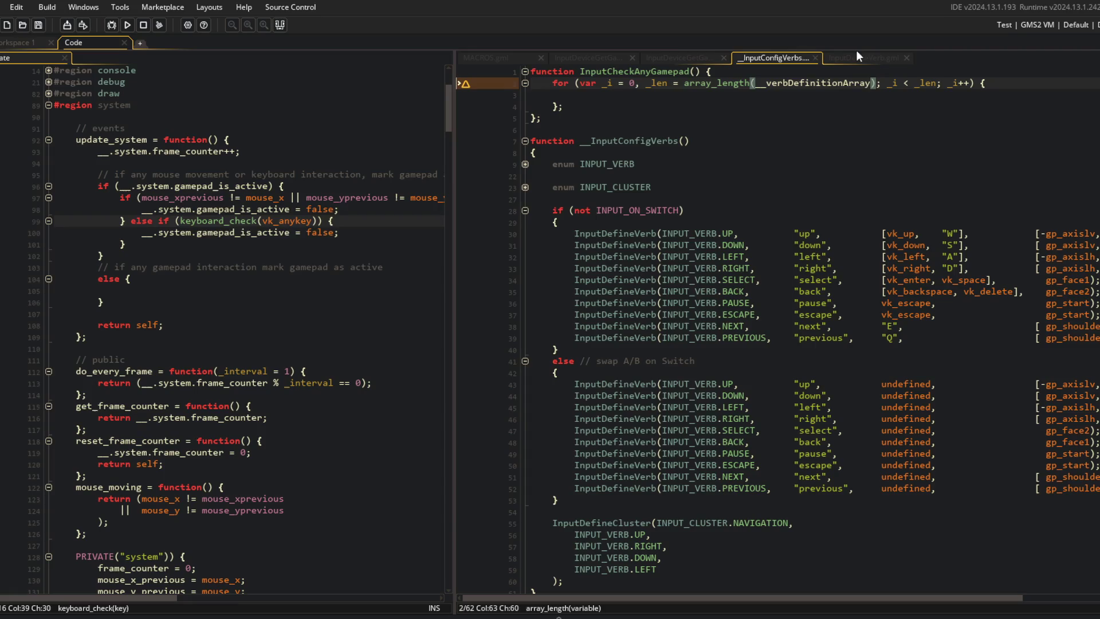
Copy the static _system = __InputSystem() declaration into the top of InputCheckAnyGamepad
click(851, 59)
click(746, 217)
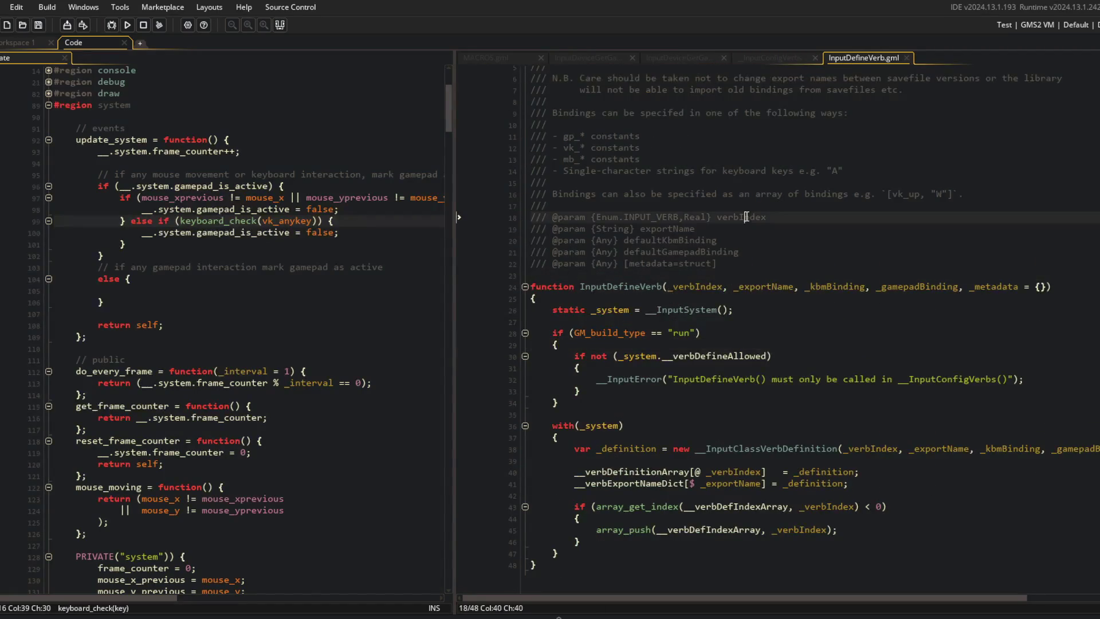
double_click(605, 310)
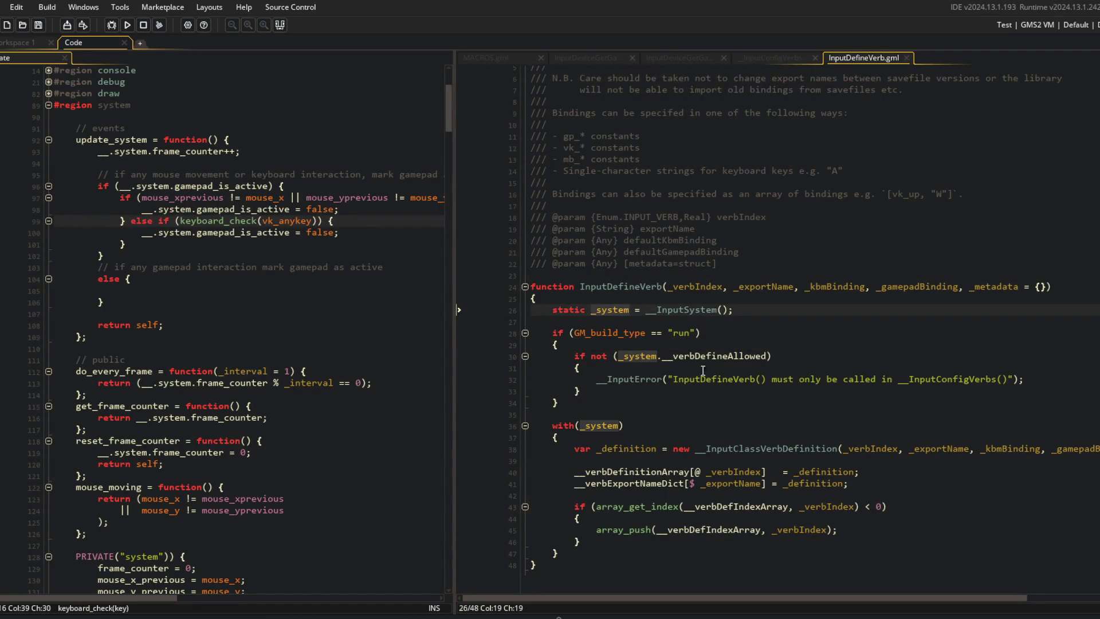
click(601, 425)
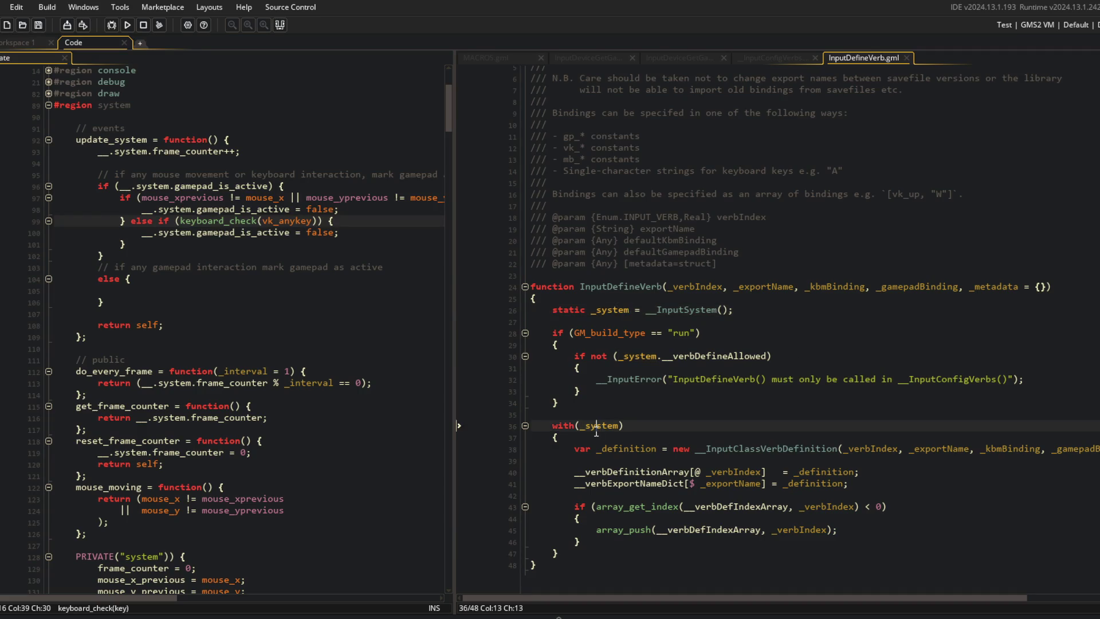
click(557, 308)
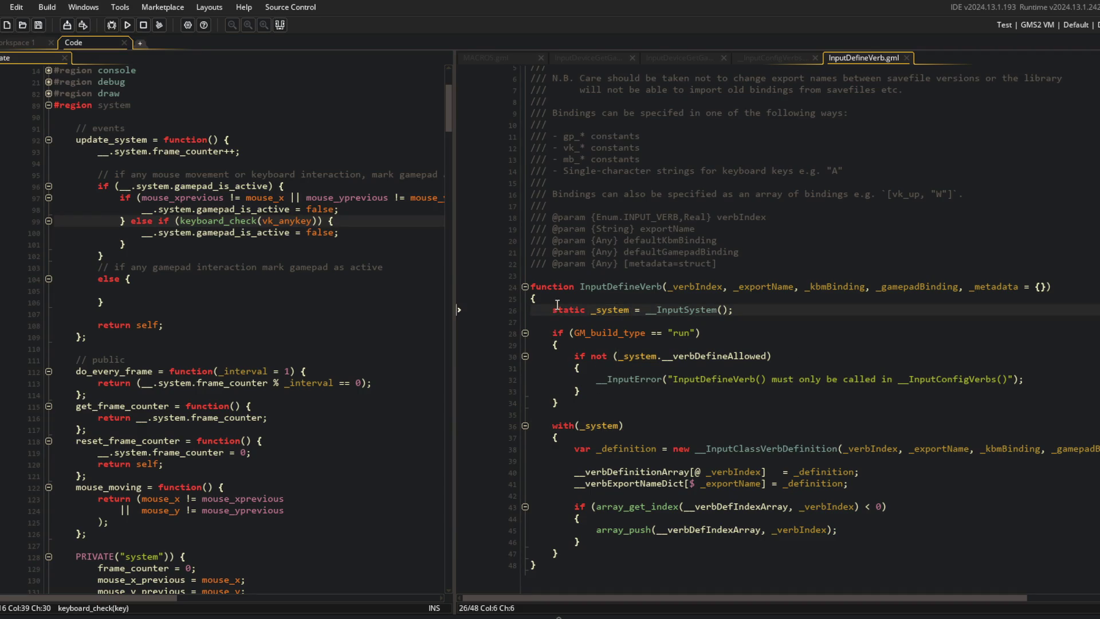
key(Page_Up)
click(762, 352)
key(shift+Home)
key(ctrl+c)
click(777, 57)
click(713, 72)
key(Return)
key(ctrl+v)
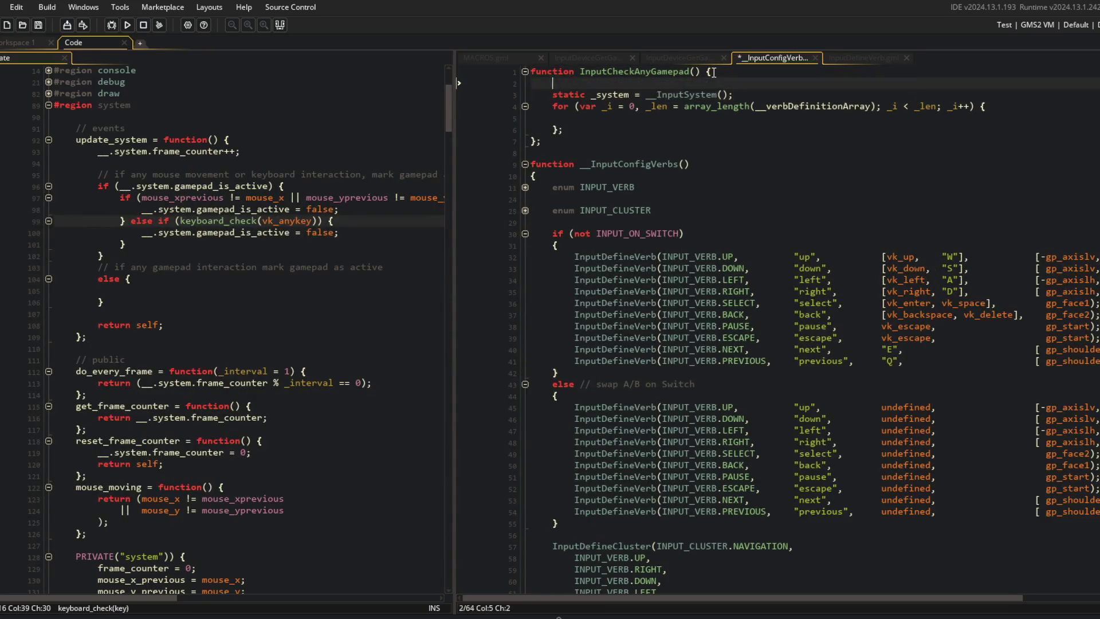
Wrap the for loop inside a with (_system) block
key(Home)
key(Return)
key(End)
key(Return)
key(Return)
text(with (_)
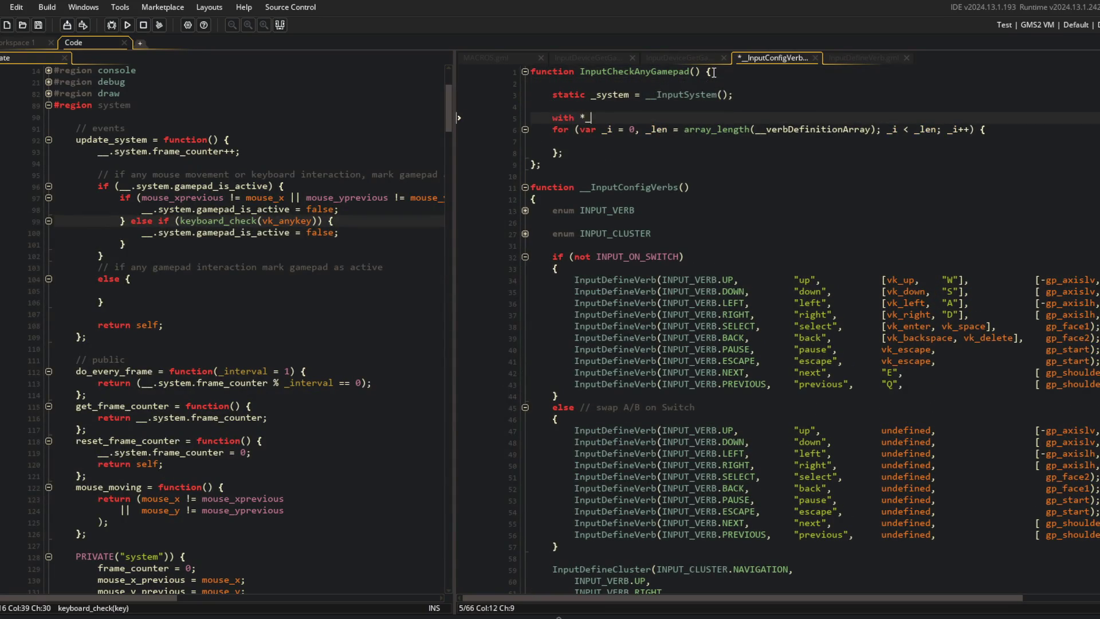
text(syste)
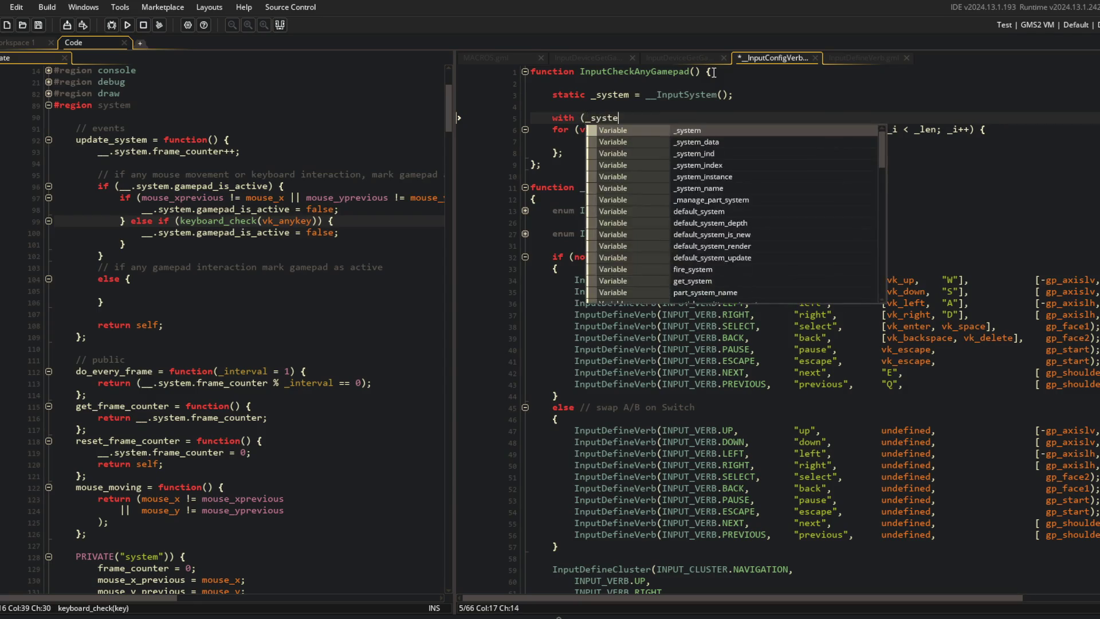
text(m) {)
key(Down)
key(shift+Down)
key(shift+Down)
key(Tab)
key(End)
key(Return)
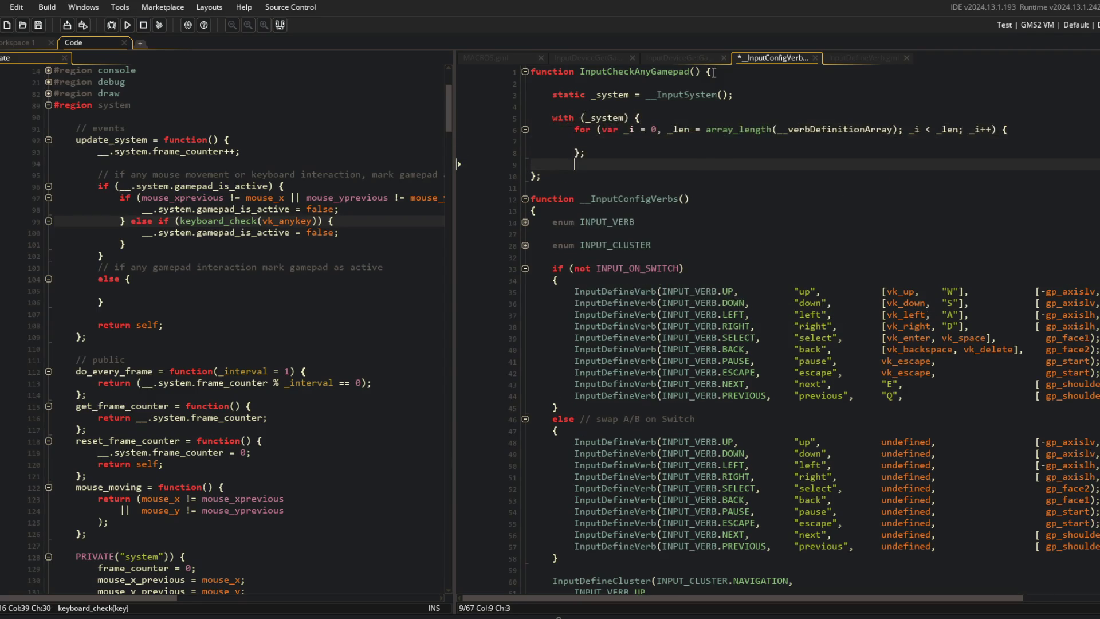
text(;)
key(Up)
key(Up)
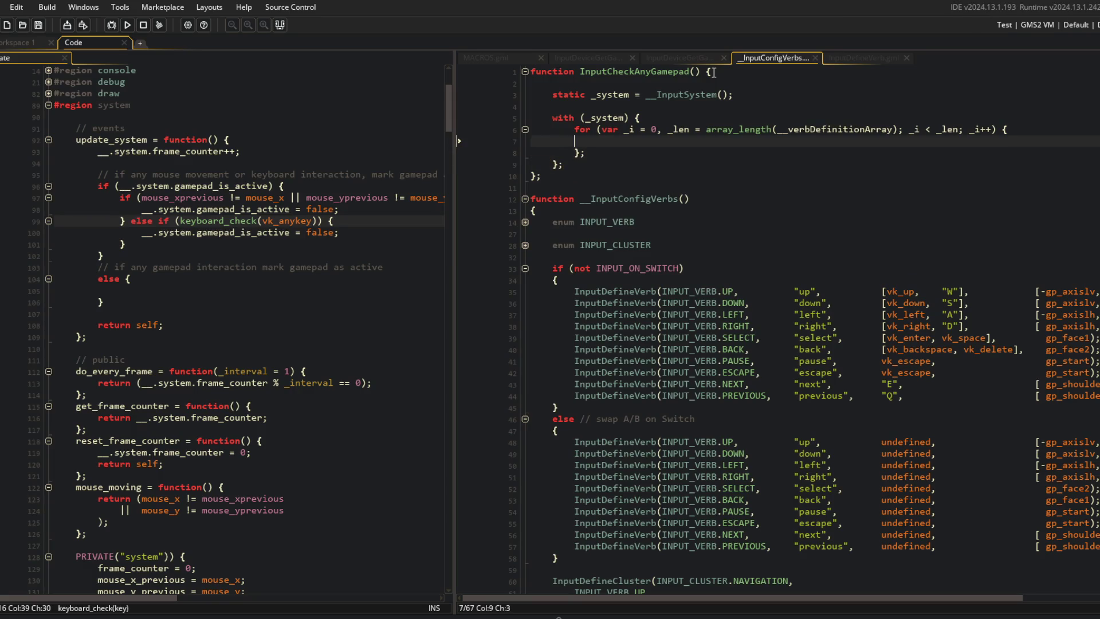
Declare _definition = __verbDefinitionArray[_i] and _gamepad_bindings = _definition in the loop, and save
text(var _definit)
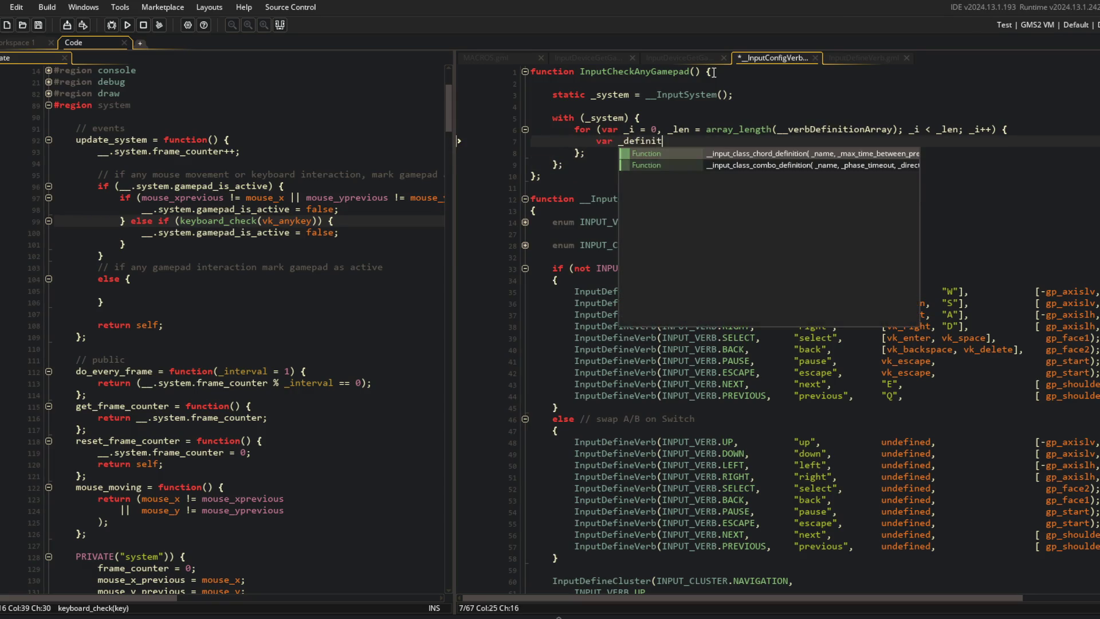
text(ion = __verbDefiniti)
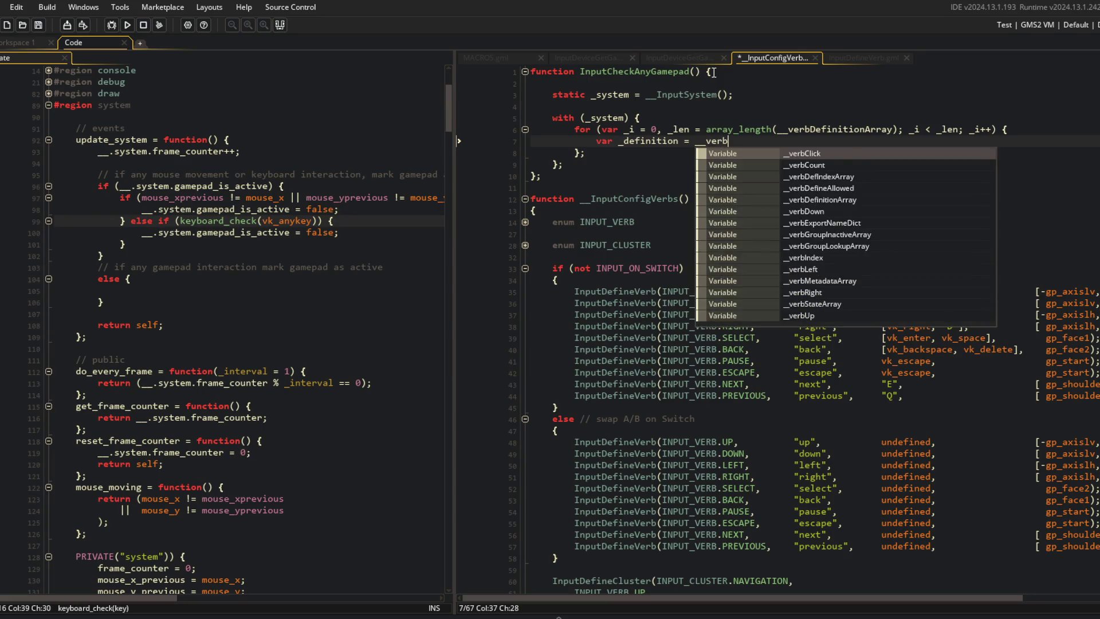
key(Return)
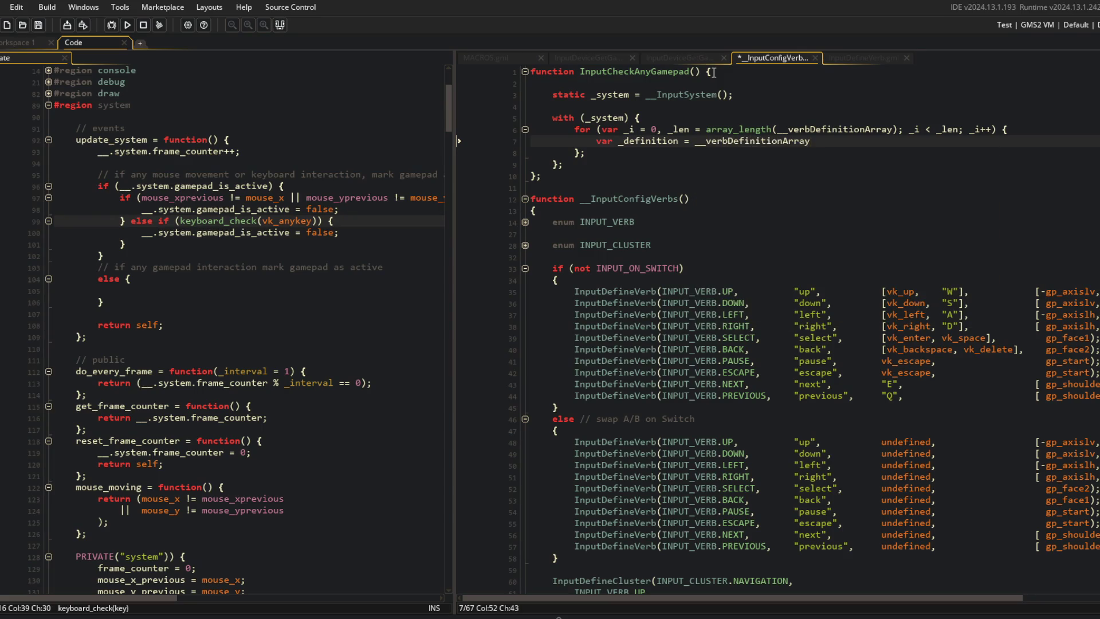
text([_i];)
key(Return)
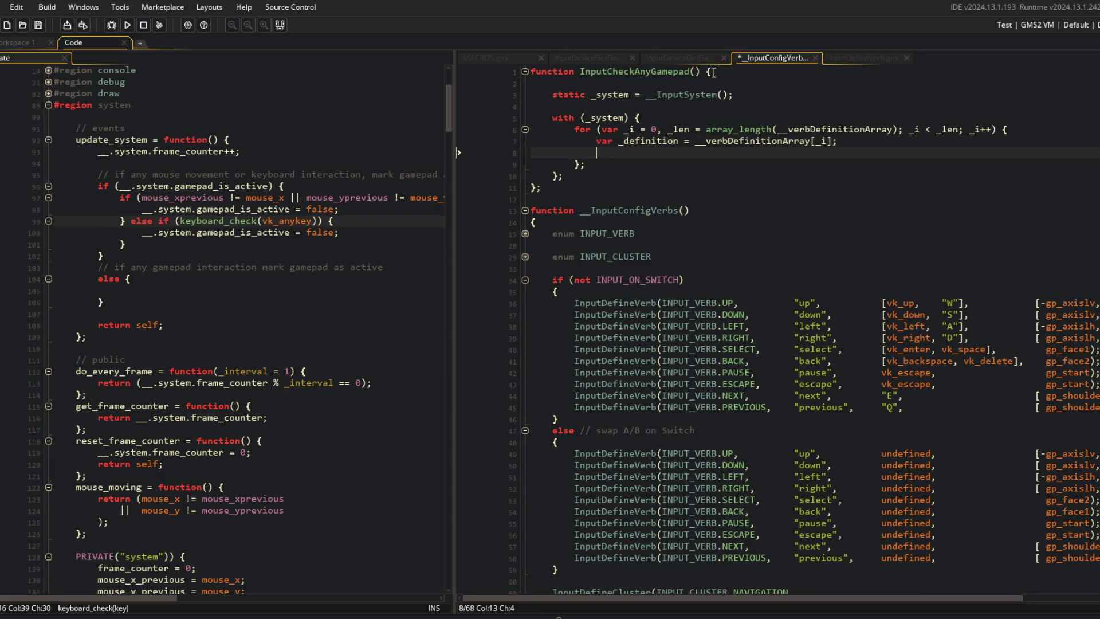
text(var _)
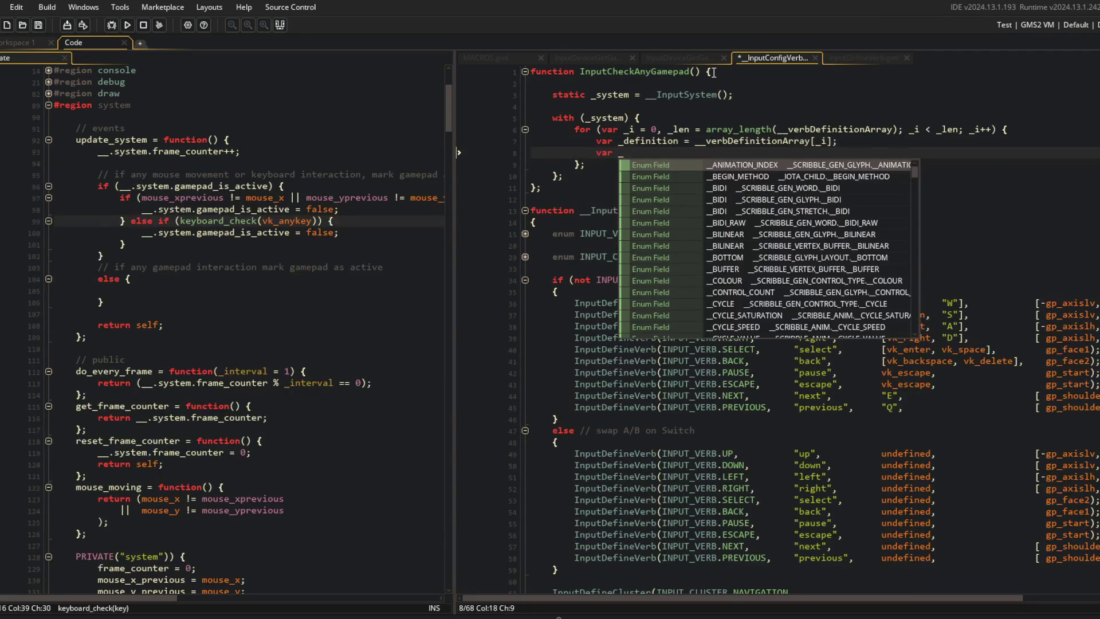
text(gamepad)
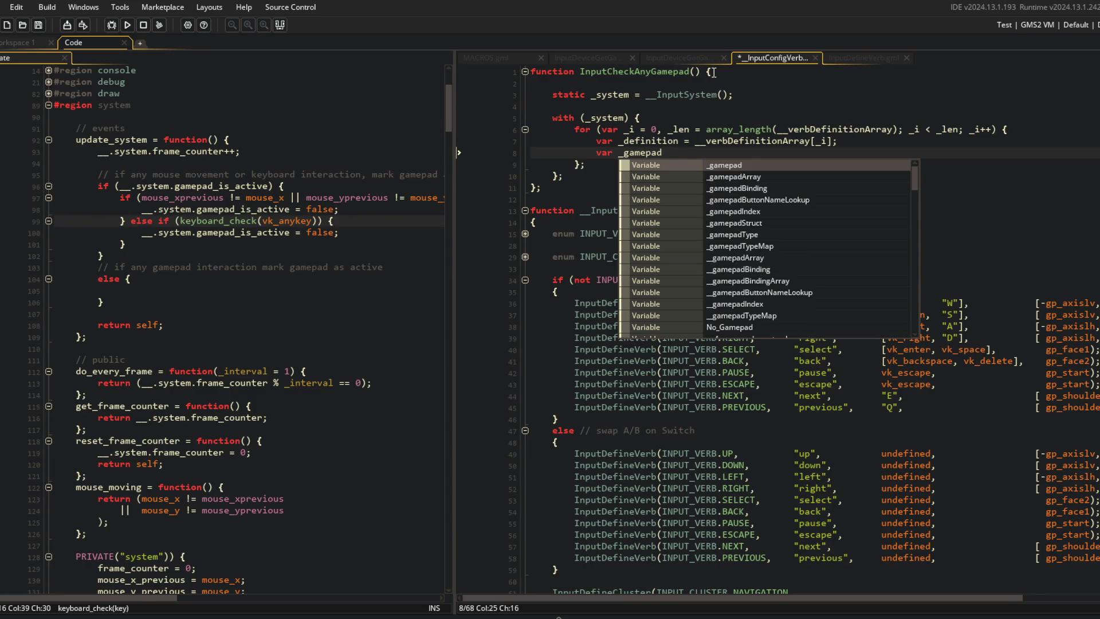
text(_bindings = )
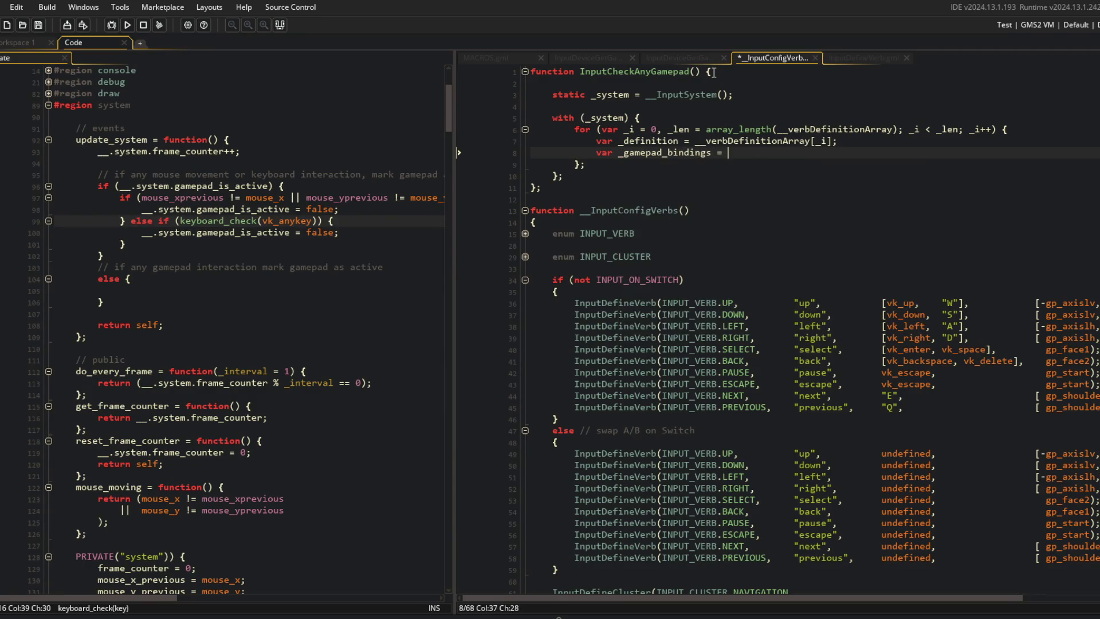
text(_definition;)
key(ctrl+s)
key(Up)
click(860, 58)
Check the constructor's field names, then set _gamepad_bindings to _definition.__gamepadBinding and save
scroll(788, 379, down, 5)
click(762, 448)
key(F12)
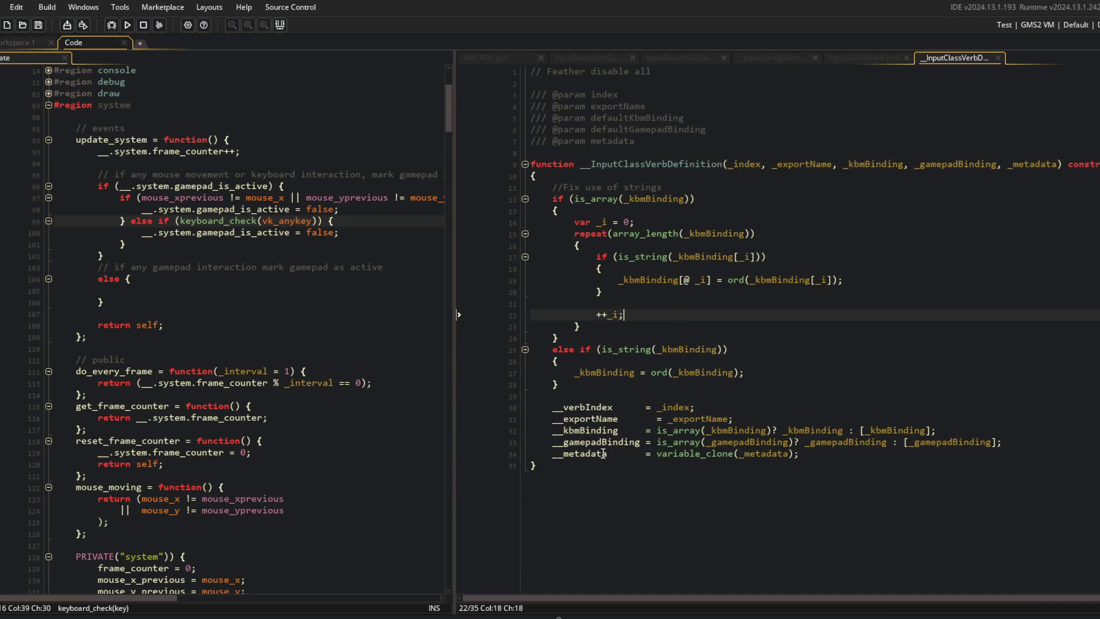
click(683, 58)
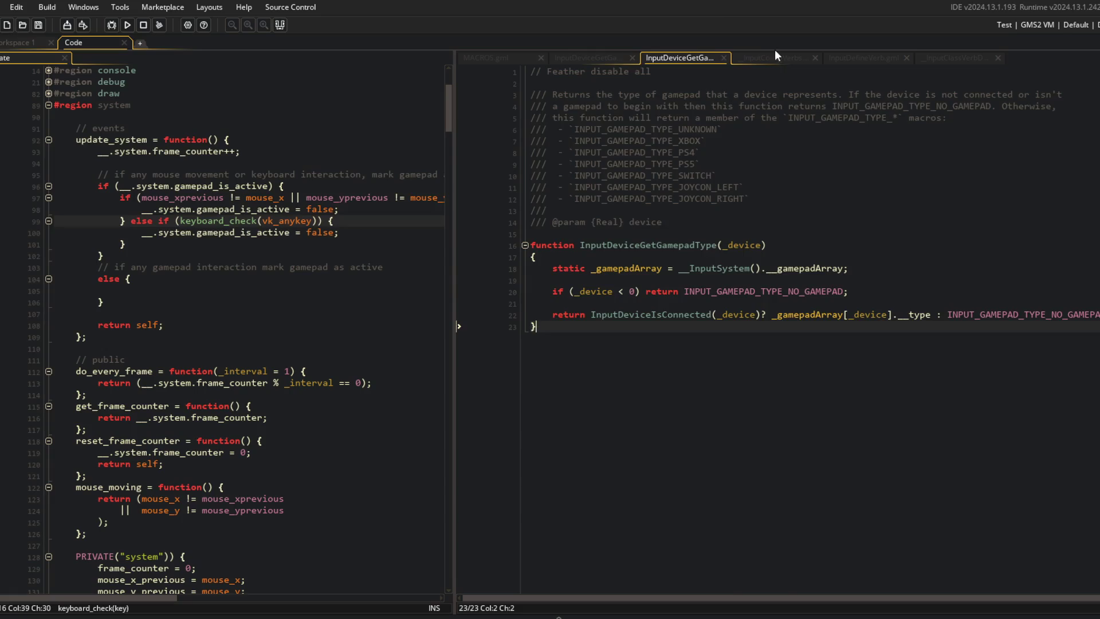
click(774, 58)
click(824, 154)
text(epadBinding;)
key(ctrl+s)
key(Return)
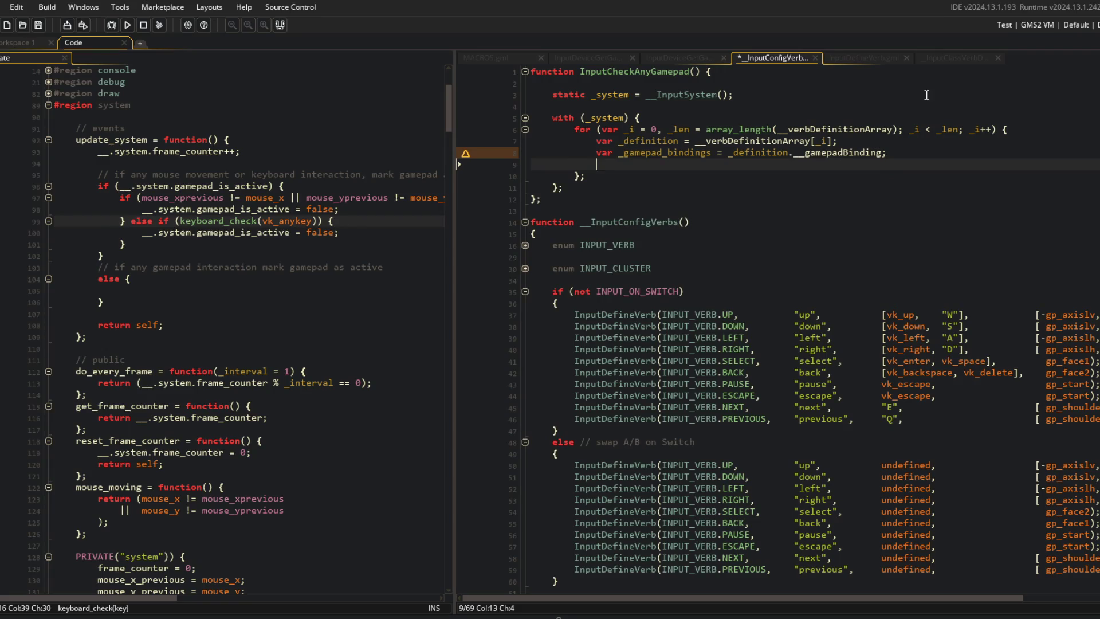
Check how the constructor wraps __gamepadBinding, then begin an if (!is_array(_gamepad_bindings)) check
click(954, 58)
click(603, 442)
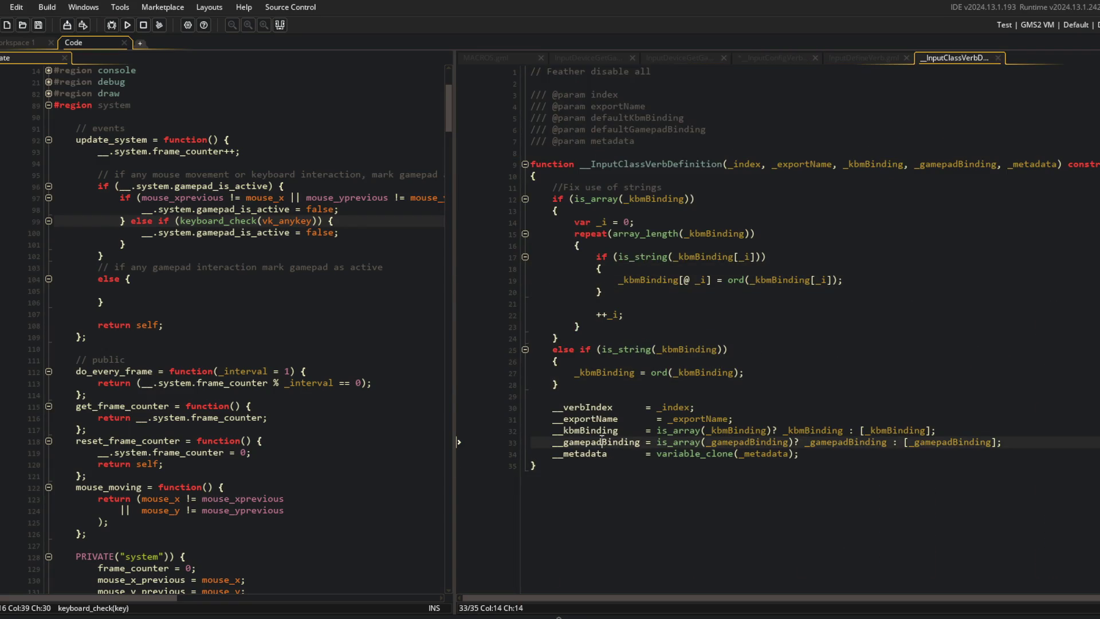
click(887, 442)
click(923, 427)
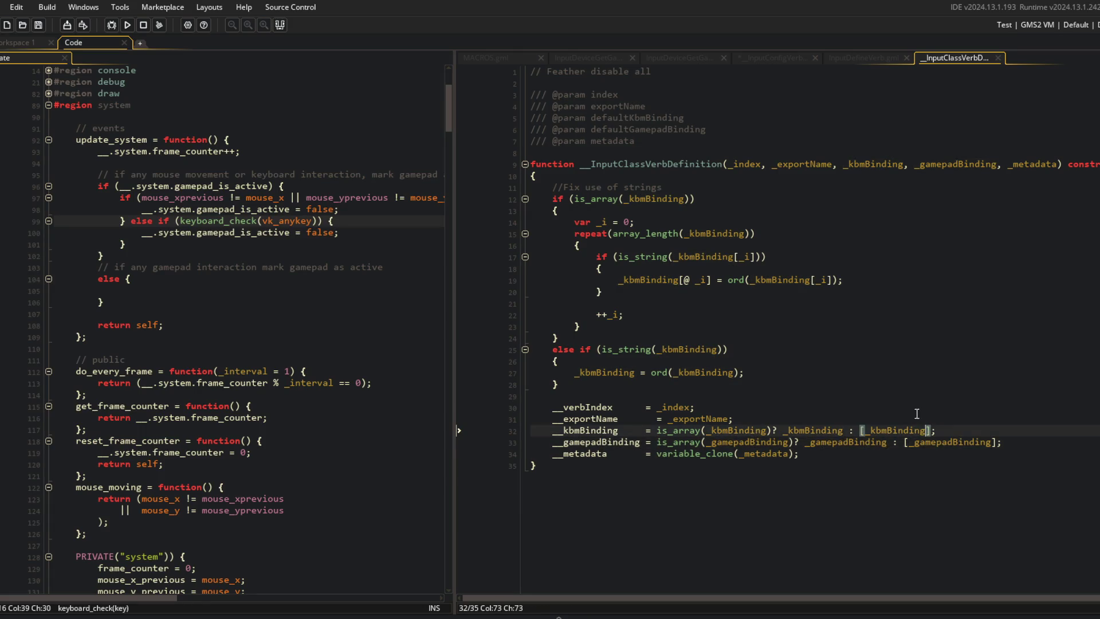
click(854, 58)
click(778, 58)
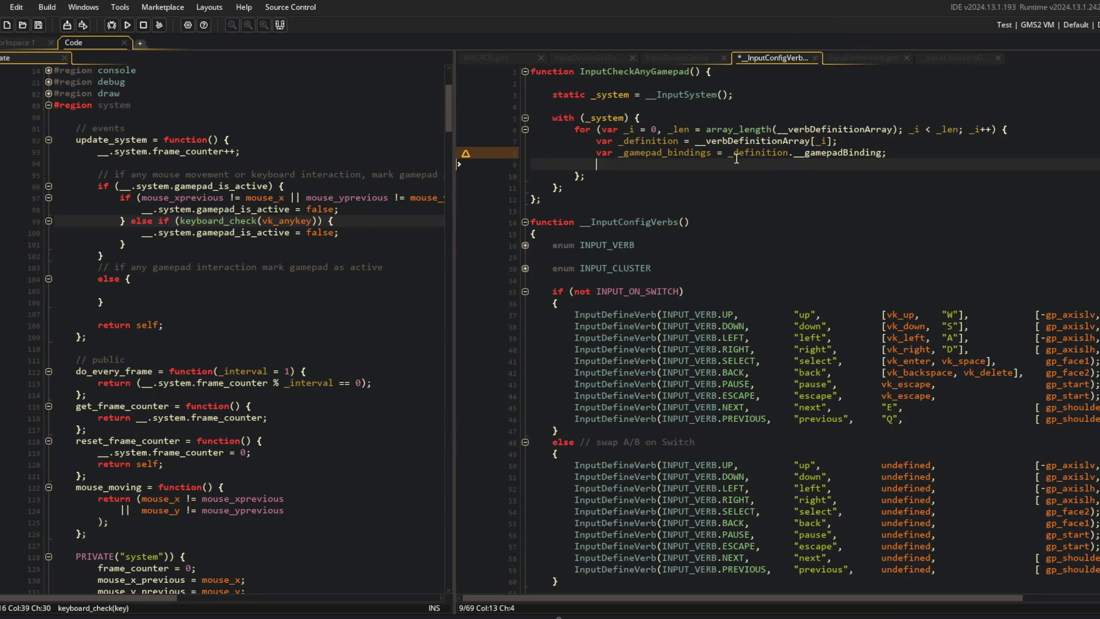
text(if (!is_arra)
text(y_)
text((_gamepad)
text(bind)
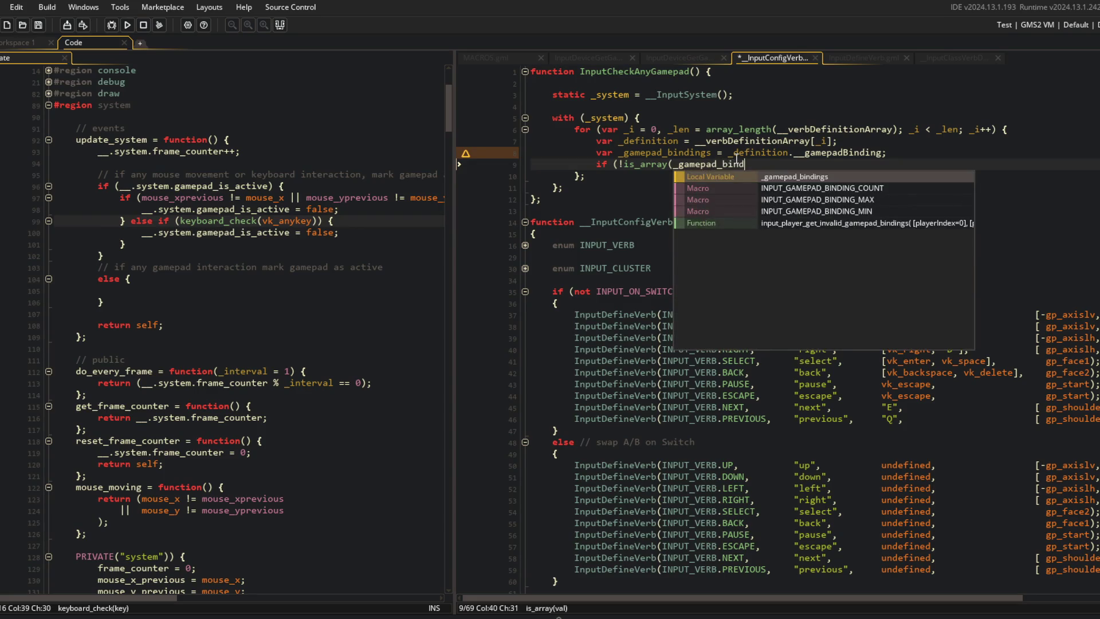
Wrap non-array bindings with _gamepad_bindings = array_create(1, _gamepad_bindings)
key(Return)
text())
key(Return)
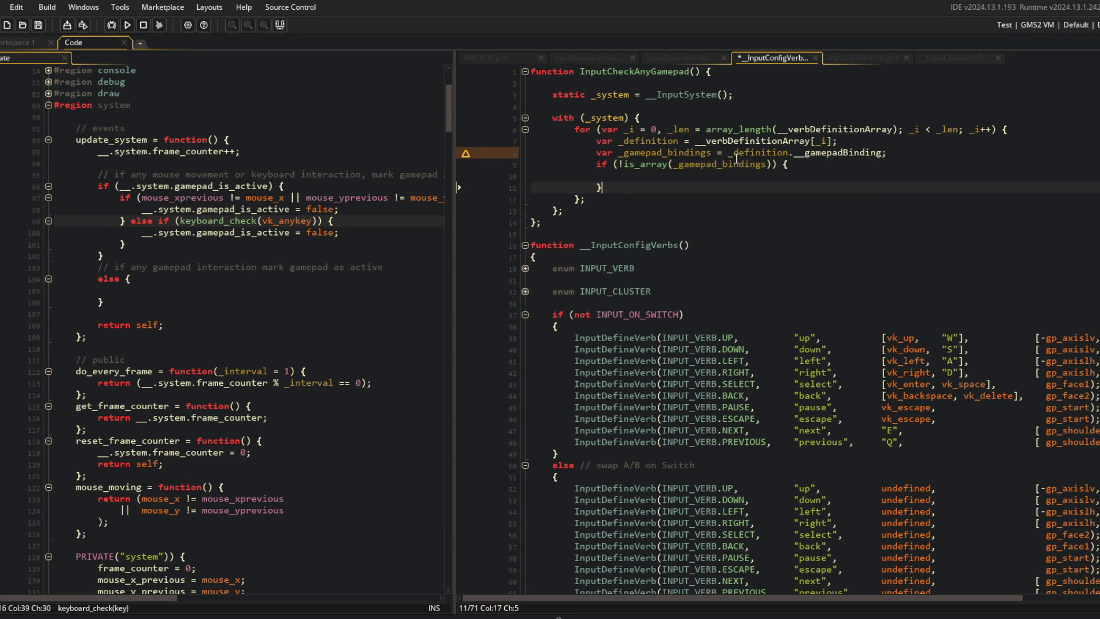
text(_gamepad_bindings = [)
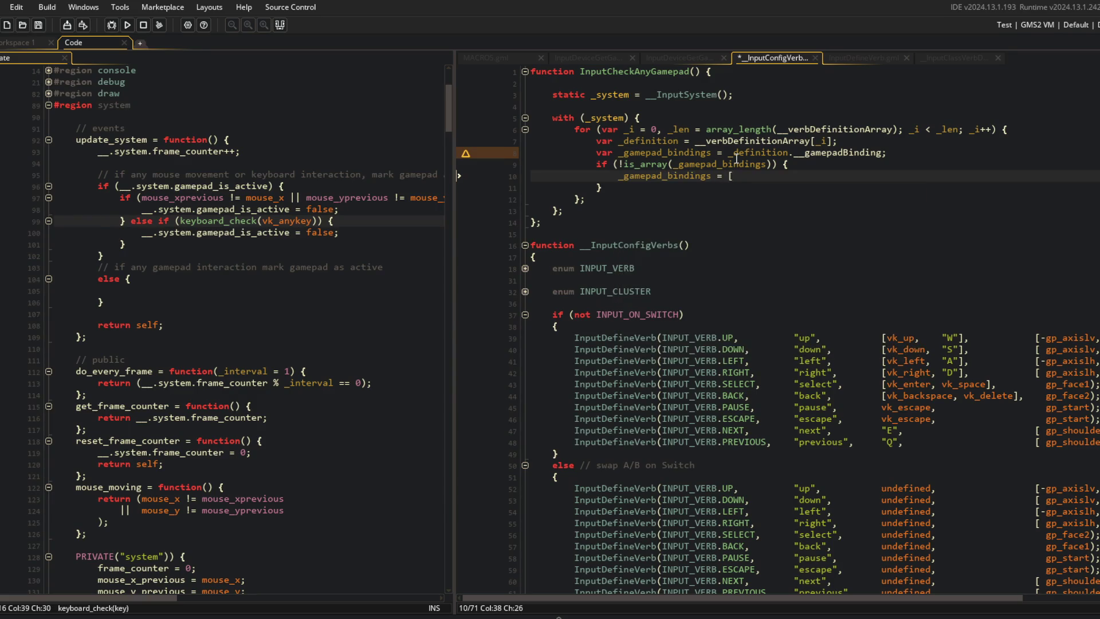
key(BackSpace)
text(array_create(1, _gamepad_bindings);)
Add an empty inner for loop over _j up to array_length(_gamepad_bindings), and save
key(Down)
key(Return)
key(Return)
text(for (var _j = 0, _len_j = array)
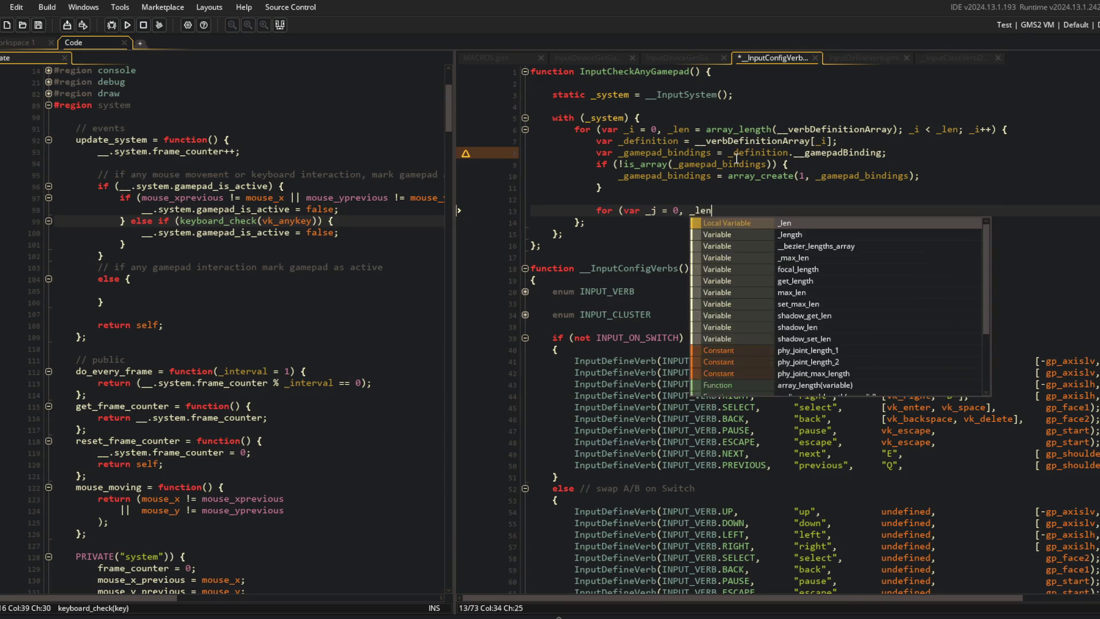
text(_length(_)
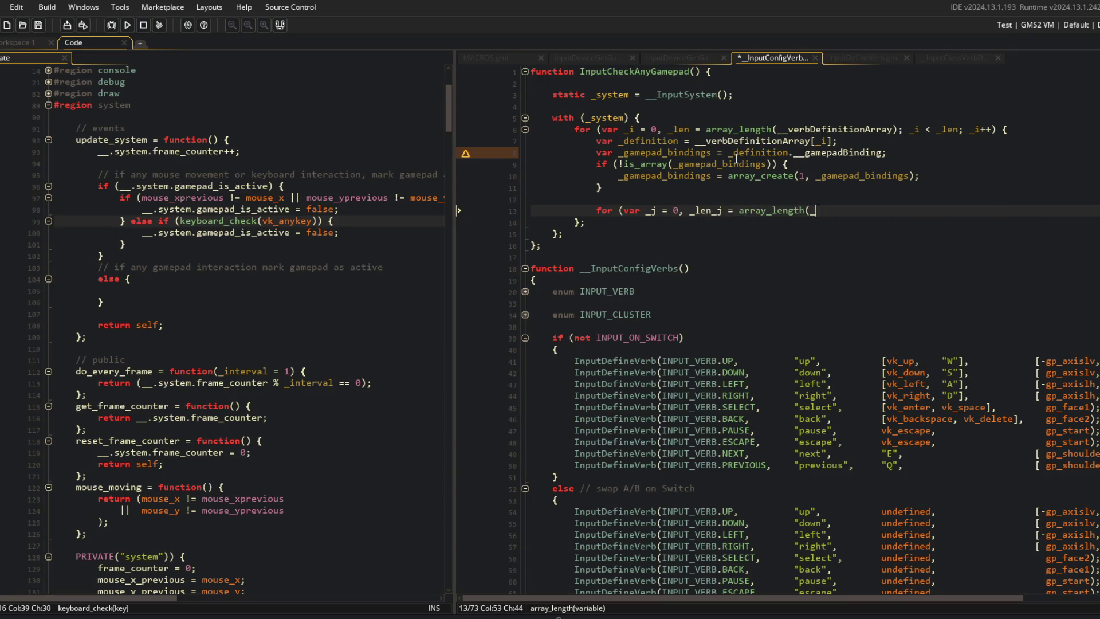
text(gamepad_bindings); _)
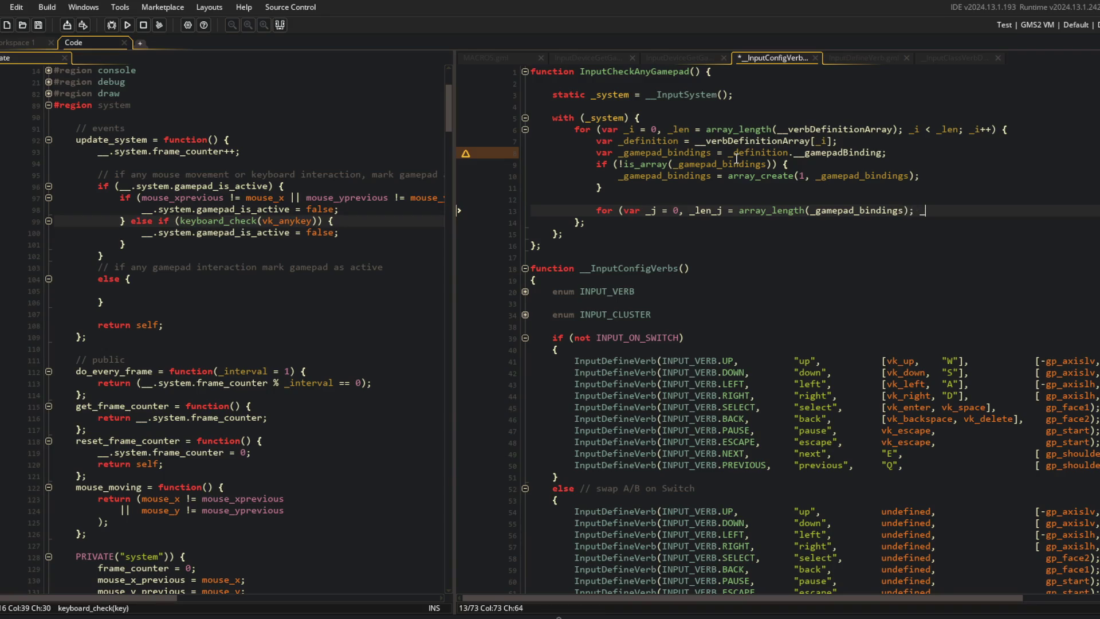
text(j < _len_j; _j++) )
text({)
key(Return)
key(Return)
text(};)
key(ctrl+s)
Rename the outer loop's _len to _len_i and save
click(681, 129)
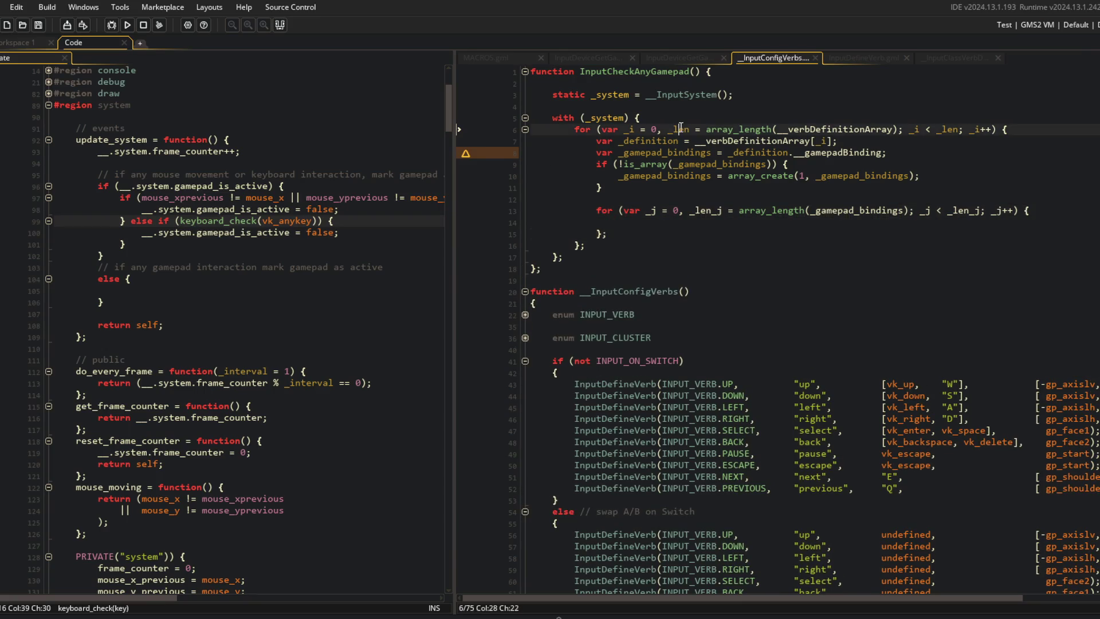
text(_)
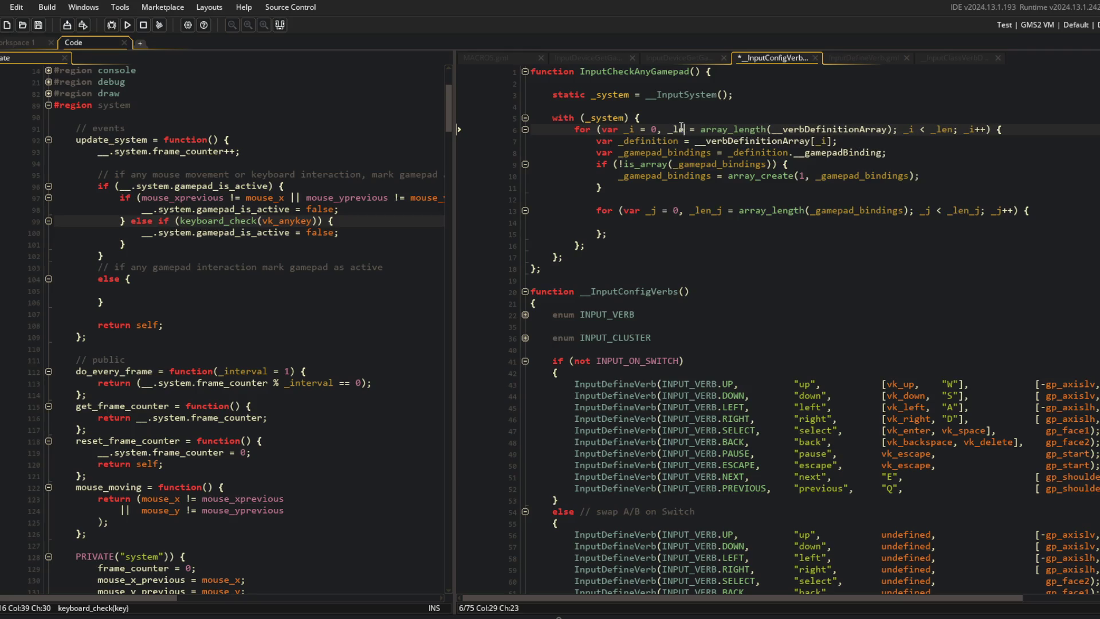
text(i)
key(ctrl+s)
double_click(681, 129)
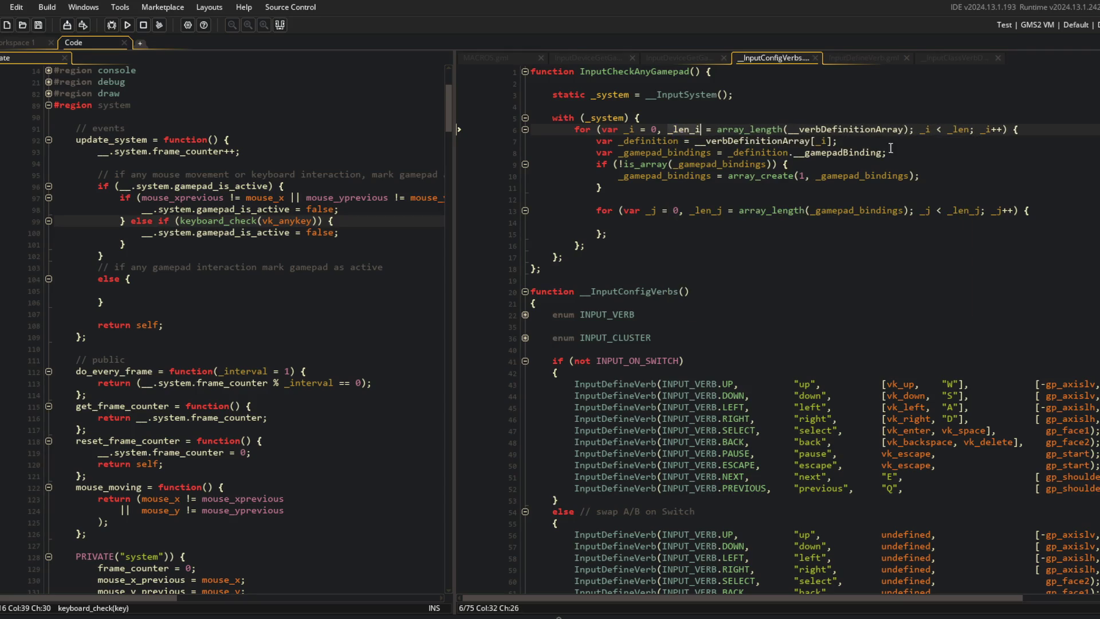
click(966, 130)
text(_i)
click(1017, 131)
key(ctrl+s)
key(Up)
key(ctrl+Tab)
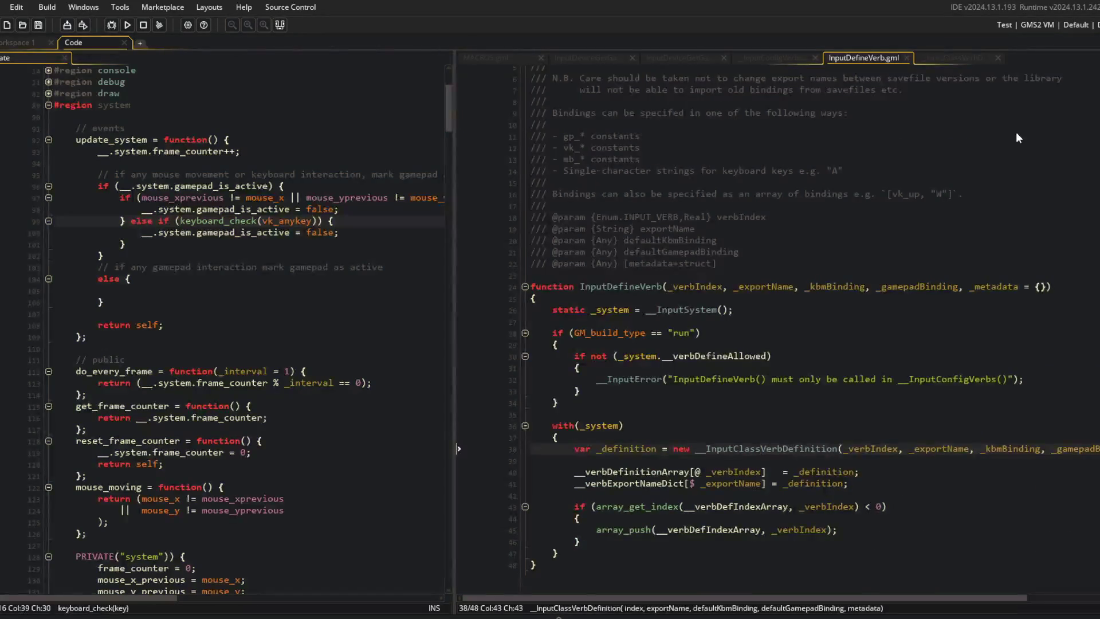
Move the InputDefineVerb and verb definition constructor scripts into the left pane and close the MACROS and gamepad type-name scripts
key(ctrl+shift+Tab)
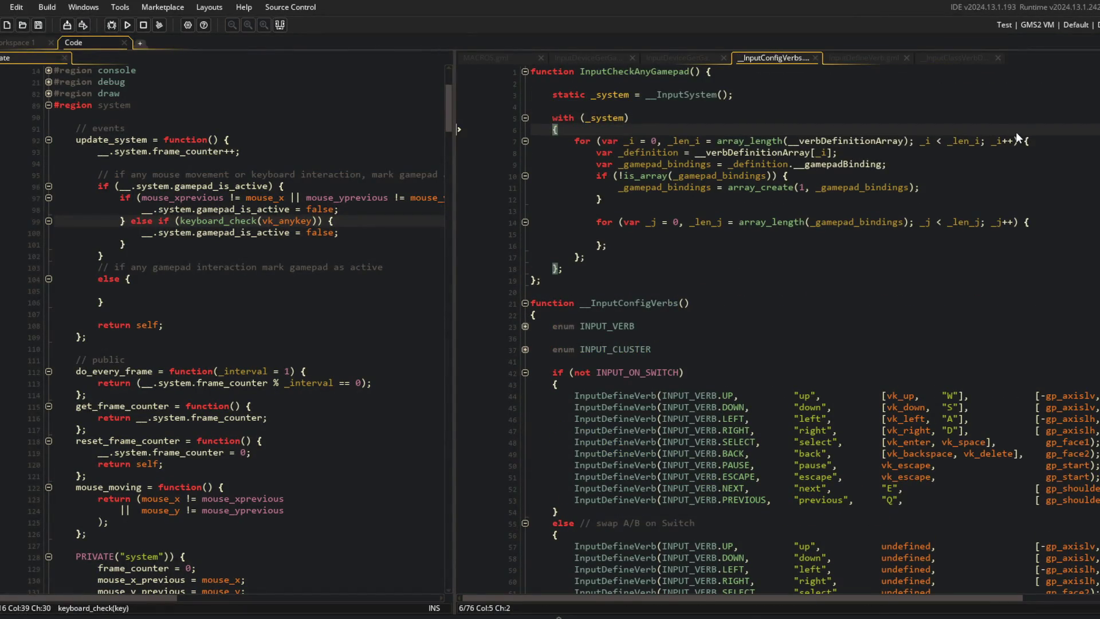
click(858, 56)
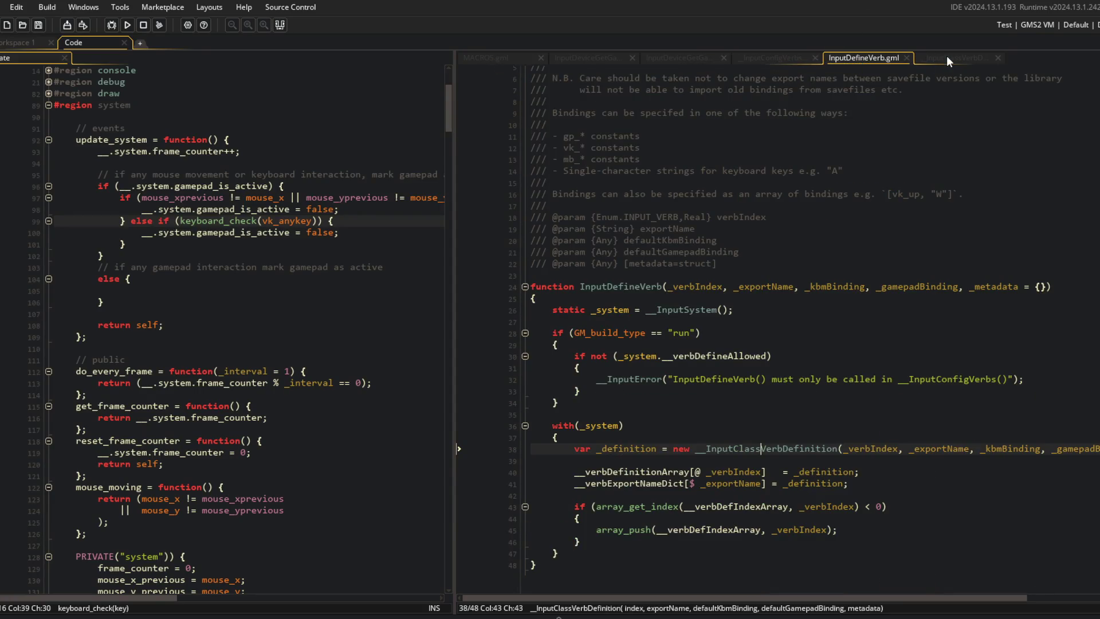
click(947, 57)
drag(864, 62, 127, 58)
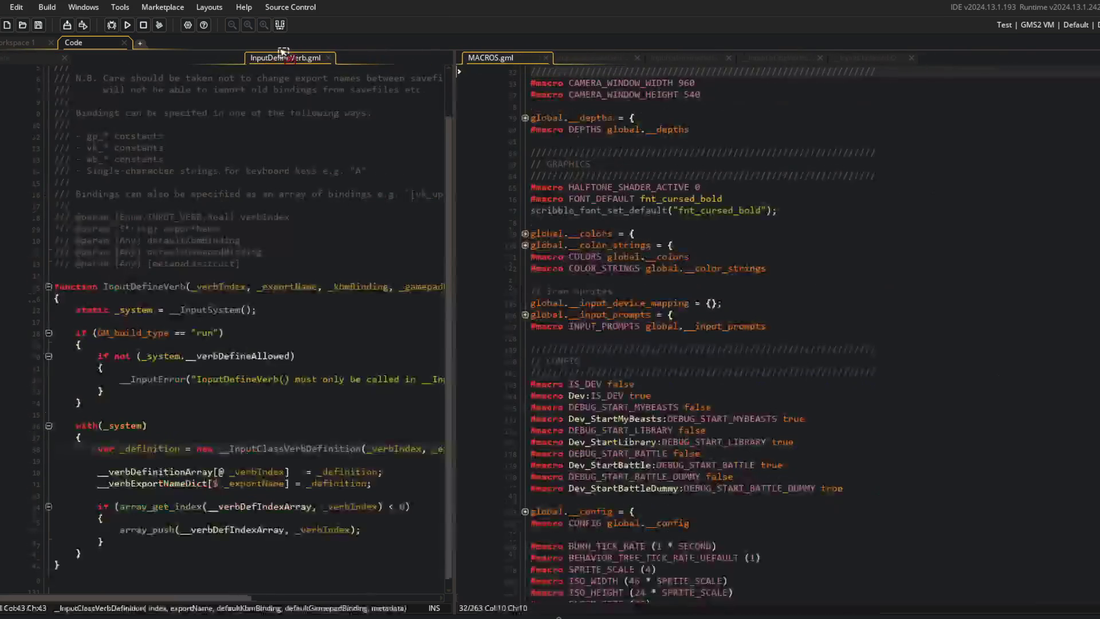
mouse_move(957, 57)
mouse_down()
mouse_move(239, 68)
mouse_move(206, 58)
mouse_up()
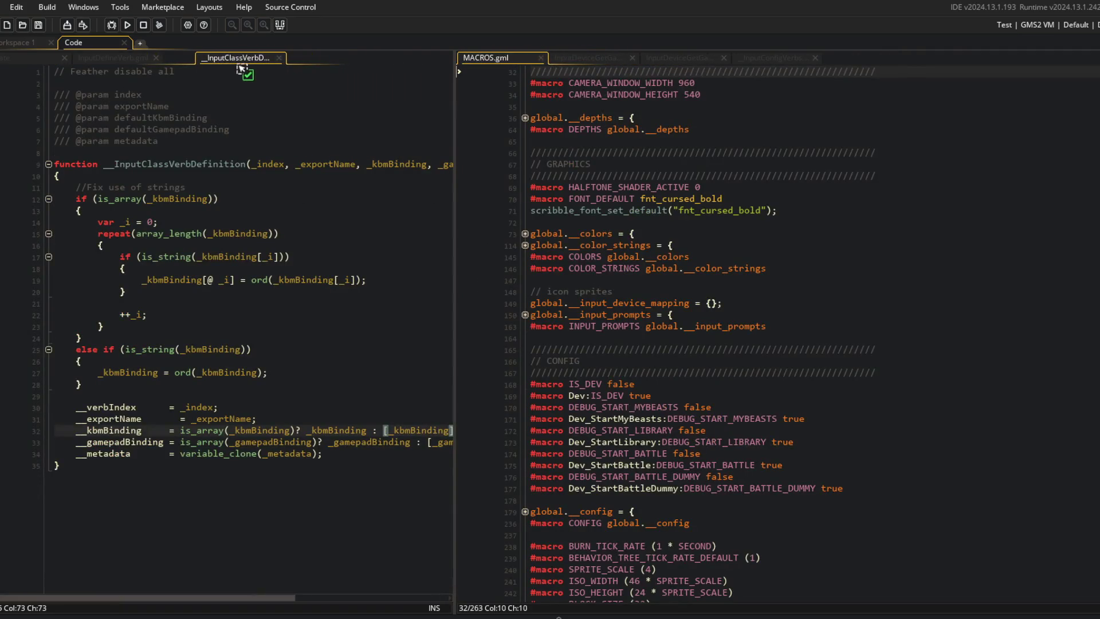
click(541, 58)
click(490, 59)
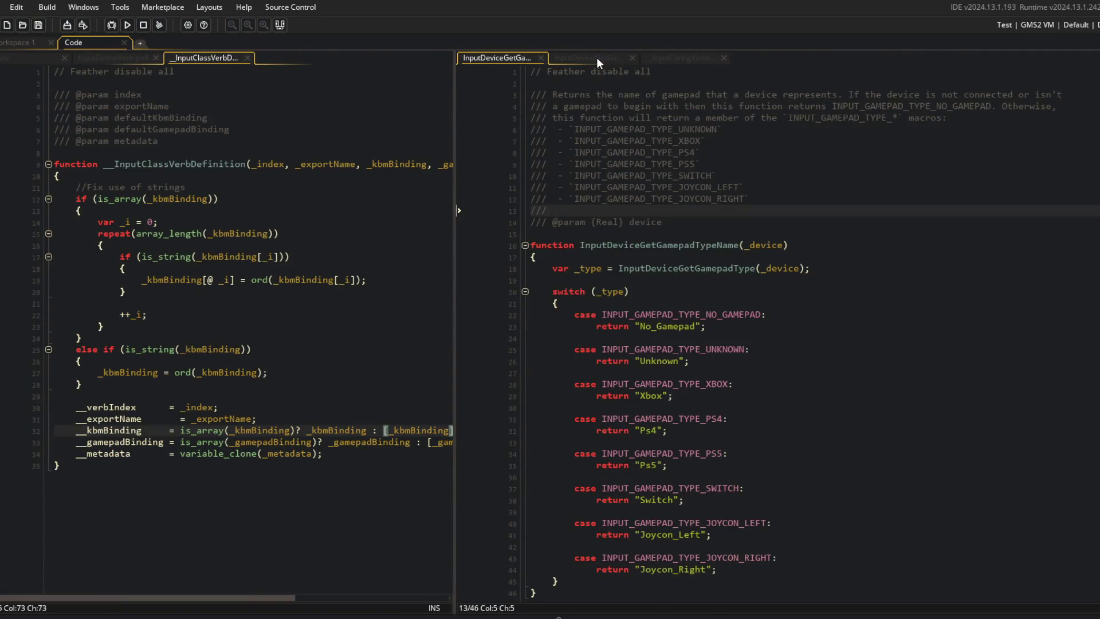
click(541, 58)
click(504, 57)
Delete the semicolon after the with block's closing brace on line 18 of InputConfigVerbs
click(634, 246)
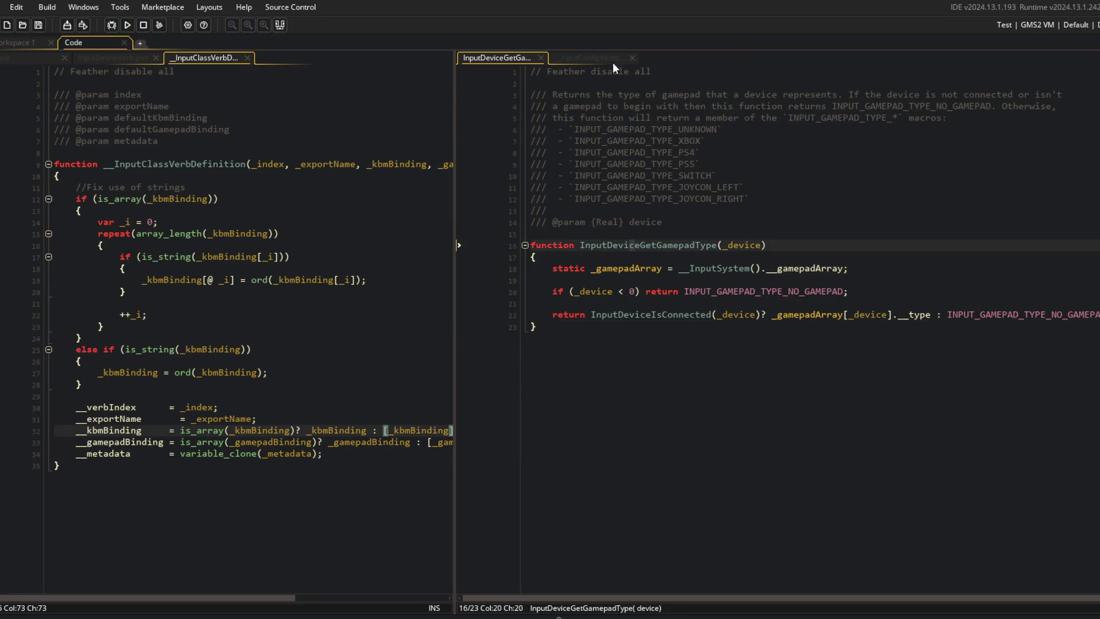
click(613, 61)
click(867, 142)
click(754, 210)
click(296, 155)
click(650, 291)
key(BackSpace)
key(BackSpace)
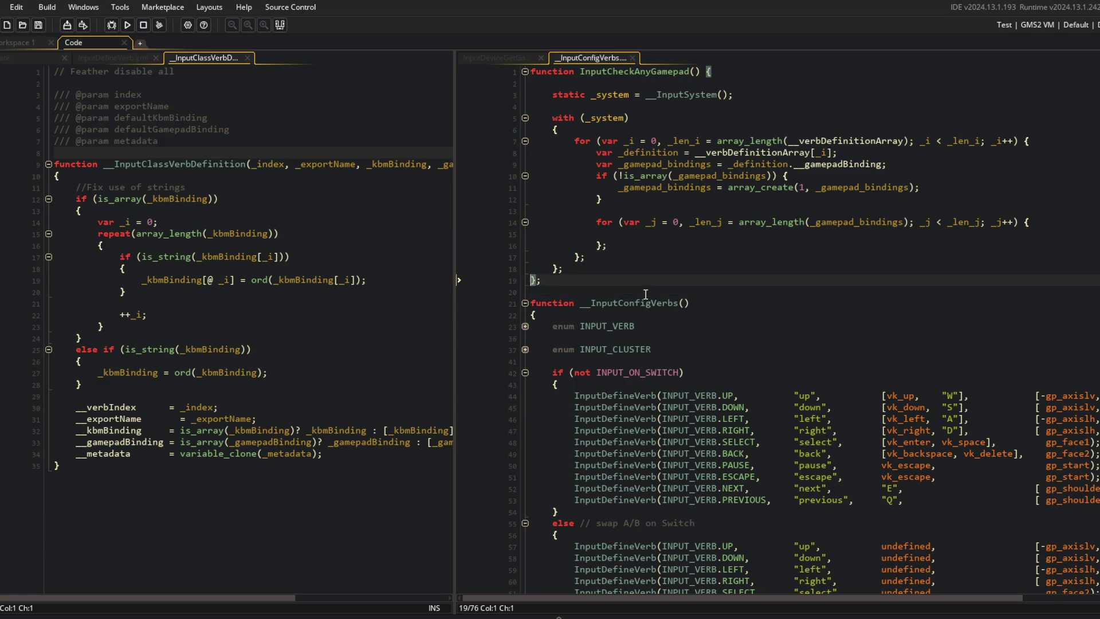
key(Up)
key(Home)
key(Up)
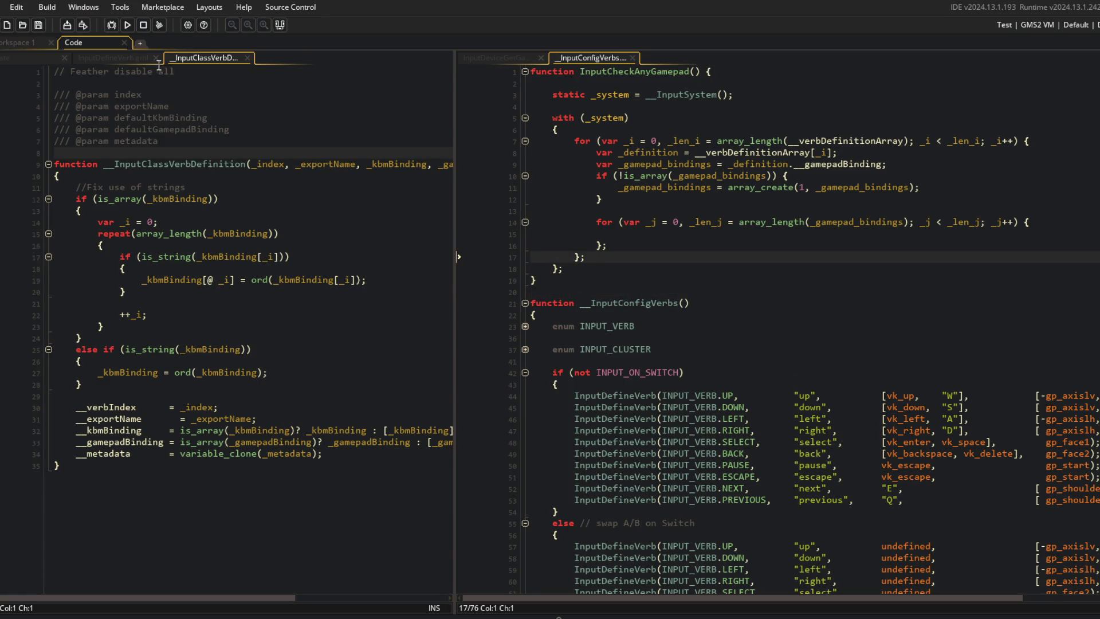
Remove the stray semicolon after the with block in InputDefineVerb and widen its code pane
click(132, 58)
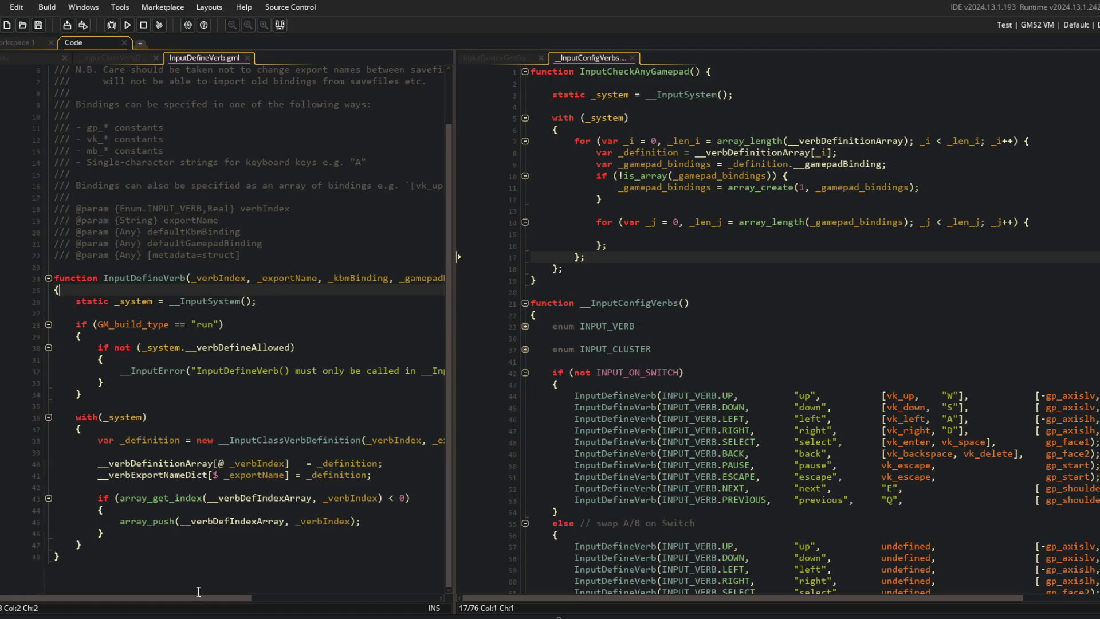
click(238, 356)
click(336, 395)
click(566, 269)
key(BackSpace)
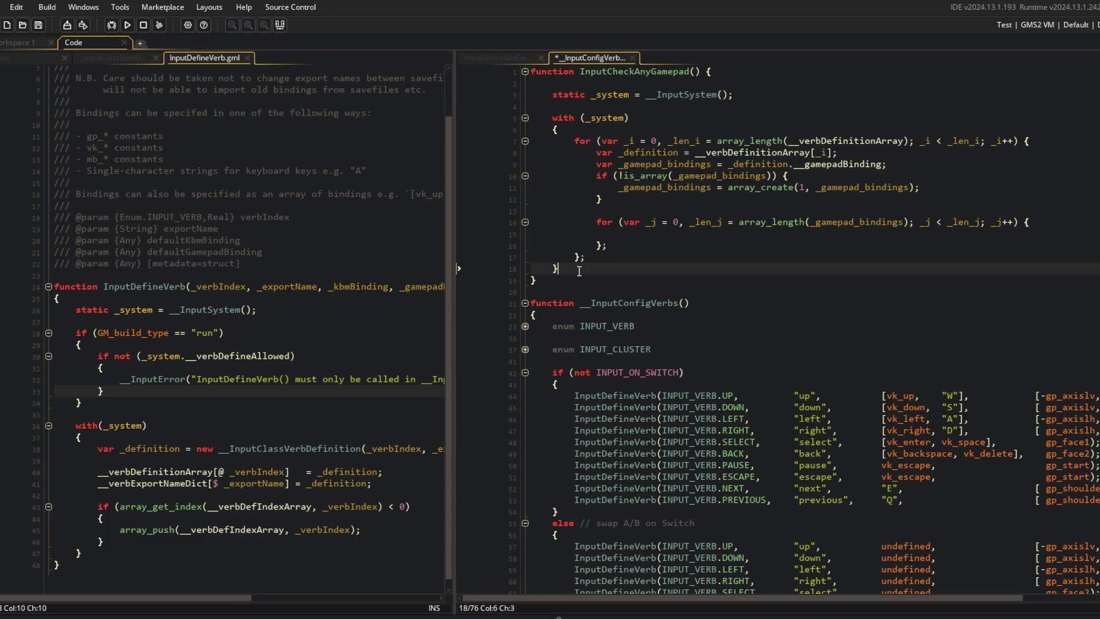
click(278, 412)
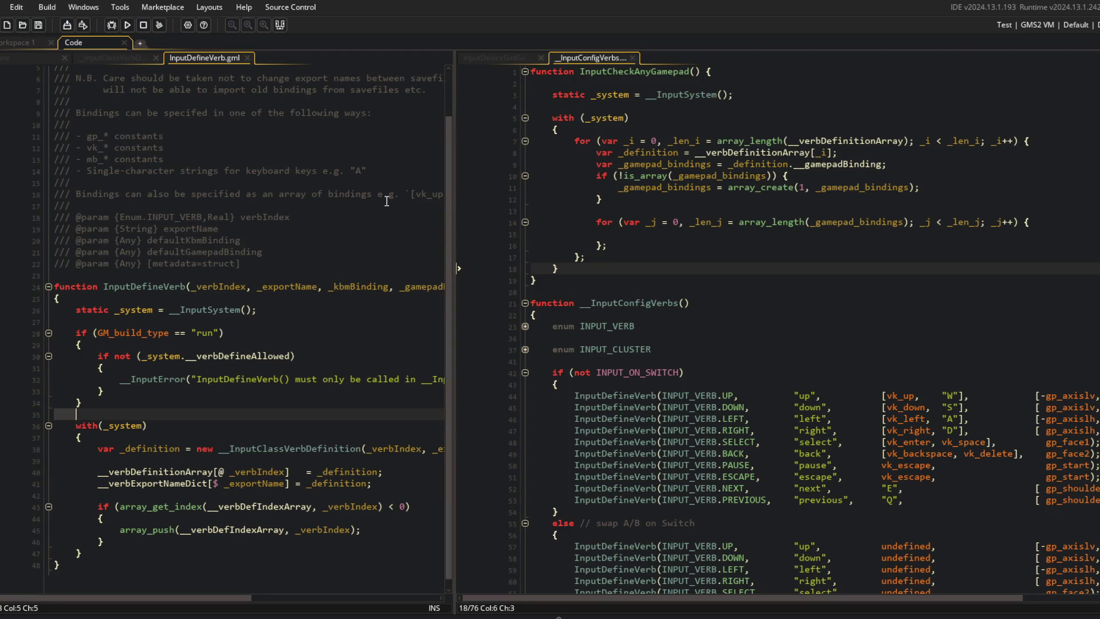
click(207, 275)
scroll(385, 292, down, 1)
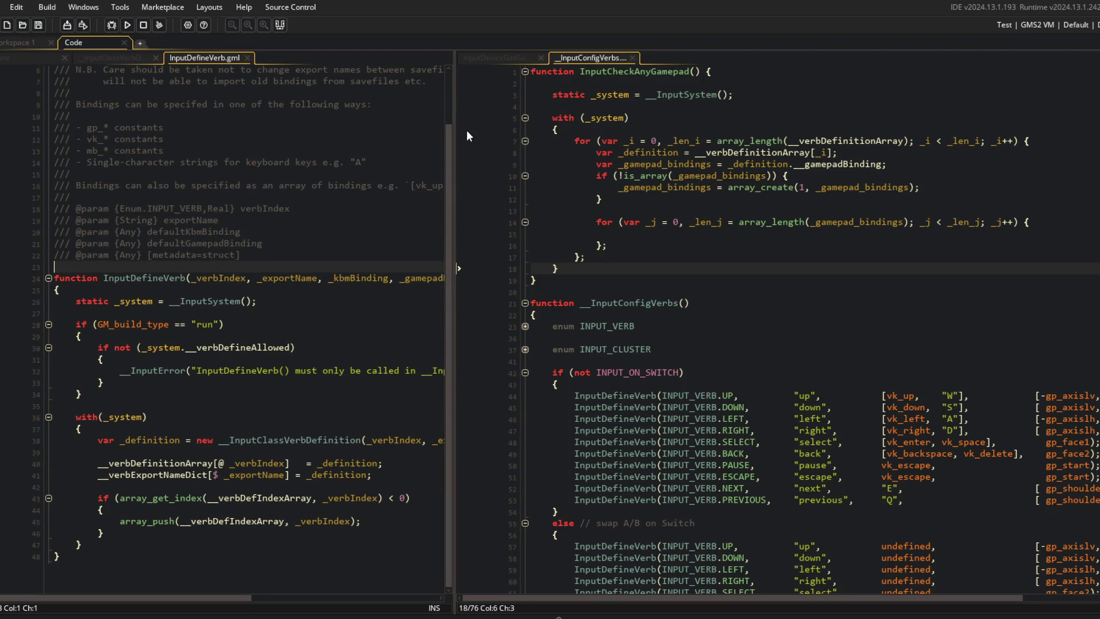
drag(453, 119, 506, 120)
click(401, 240)
Rename InputCheckAnyGamepad to InputCheckGamepadAny and save the script
click(708, 71)
key(BackSpace)
key(BackSpace)
key(BackSpace)
key(ctrl+Right)
text(Any)
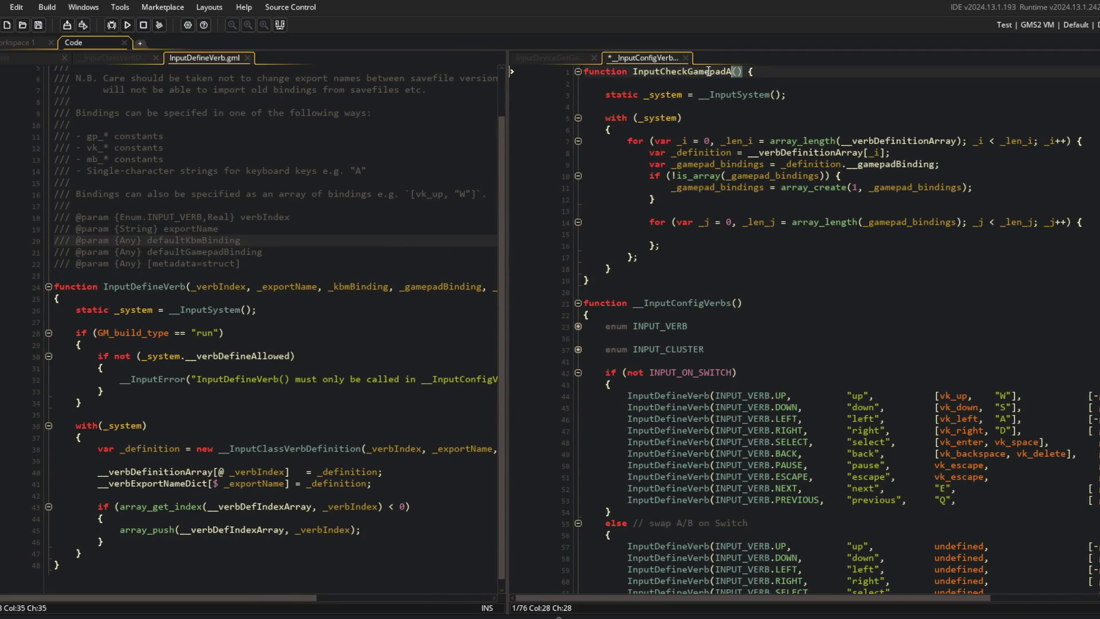
key(ctrl+s)
Collapse the GM_build_type check block in InputDefineVerb to view its with block
click(898, 175)
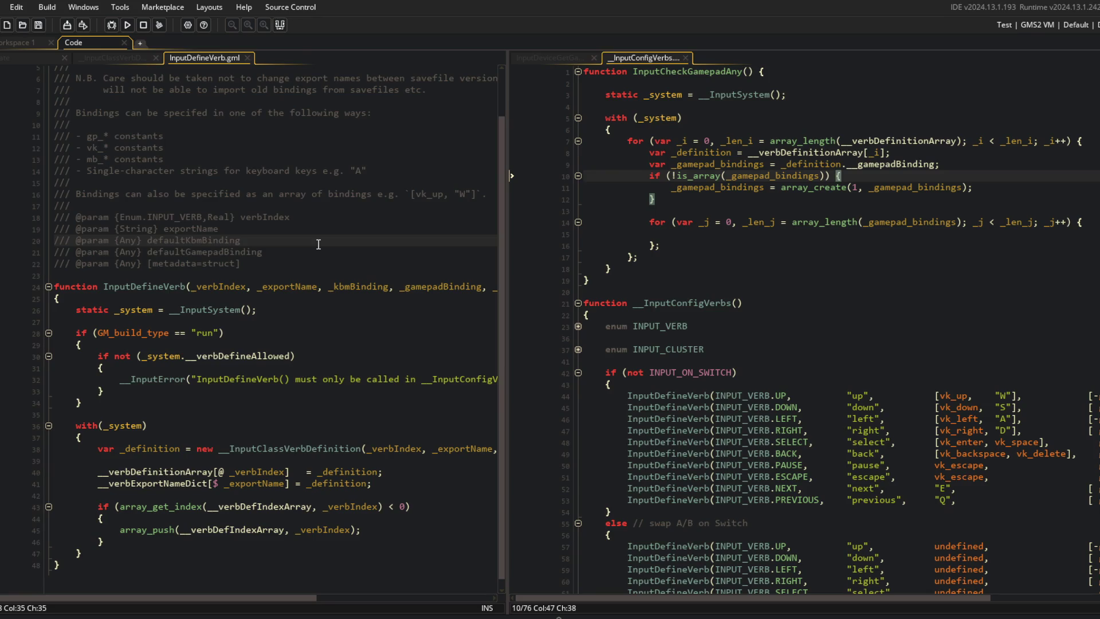
double_click(143, 337)
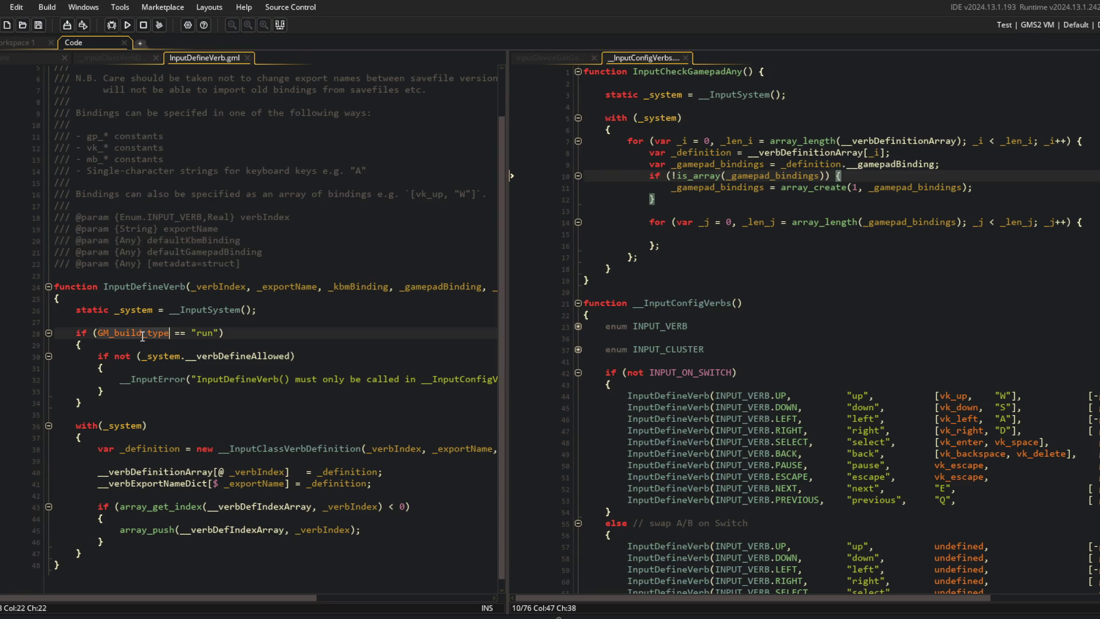
click(263, 346)
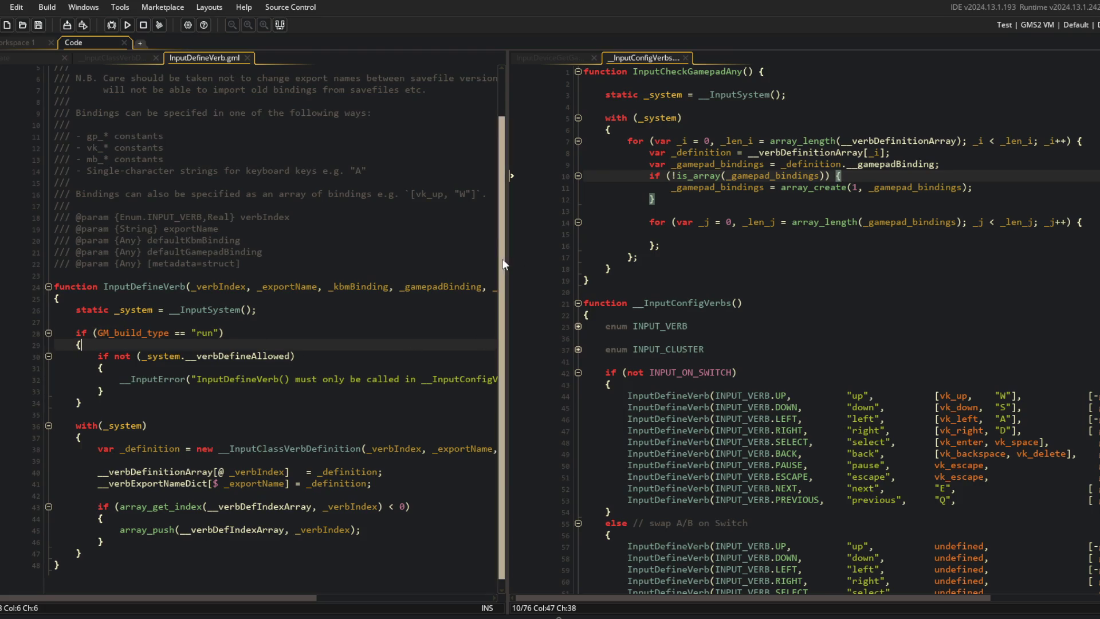
click(50, 332)
click(232, 422)
Put the outer for loop's opening brace on its own line and add a blank line after _definition
click(716, 152)
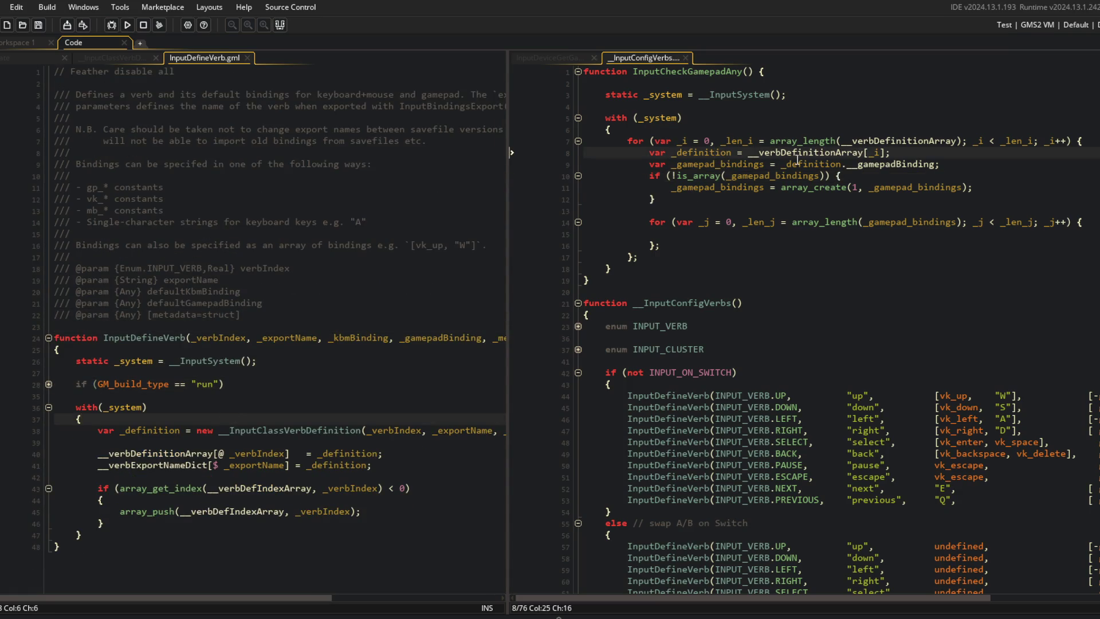
key(Up)
key(End)
key(Left)
key(BackSpace)
key(Return)
key(Down)
key(End)
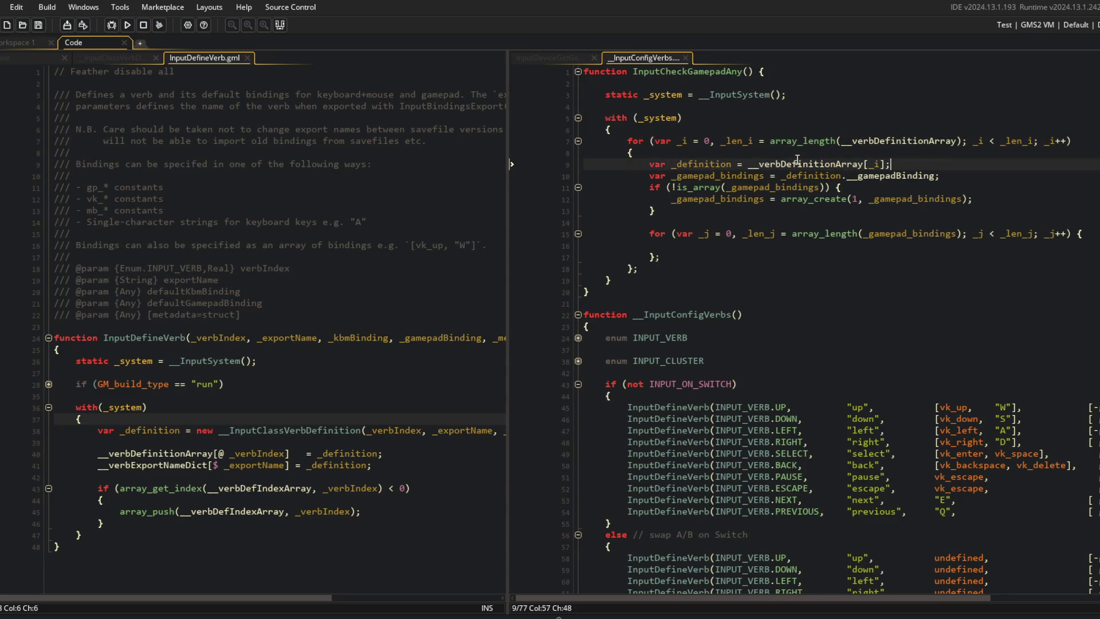
key(Return)
key(Down)
key(End)
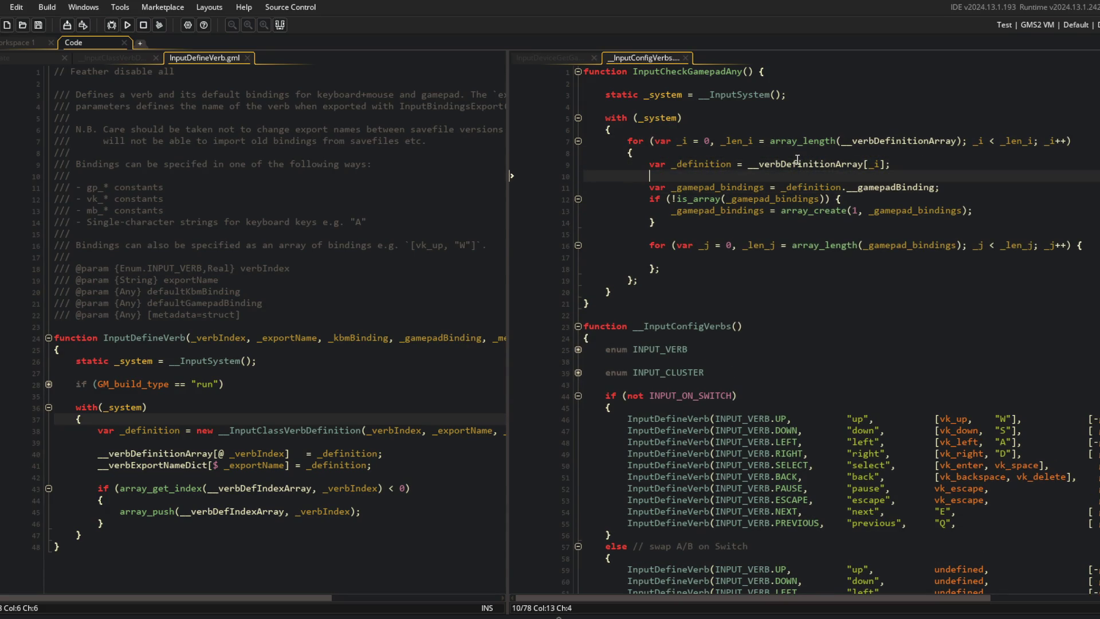
Move the is_array if and inner for-loop opening braces onto their own lines
key(Down)
key(End)
key(Left)
key(BackSpace)
key(Return)
key(Down)
key(Down)
key(Down)
key(End)
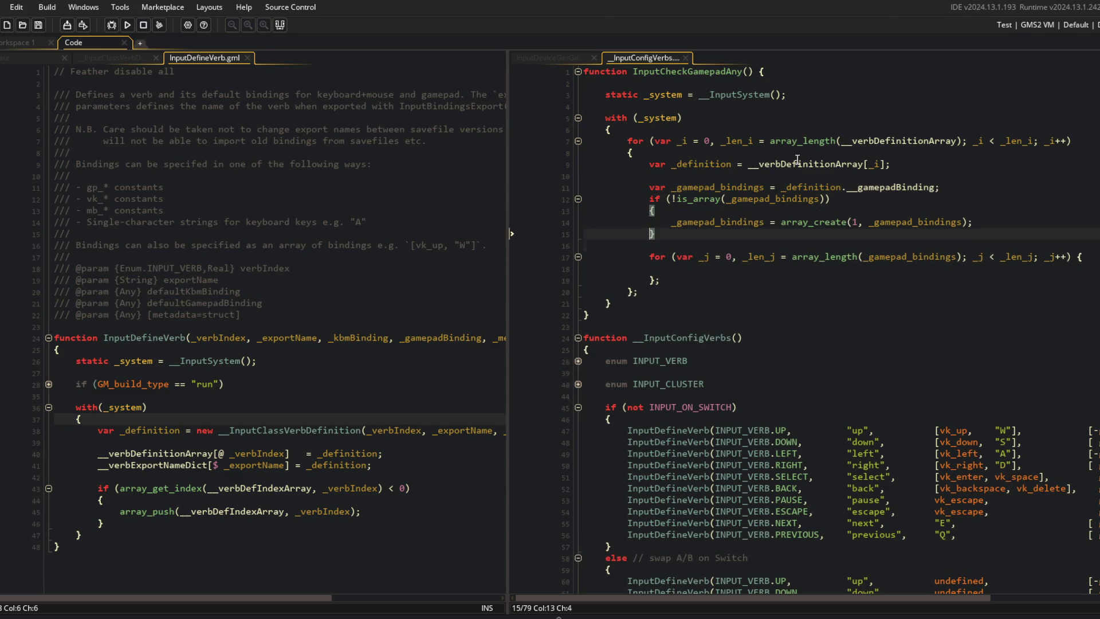
key(Left)
key(BackSpace)
key(Return)
Remove the extra blank line after _definition and add one after the bindings assignment
key(Down)
key(Down)
key(Up)
key(Up)
key(Up)
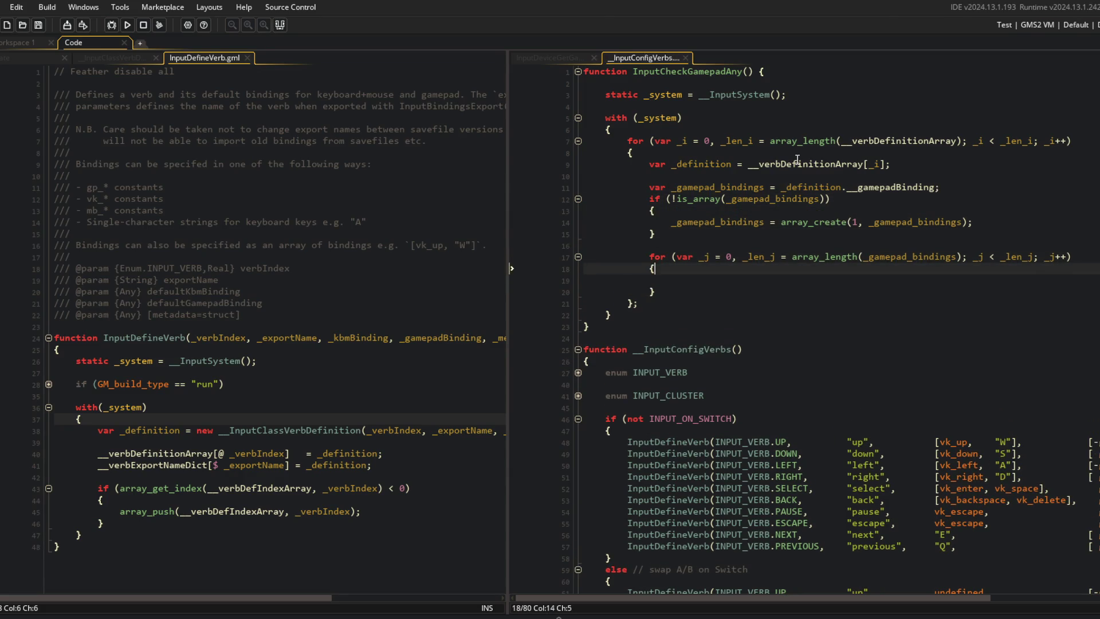
key(Right)
key(Up)
key(Up)
key(Delete)
key(End)
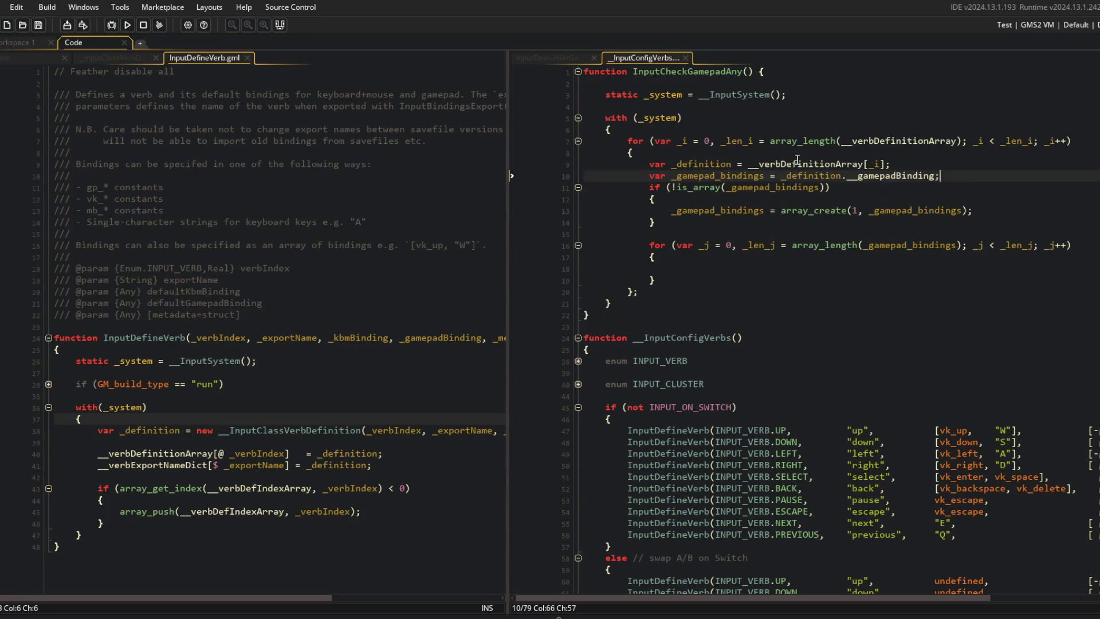
key(Return)
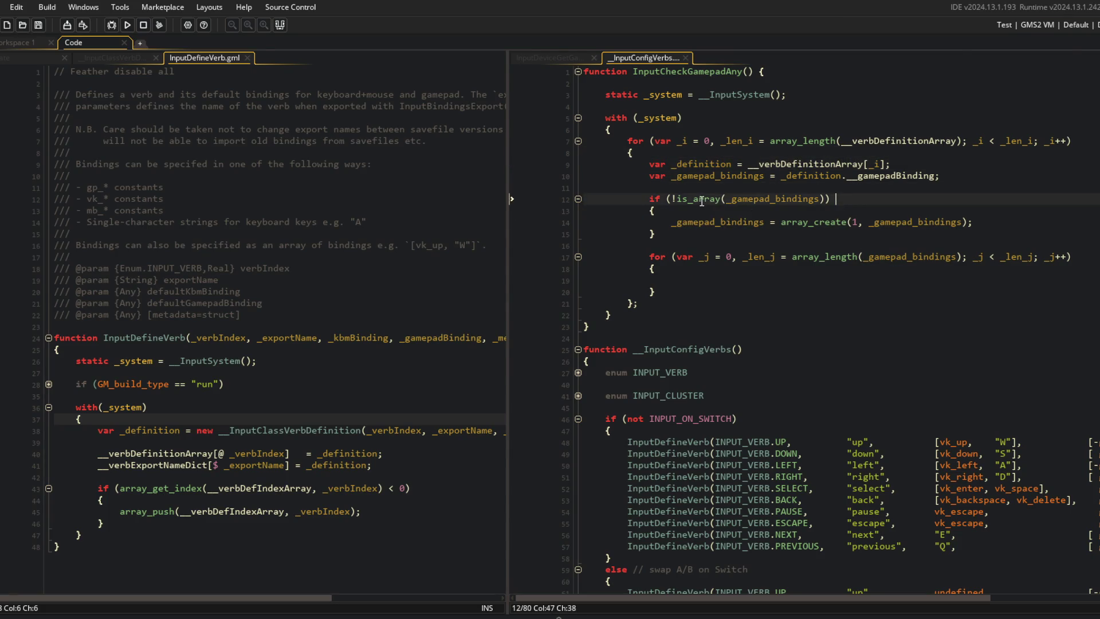
click(687, 211)
click(672, 222)
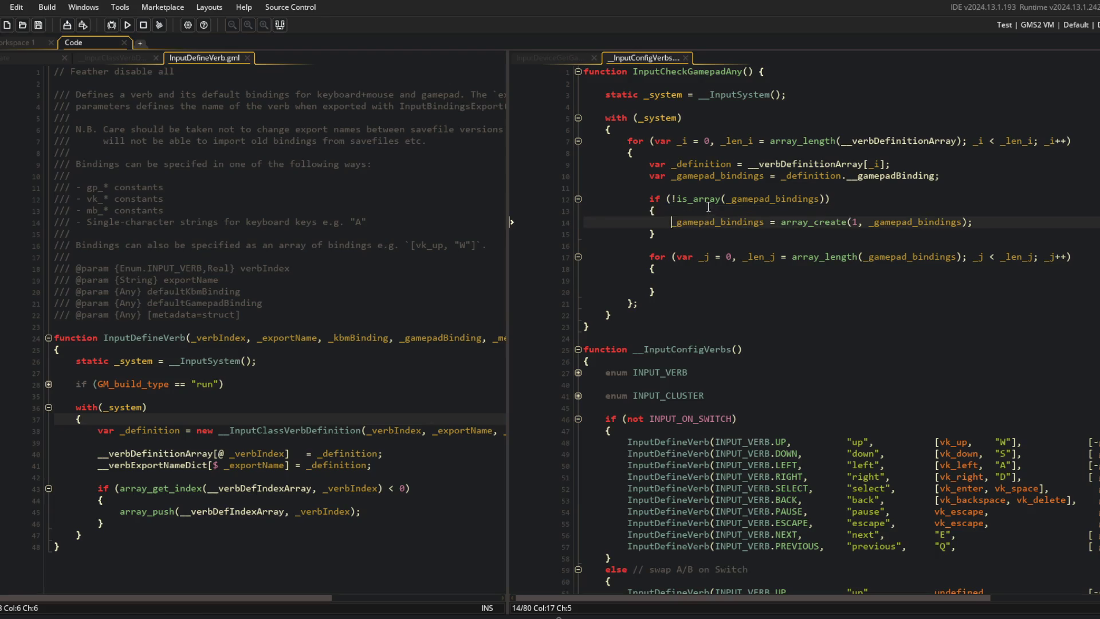
key(Up)
key(Up)
key(Down)
key(Down)
In the inner loop, declare var _gamepad_binding = _gamepad_bindings[_j]; and save
click(761, 277)
text(var _g)
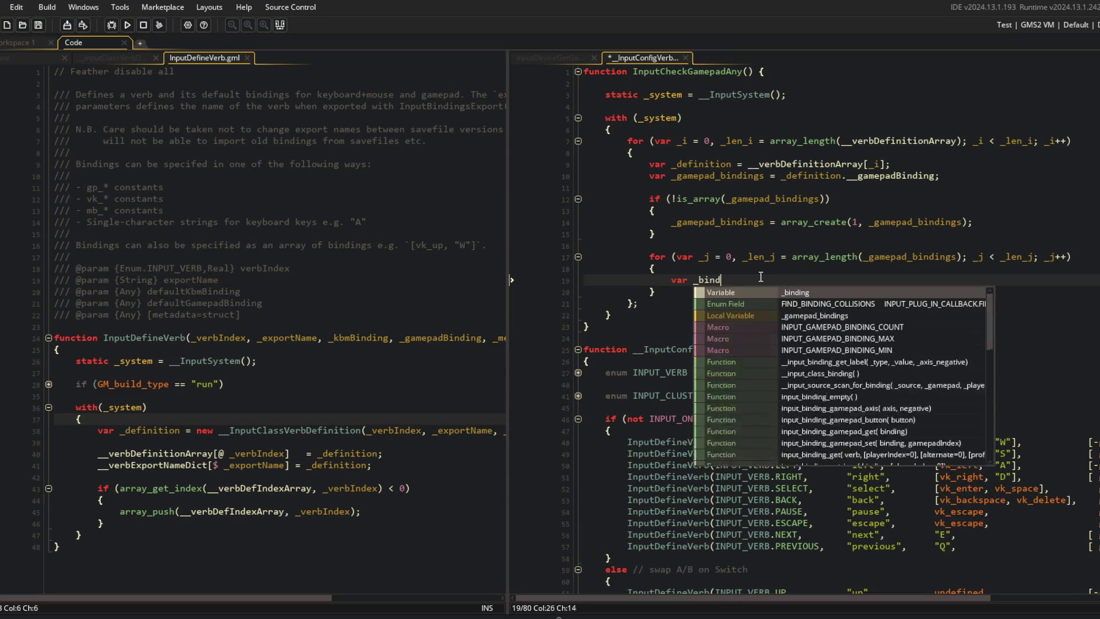
text(anem)
text(mepad_binding = _g)
text(amepad_binding)
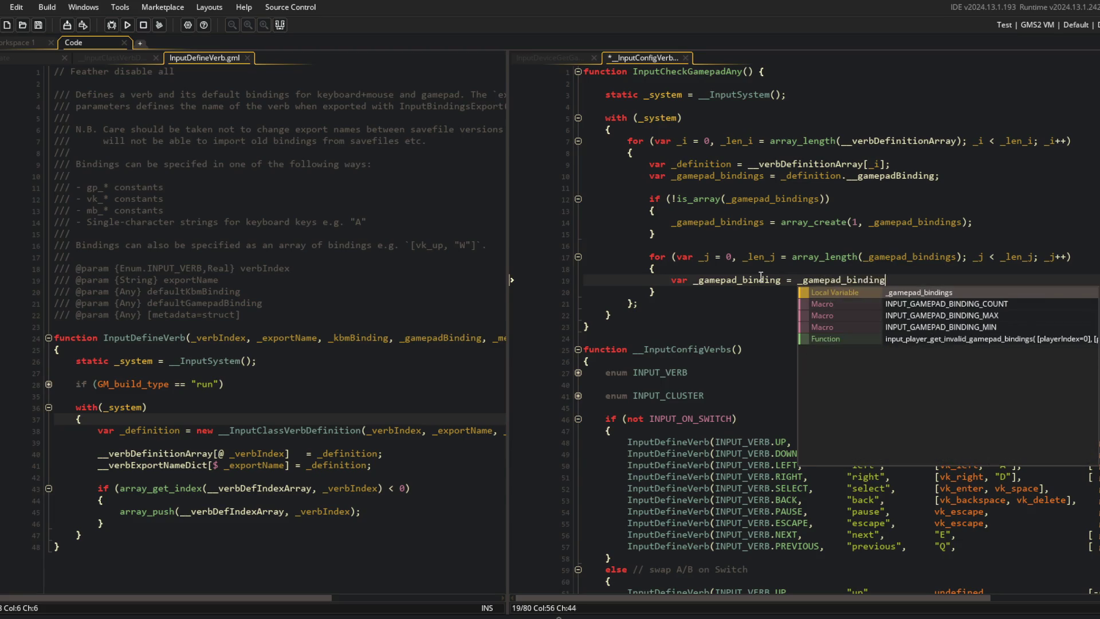
text(s[_j];)
key(Return)
key(ctrl+s)
click(620, 337)
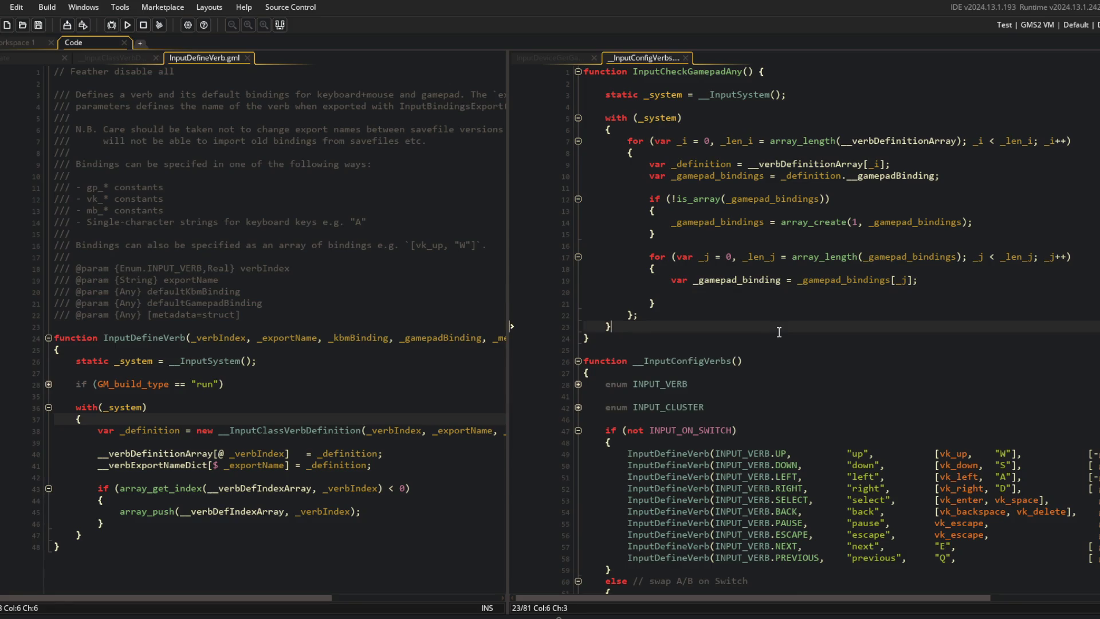
click(709, 295)
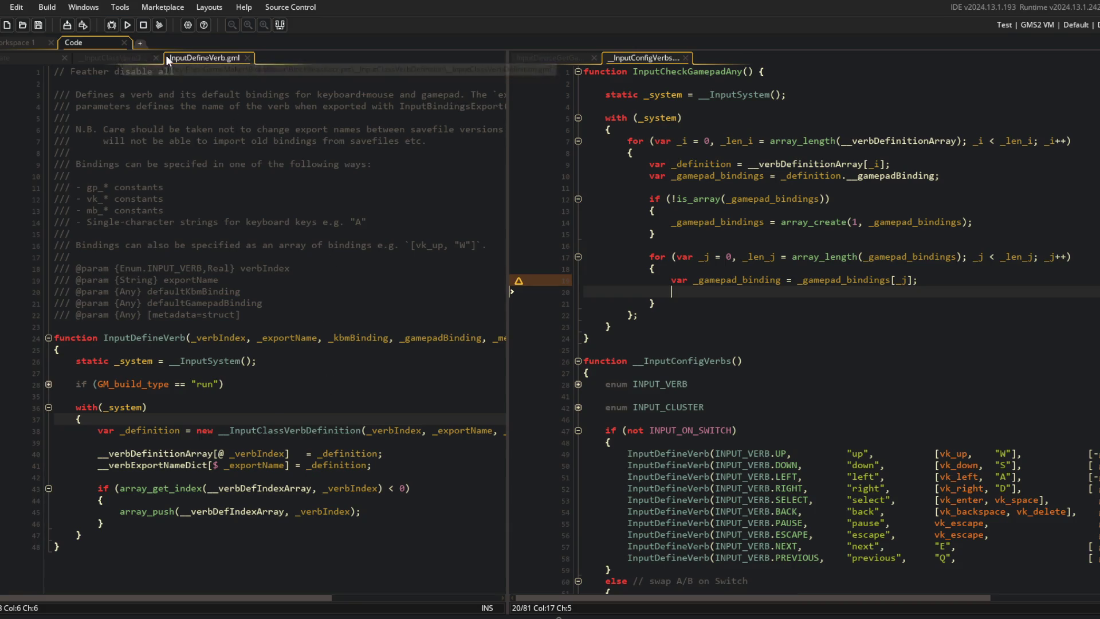
Browse the verb definition class and update_system scripts to see how gamepad bindings are stored
click(116, 59)
click(198, 245)
click(127, 440)
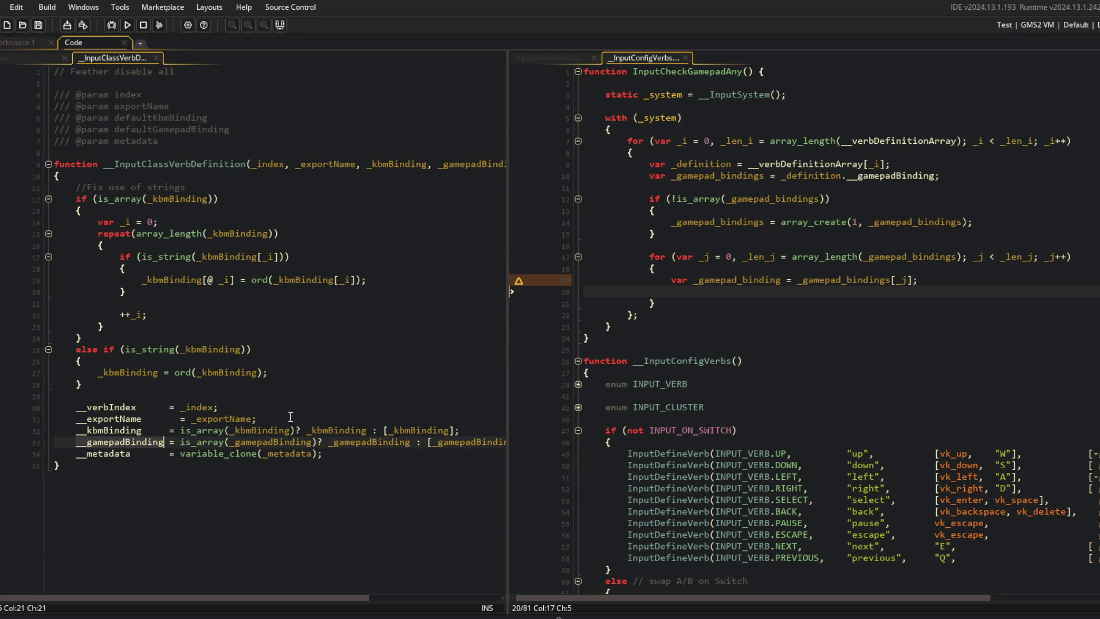
click(411, 443)
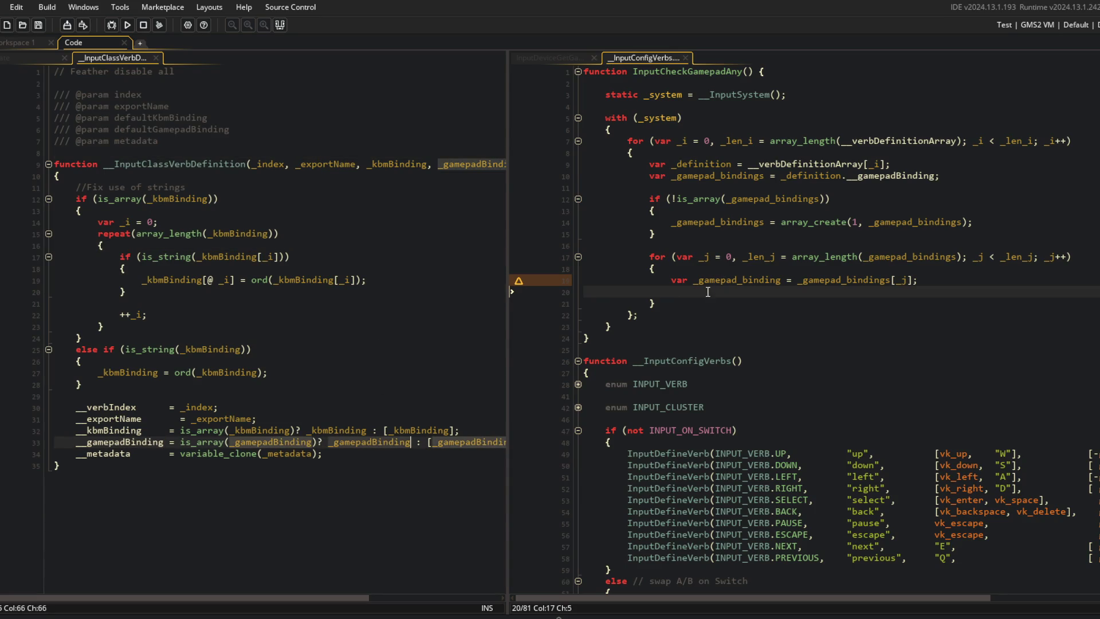
click(35, 60)
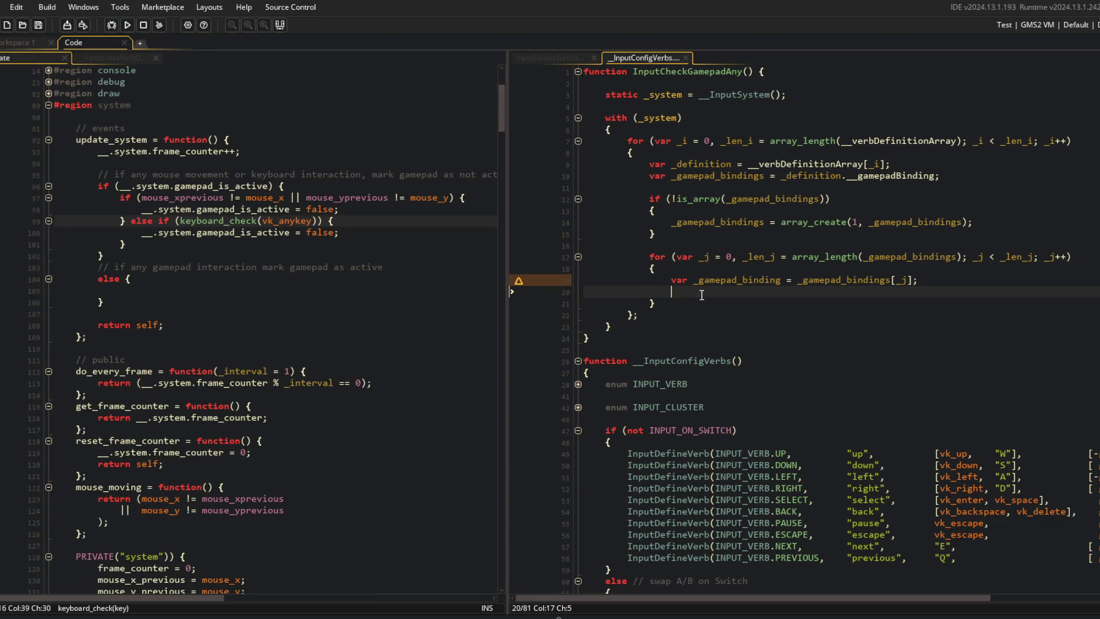
click(759, 178)
click(260, 143)
click(120, 57)
click(256, 408)
click(98, 199)
click(82, 176)
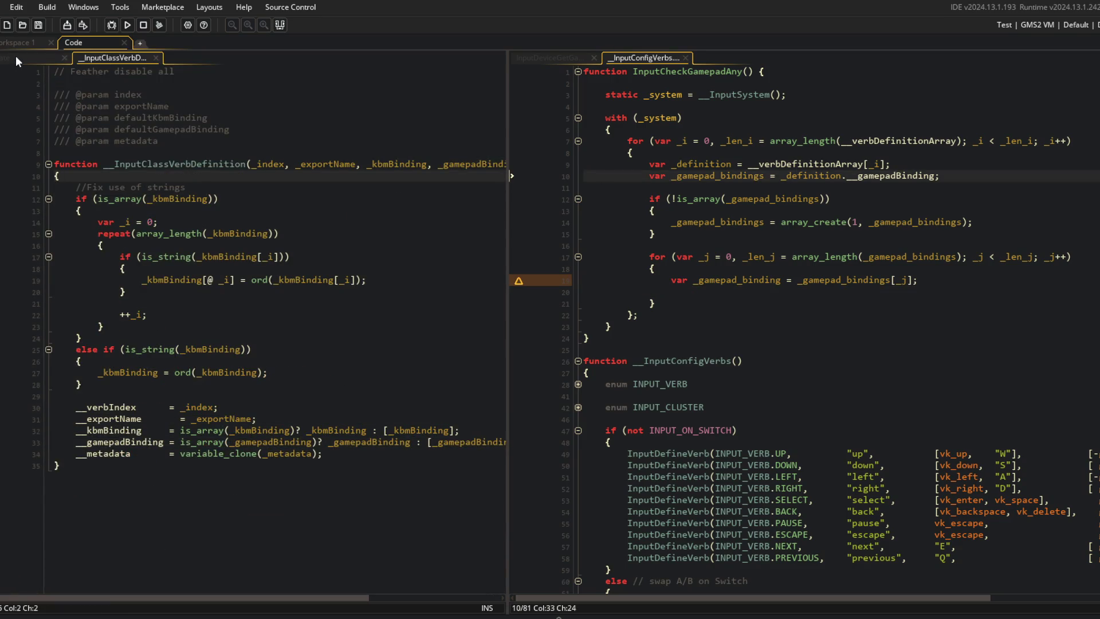
click(261, 234)
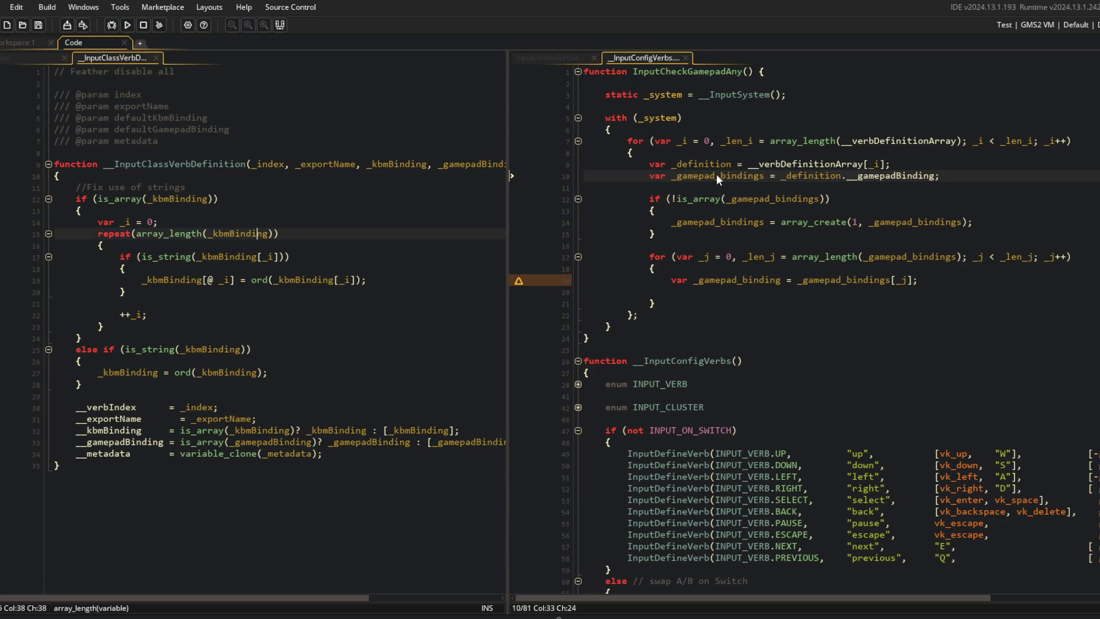
click(748, 71)
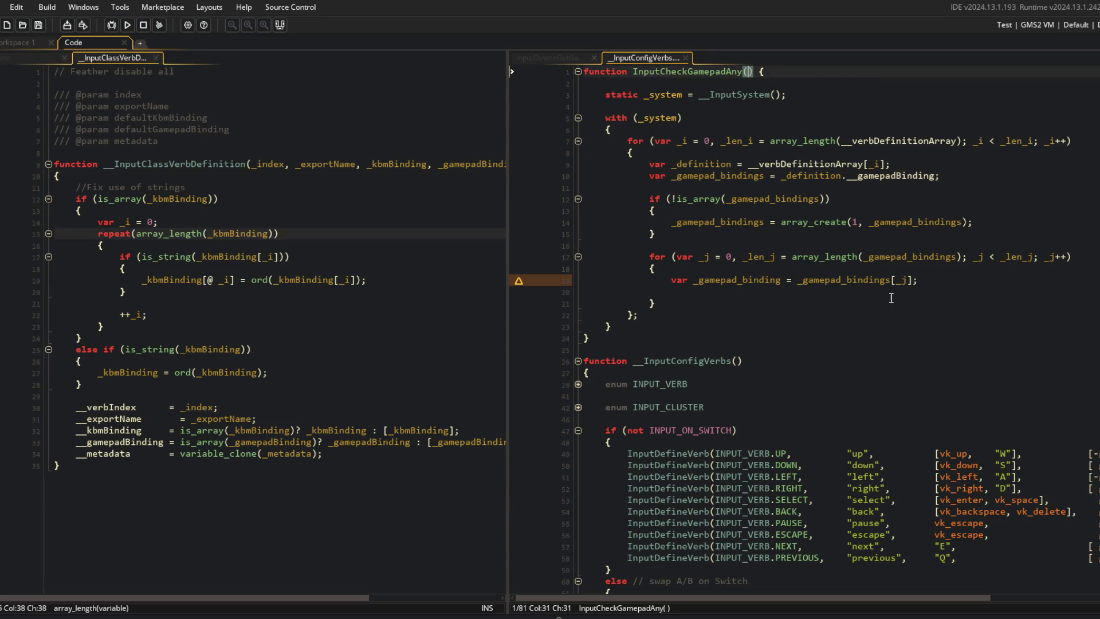
Add a _device parameter to InputCheckGamepadAny
text(_device)
click(837, 211)
click(789, 71)
Start an if condition calling input_gamepad_check in the inner loop, checking its manual page
click(703, 292)
text(if (game)
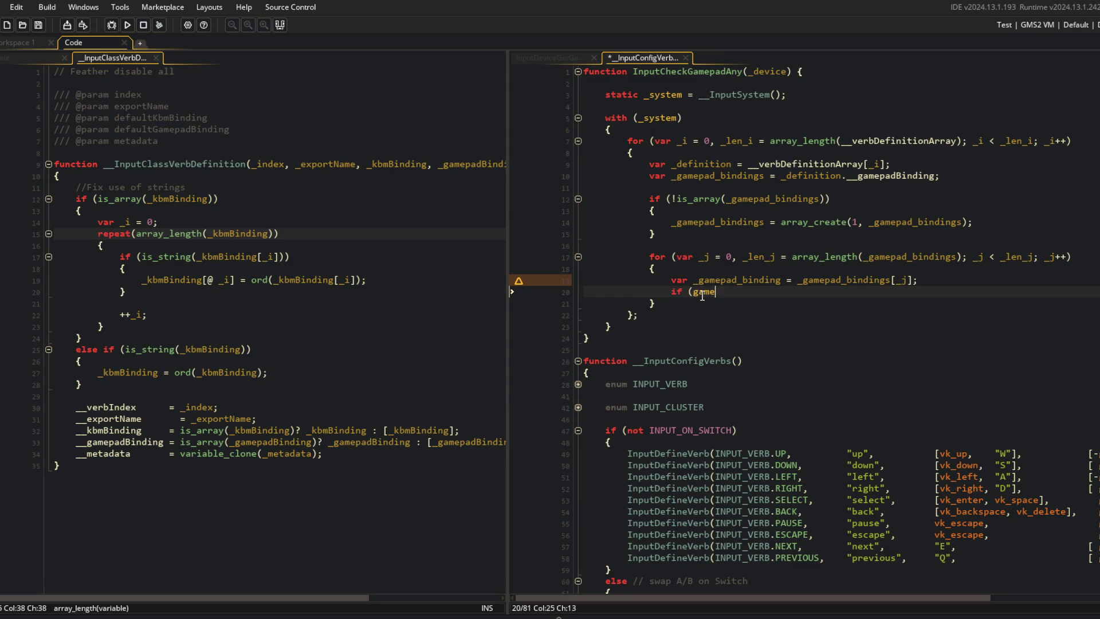
text(pad_check)
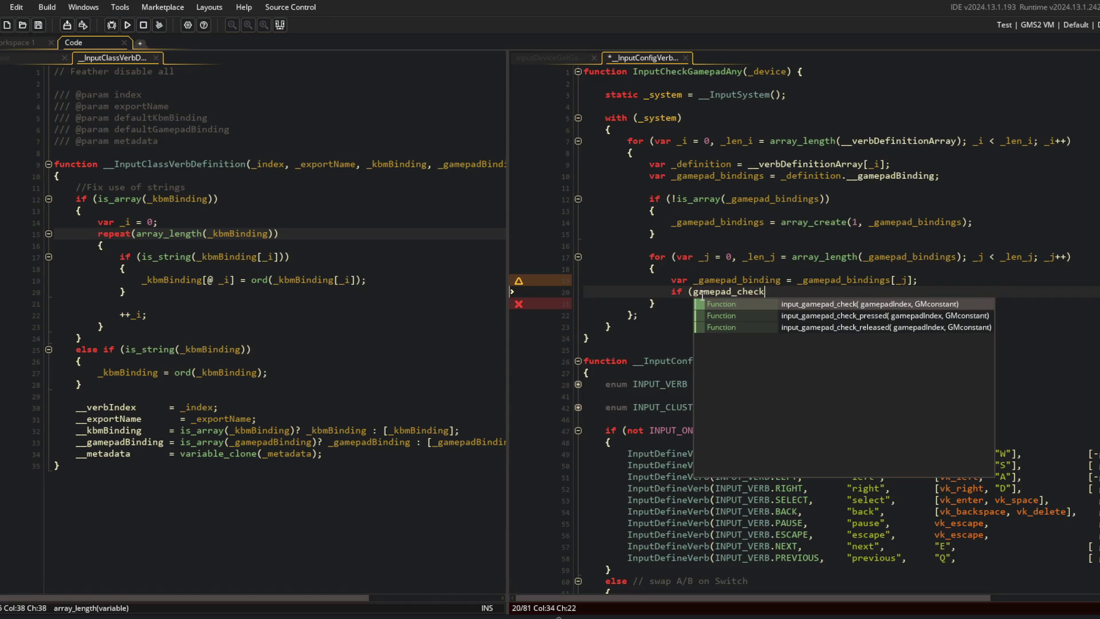
key(ctrl+BackSpace)
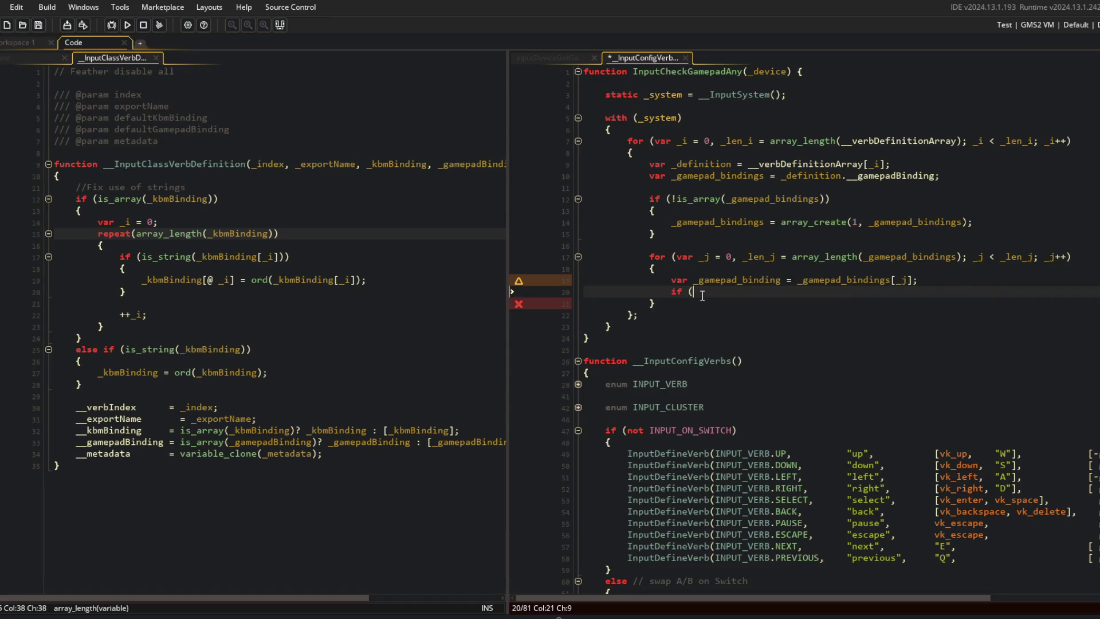
text(gamepad_chec)
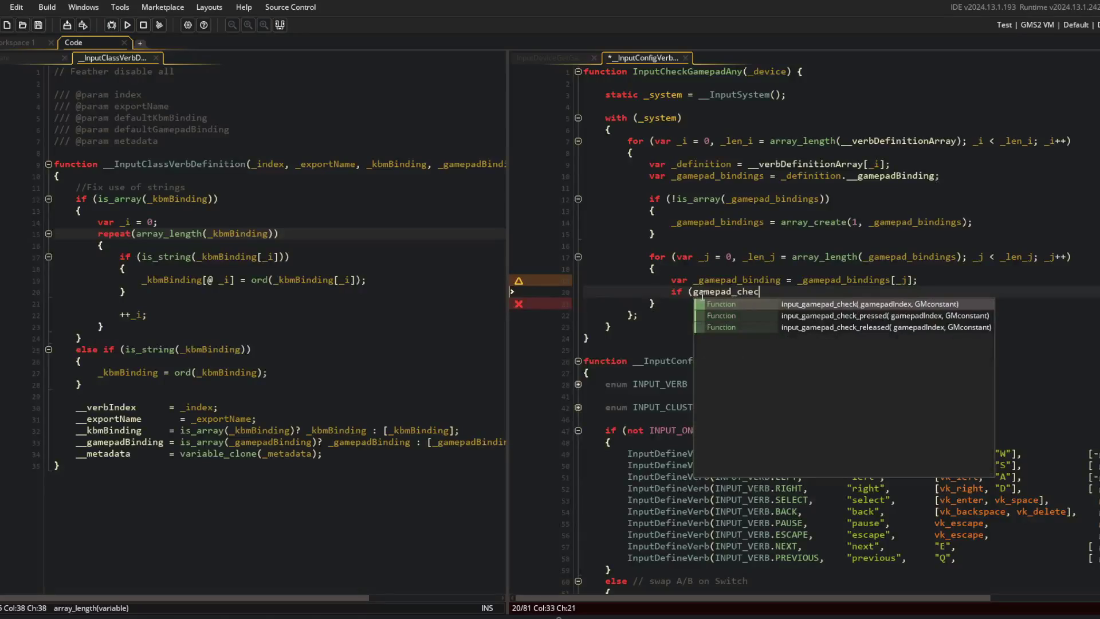
key(Return)
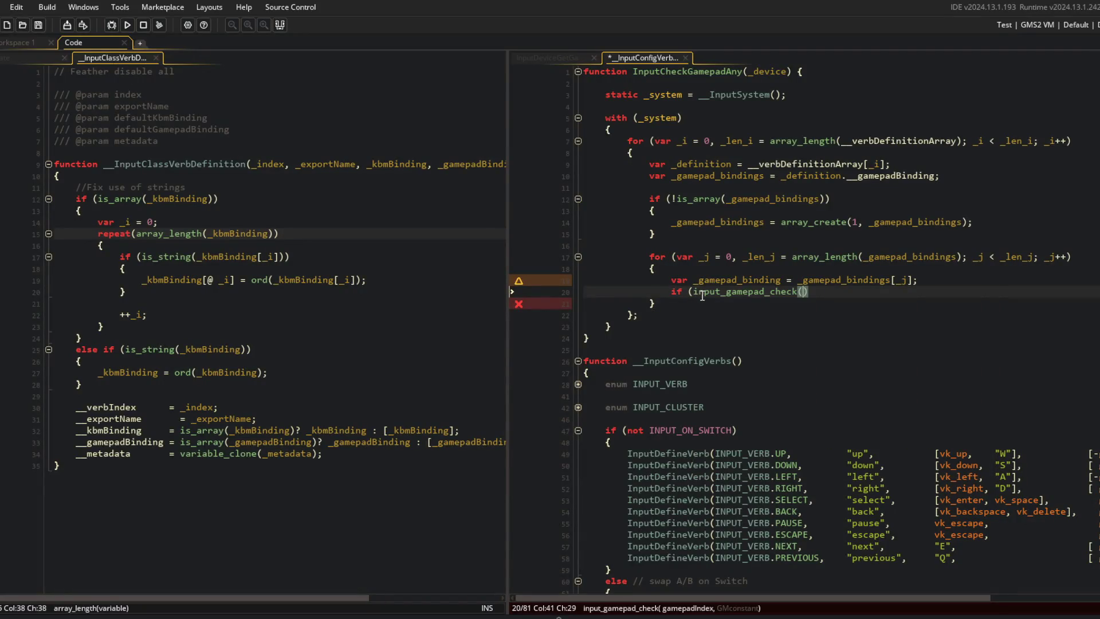
click(723, 293)
key(F1)
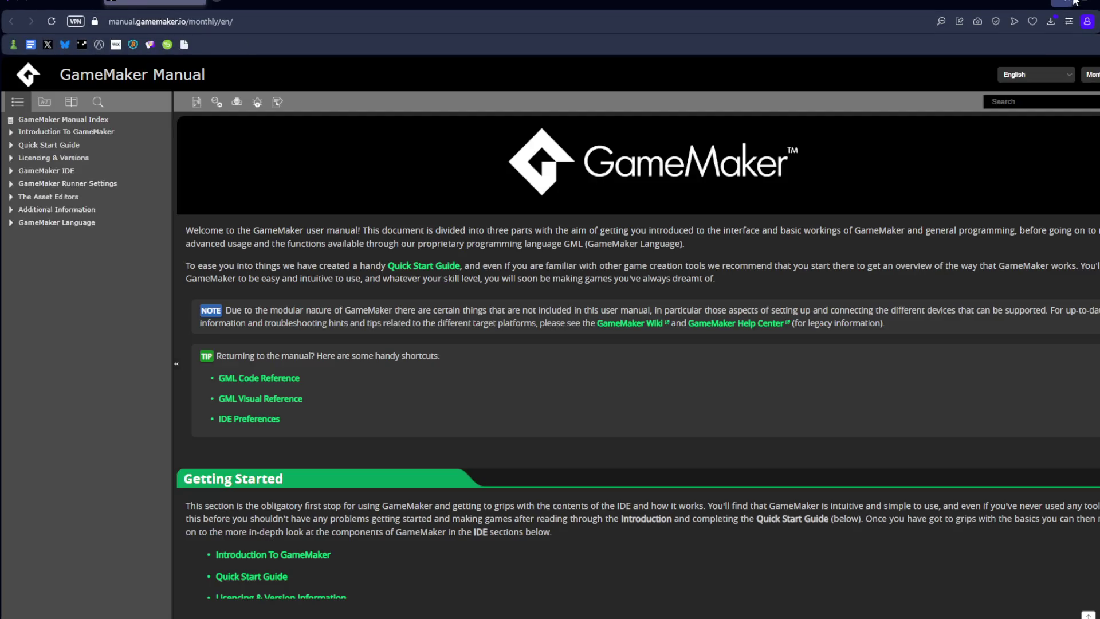
click(1075, 2)
Pass _device and _binding as the input_gamepad_check arguments
click(850, 293)
key(Left)
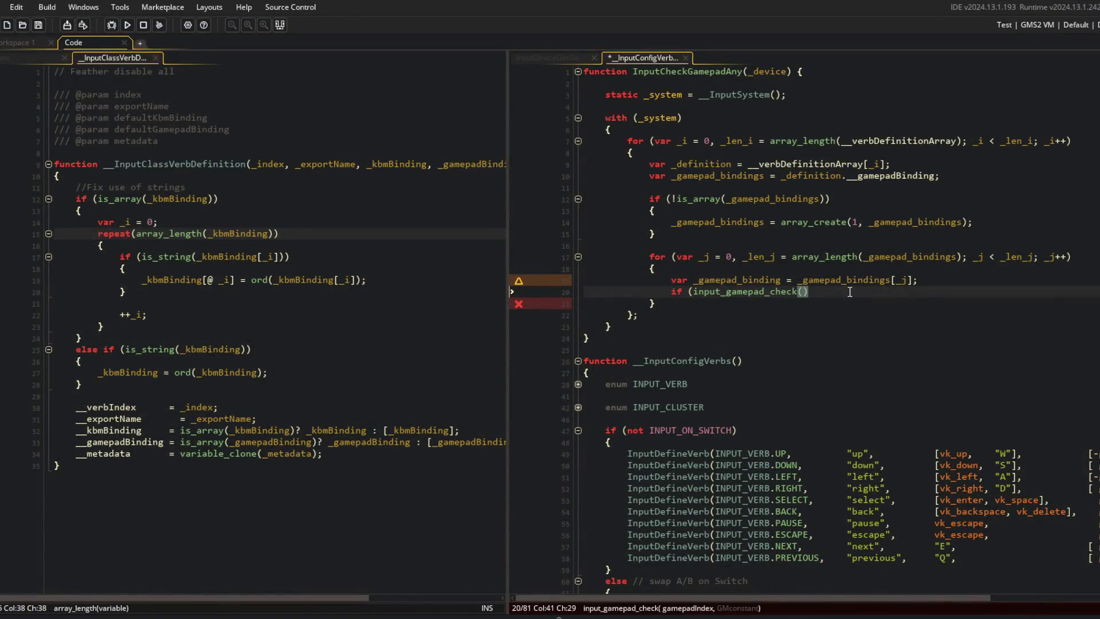
text(_device, )
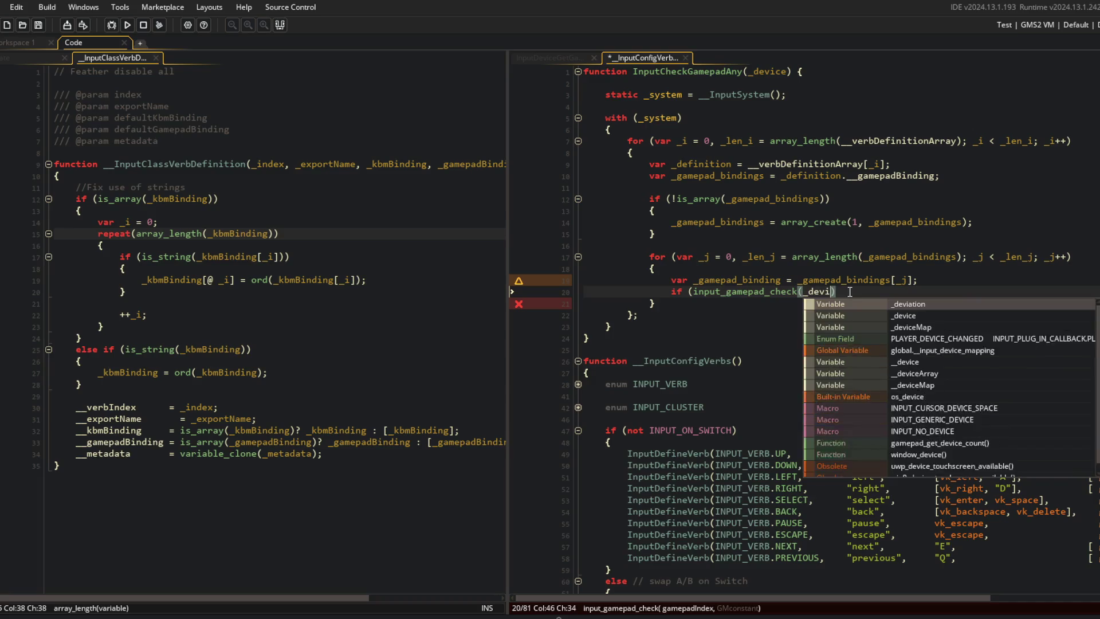
text(_gamepad_bind)
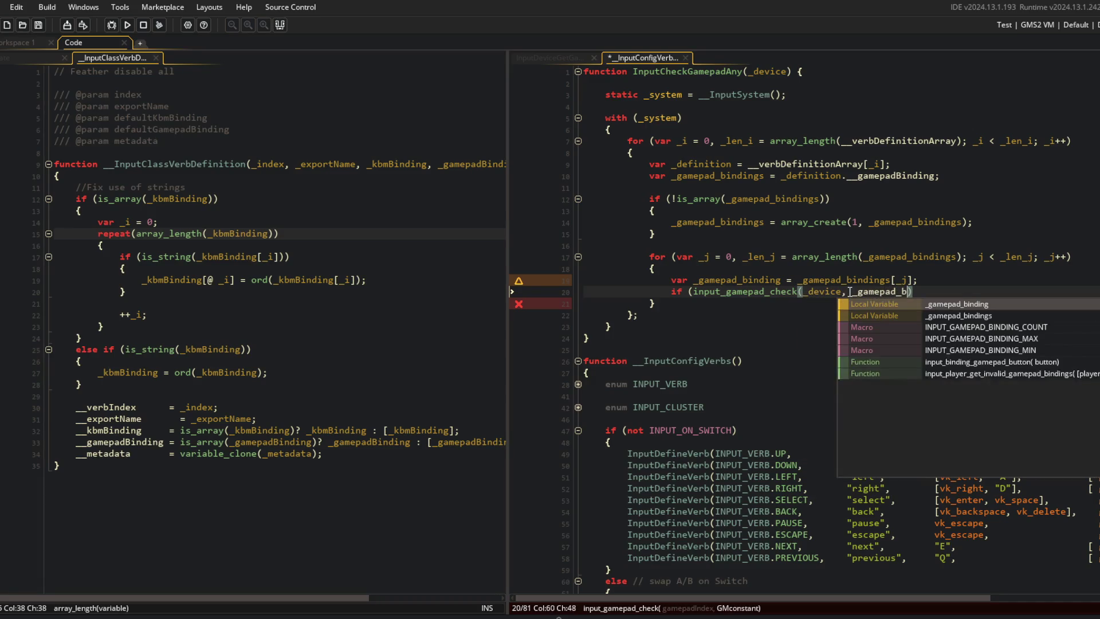
key(ctrl+BackSpace)
text(_binding)
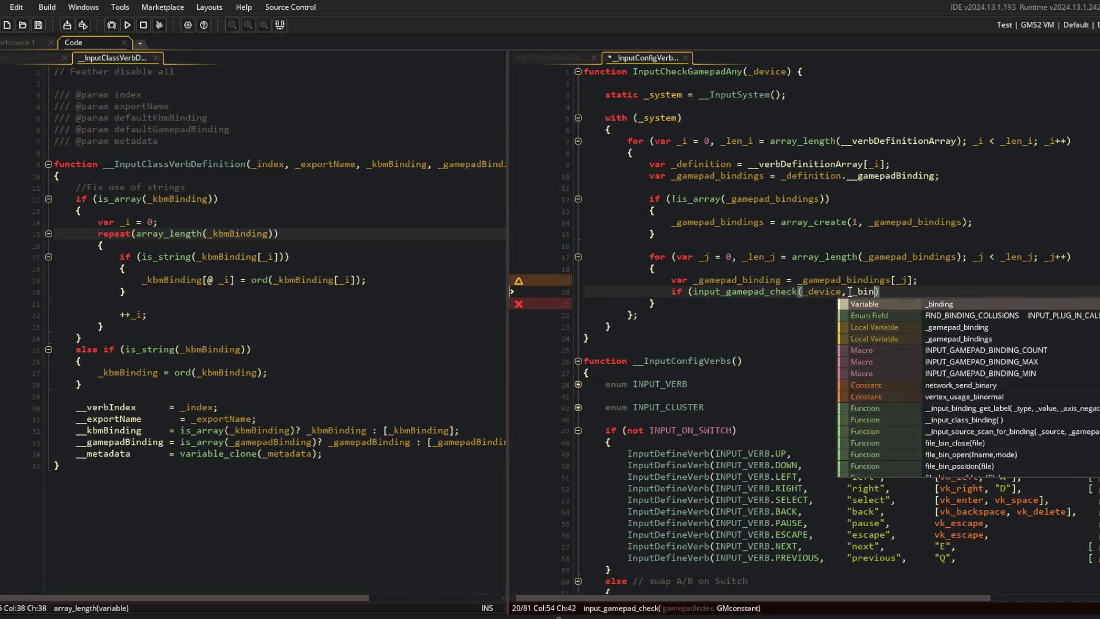
text())
key(Return)
Give the if its own braced block, rename the loop variable to _binding, and save
key(Up)
key(End)
key(Left)
key(Return)
key(Up)
key(Up)
key(ctrl+Delete)
text(_binding)
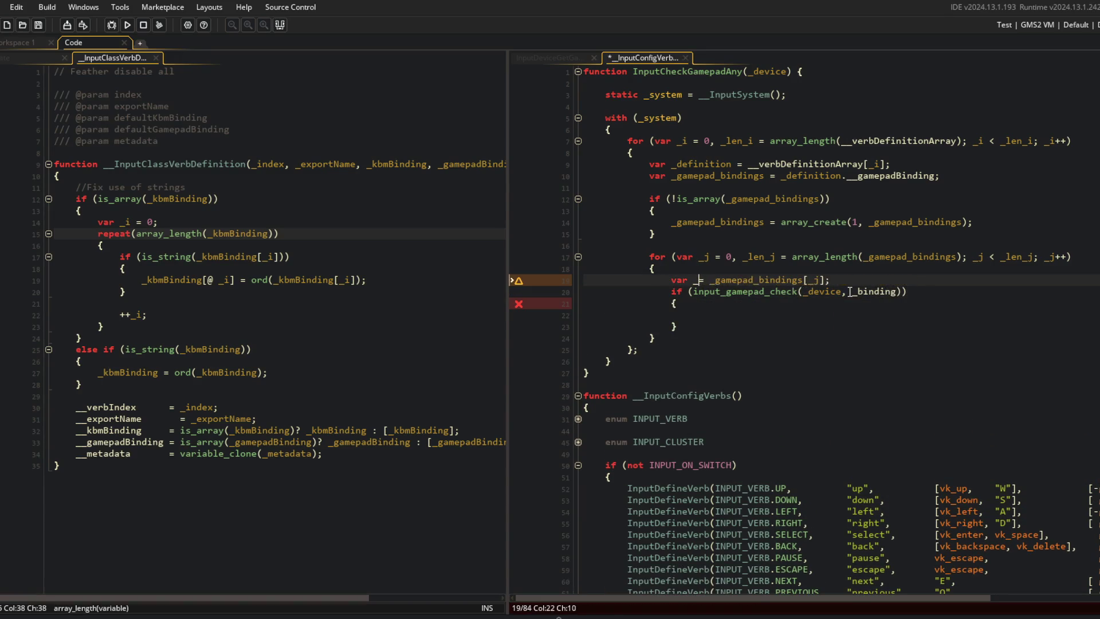
key(ctrl+s)
Return true inside the if block and add return false after the with block
key(Down)
key(Down)
key(Down)
text(return true;)
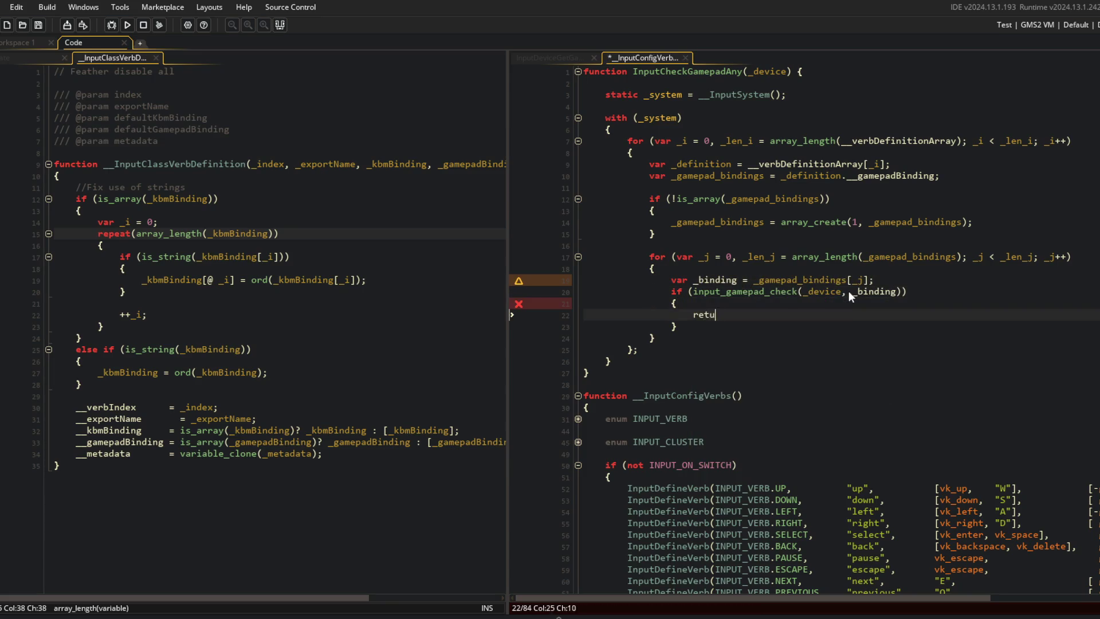
key(Down)
key(Down)
key(Down)
key(Down)
key(End)
key(Return)
text(return false;)
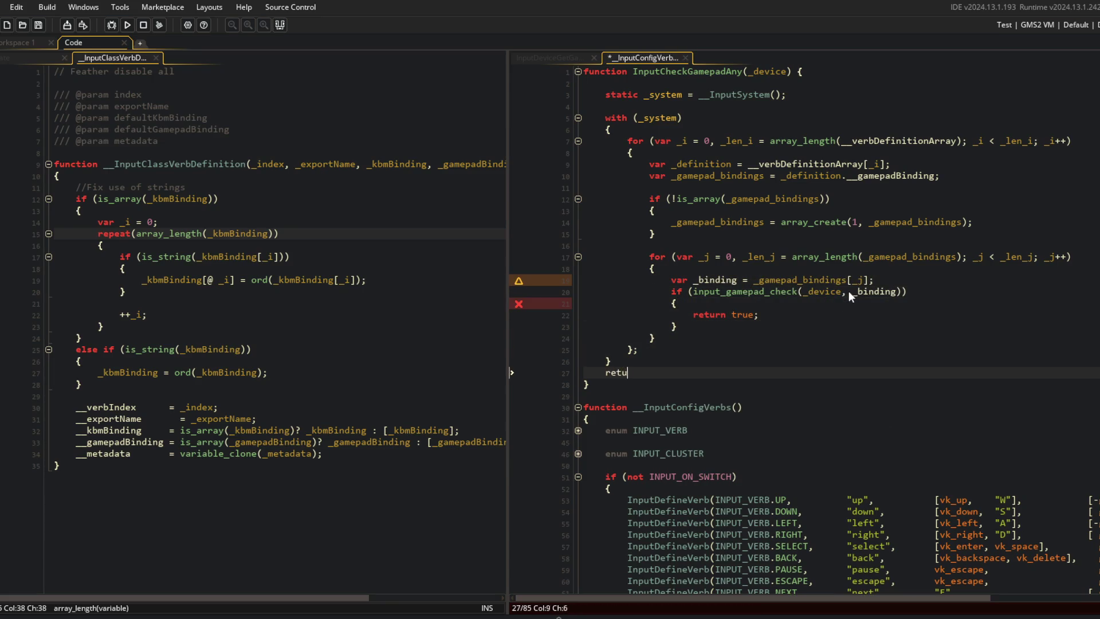
key(Home)
key(Return)
key(Up)
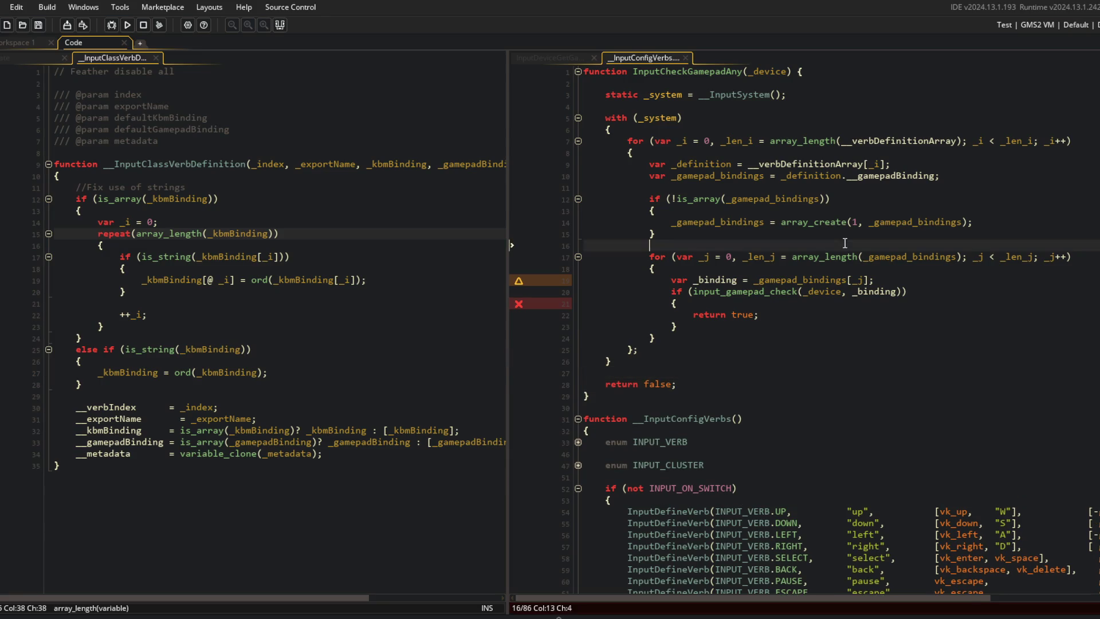
click(921, 281)
scroll(879, 274, down, 2)
click(863, 313)
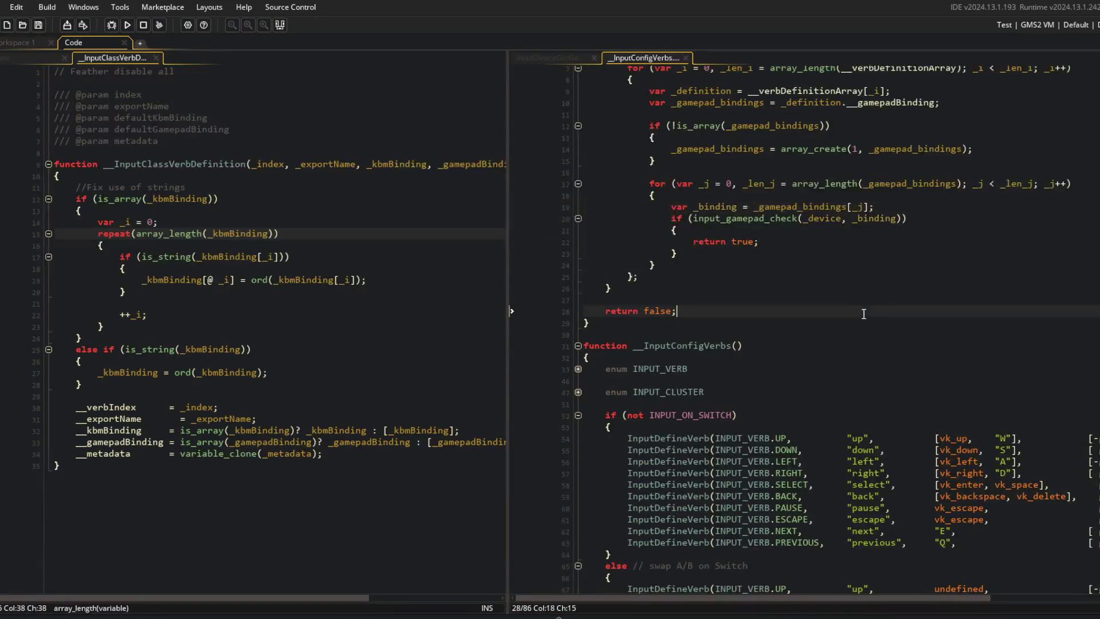
click(806, 302)
scroll(817, 300, up, 2)
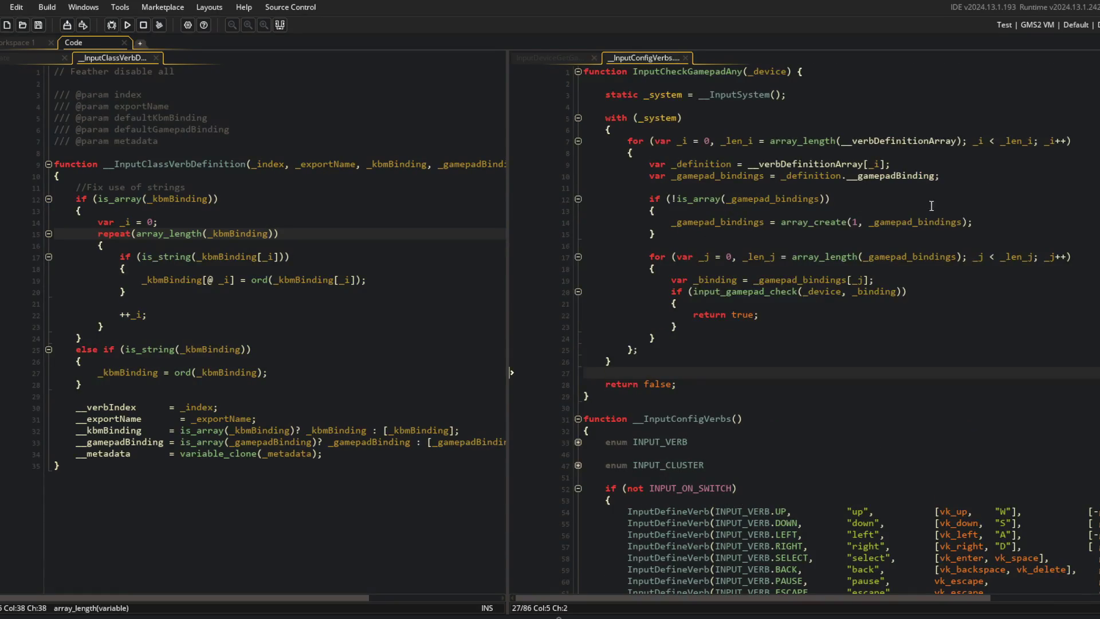
key(Up)
key(Up)
key(Up)
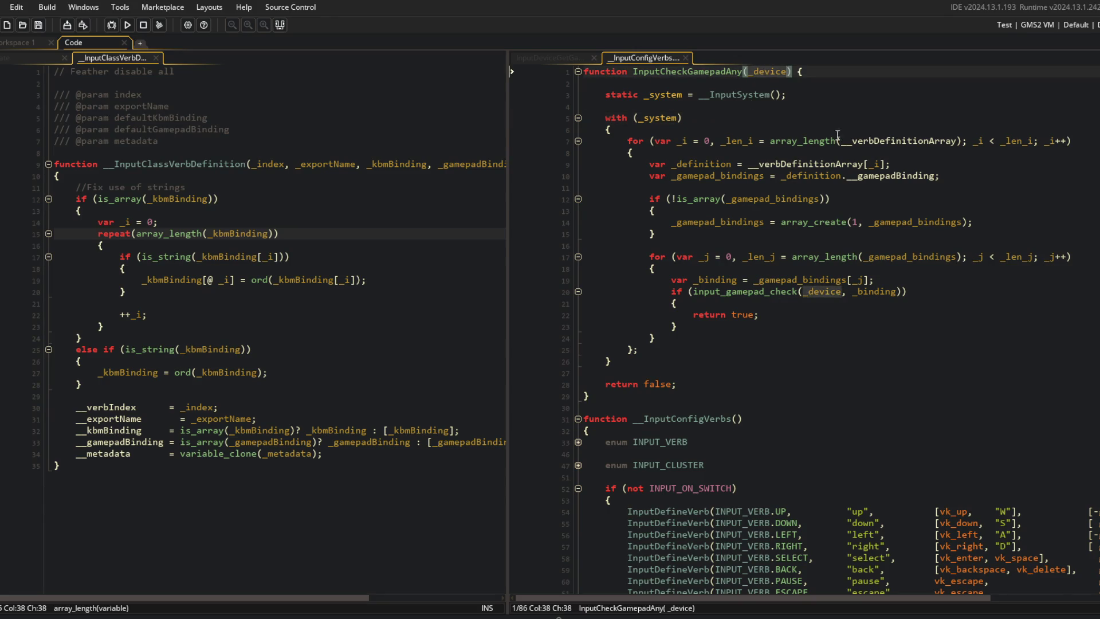
Show the game script in the left pane and go to the empty else block in update_system
click(363, 206)
click(30, 59)
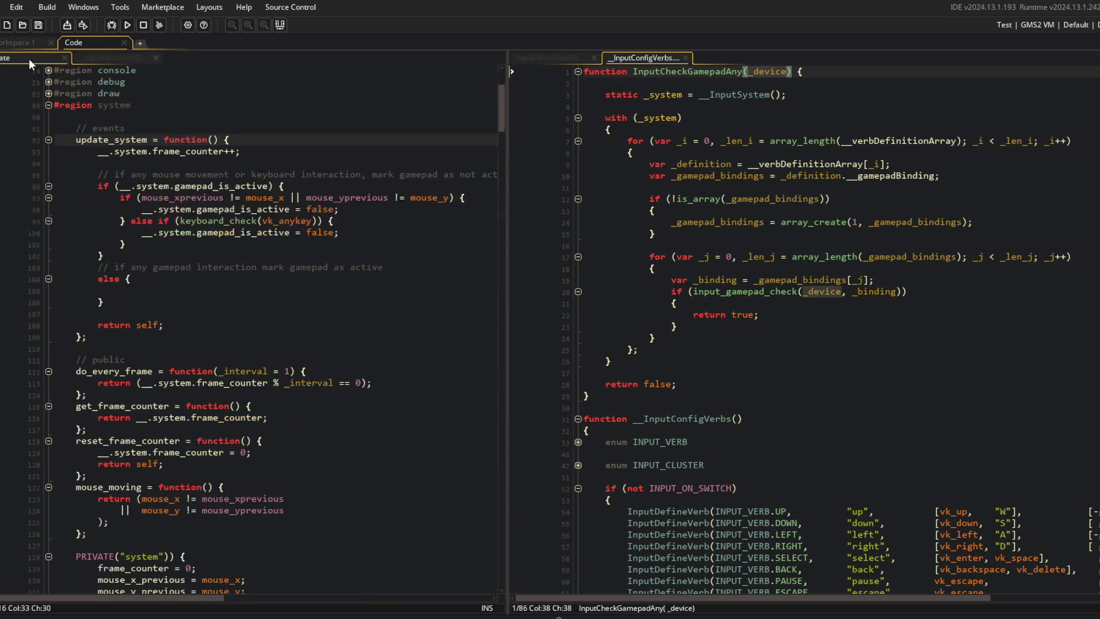
scroll(172, 230, down, 2)
click(138, 241)
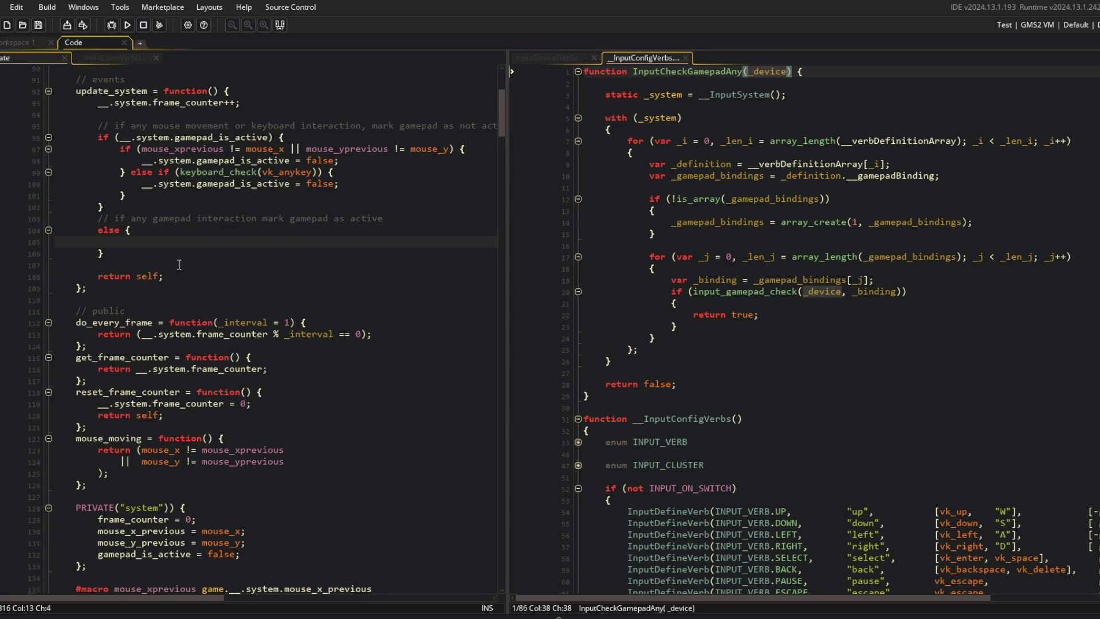
In the else block, add if (InputCheckGamepadAny(0)) that sets __.system.gamepad_is_active = true
text(if ()
text(InputCheckGamep)
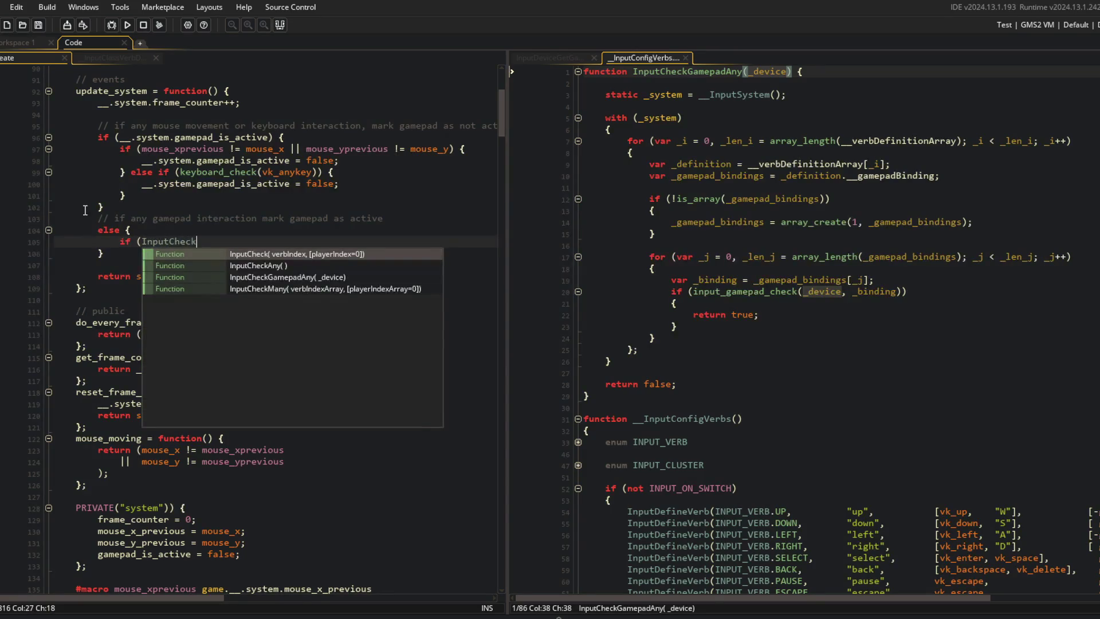
key(Return)
text(0)))
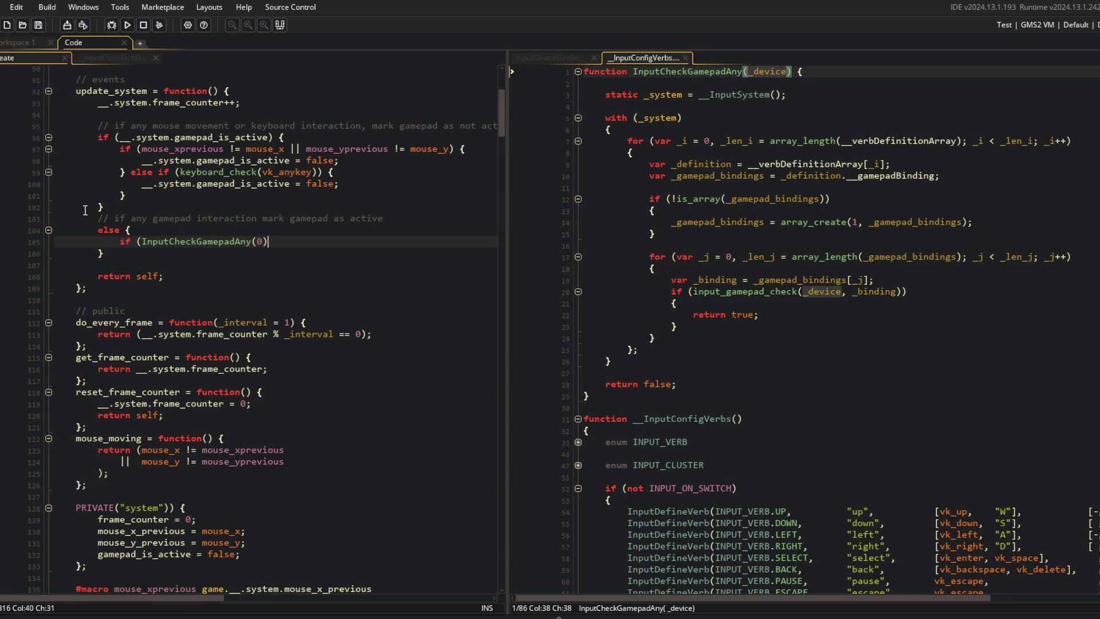
text( {)
key(Return)
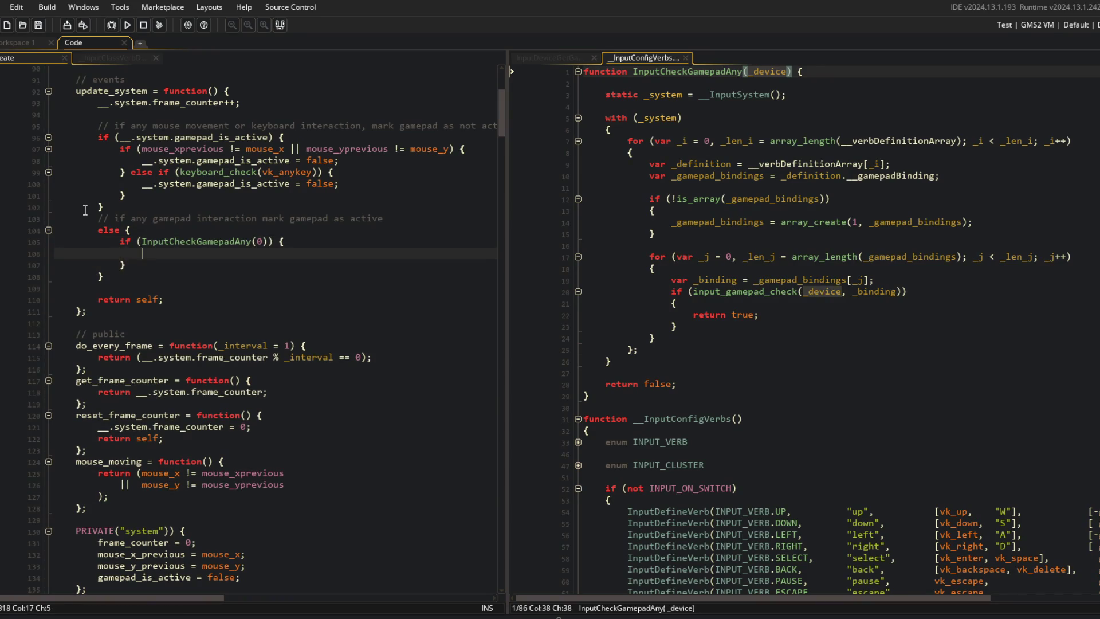
text(__.system.gamepad_is_active =)
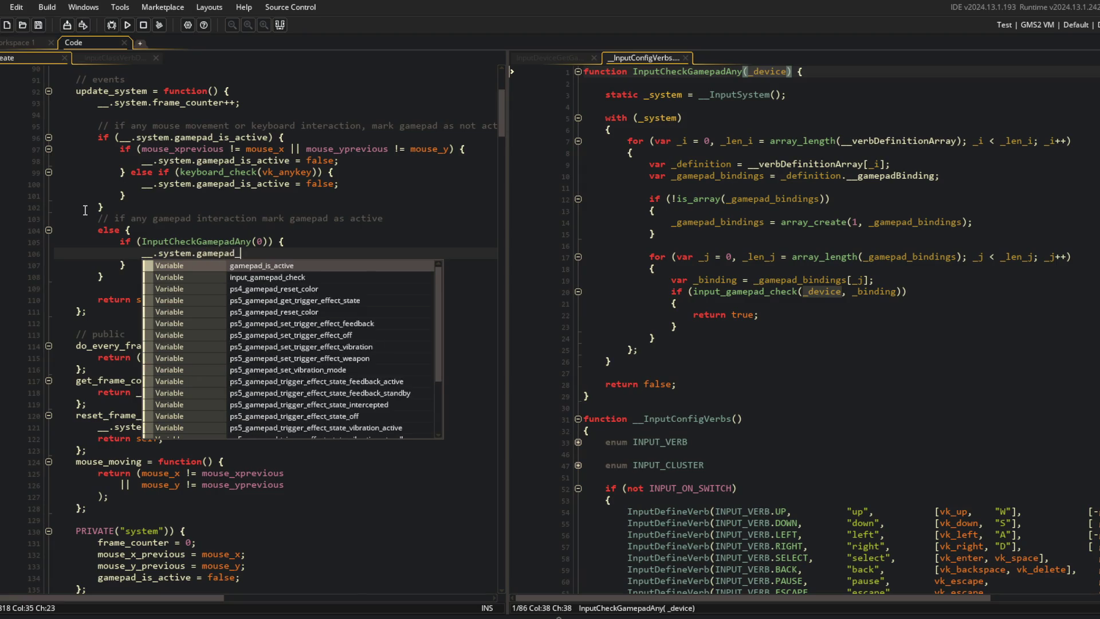
text( true;)
Add show_debug_message(gamepad_active); after the else block
click(269, 259)
click(314, 149)
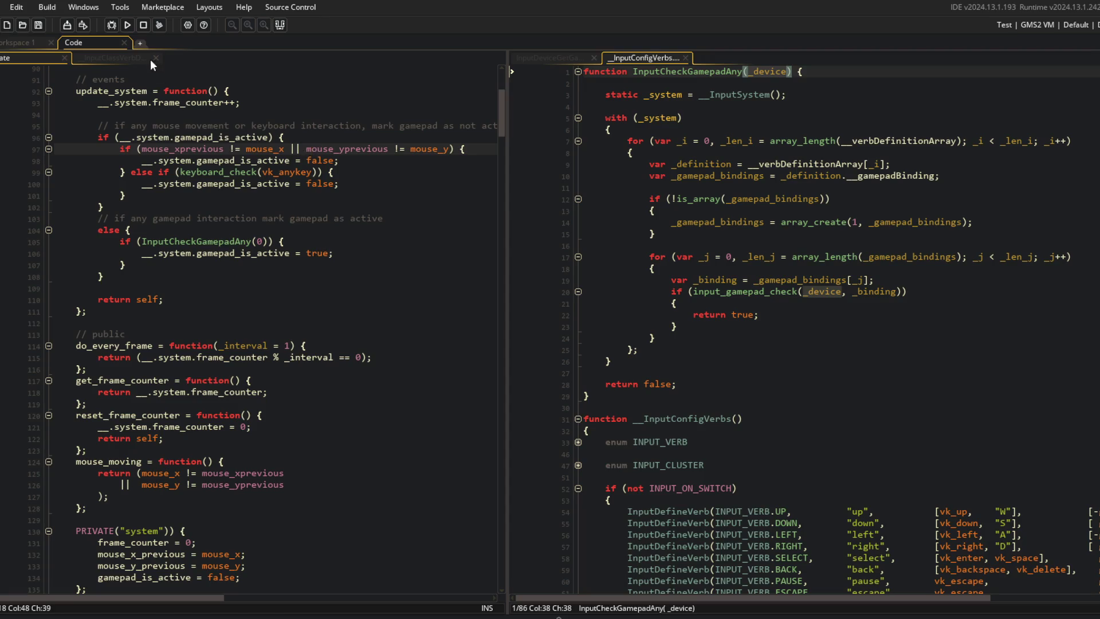
click(194, 289)
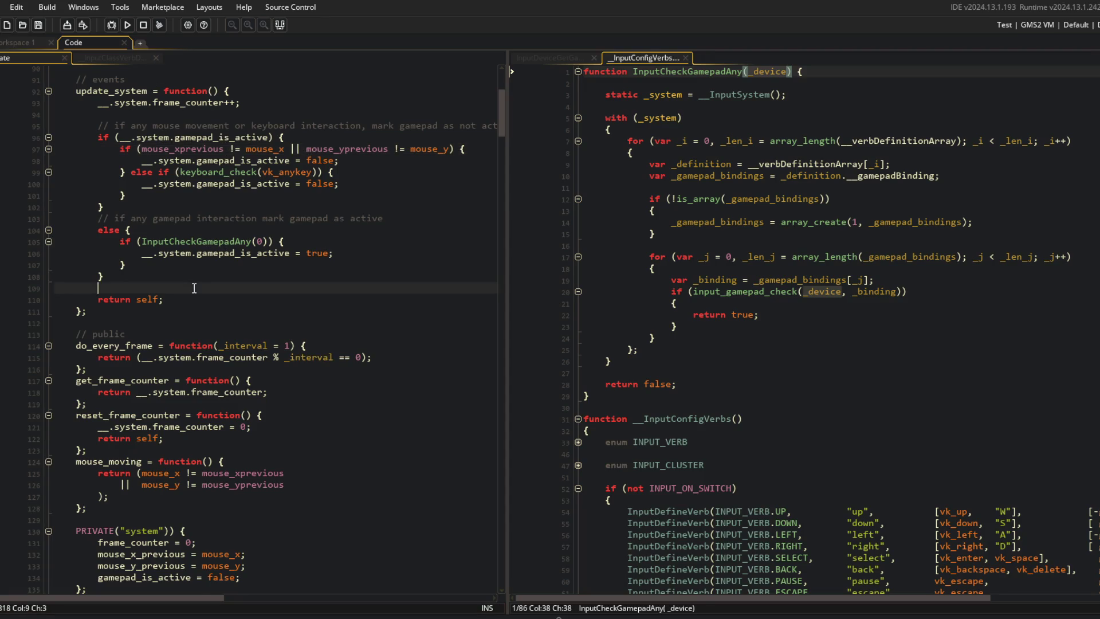
key(Return)
key(Return)
key(Up)
text(show_debug_message()
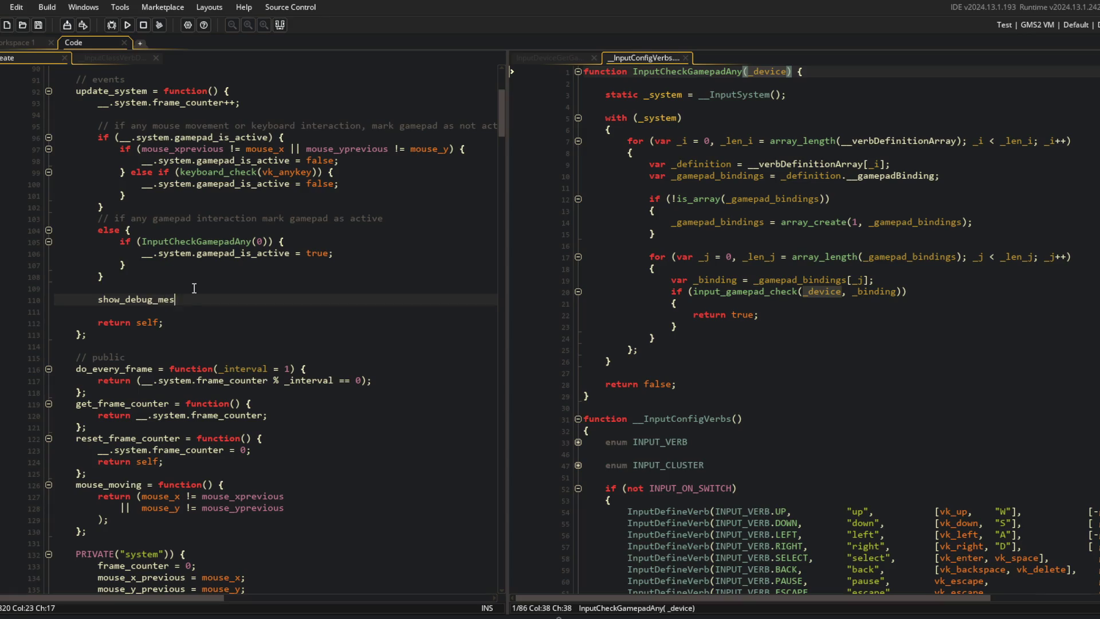
key(BackSpace)
key(BackSpace)
text(gamepad_active);)
Run the game, abort the code error, and open the manual page for input_gamepad_check
key(F5)
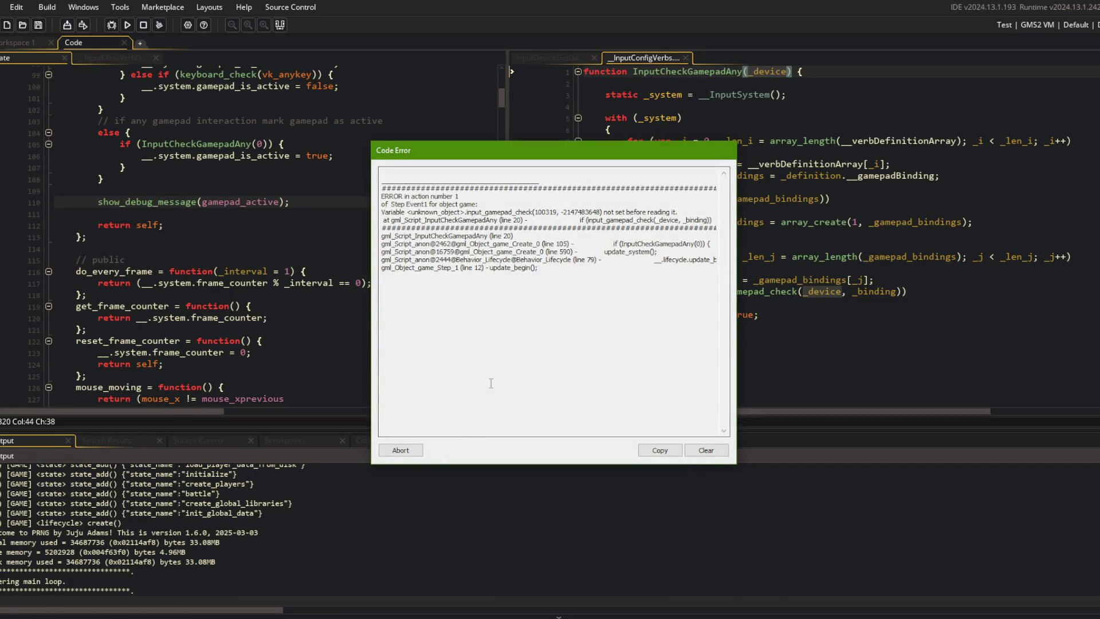
click(401, 450)
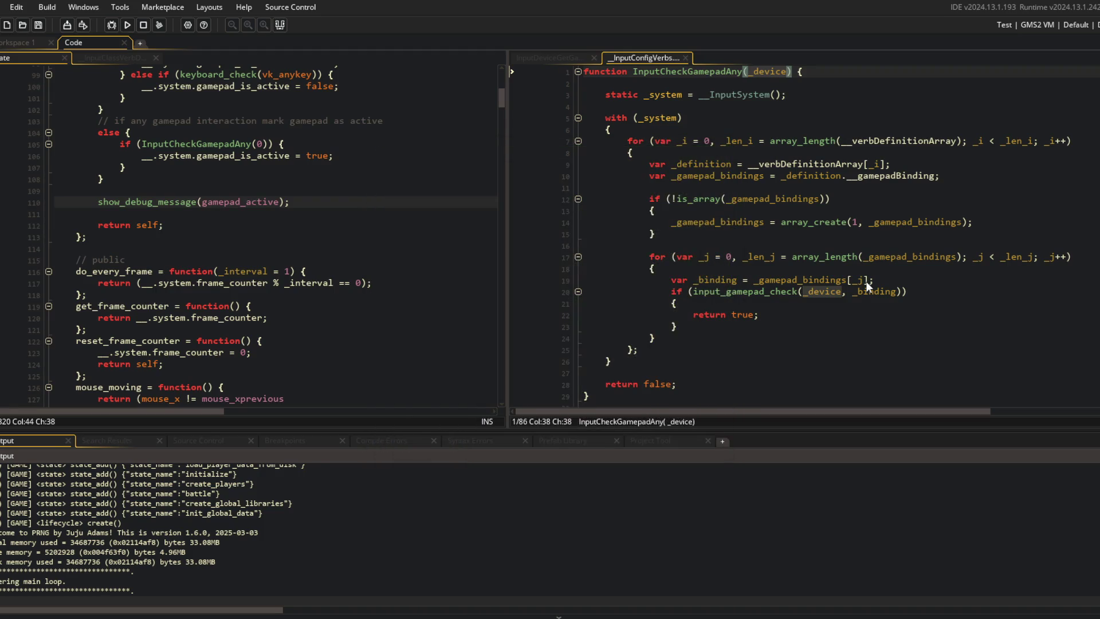
click(775, 291)
key(F1)
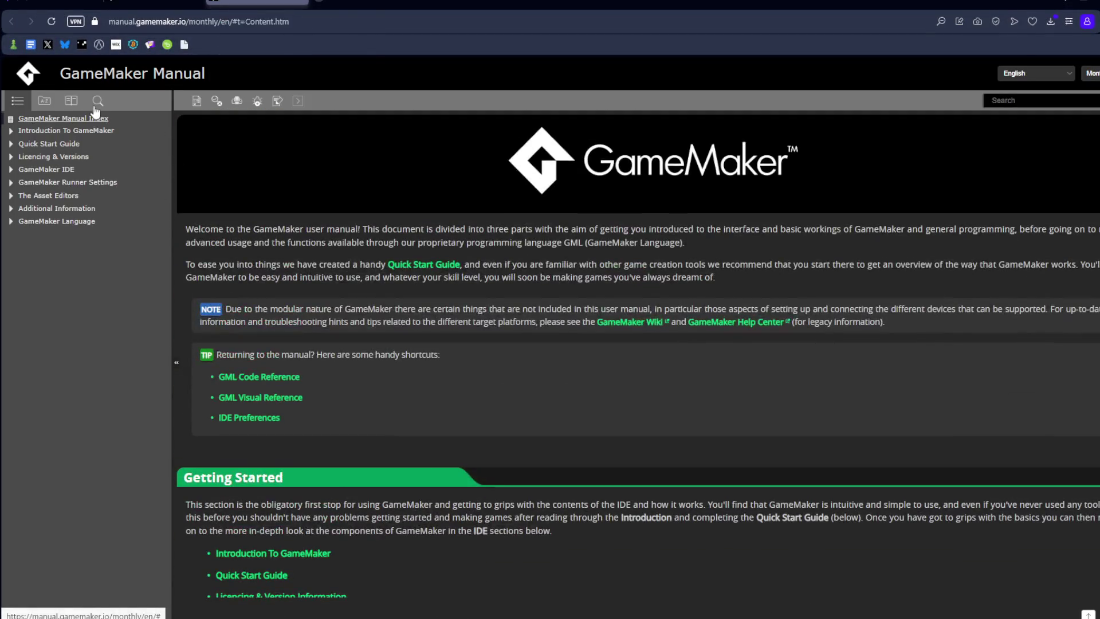
Search the manual for 'gamepad', browse the 64 results, then close the manual
click(97, 107)
text(gamepad)
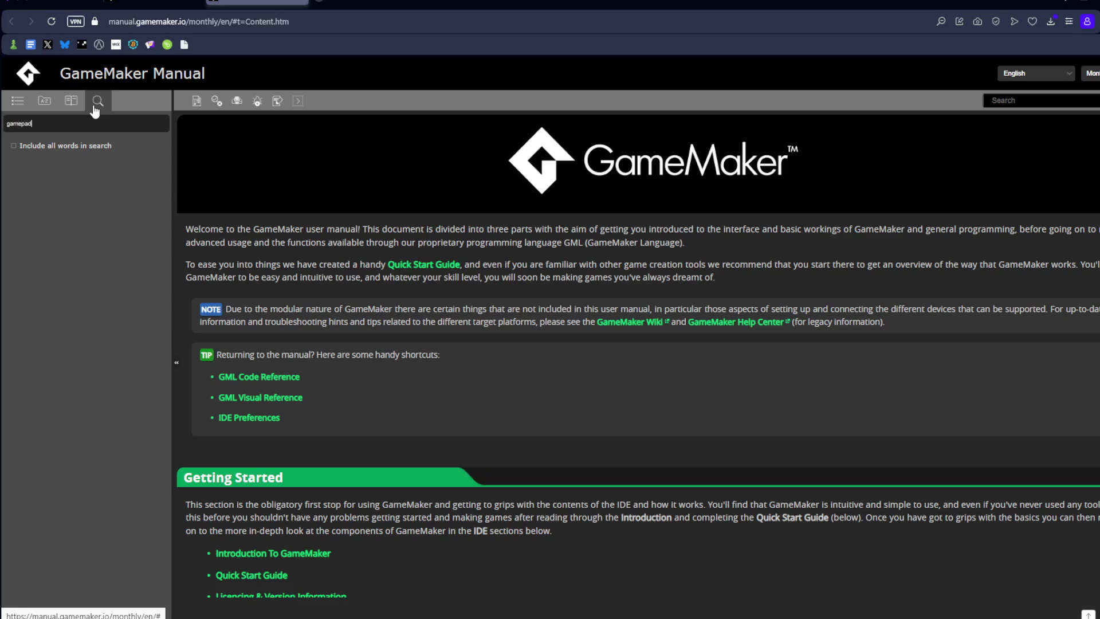
key(BackSpace)
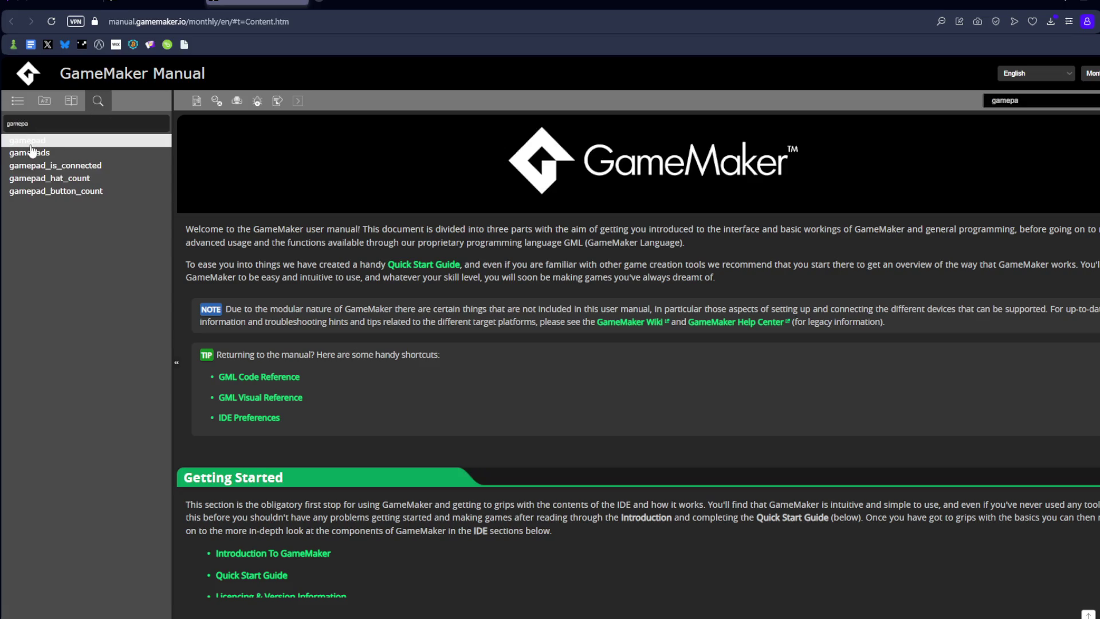
click(29, 140)
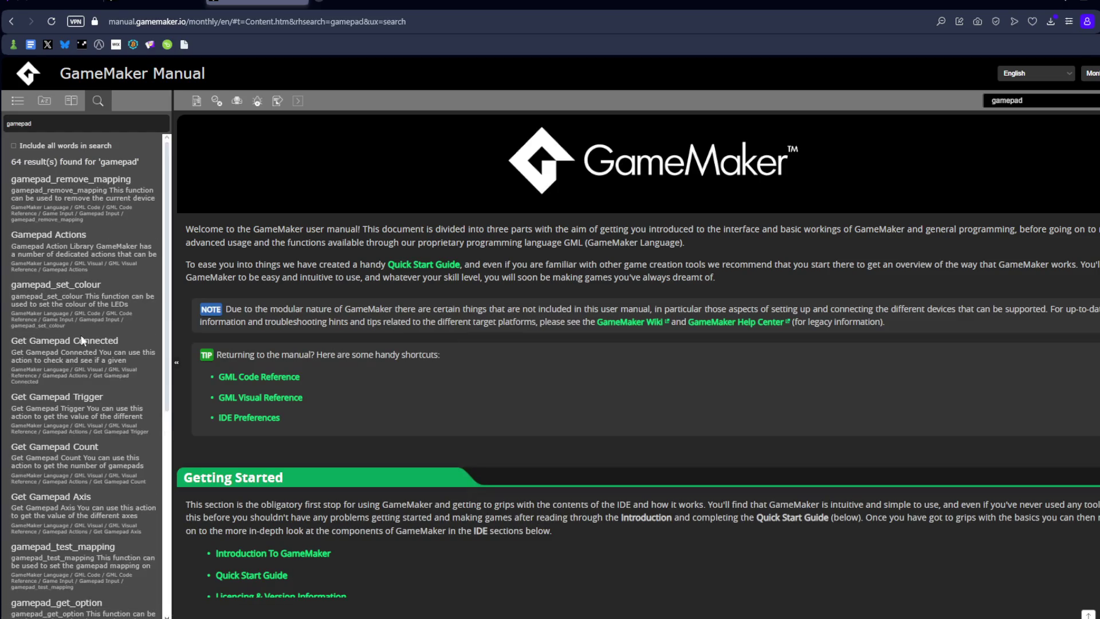
scroll(71, 189, down, 6)
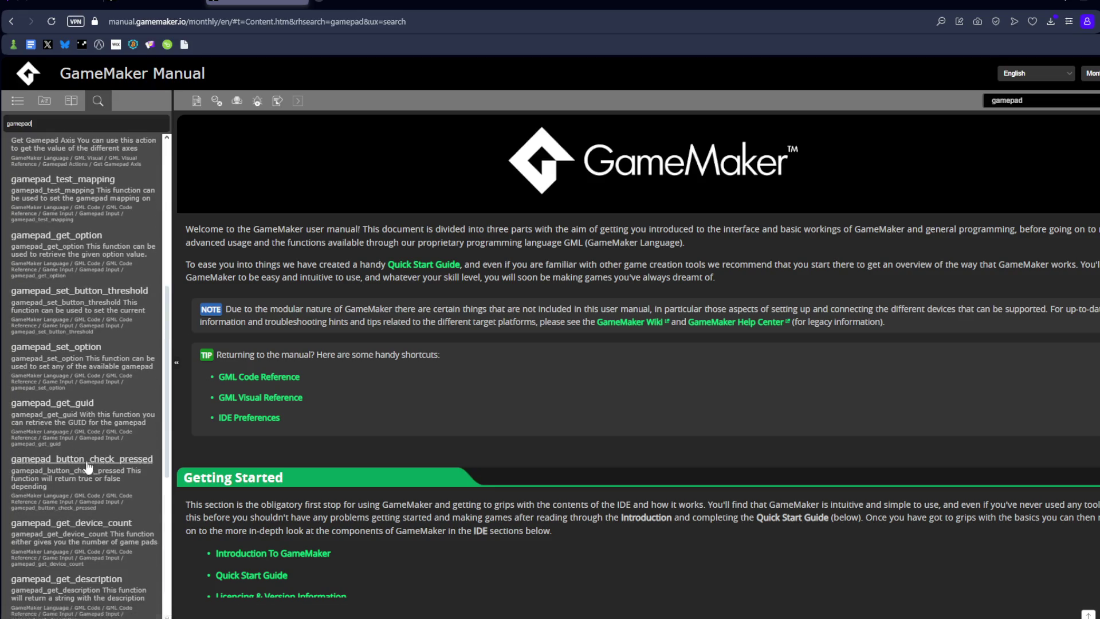
click(1085, 4)
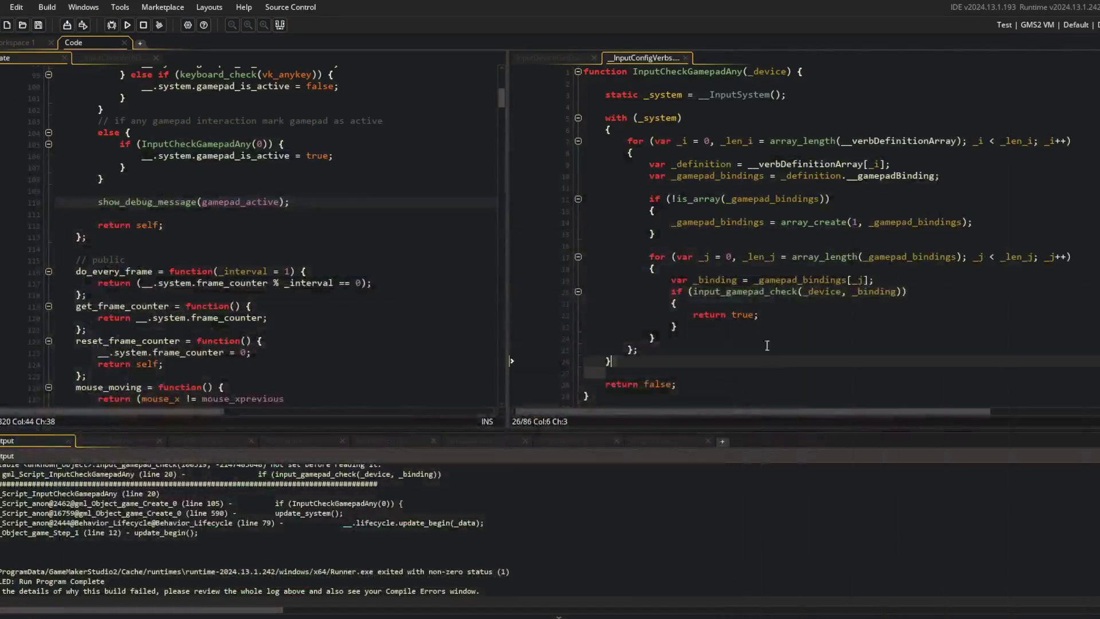
Replace input_gamepad_check with gamepad_button_check, save, and test login field focus in the running game
double_click(749, 293)
text(gamepad_button)
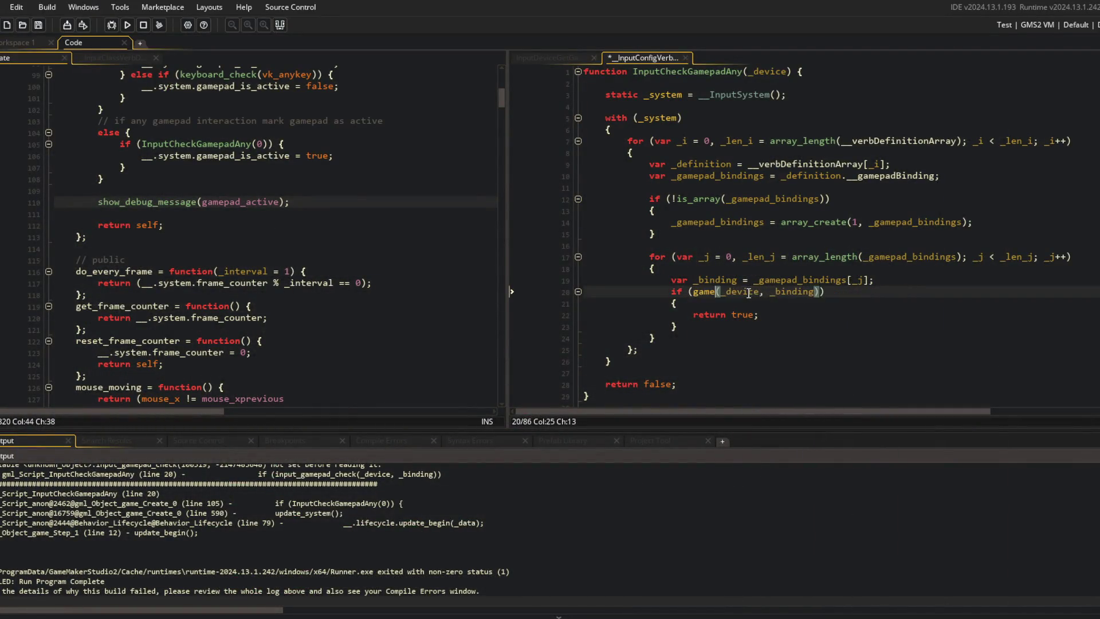
text(_check)
key(ctrl+s)
key(F5)
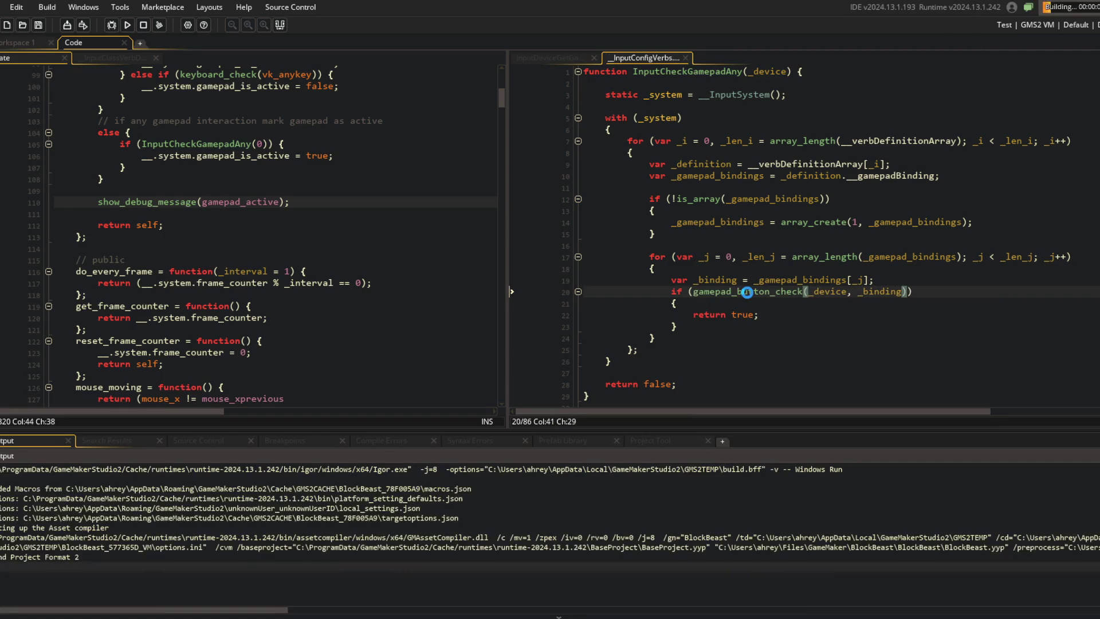
click(551, 57)
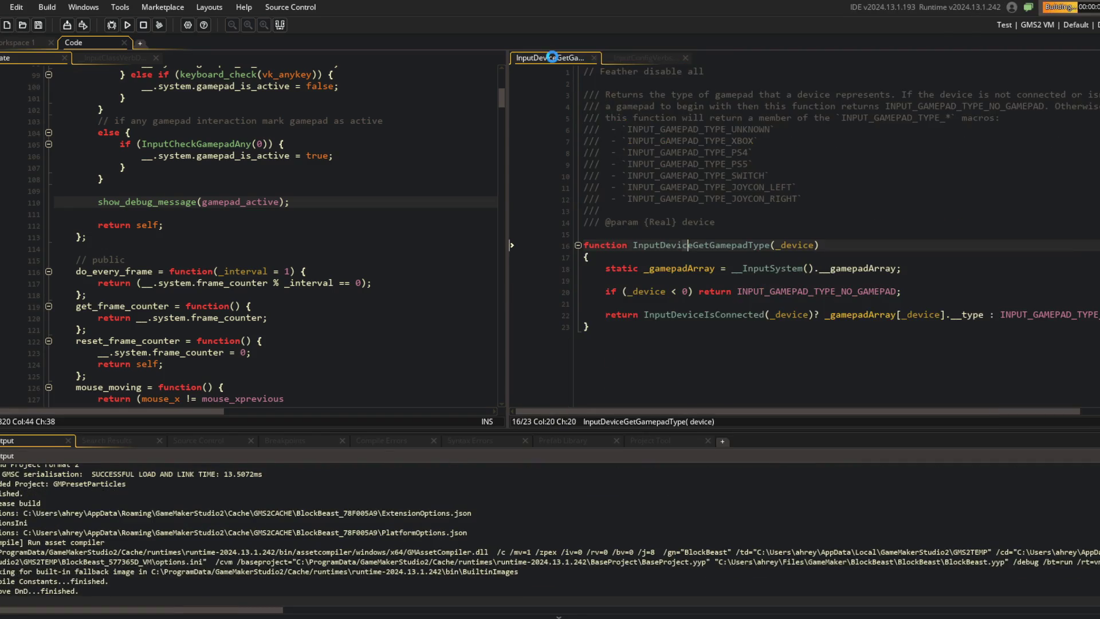
click(645, 58)
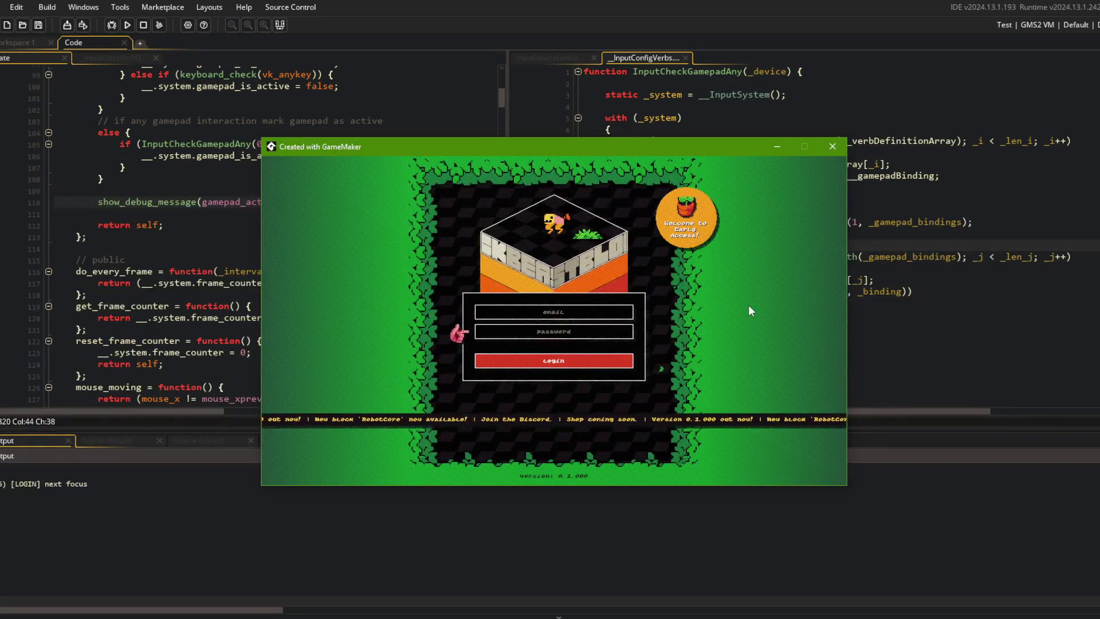
key(Up)
key(Down)
key(Down)
key(Up)
key(Down)
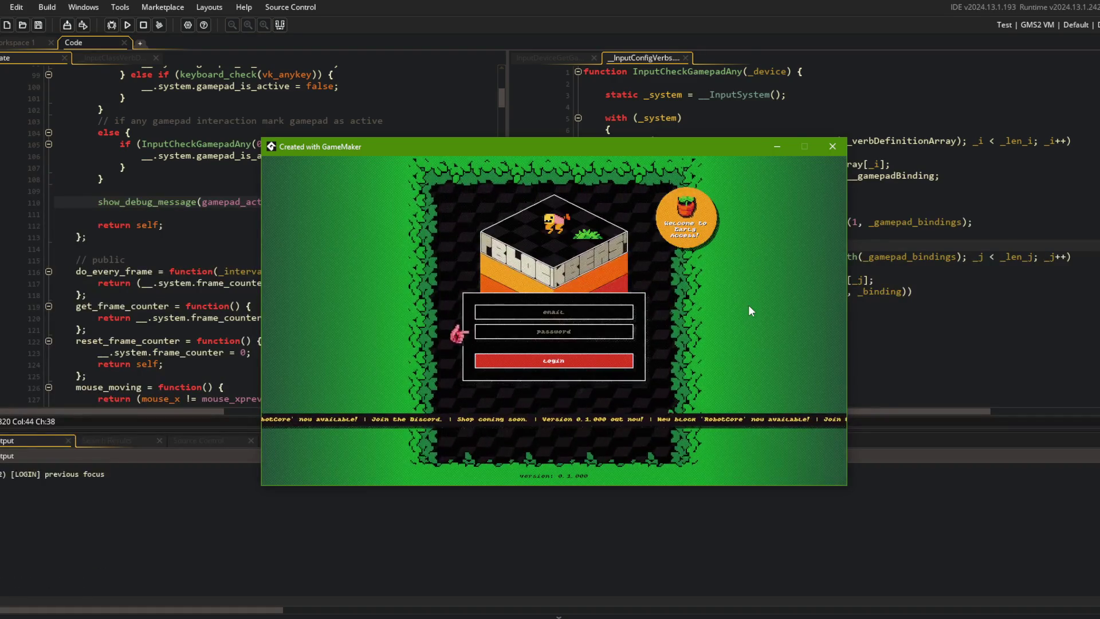
Make the debug message print InputCheckGamepadAny(0), rerun the game, then stop it
click(190, 147)
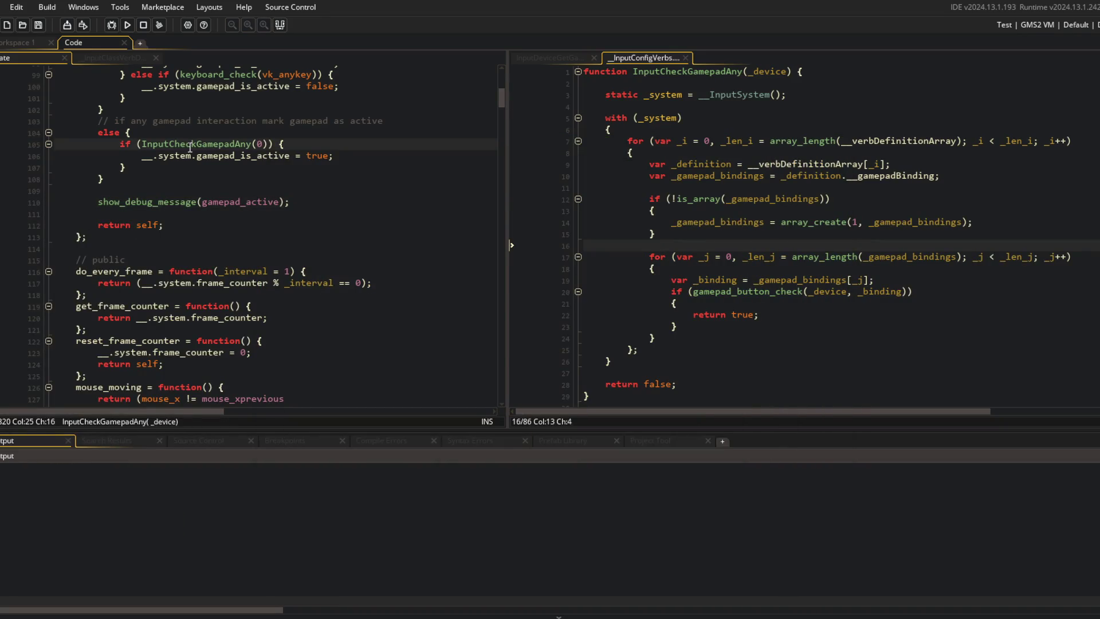
key(Down)
key(Down)
key(Down)
key(End)
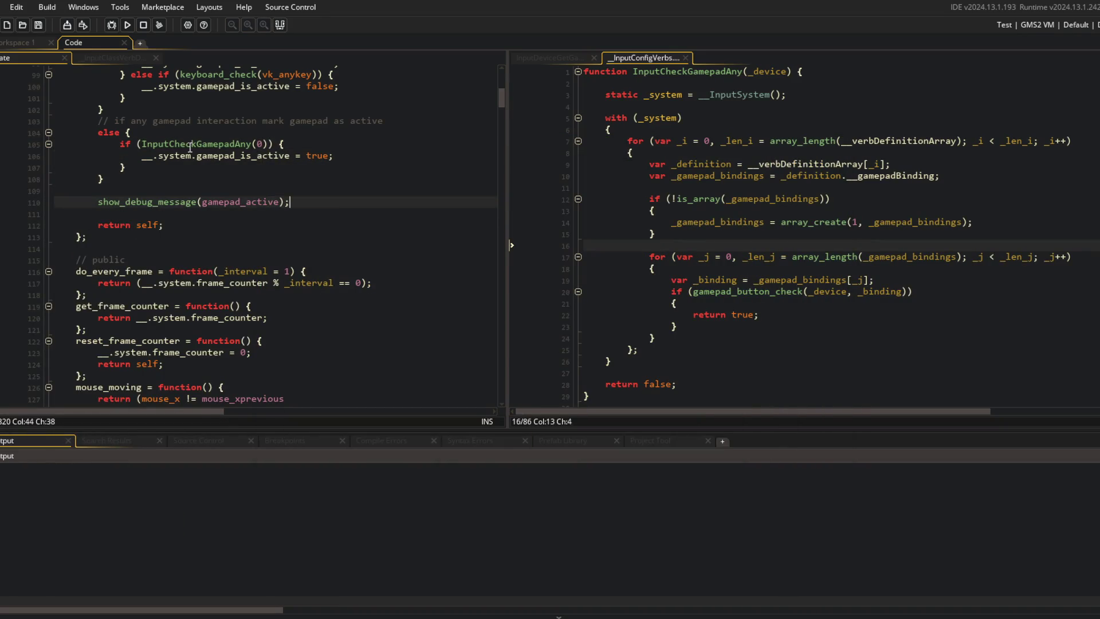
key(ctrl+z)
key(F5)
click(283, 158)
scroll(283, 159, up, 2)
key(Down)
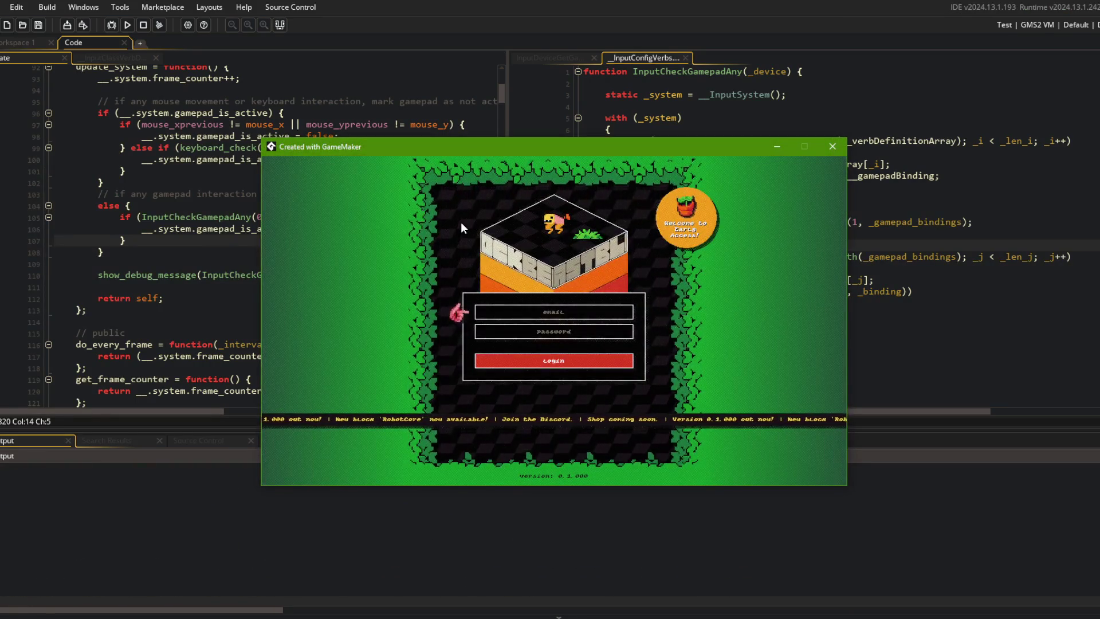
click(143, 25)
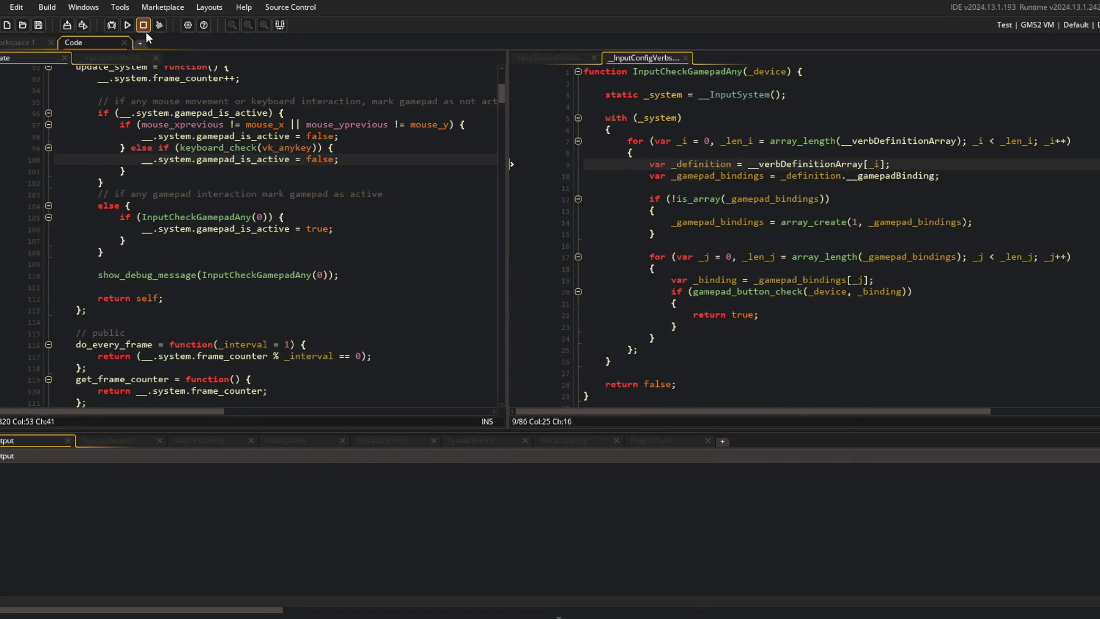
Inspect how the __InputClassVerbDefinition constructor wraps __gamepadBinding in an array, widening the left pane
click(958, 140)
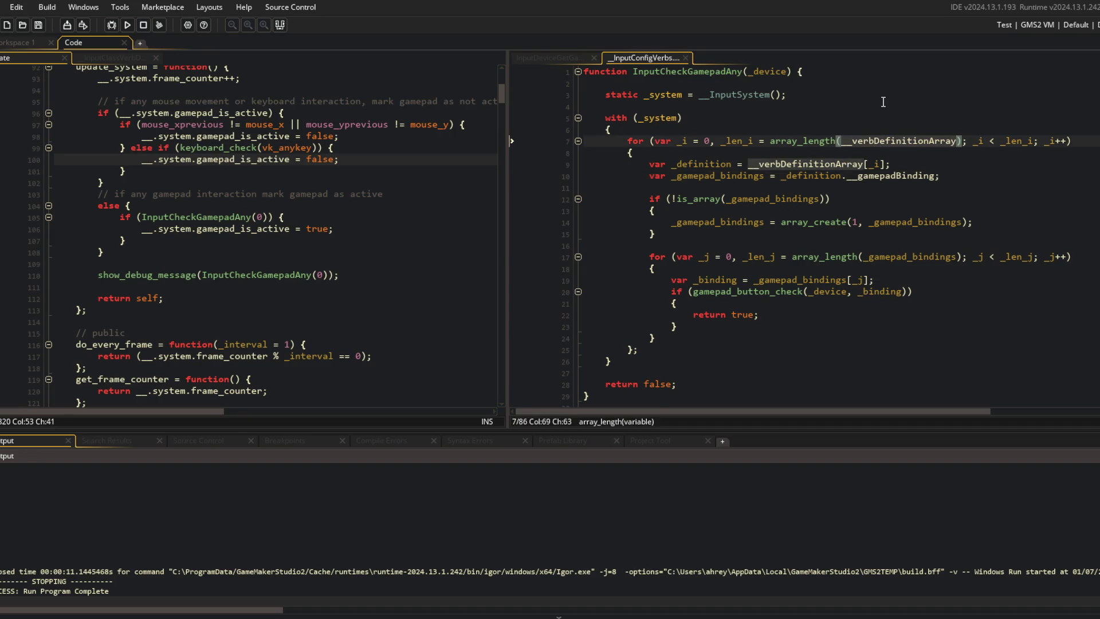
double_click(680, 164)
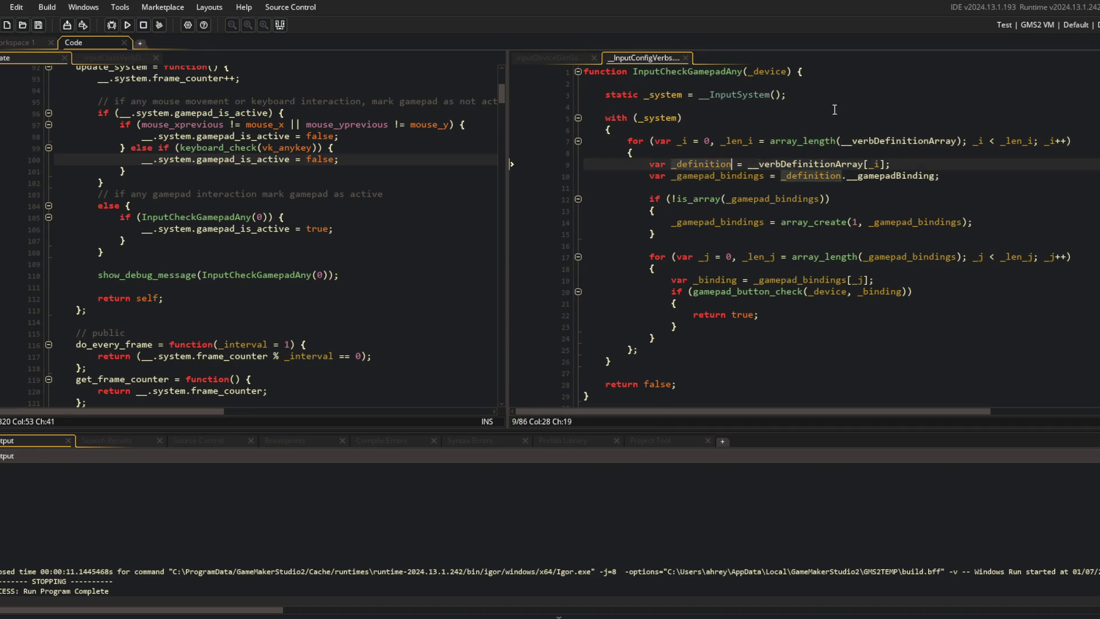
click(111, 60)
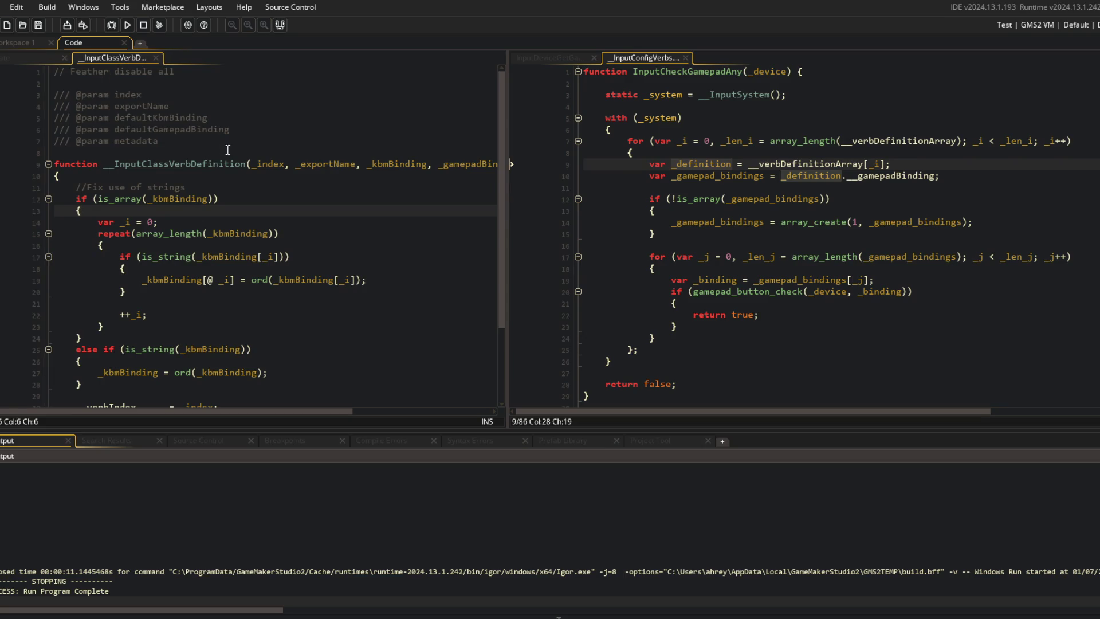
scroll(146, 152, down, 3)
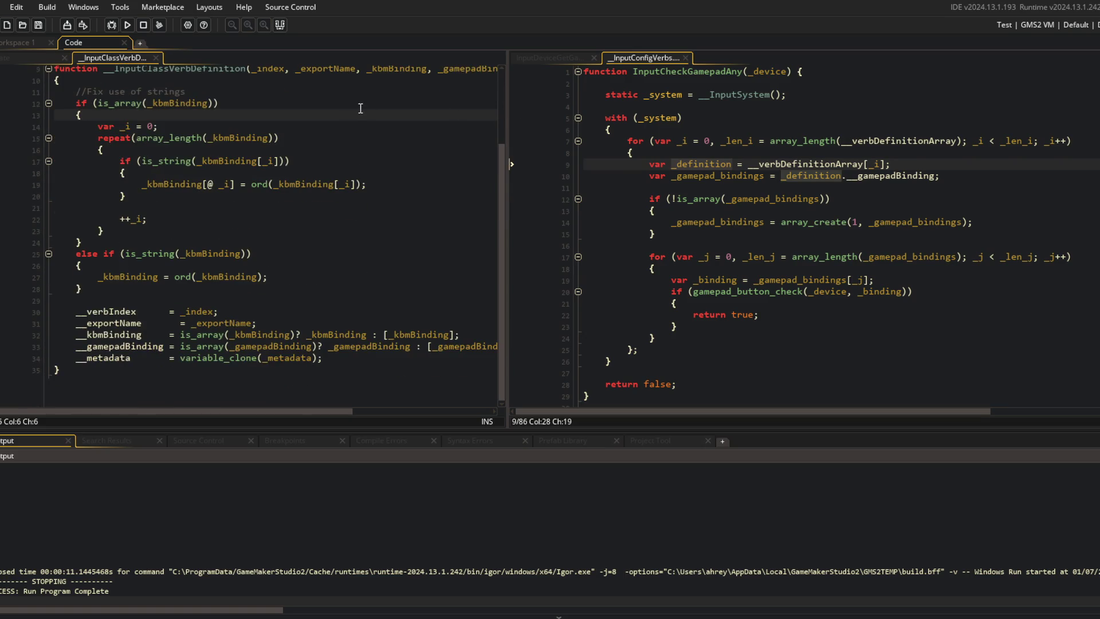
scroll(258, 153, up, 2)
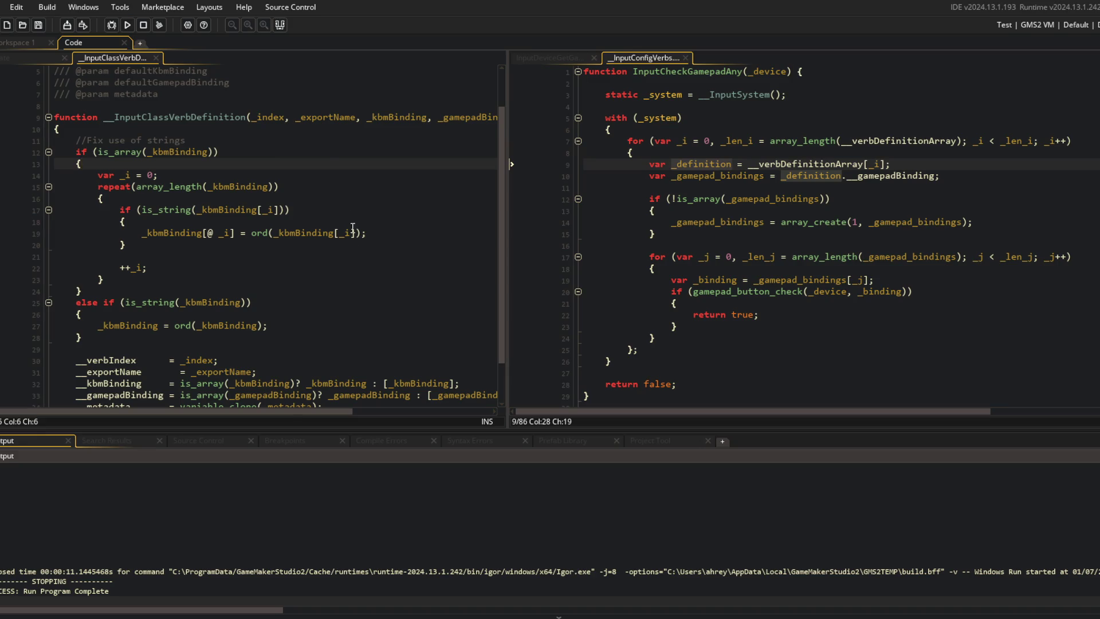
click(285, 117)
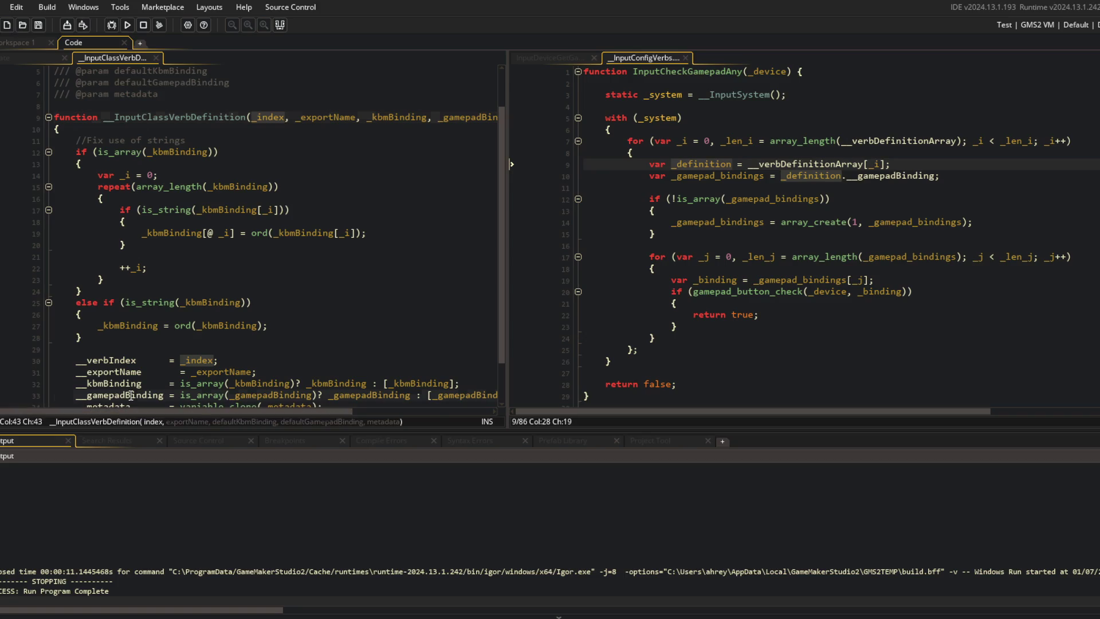
click(165, 395)
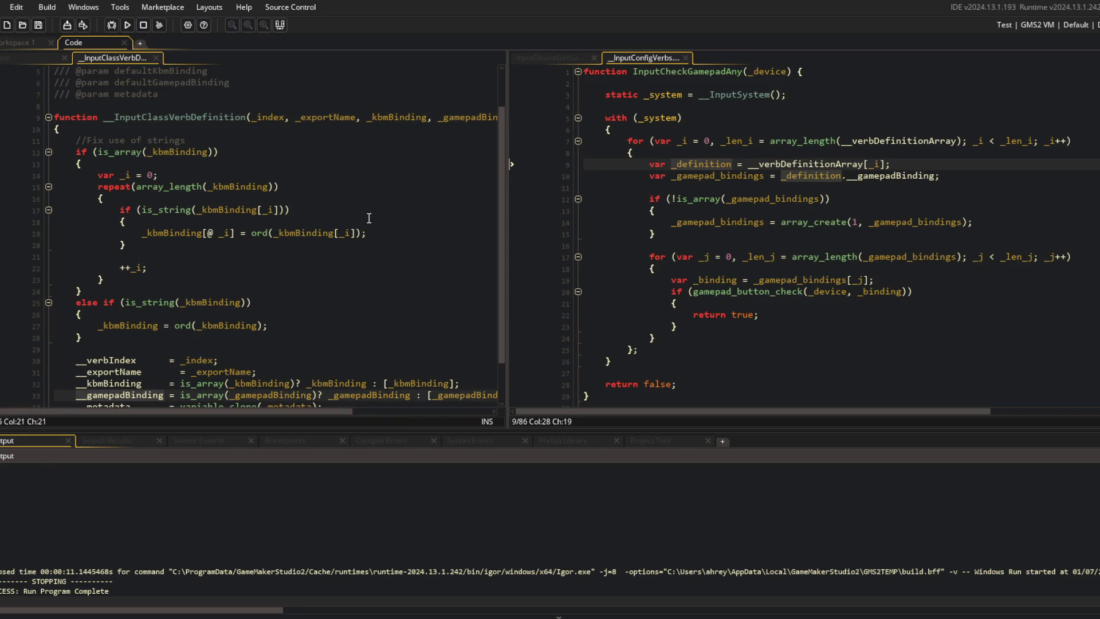
scroll(364, 290, down, 2)
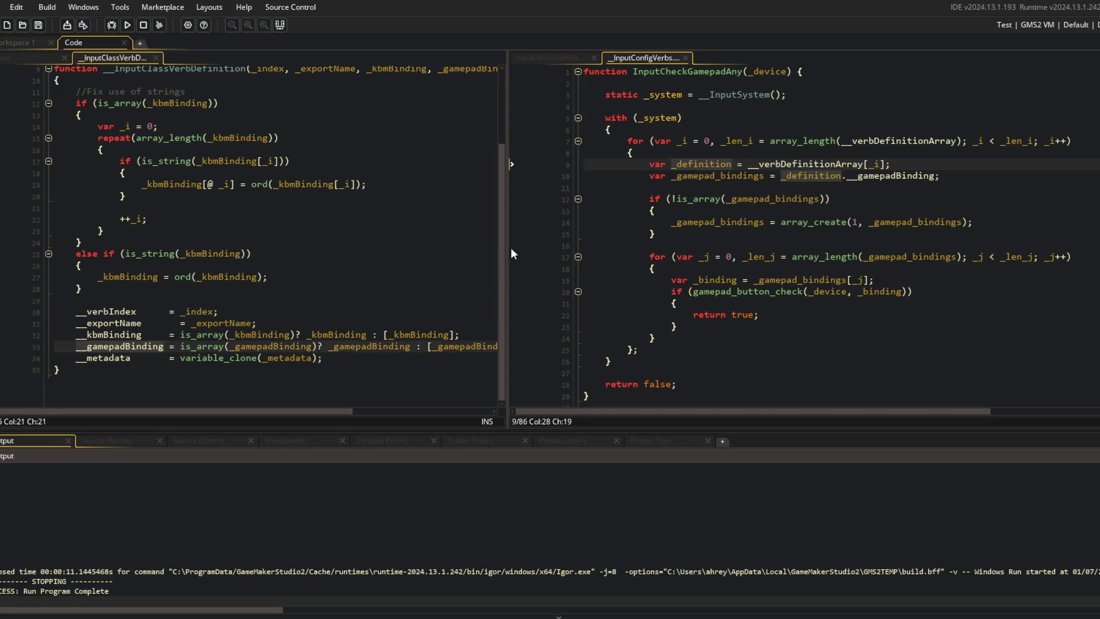
drag(512, 255, 574, 254)
click(334, 356)
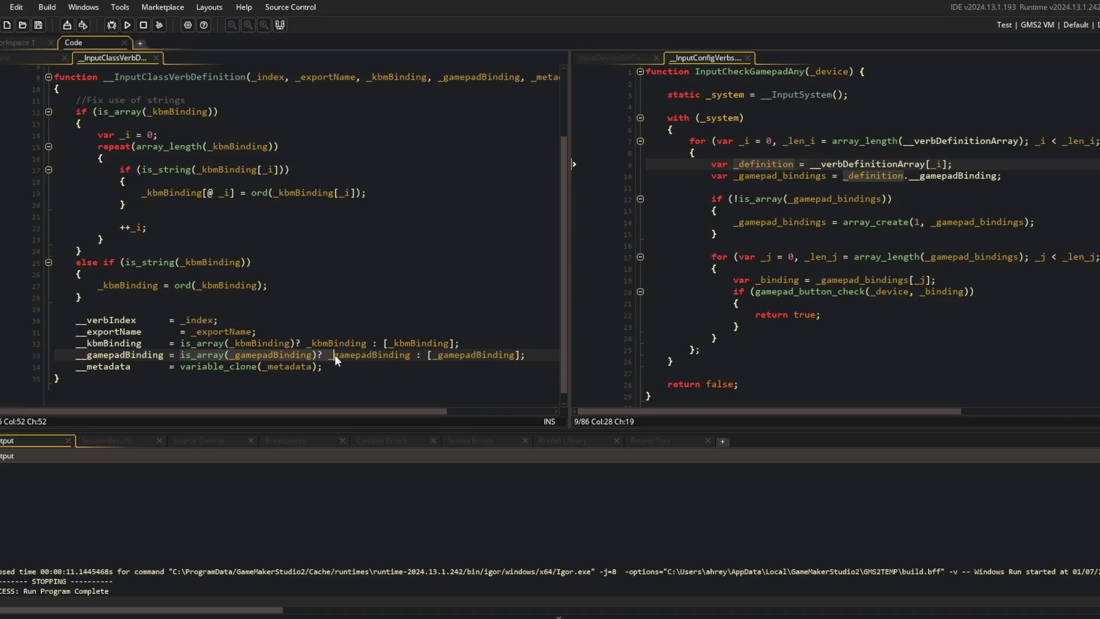
Delete the redundant if (!is_array(_gamepad_bindings)) block from InputCheckGamepadAny
click(438, 355)
click(484, 355)
click(884, 178)
key(Down)
key(shift+Down)
key(shift+Down)
key(shift+Down)
key(Delete)
Review the inner loop's _binding lookup from _gamepad_bindings
click(943, 199)
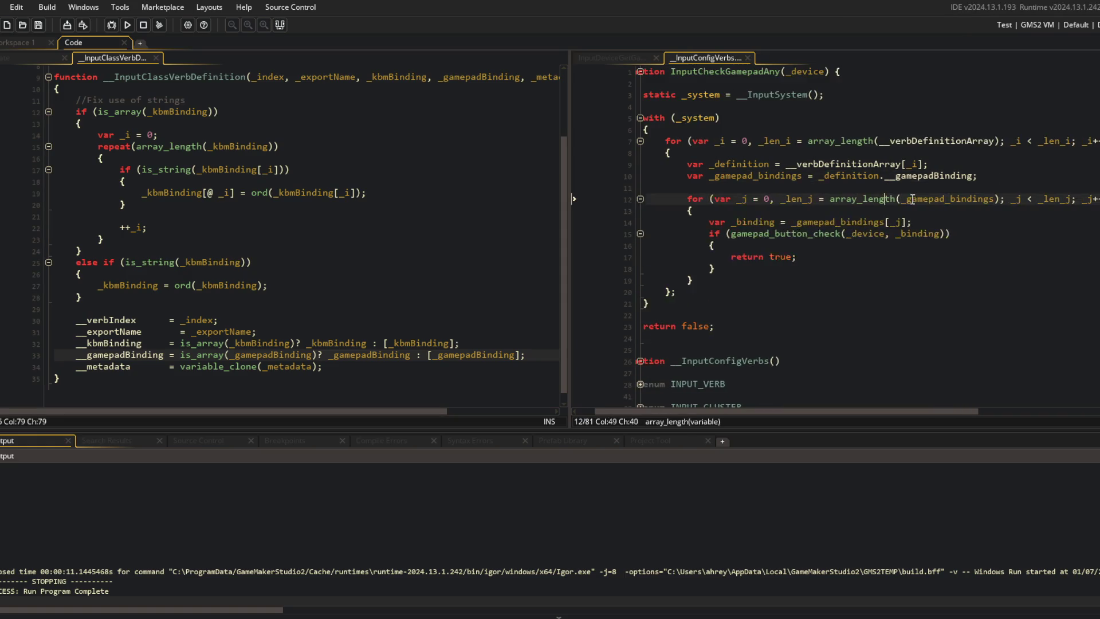
click(758, 222)
key(ctrl+Right)
key(ctrl+Right)
key(ctrl+Right)
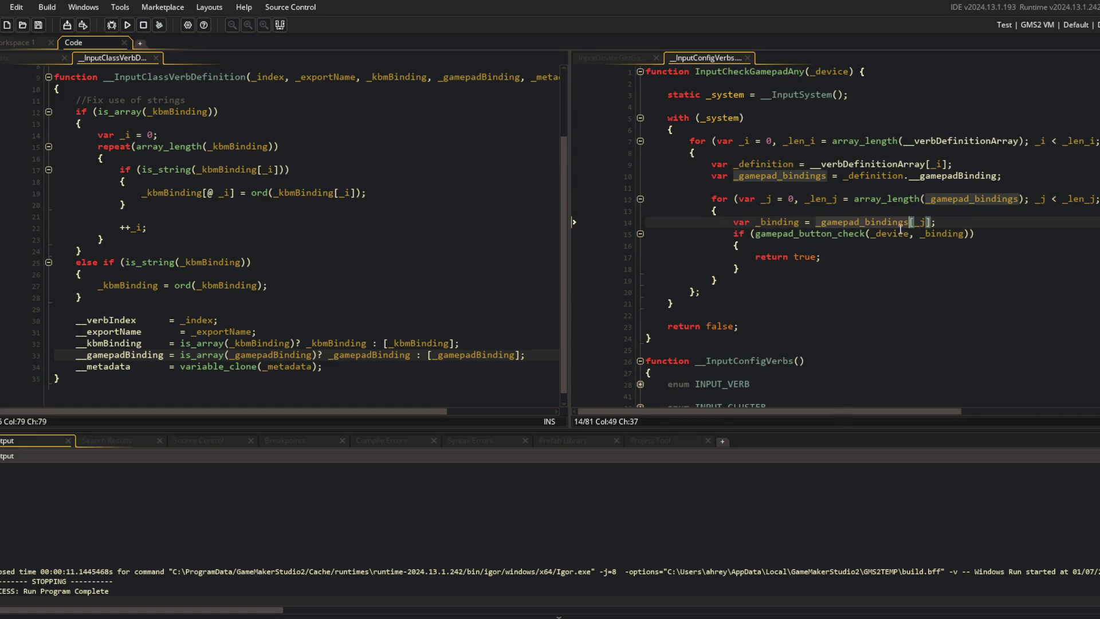
click(789, 224)
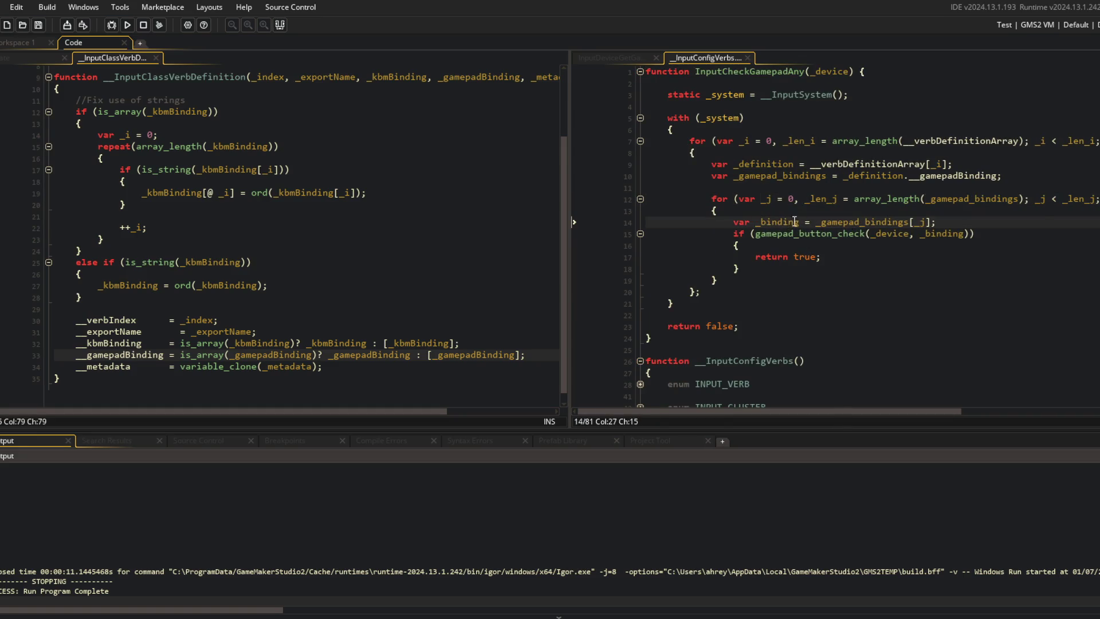
key(Down)
key(ctrl+Right)
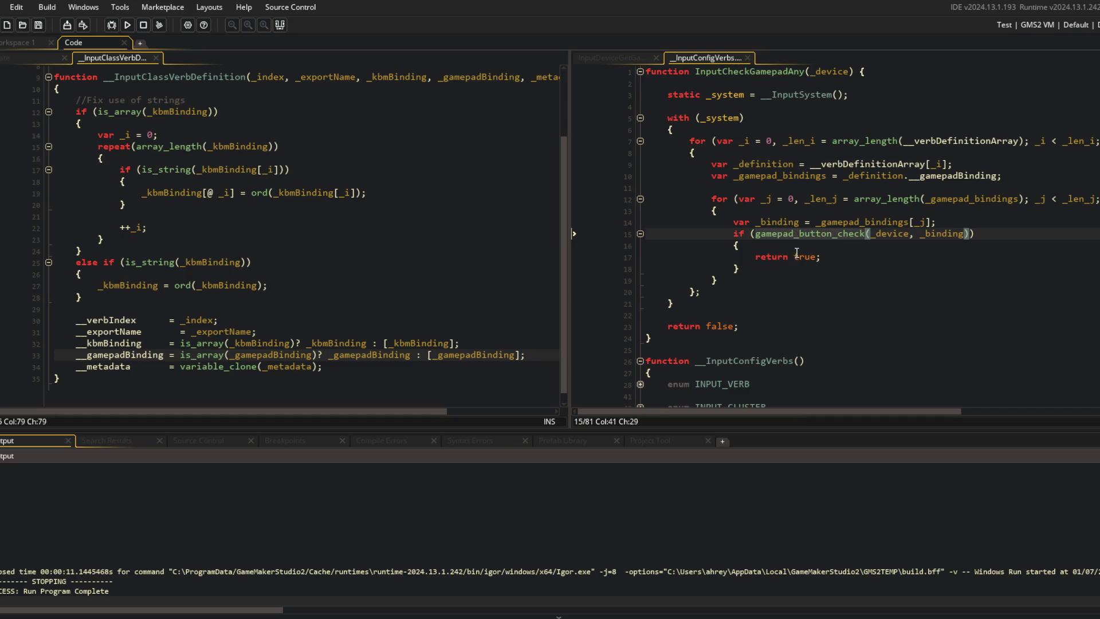
Check the gamepad_button_check(_device, _binding) arguments, breakpoint the return true line, and start debugging
click(726, 116)
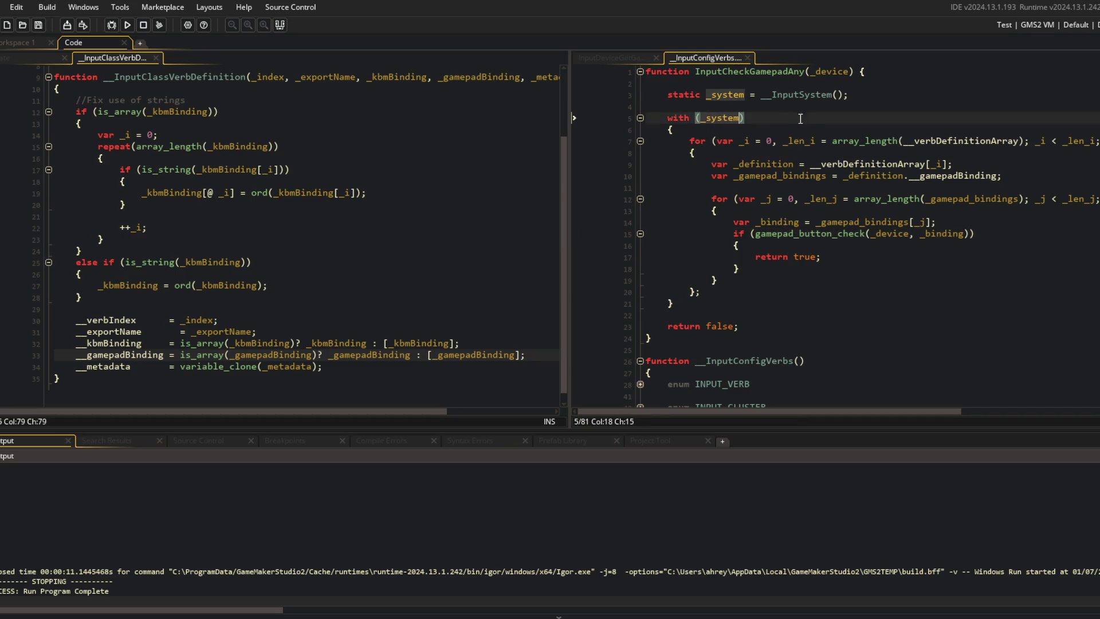
click(767, 236)
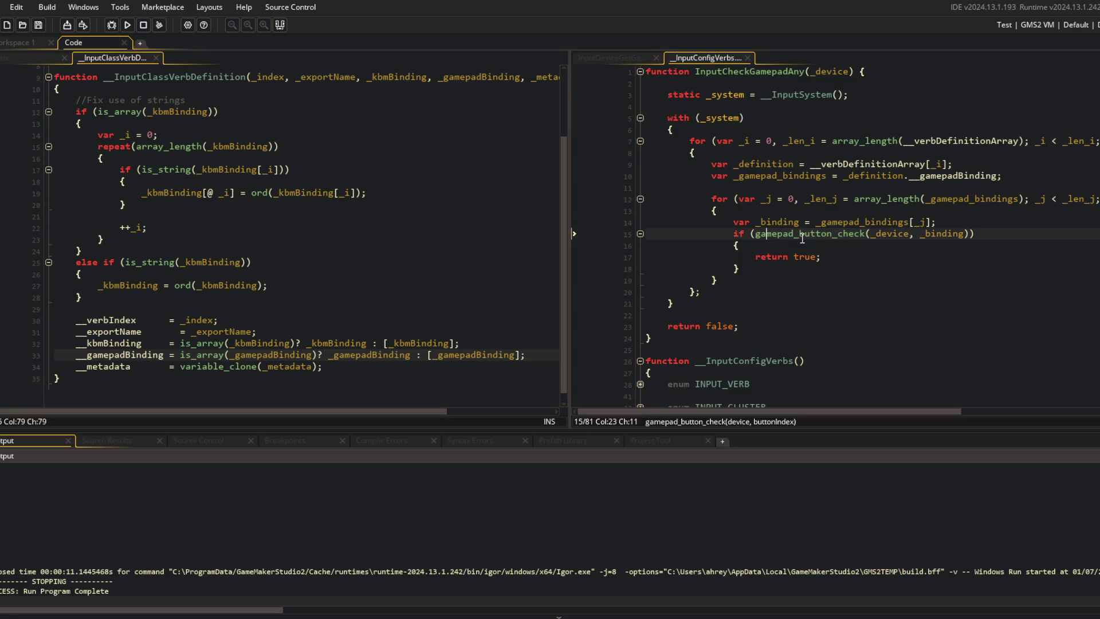
double_click(830, 221)
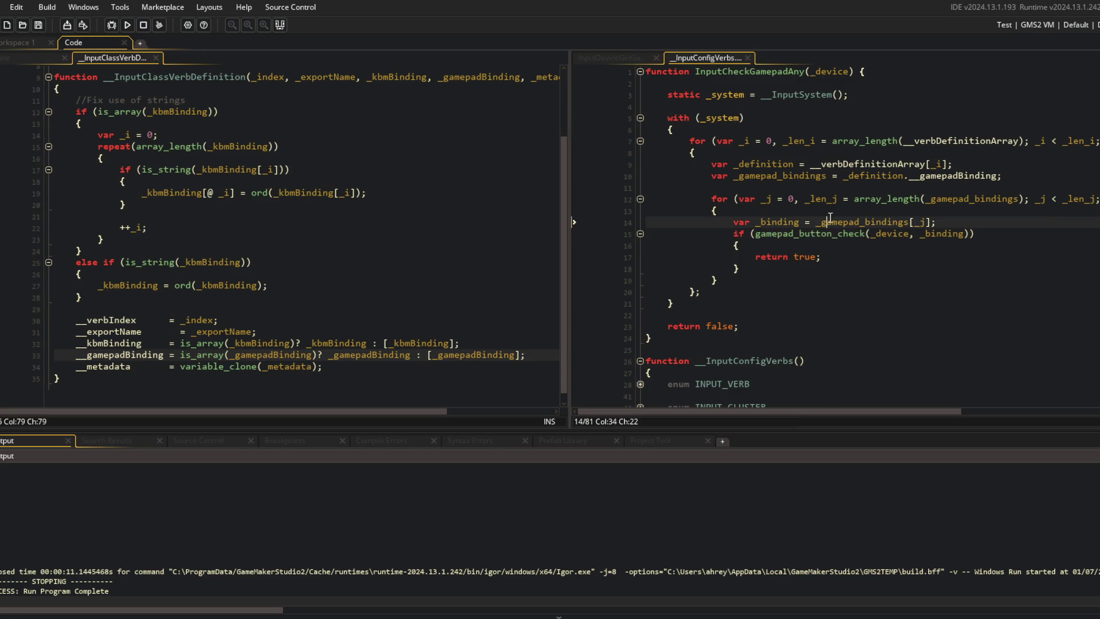
click(887, 233)
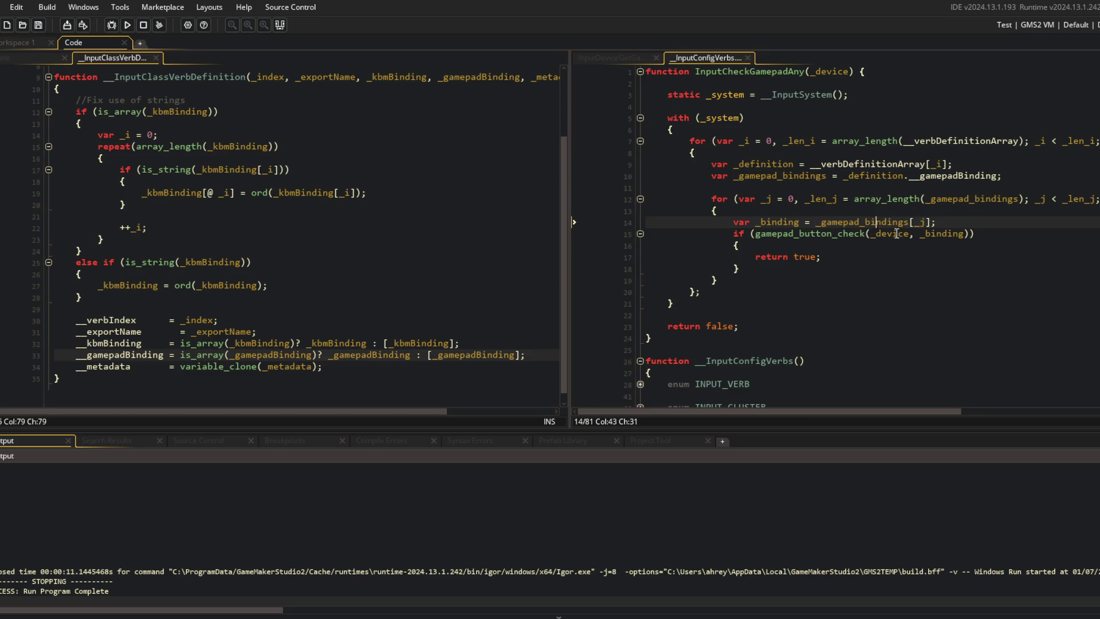
click(933, 234)
click(613, 257)
key(F5)
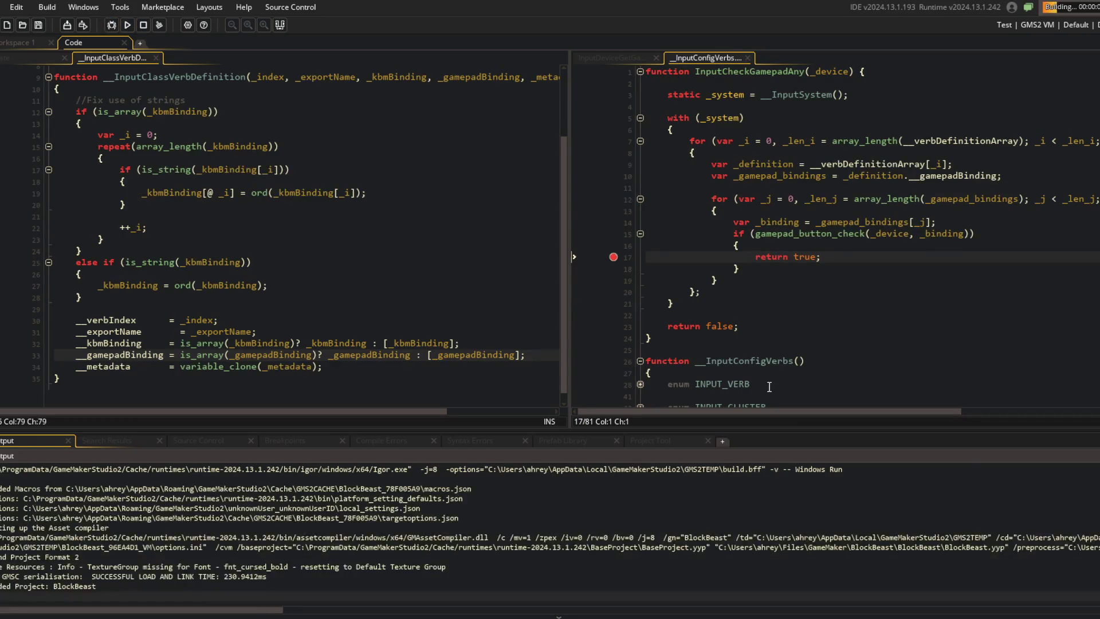
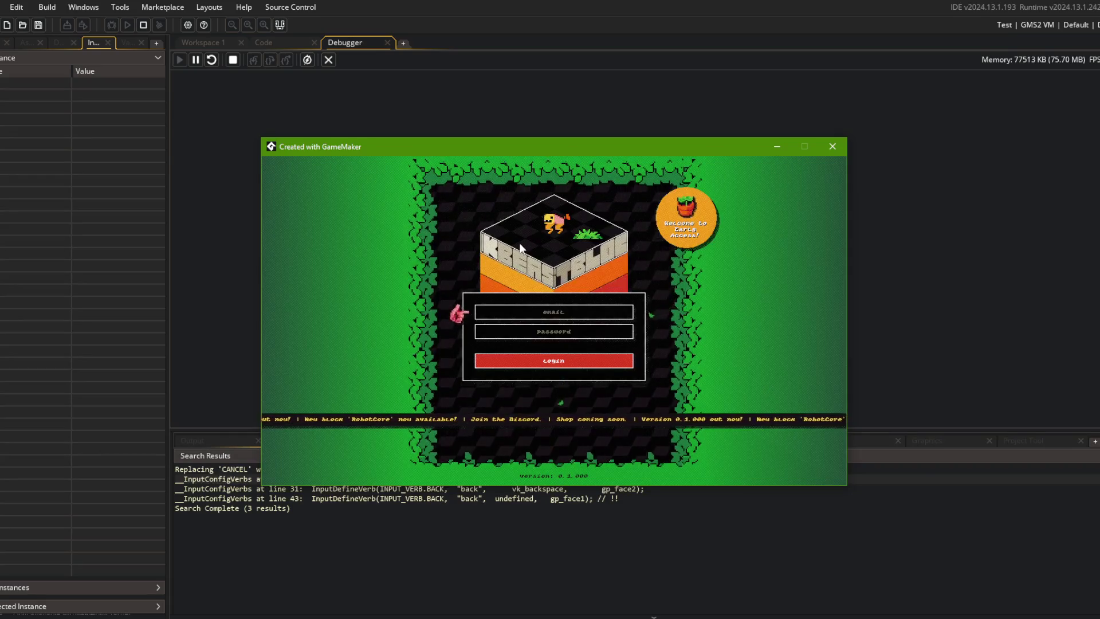
Step the paused game one line, close Search Results, and view the InputDeviceGetGamepadType code
key(F10)
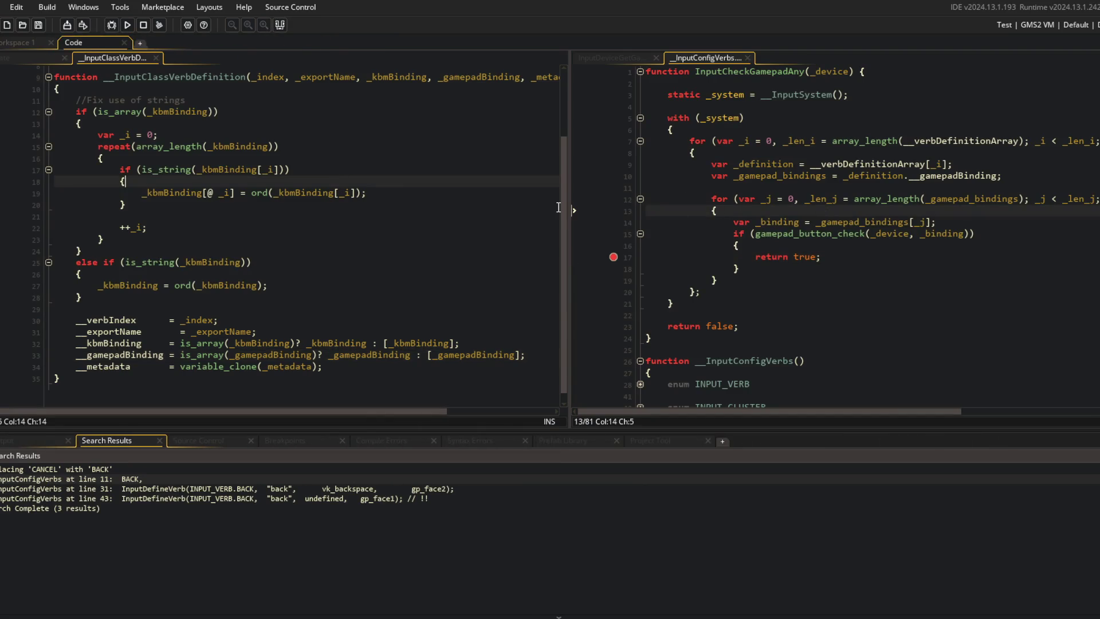
click(278, 25)
click(608, 58)
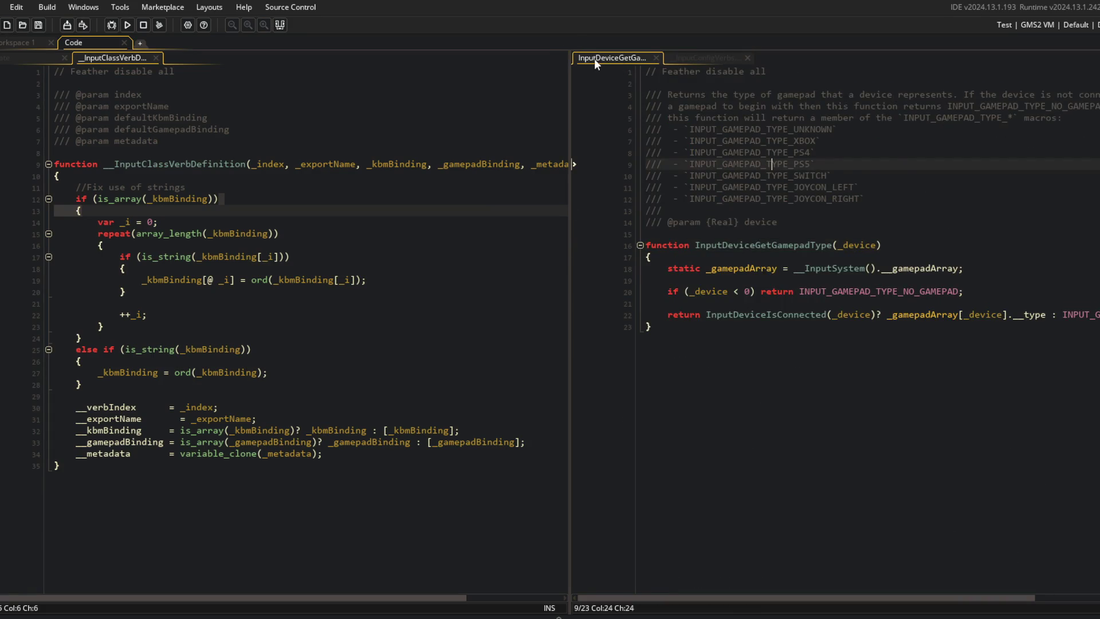
Step two more lines, then open the Assets browser and expand the game folder
key(F10)
key(F10)
click(334, 213)
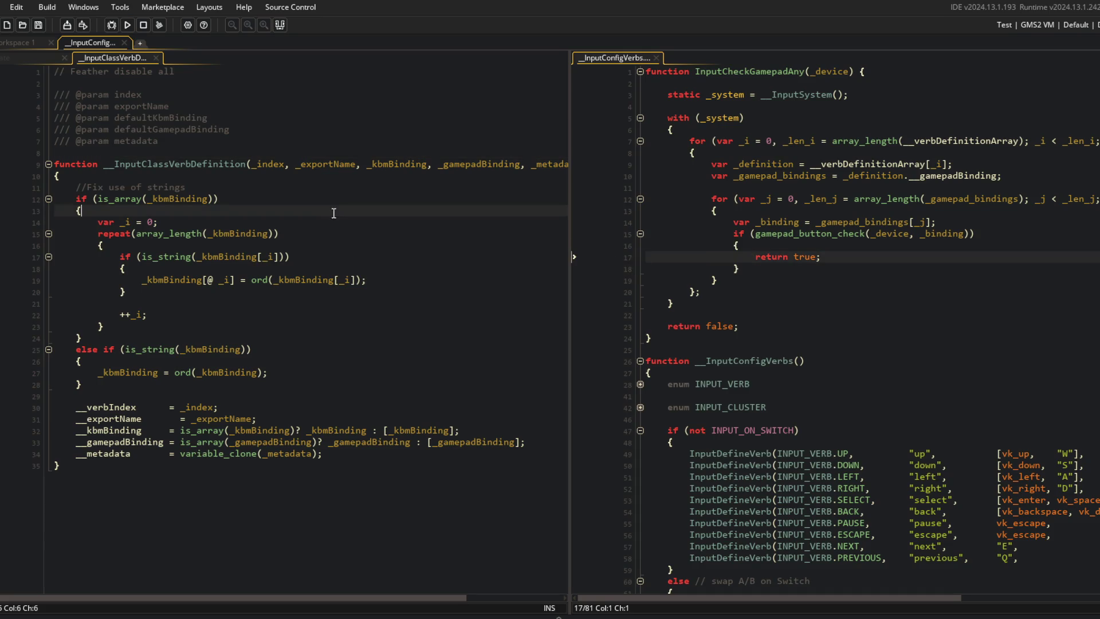
click(11, 116)
double_click(7, 109)
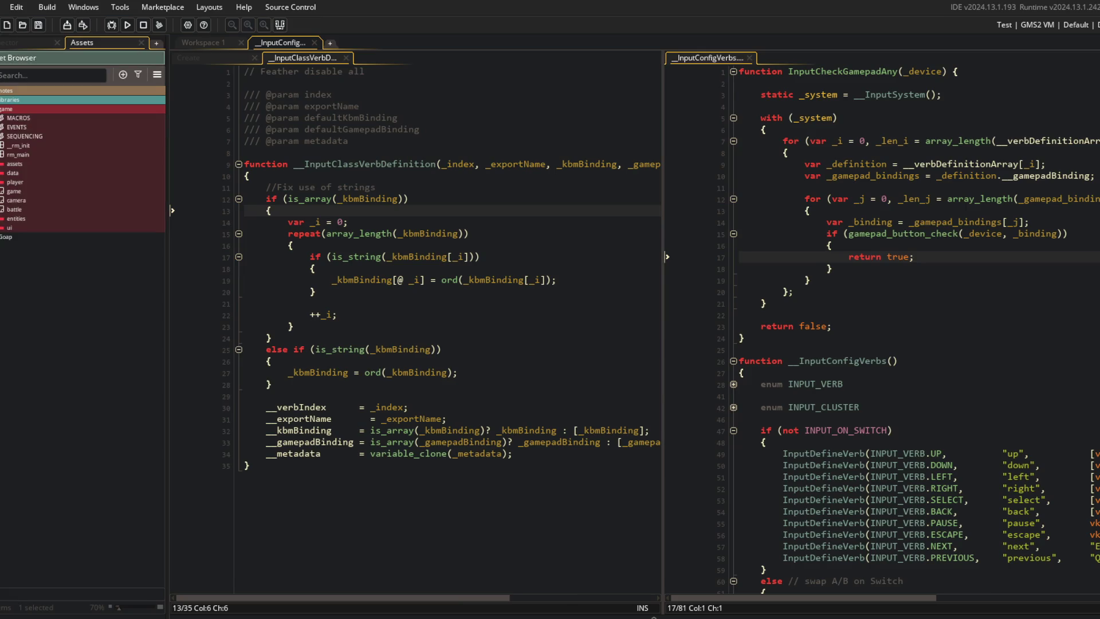
Expand Libraries > Input > (System) > Device Scanning and open __InputGetGamepadActive in the code editor
double_click(7, 99)
double_click(14, 118)
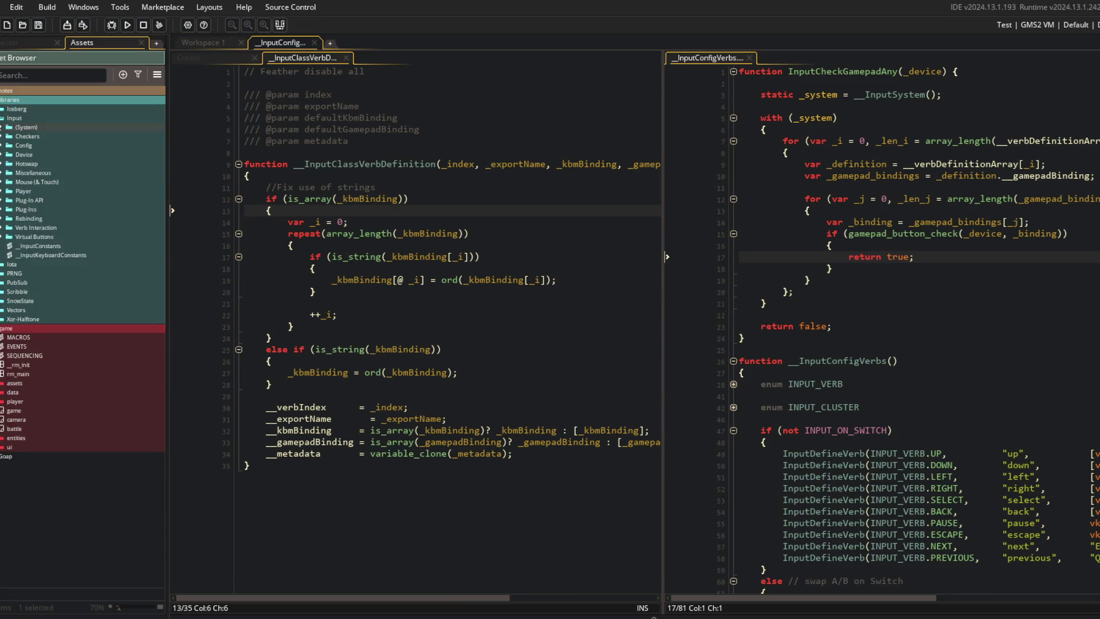
click(2, 137)
click(8, 155)
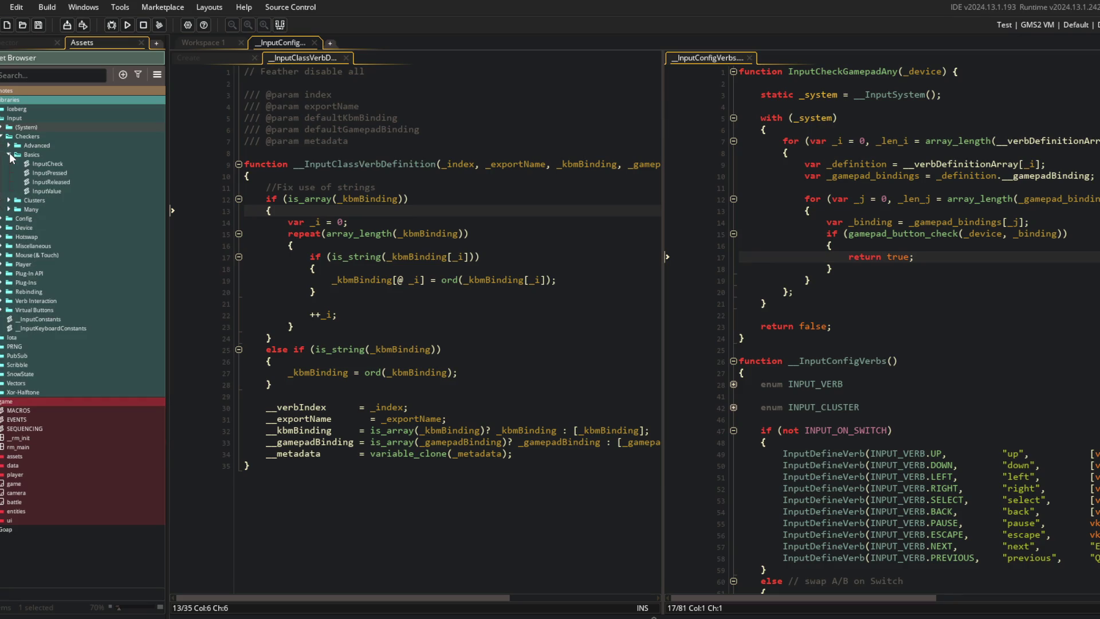
click(1, 127)
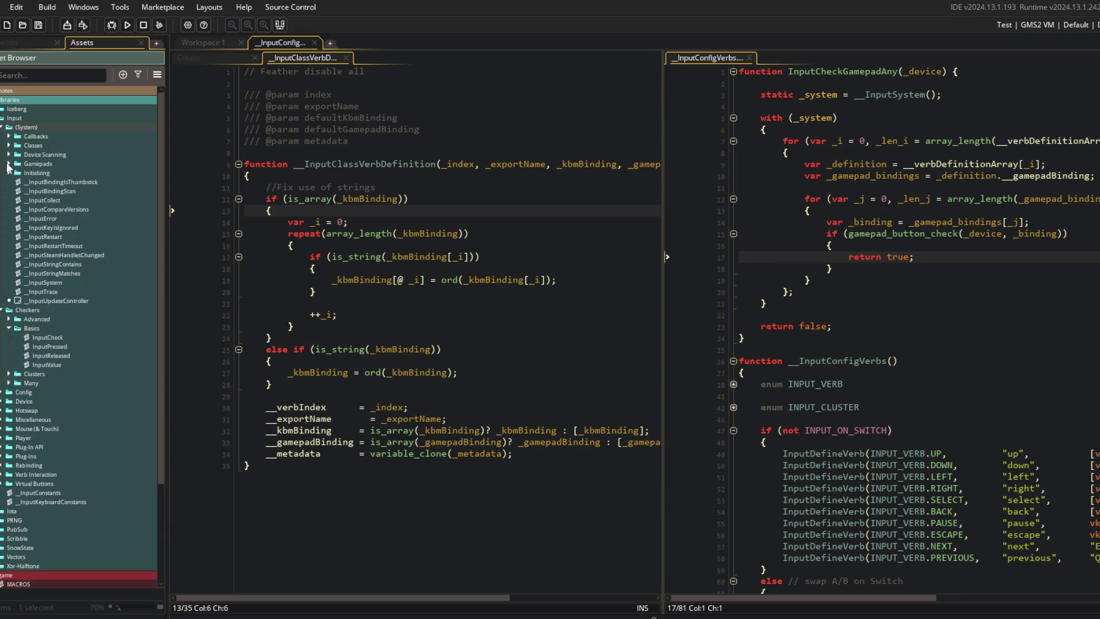
click(8, 164)
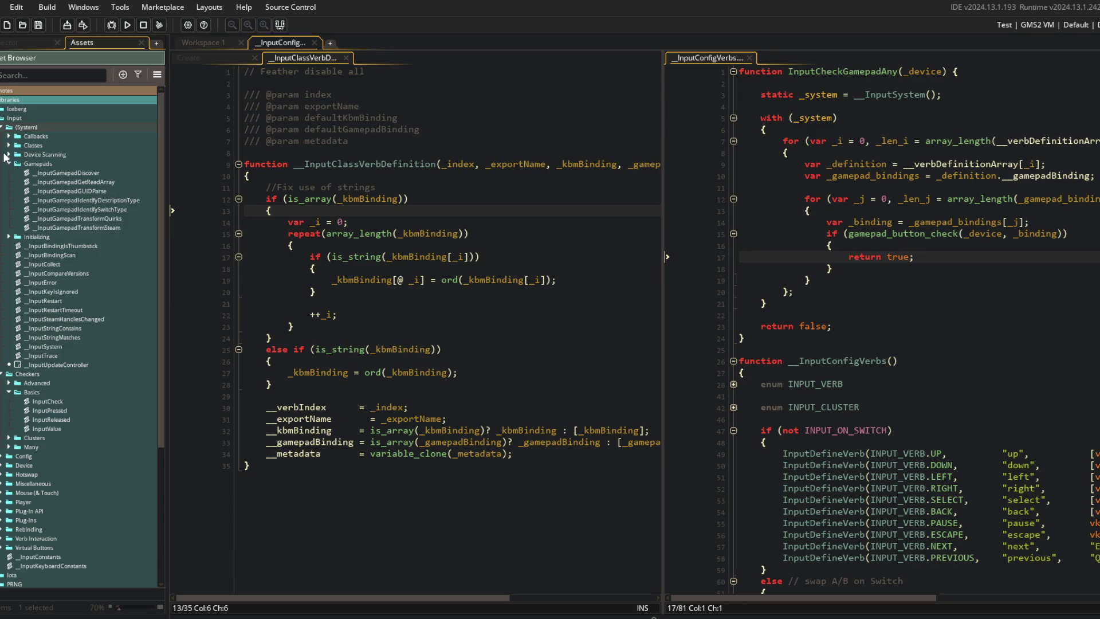
click(8, 155)
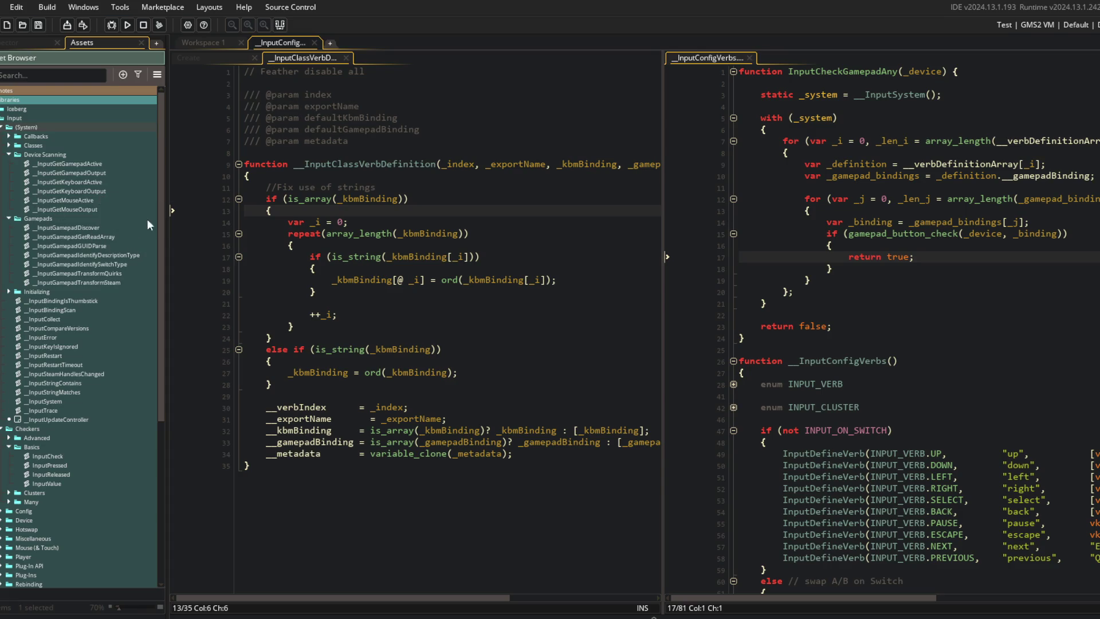
double_click(83, 163)
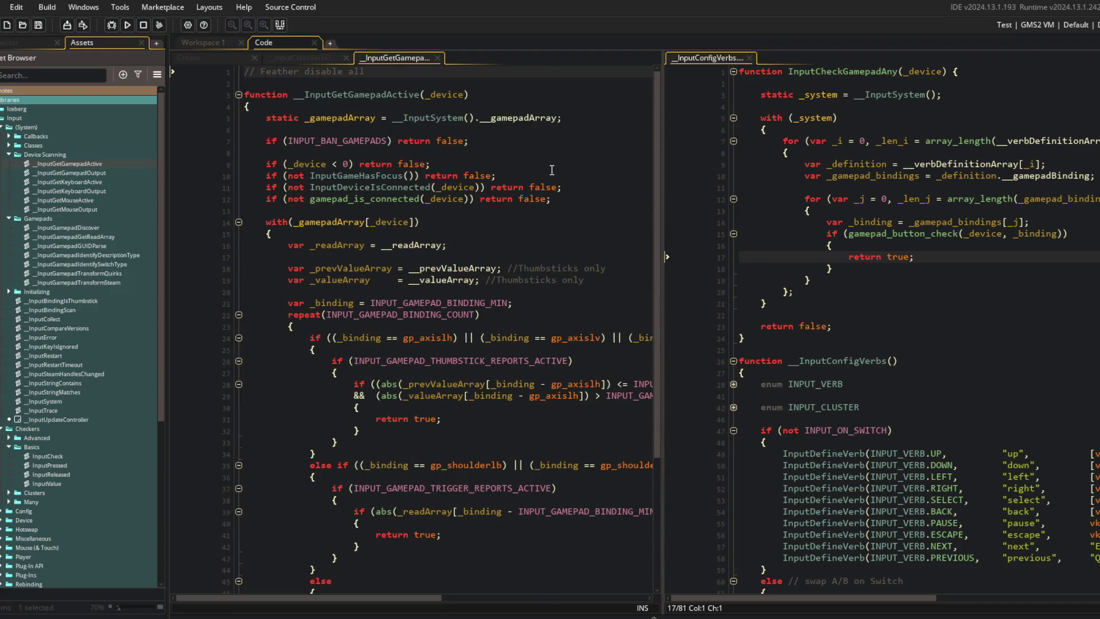
Run the game with F5, close it, and return to the __InputGetGamepadActive code
scroll(552, 171, down, 2)
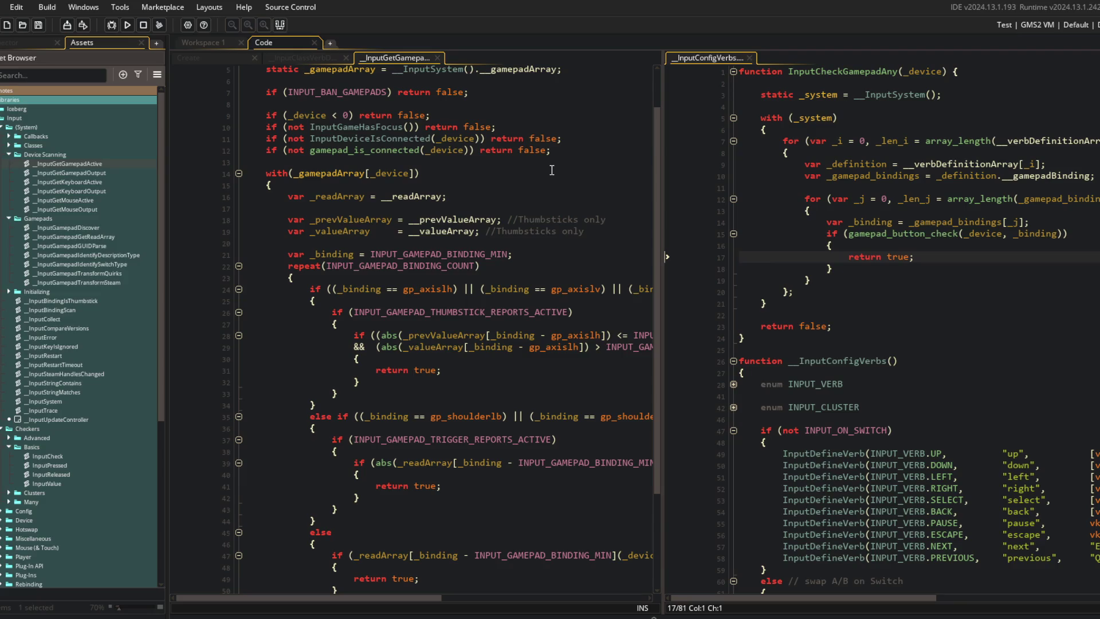
scroll(551, 170, down, 5)
key(F5)
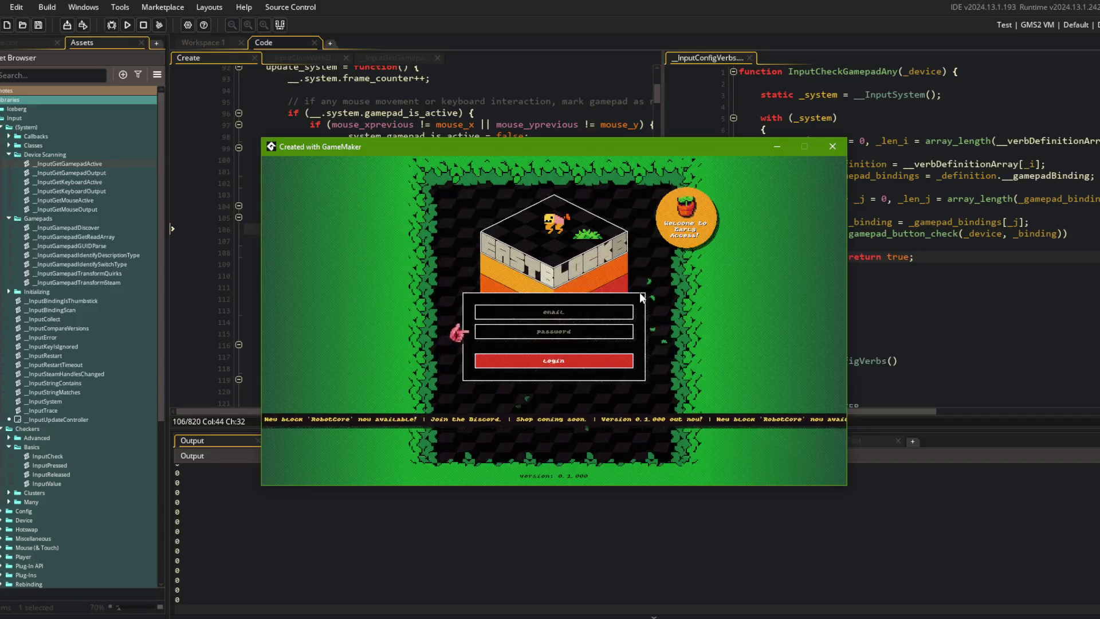
key(Escape)
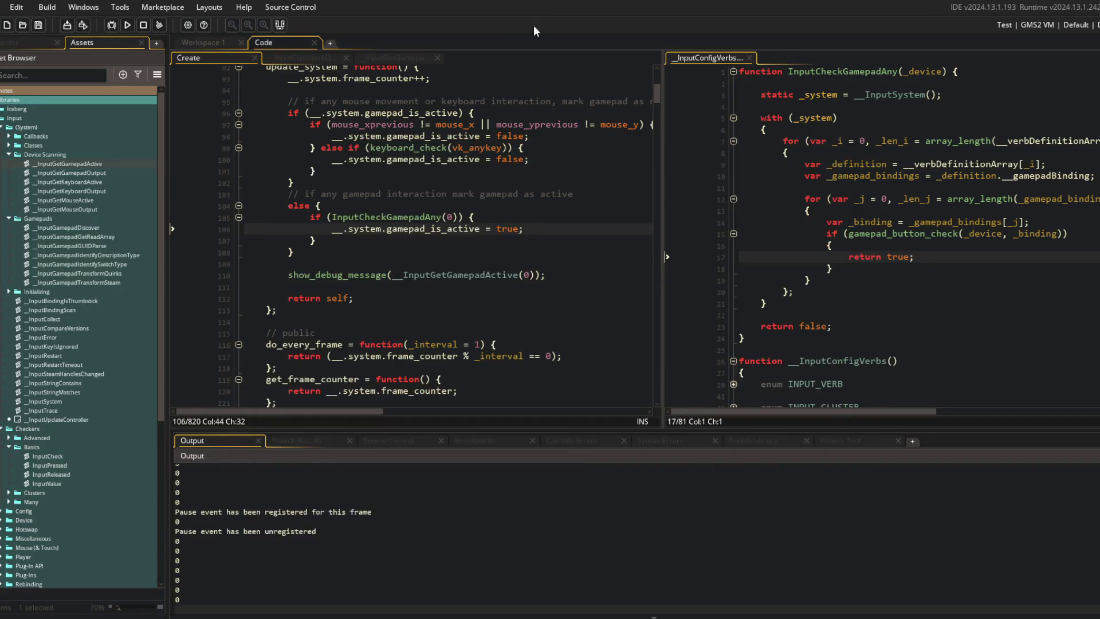
click(392, 57)
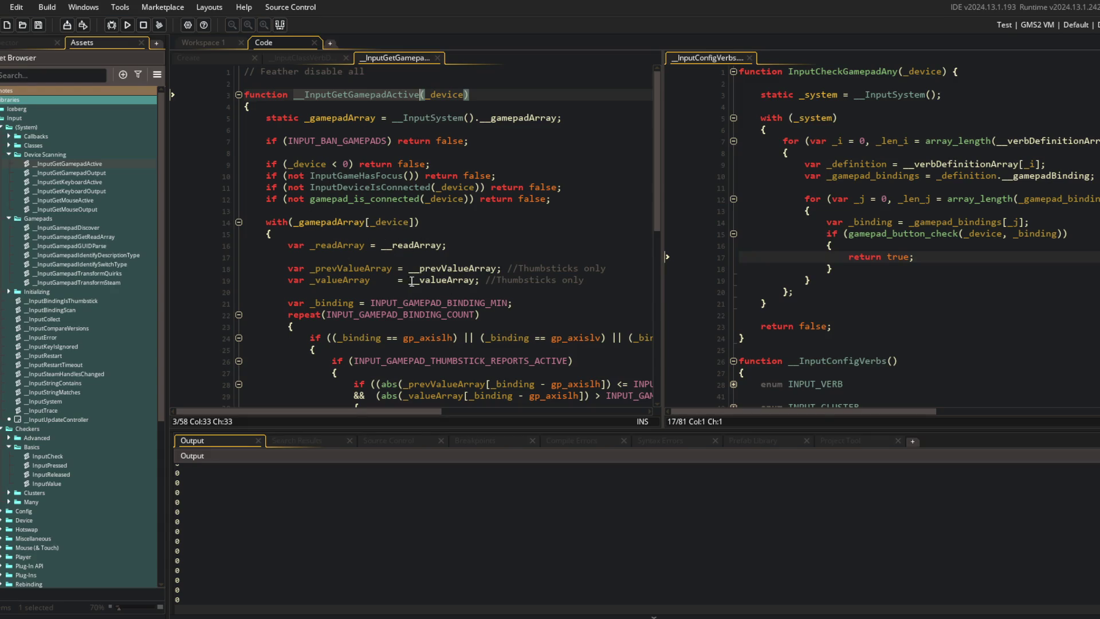
Open InputDeviceIsConnected's definition in its own tab, then bring __InputGetGamepadActive back beside it
click(373, 176)
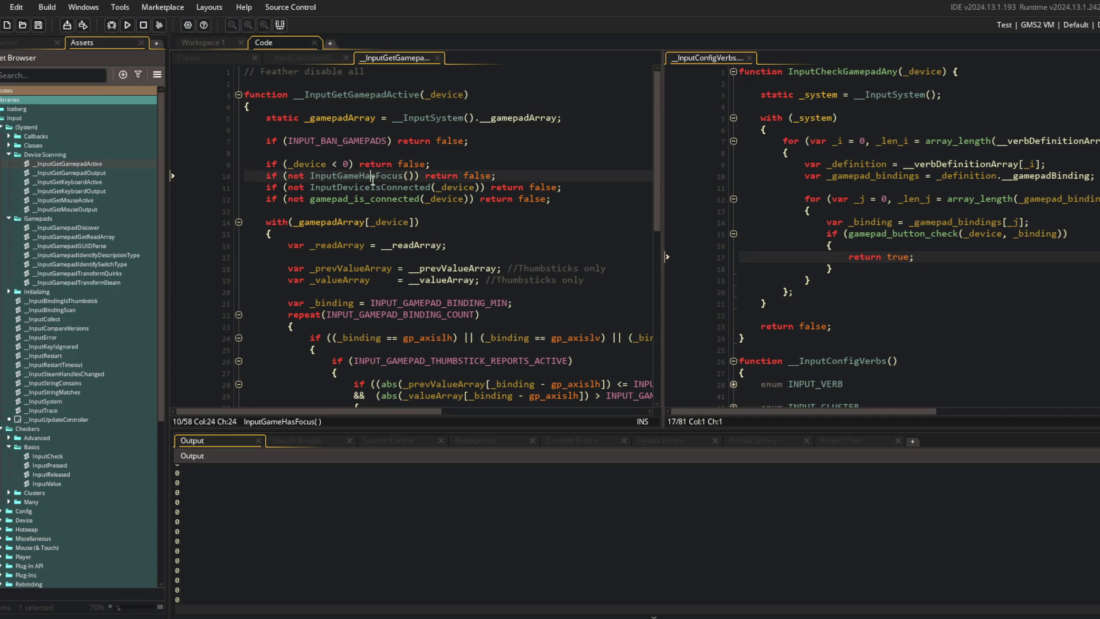
click(352, 188)
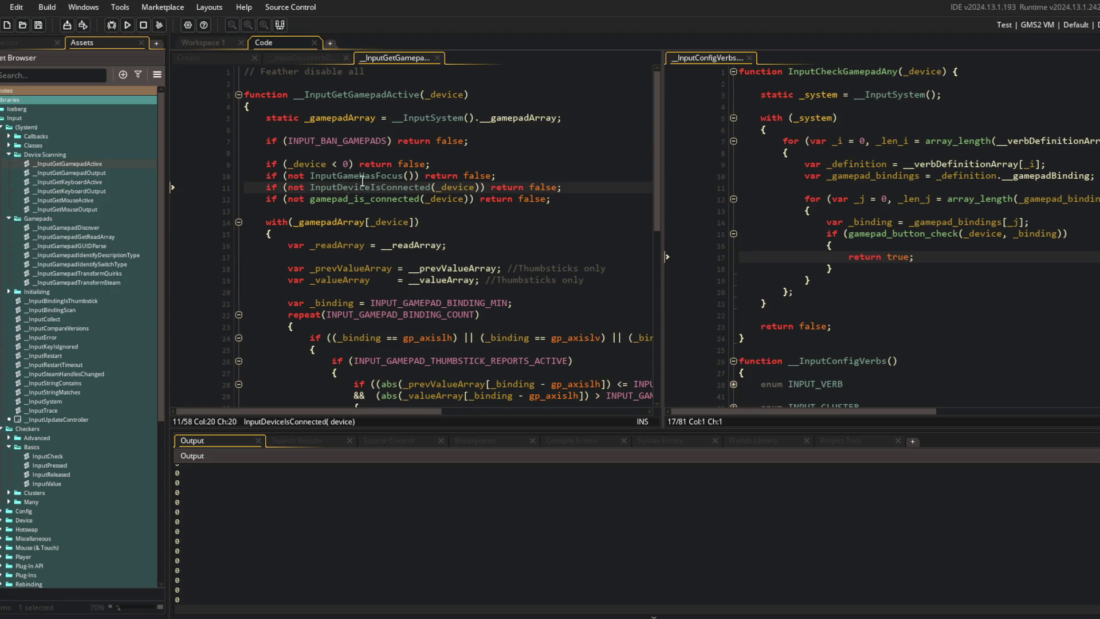
middle_click(363, 185)
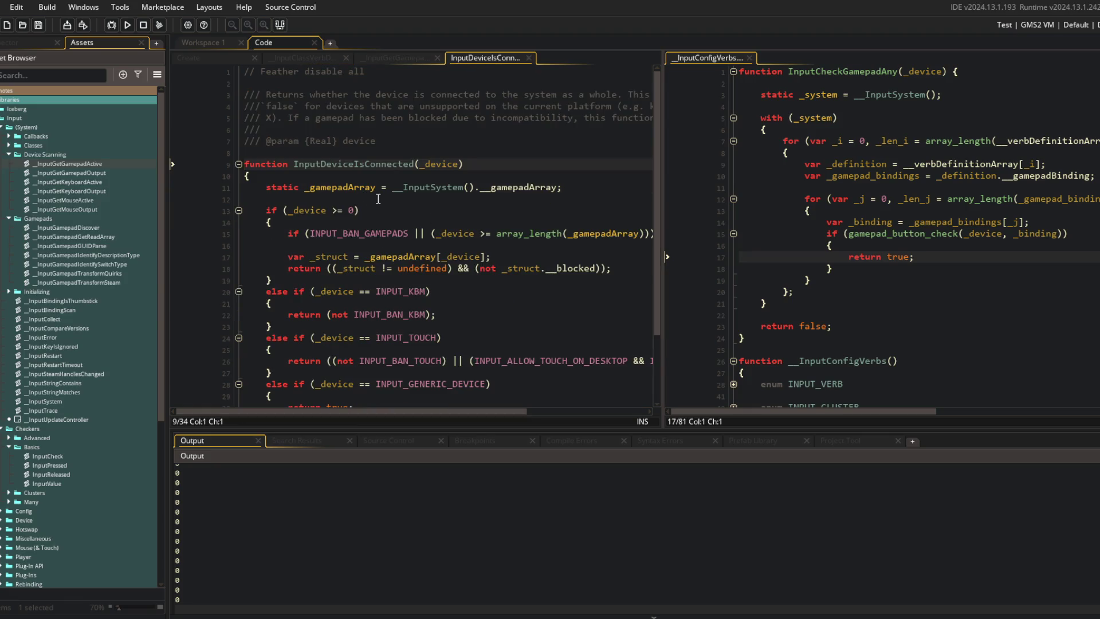
scroll(378, 199, down, 3)
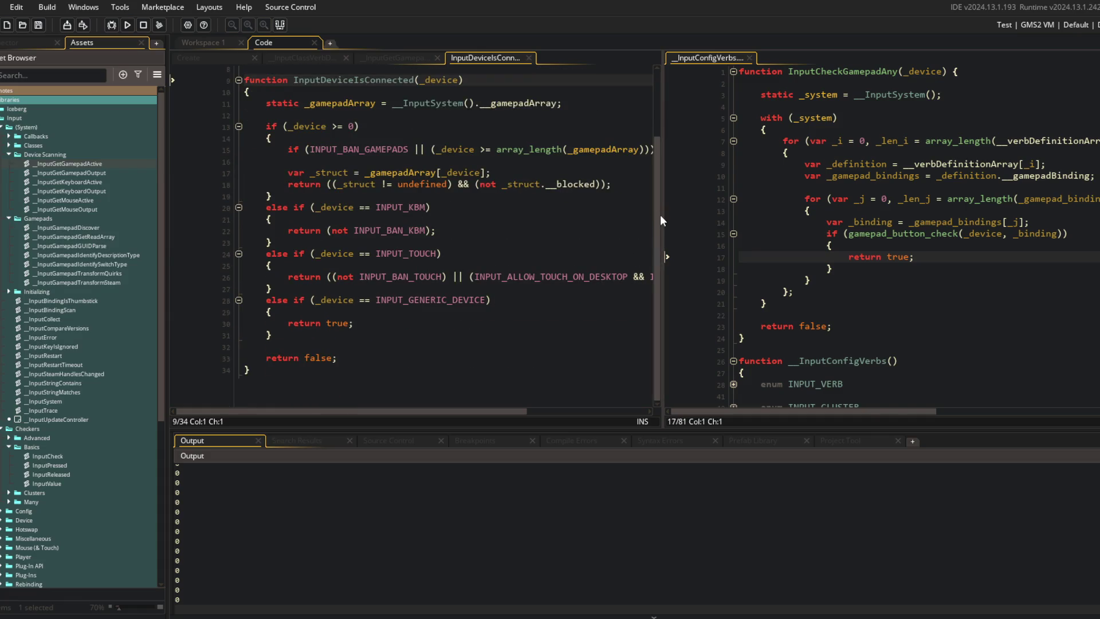
mouse_move(662, 220)
mouse_down()
mouse_move(921, 214)
mouse_move(578, 215)
mouse_up()
click(358, 61)
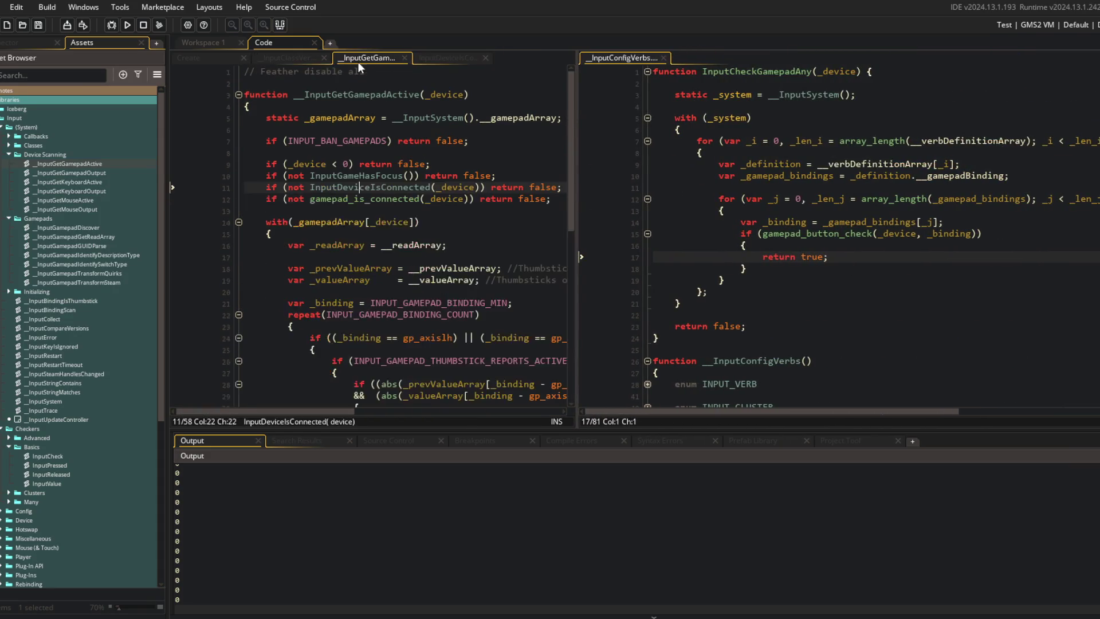
Bring up the InputDeviceIsConnected code in the left editor and widen that editor
click(284, 58)
click(356, 58)
click(304, 60)
click(370, 58)
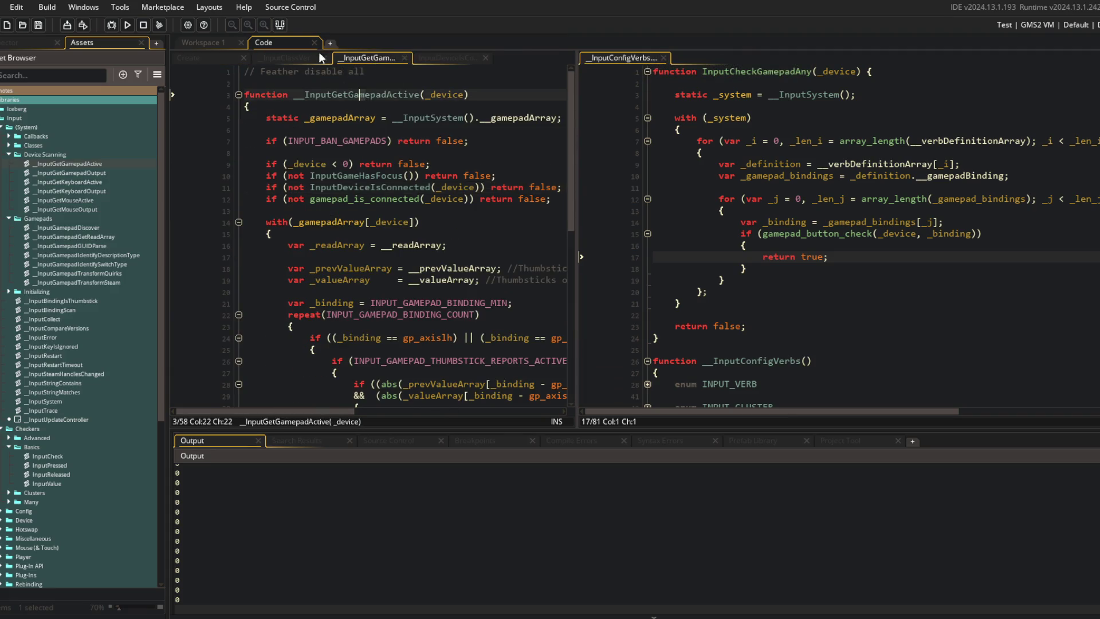
click(295, 60)
click(370, 59)
click(441, 59)
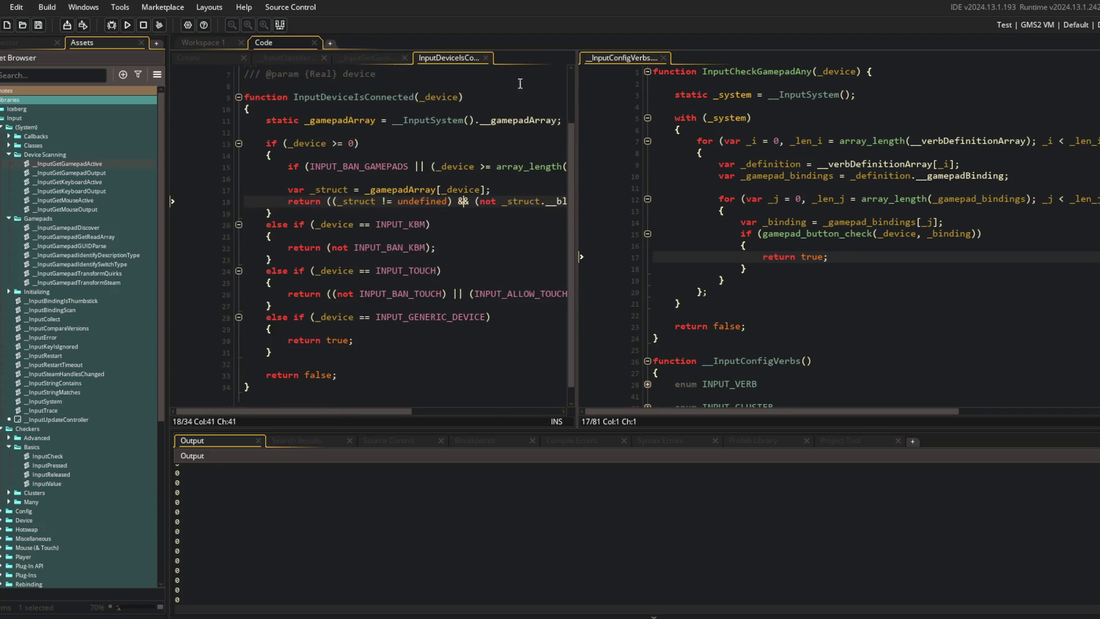
drag(576, 94, 800, 94)
Append '|| _device == INPUT_NO_DEVICE' to line 28's generic device condition and run the game
click(550, 313)
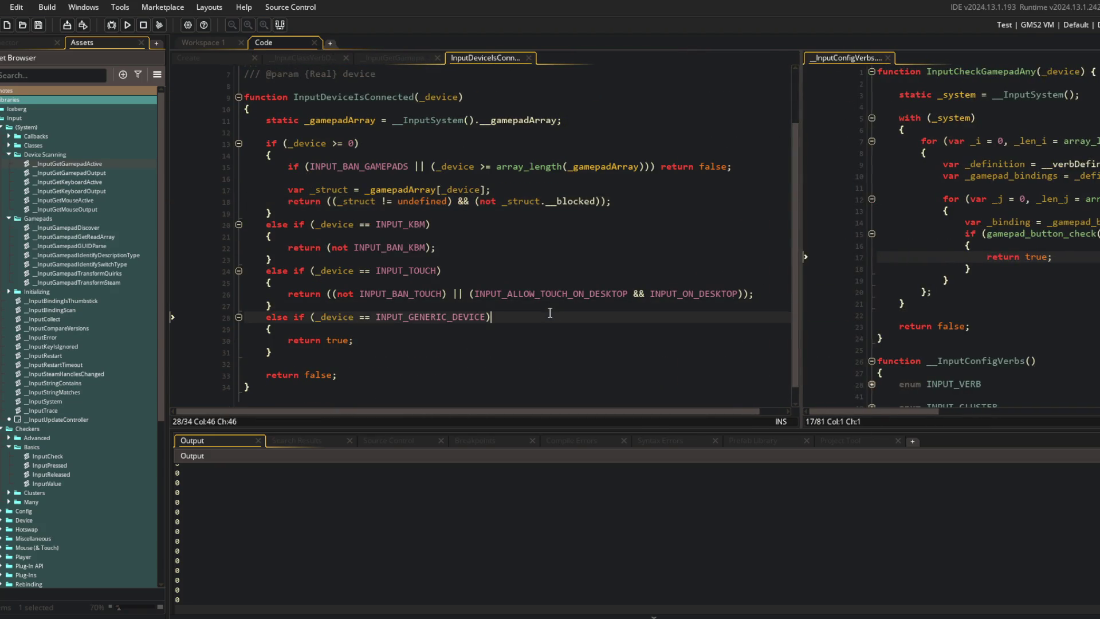
text(|| _)
text(device == INPUT_)
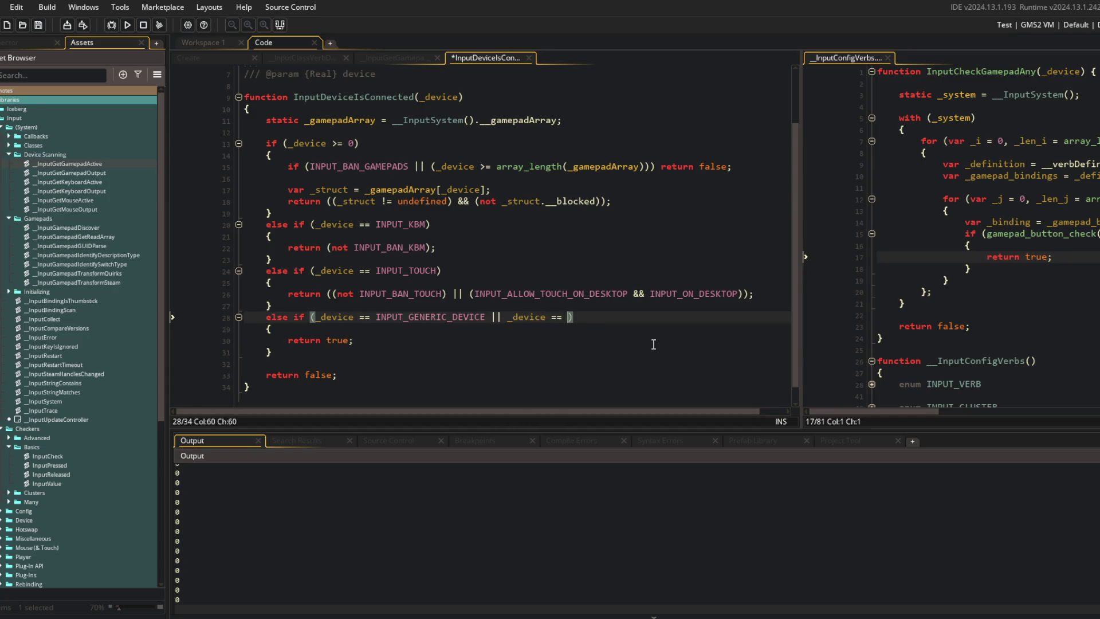
text(NO)
key(Return)
key(F5)
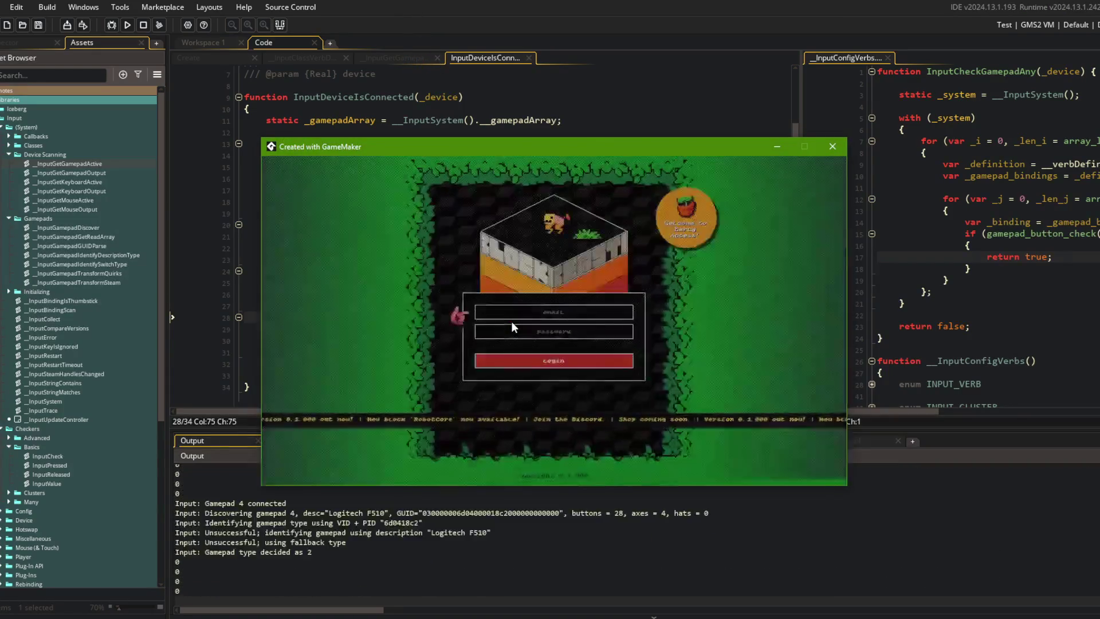
Move between the game's login fields, then close the running game
key(Tab)
key(Tab)
key(Tab)
key(shift+Tab)
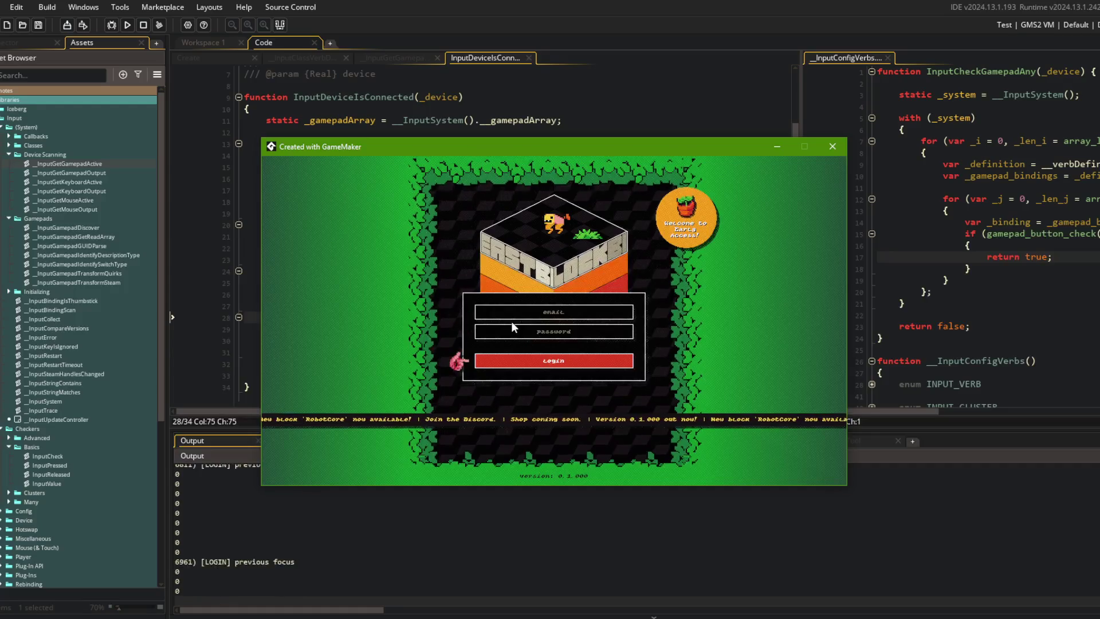
key(shift+Tab)
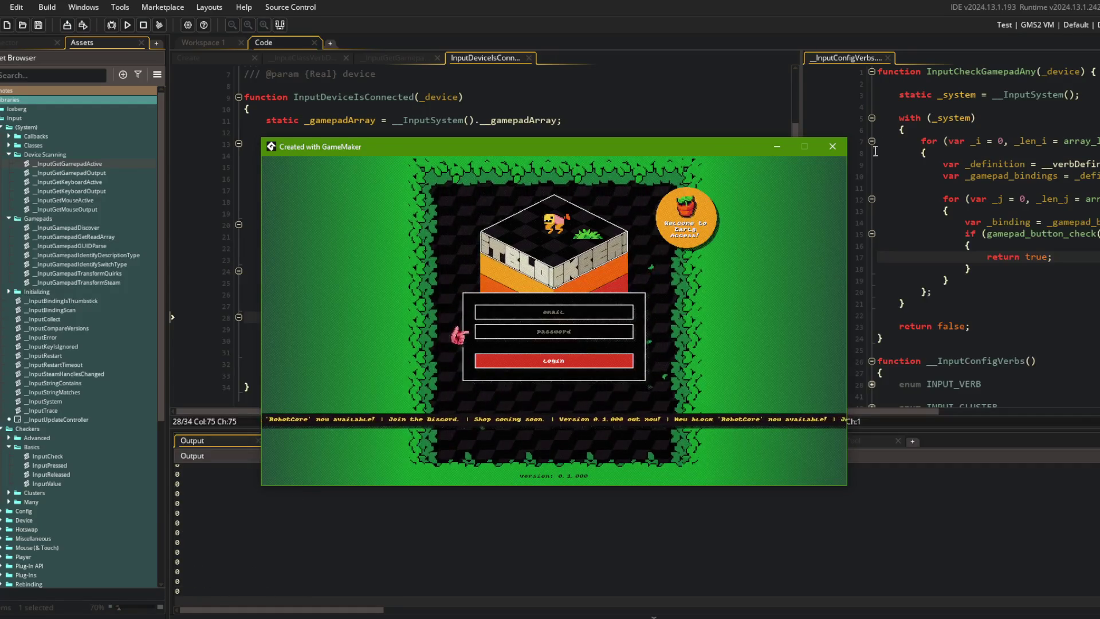
click(832, 146)
click(631, 328)
Inspect the _device checks on lines 28 and 20 of InputDeviceIsConnected
click(353, 317)
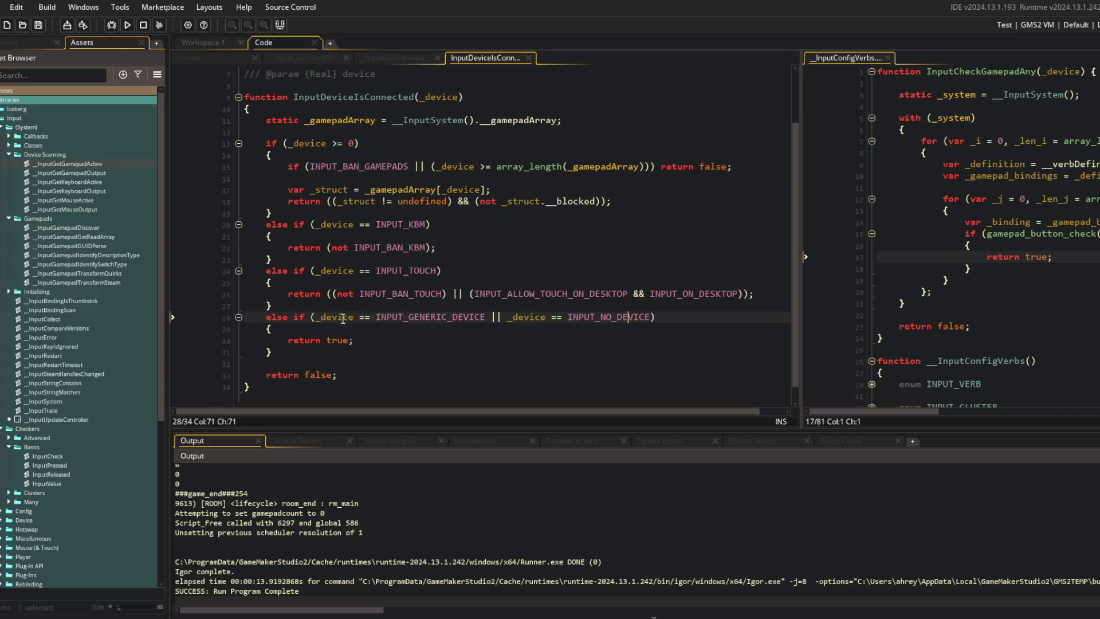
key(Up)
key(Up)
key(Up)
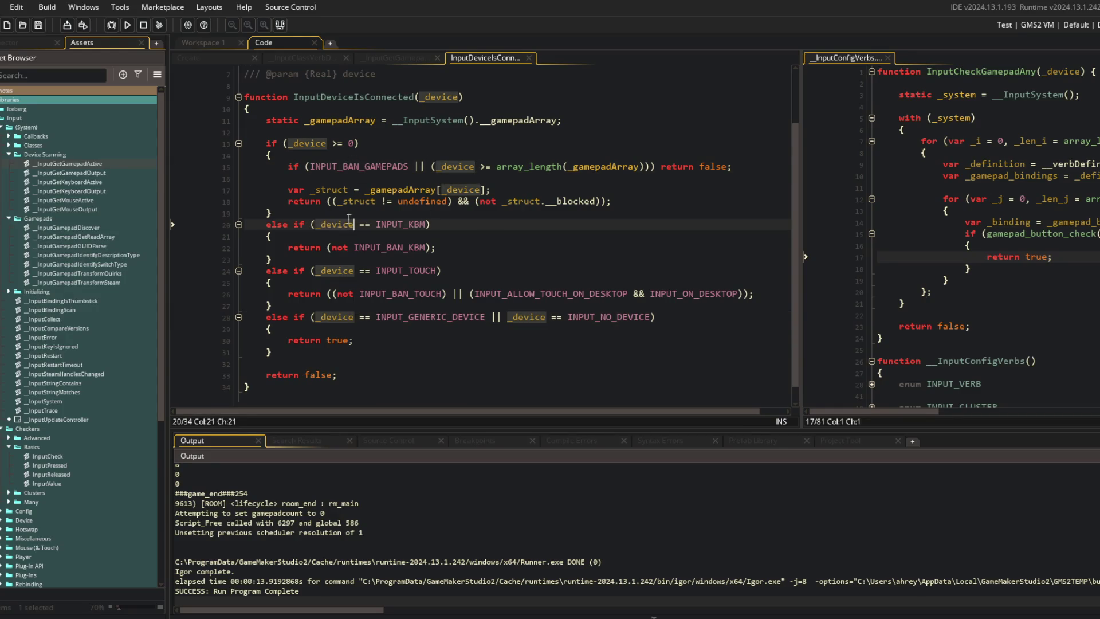
click(338, 226)
click(377, 224)
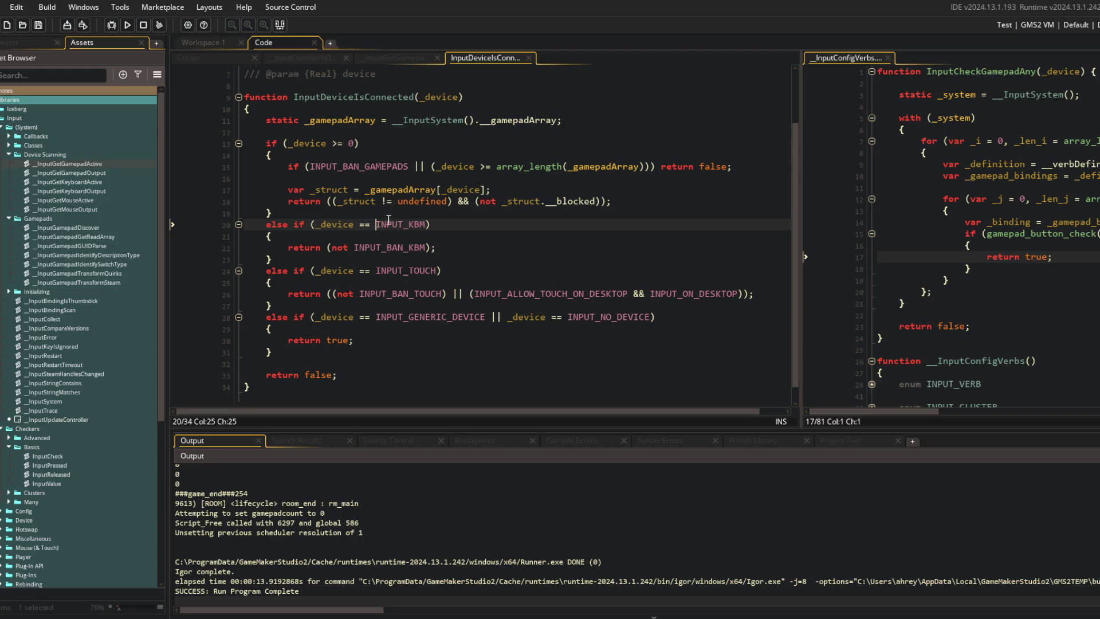
Set a breakpoint on the Create event's show_debug_message line and start a debug run
key(ctrl+Tab)
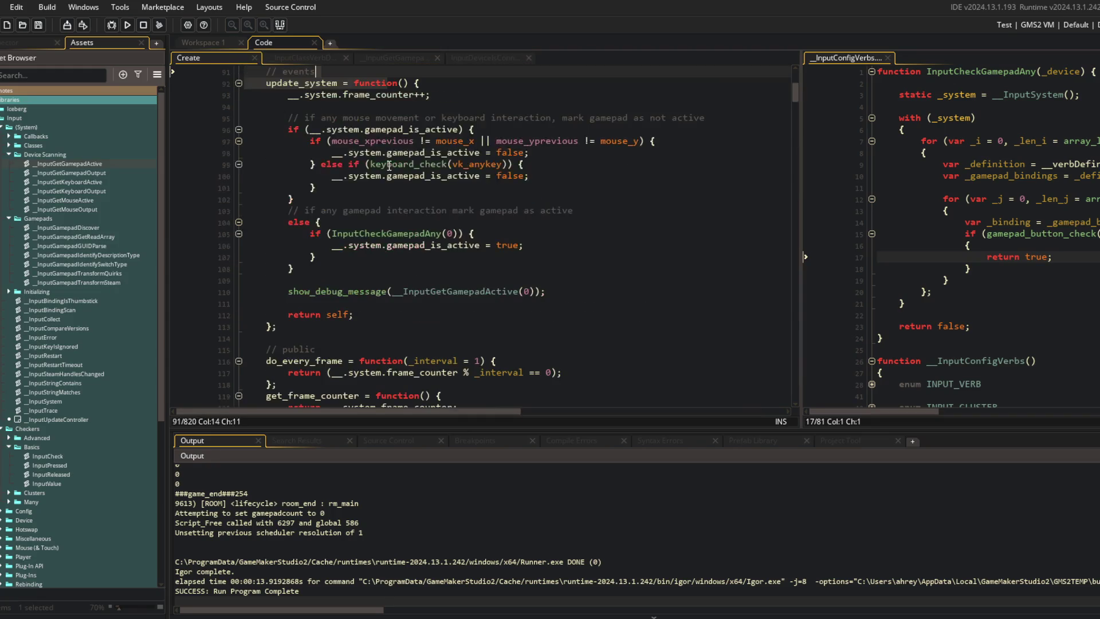
click(206, 295)
click(112, 24)
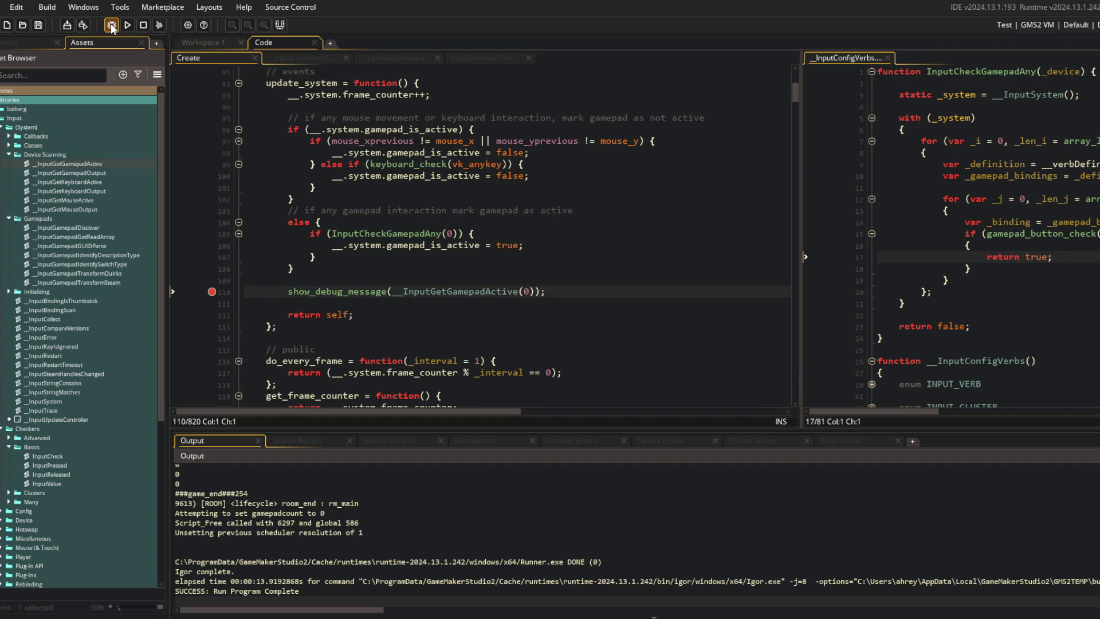
key(ctrl+Tab)
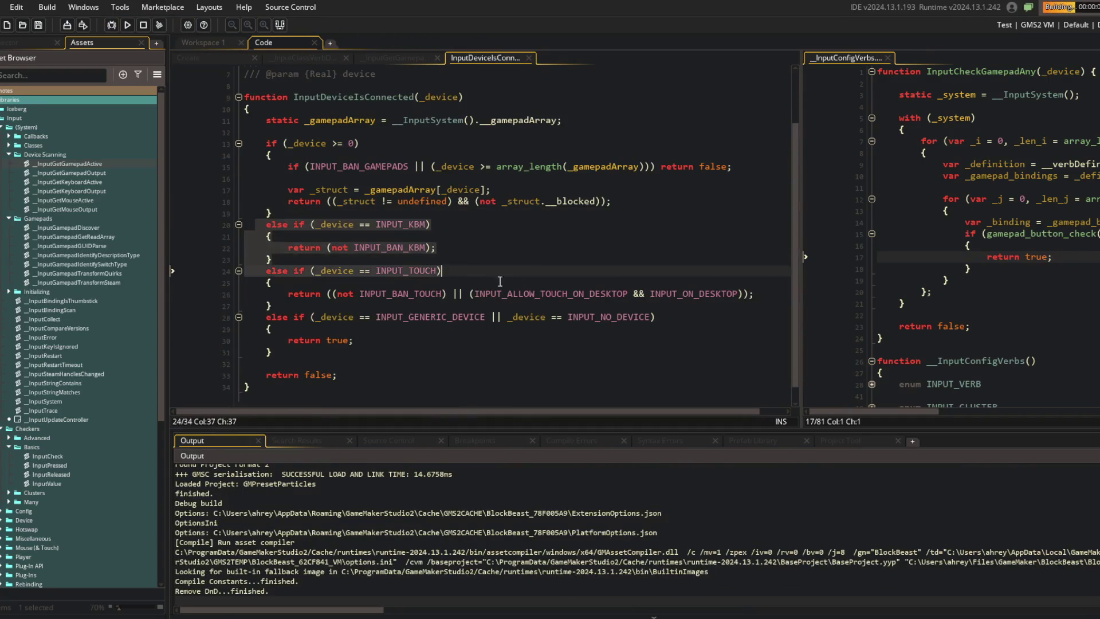
Step into __InputGetGamepadActive, step through it back to the Create event, and continue to the breakpoint
click(435, 247)
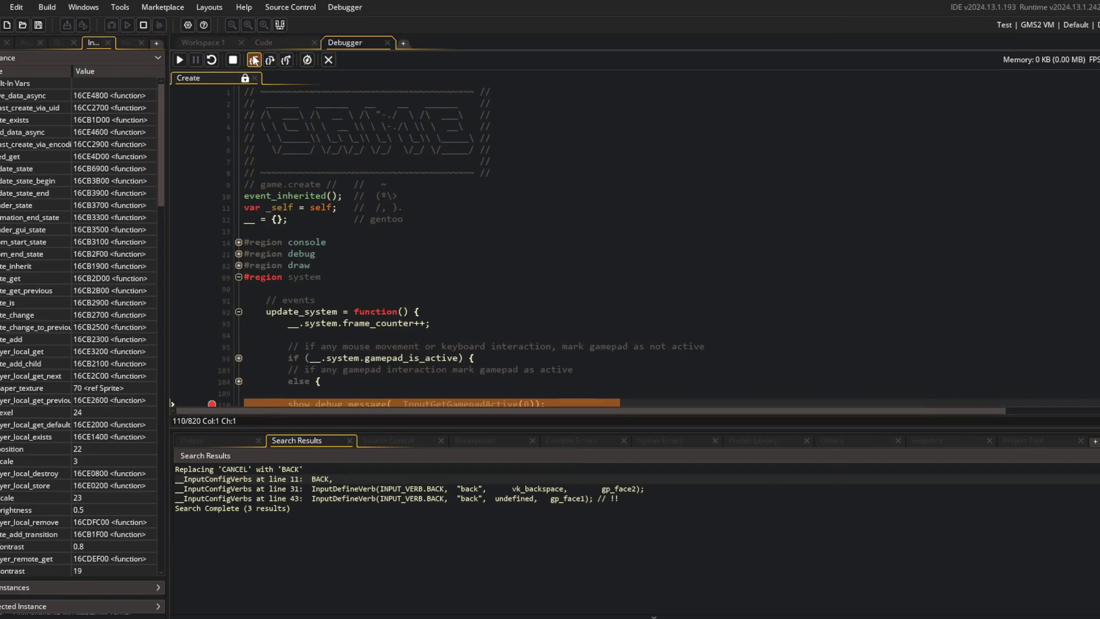
click(254, 59)
click(267, 60)
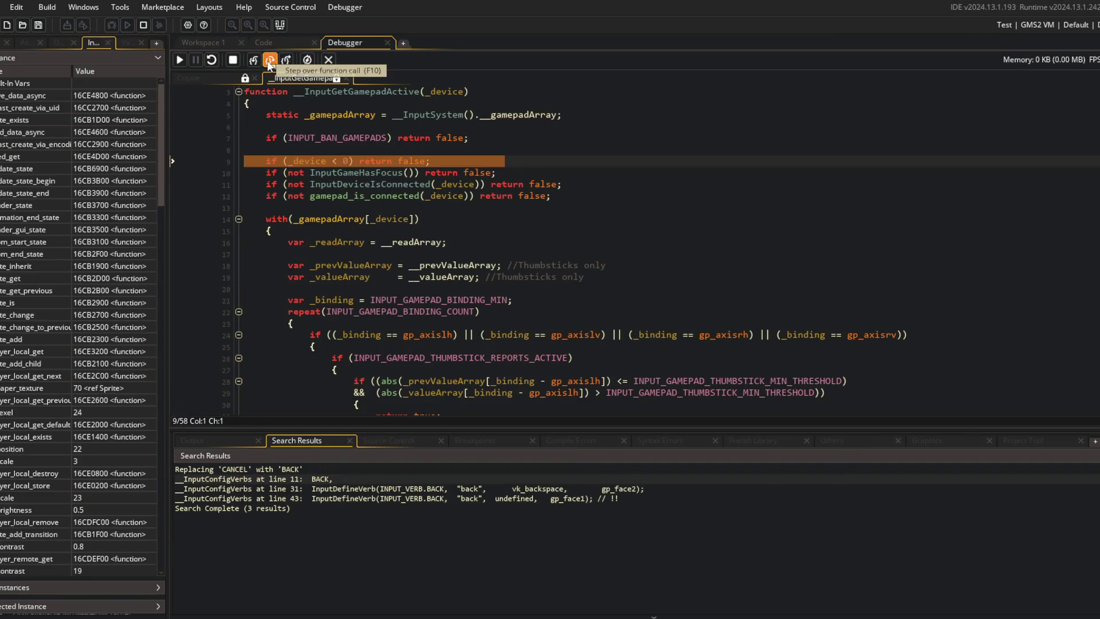
click(268, 60)
click(267, 60)
click(267, 61)
click(268, 60)
click(211, 60)
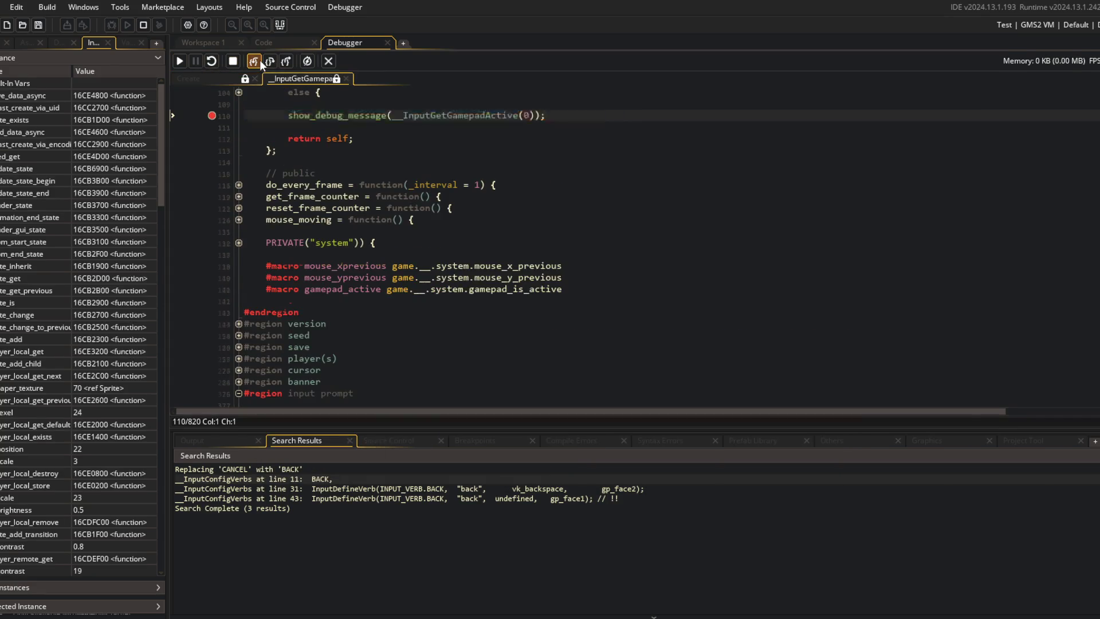
Step through __InputGetGamepadActive's early checks to the InputGameHasFocus check, then run to the breakpoint
click(257, 60)
click(270, 64)
click(271, 65)
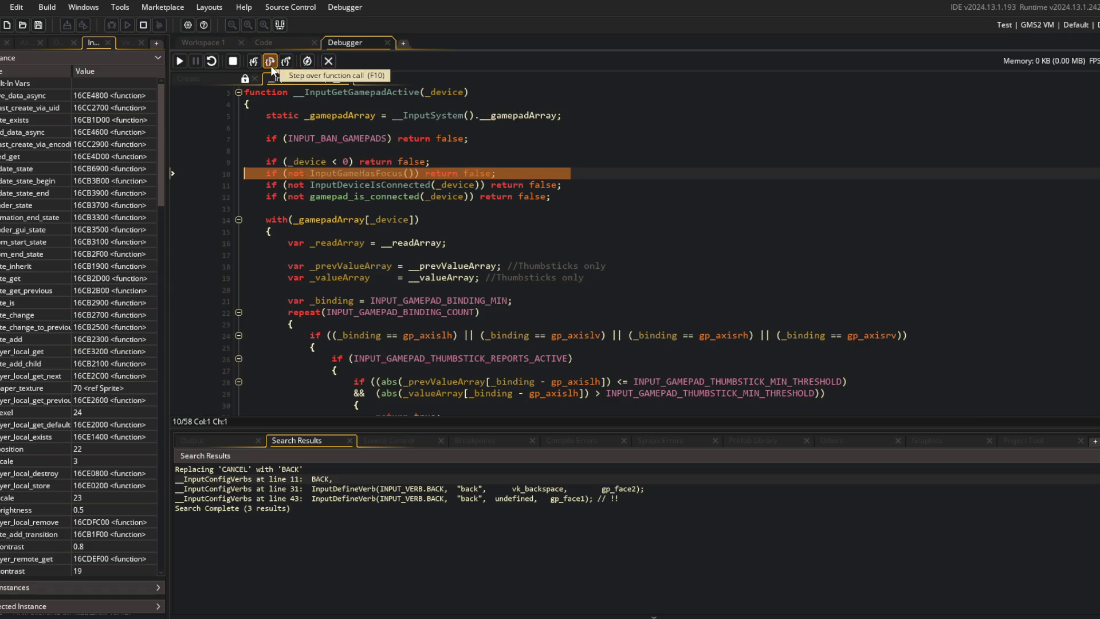
click(271, 65)
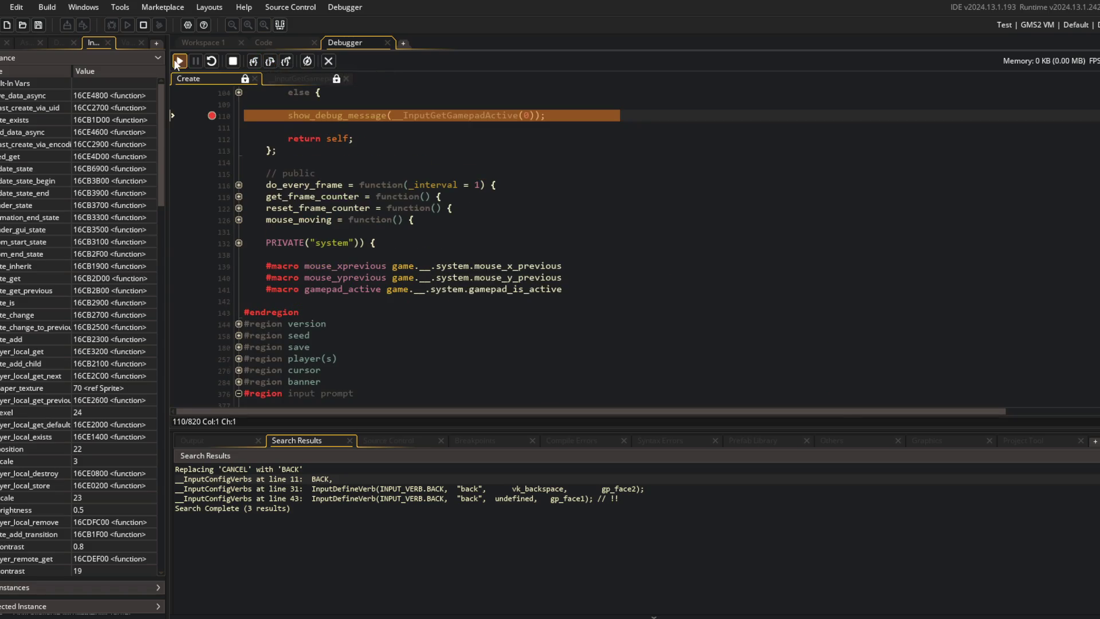
click(179, 61)
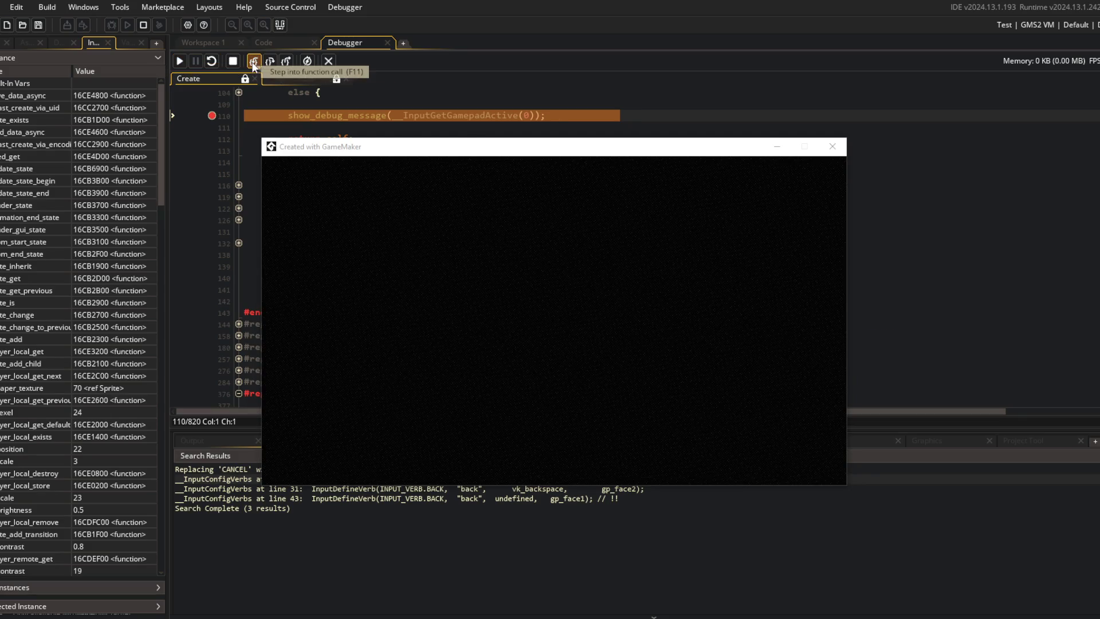
Trace __InputGetGamepadActive once more past the device and focus checks, then end the debug session
click(254, 62)
click(270, 61)
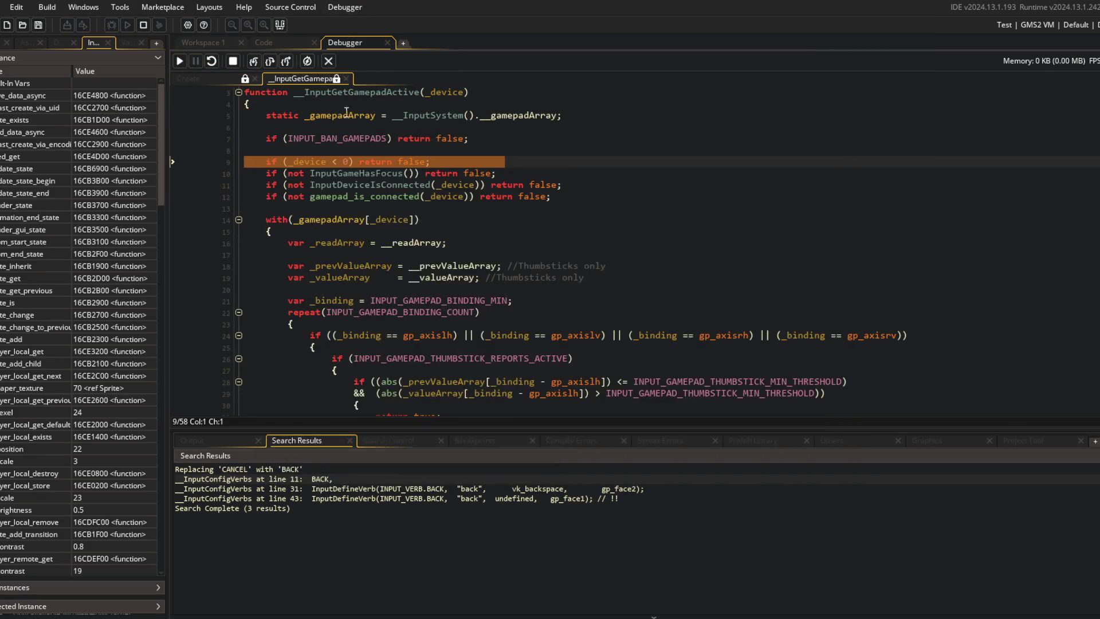
click(256, 60)
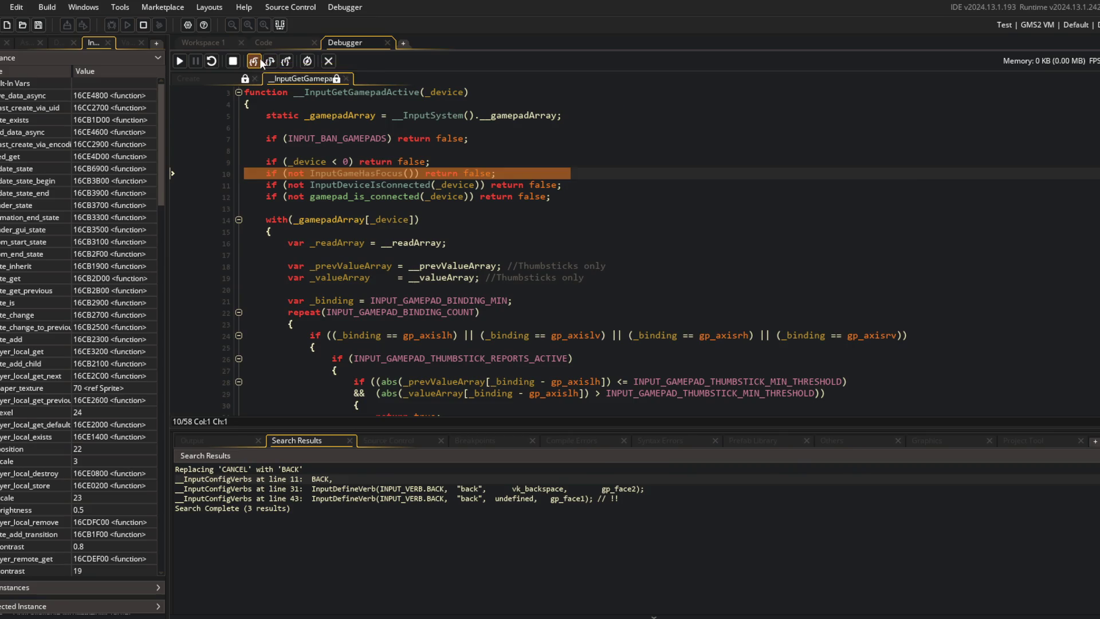
click(255, 57)
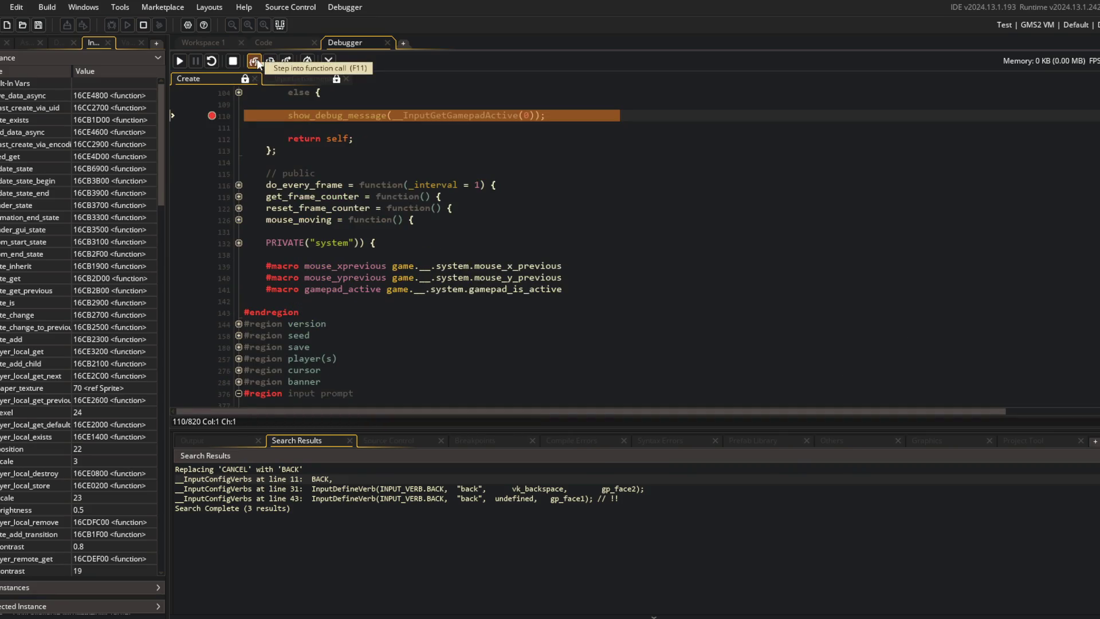
click(254, 60)
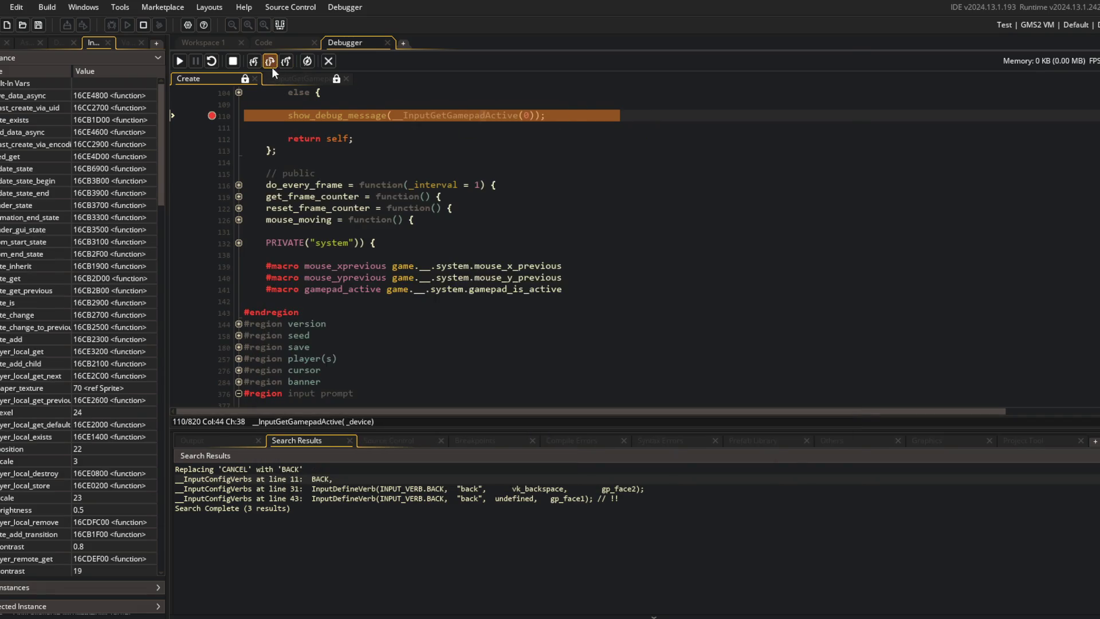
click(271, 61)
click(329, 60)
Comment out line 10's InputGameHasFocus check in __InputGetGamepadActive with // and relaunch in debug
key(Up)
key(Up)
click(398, 58)
click(275, 197)
key(Up)
key(Up)
key(Home)
text(//)
key(F5)
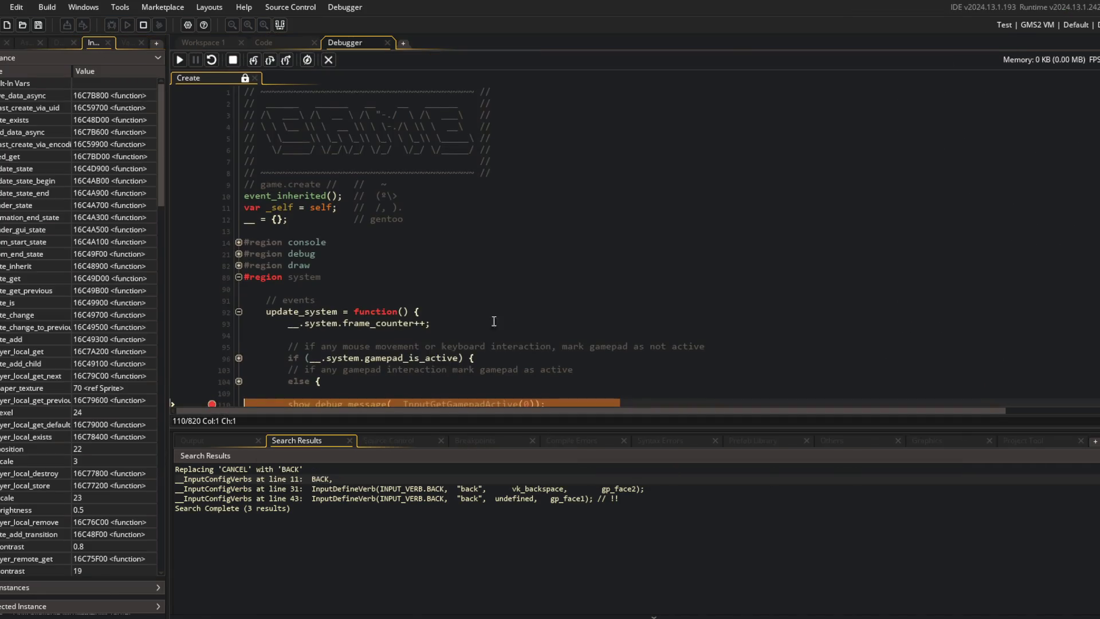
Step into InputDeviceIsConnected and through its device index and gamepad array bounds checks
click(249, 59)
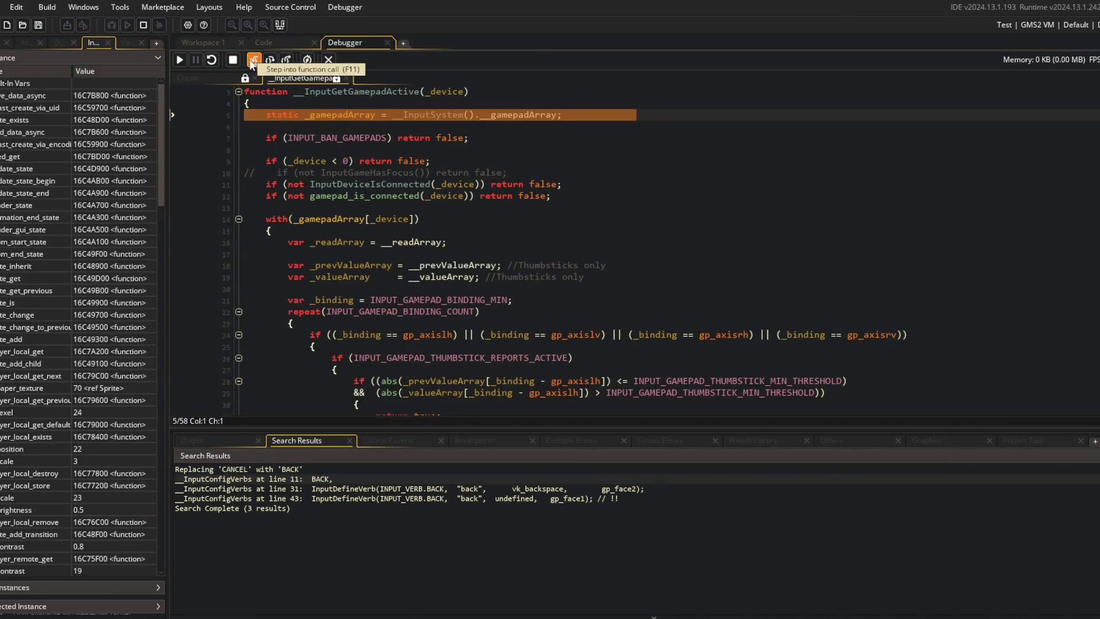
click(249, 60)
click(255, 59)
click(255, 59)
click(254, 59)
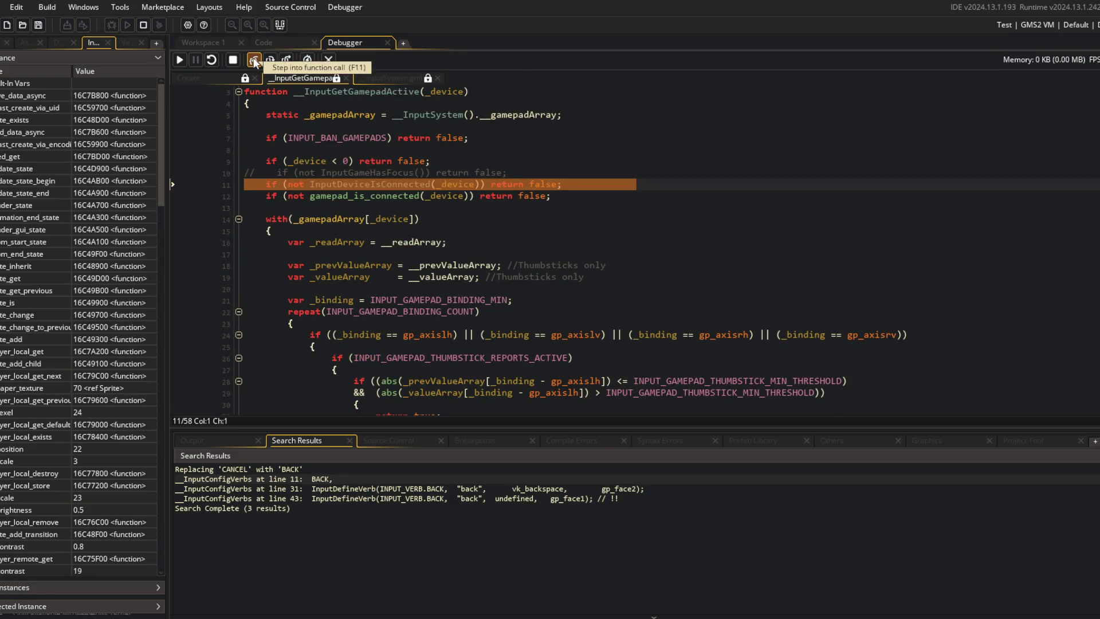
click(255, 59)
click(255, 60)
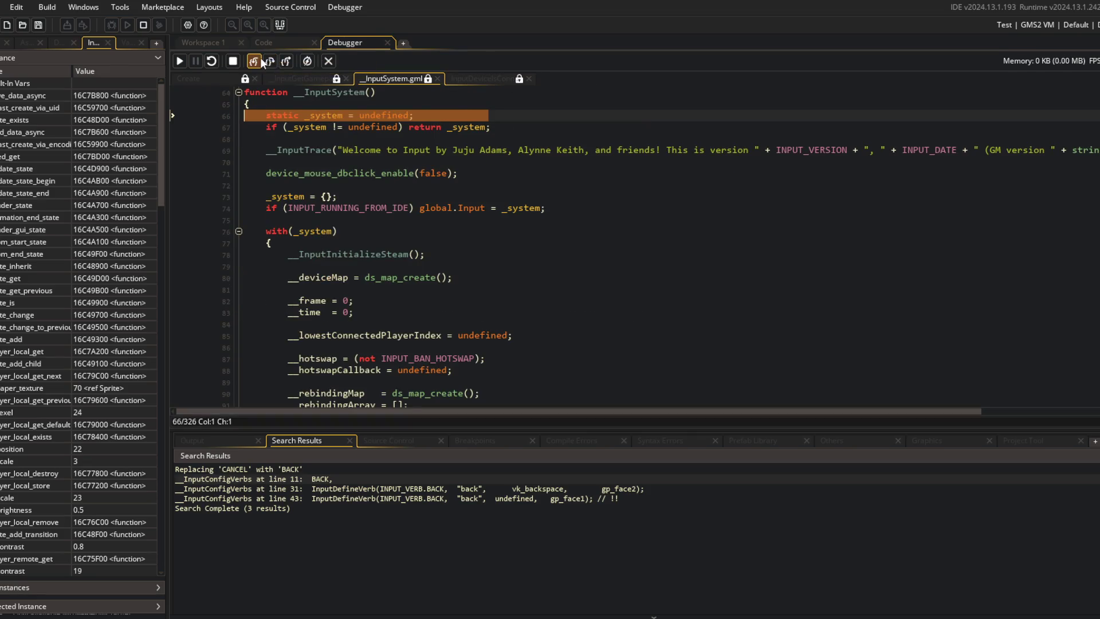
click(270, 59)
click(257, 59)
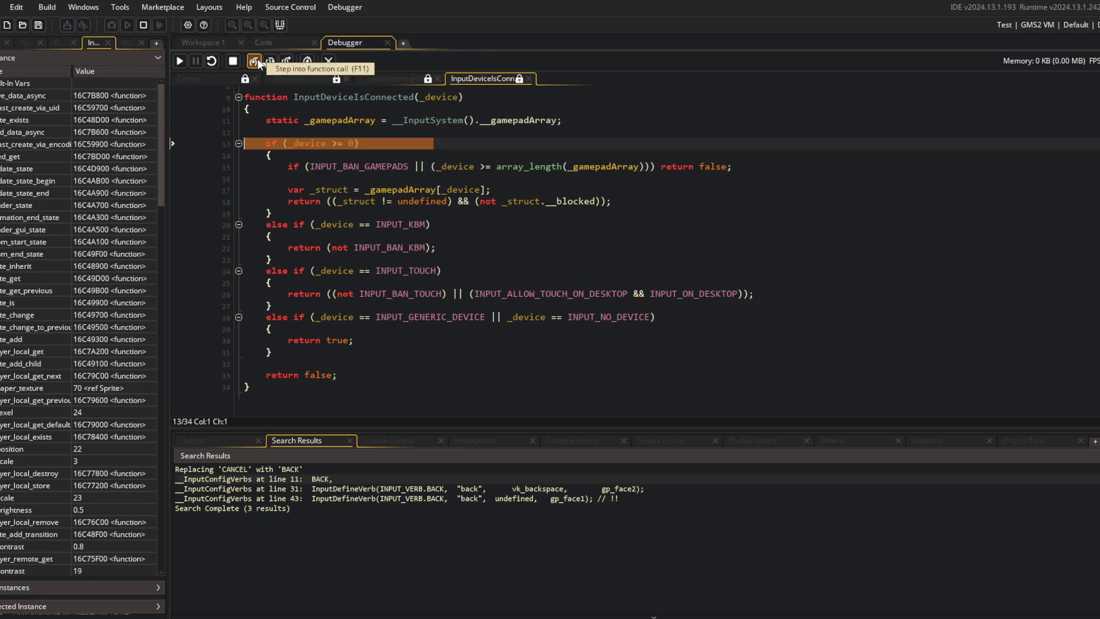
click(259, 61)
mouse_move(308, 142)
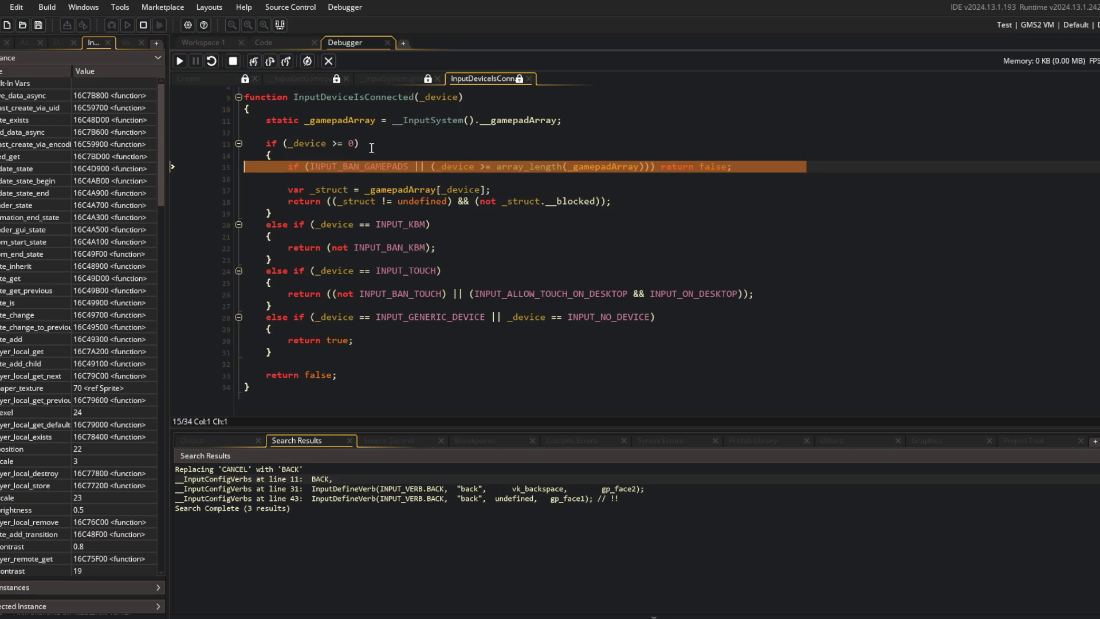
Step to the struct lookup, find _struct undefined for device 0, stop debugging, and maximize the editor
click(270, 60)
click(270, 60)
mouse_move(322, 189)
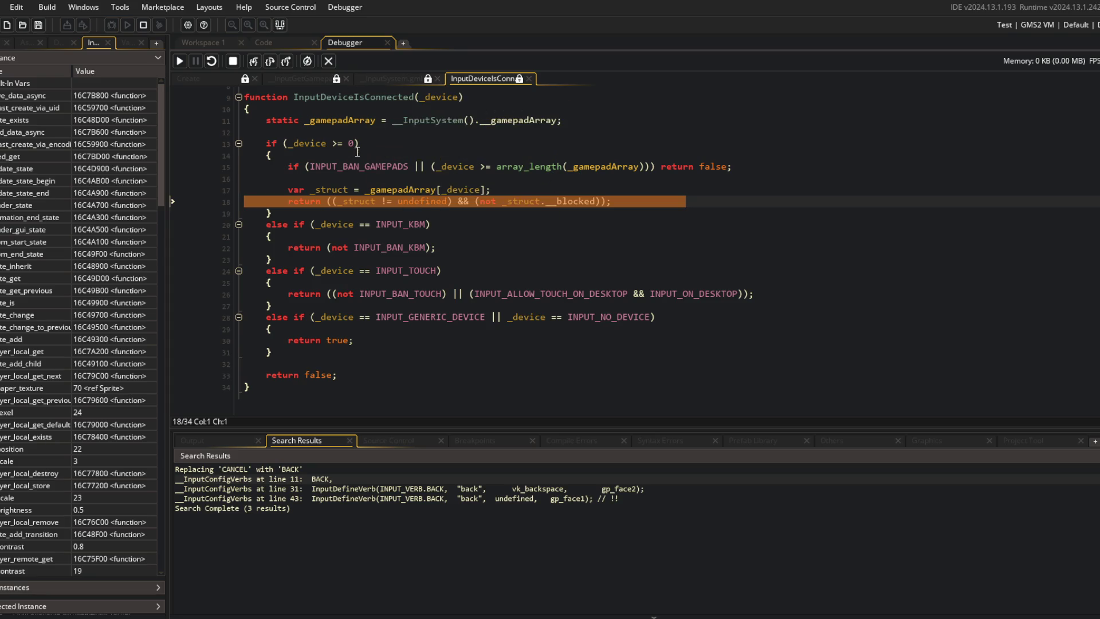
click(253, 63)
click(253, 63)
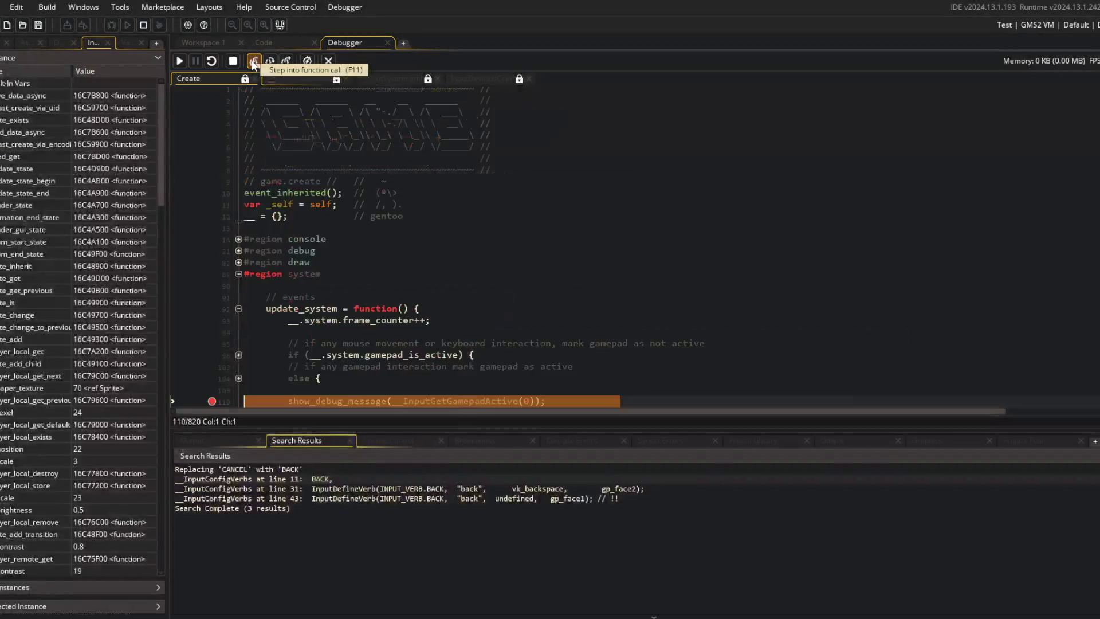
click(253, 63)
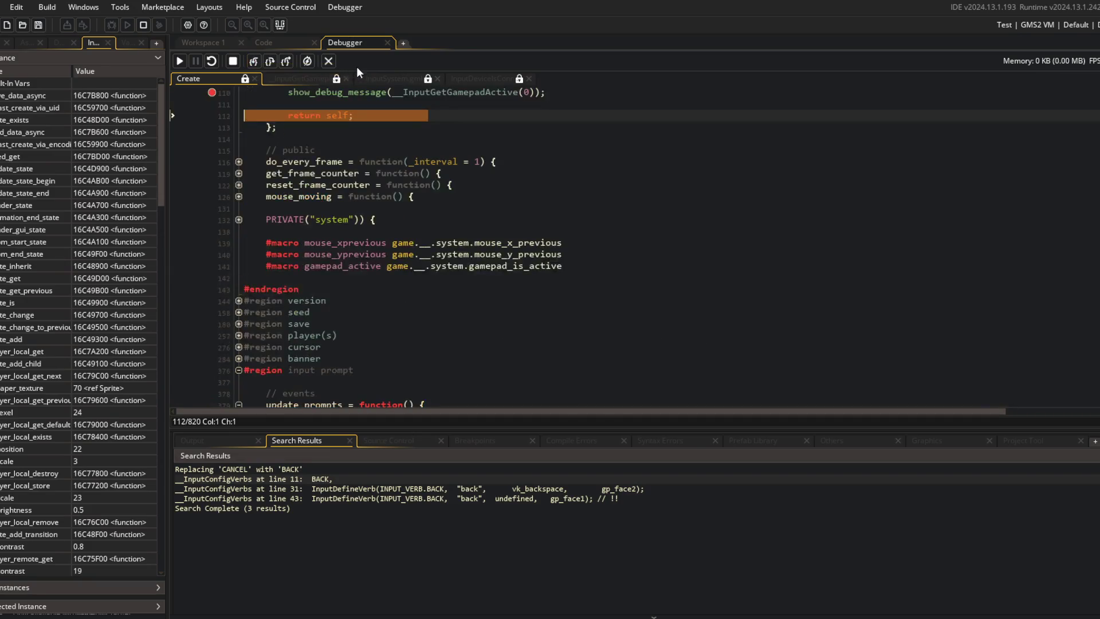
click(325, 63)
click(280, 26)
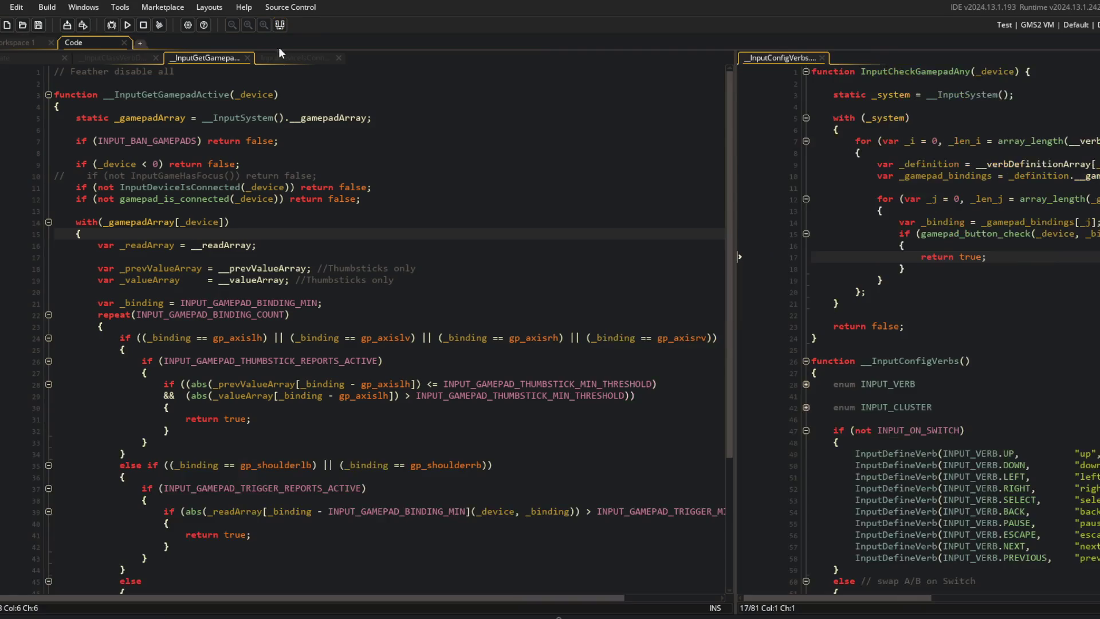
Uncomment the InputGameHasFocus check on line 10 of __InputGetGamepadActive
scroll(282, 374, down, 4)
scroll(201, 312, up, 4)
click(65, 172)
key(BackSpace)
key(BackSpace)
click(200, 257)
scroll(200, 252, down, 4)
scroll(359, 214, up, 5)
Delete the INPUT_NO_DEVICE comparison from line 28 of InputDeviceIsConnected and save
click(309, 58)
click(381, 384)
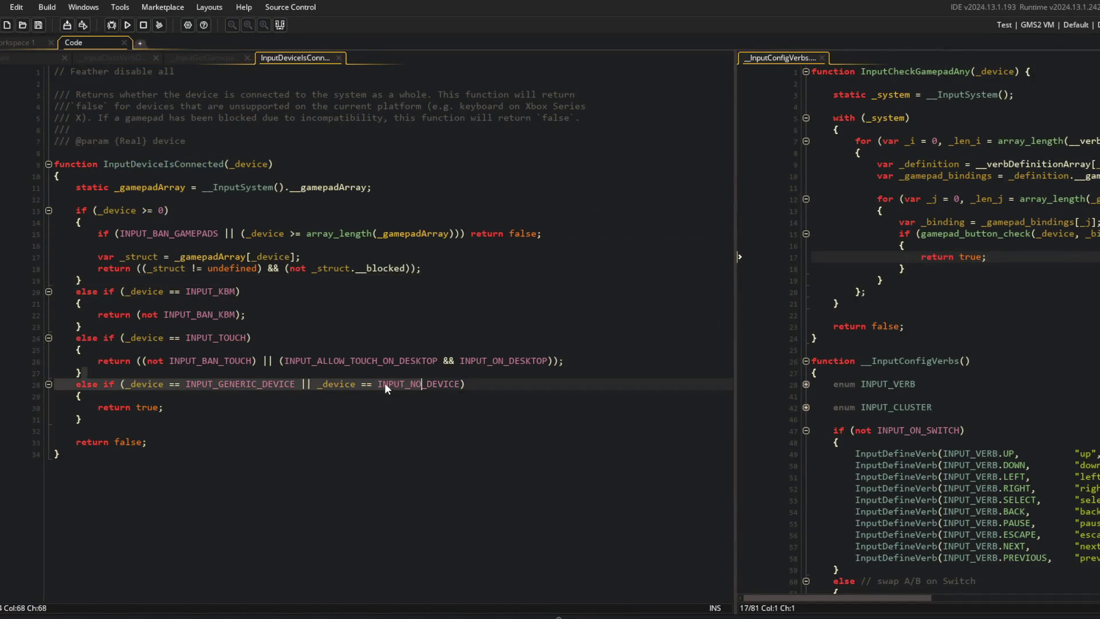
key(End)
key(ctrl+shift+Left)
key(ctrl+shift+Left)
key(ctrl+shift+Left)
key(BackSpace)
key(BackSpace)
key(ctrl+s)
Reopen InputDeviceIsConnected's definition and look up gamepad_is_connected in the manual
click(399, 212)
click(339, 58)
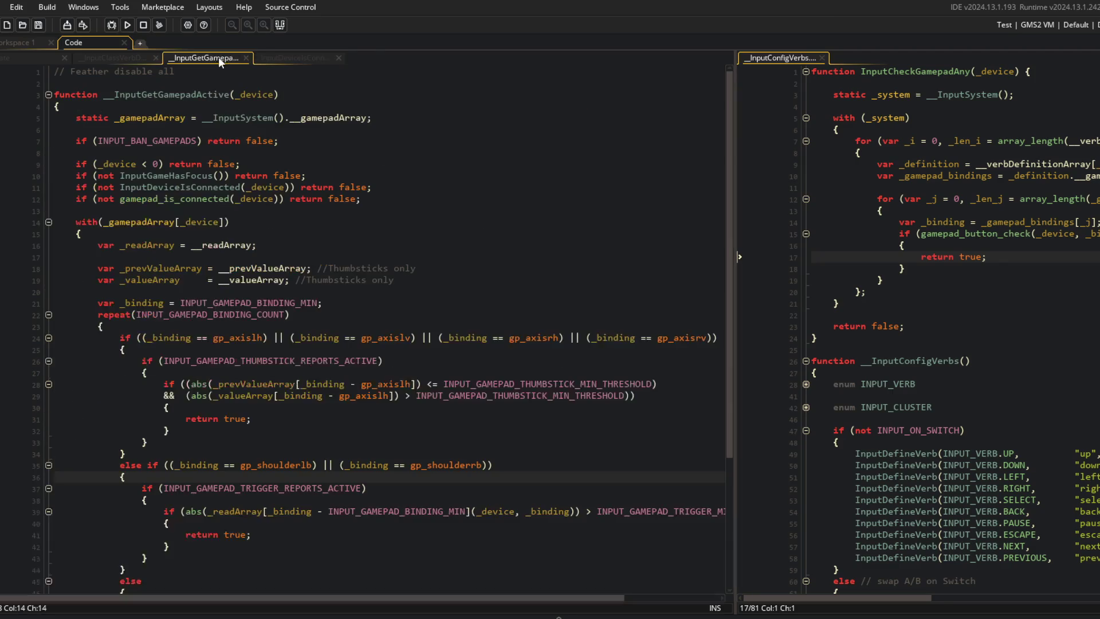
click(132, 58)
click(200, 57)
scroll(221, 191, down, 1)
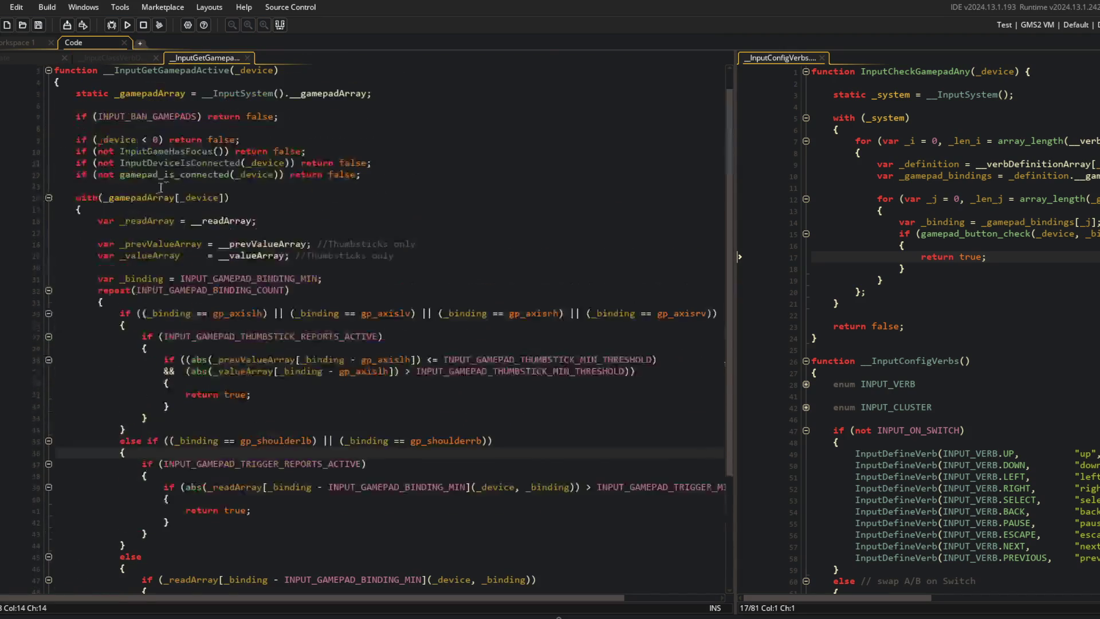
middle_click(193, 163)
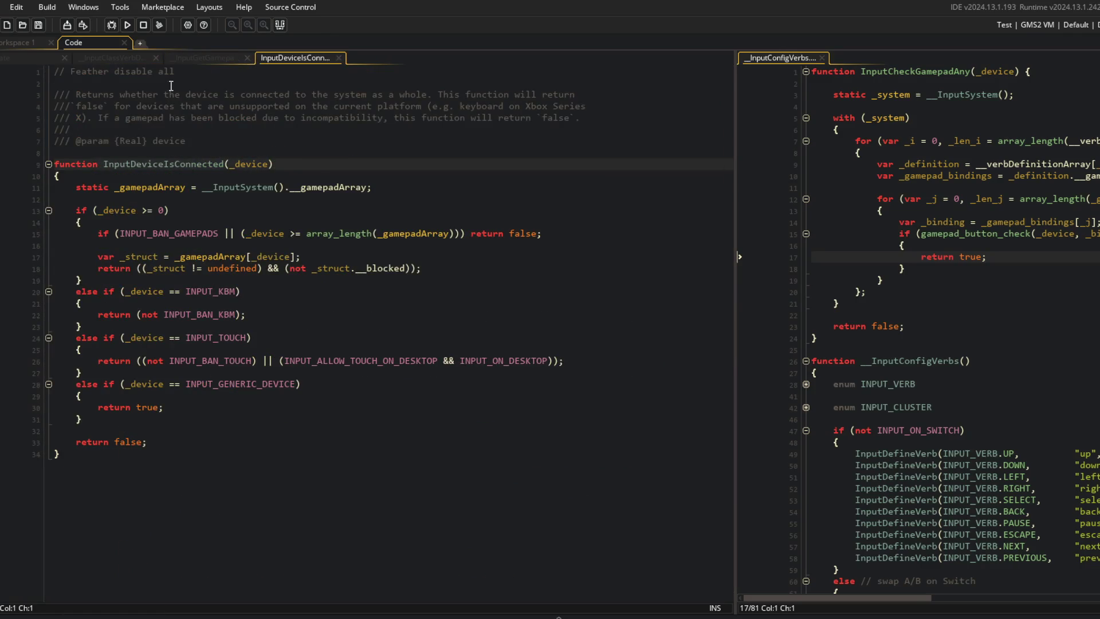
click(200, 58)
click(167, 175)
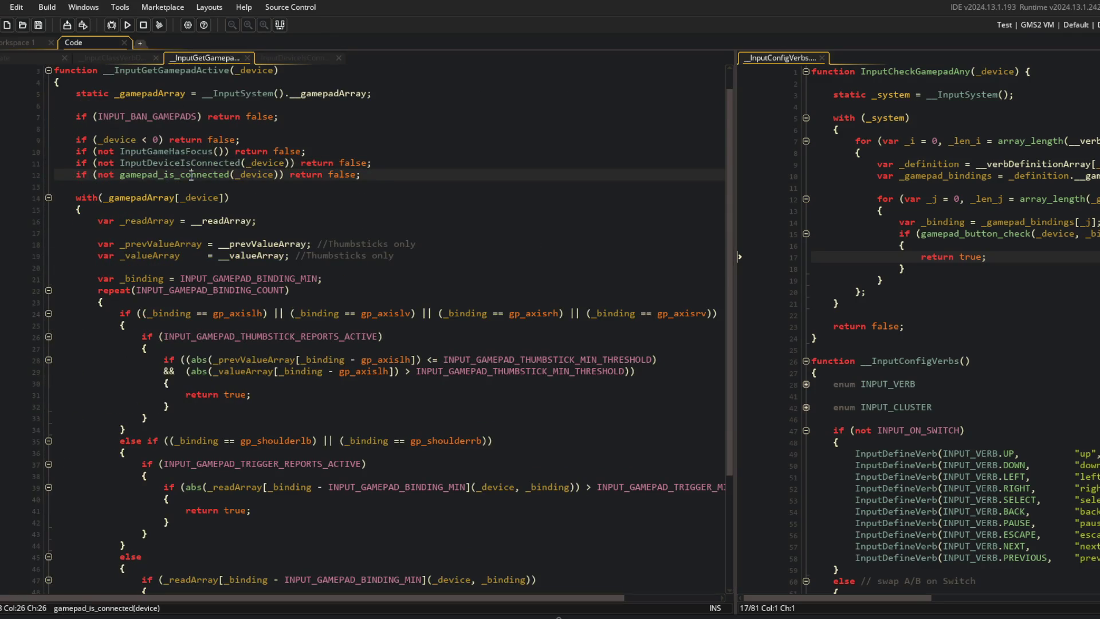
middle_click(191, 175)
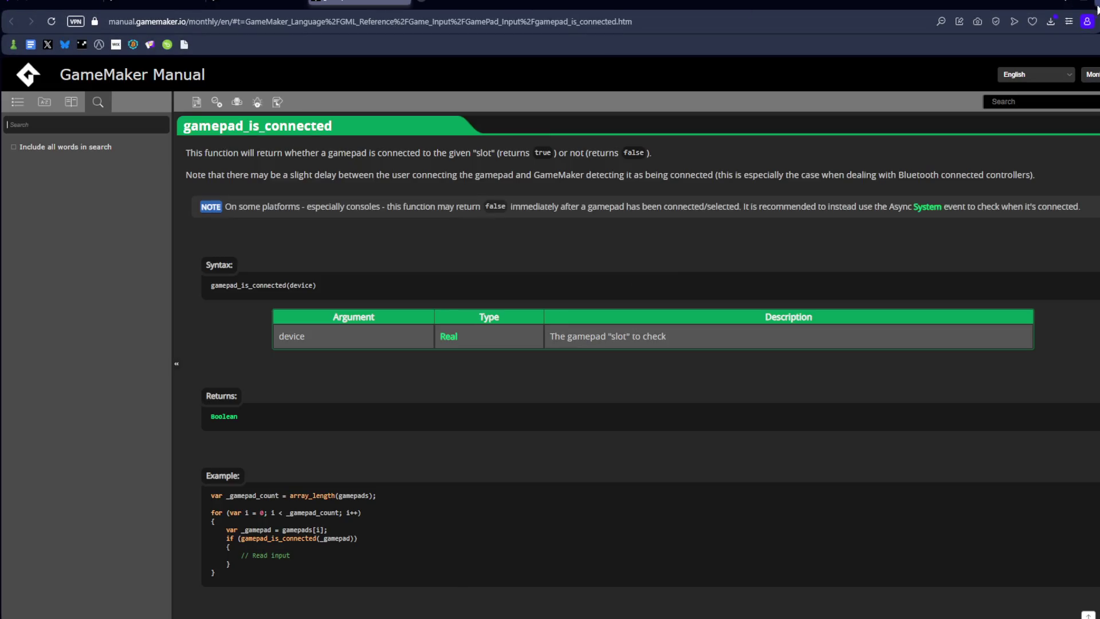
key(alt+Tab)
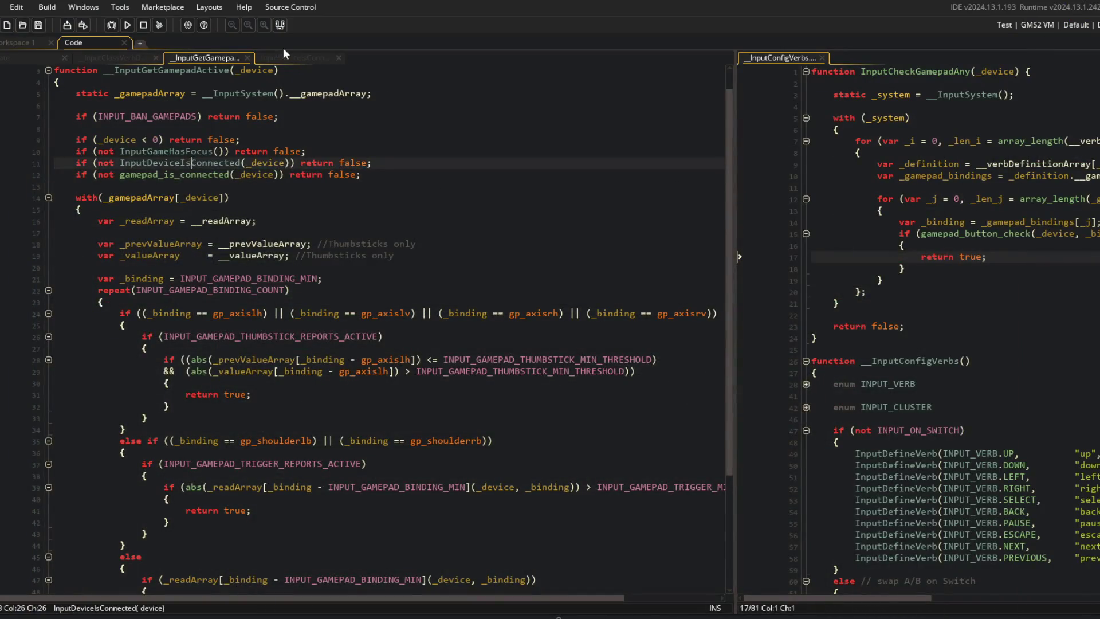
Review _struct, _gamepadArray and array_length uses in InputDeviceIsConnected, then return to the Create event
click(286, 59)
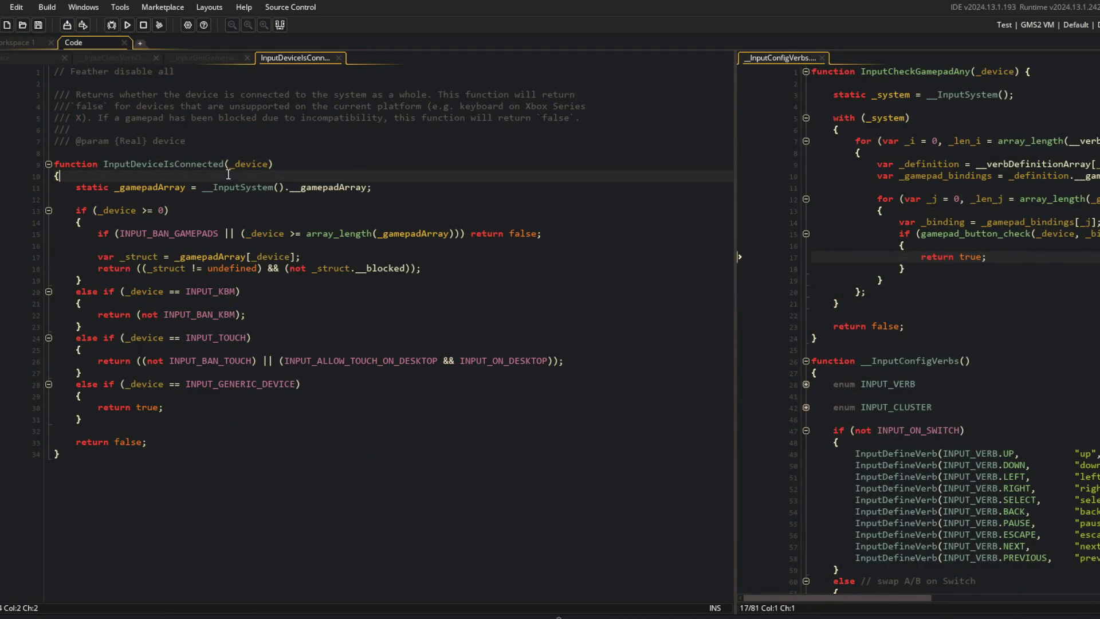
double_click(170, 268)
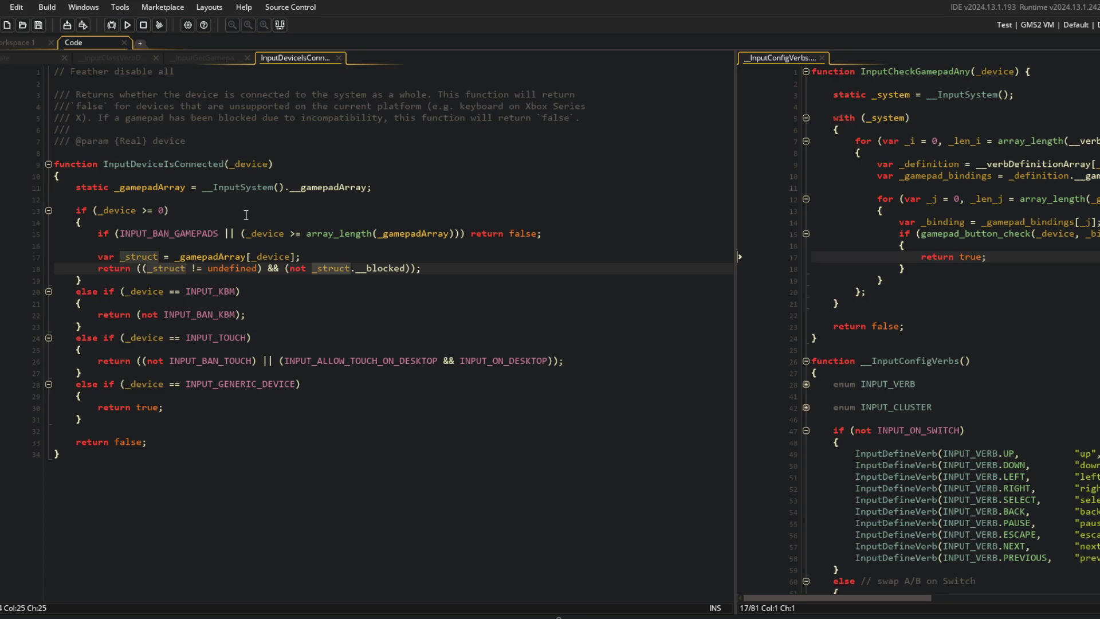
double_click(213, 257)
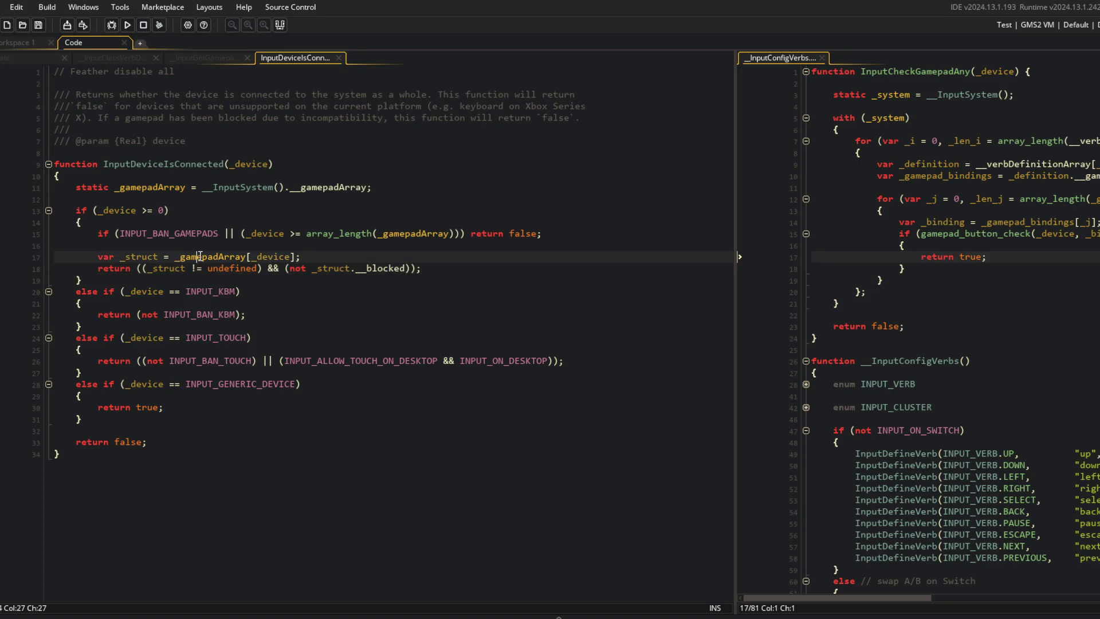
double_click(411, 235)
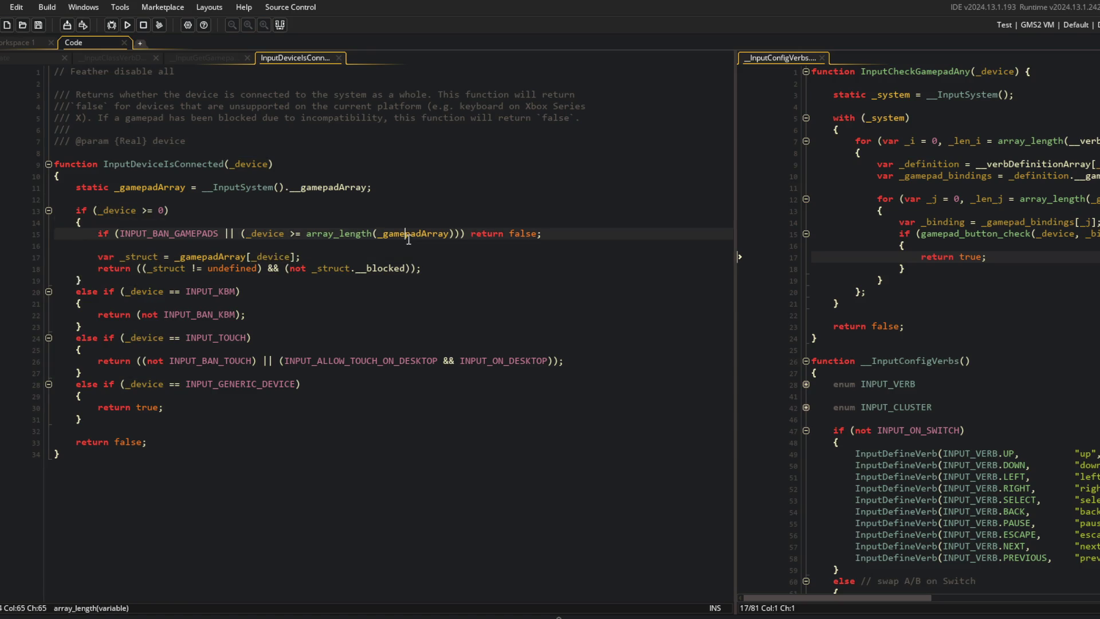
click(21, 59)
click(77, 292)
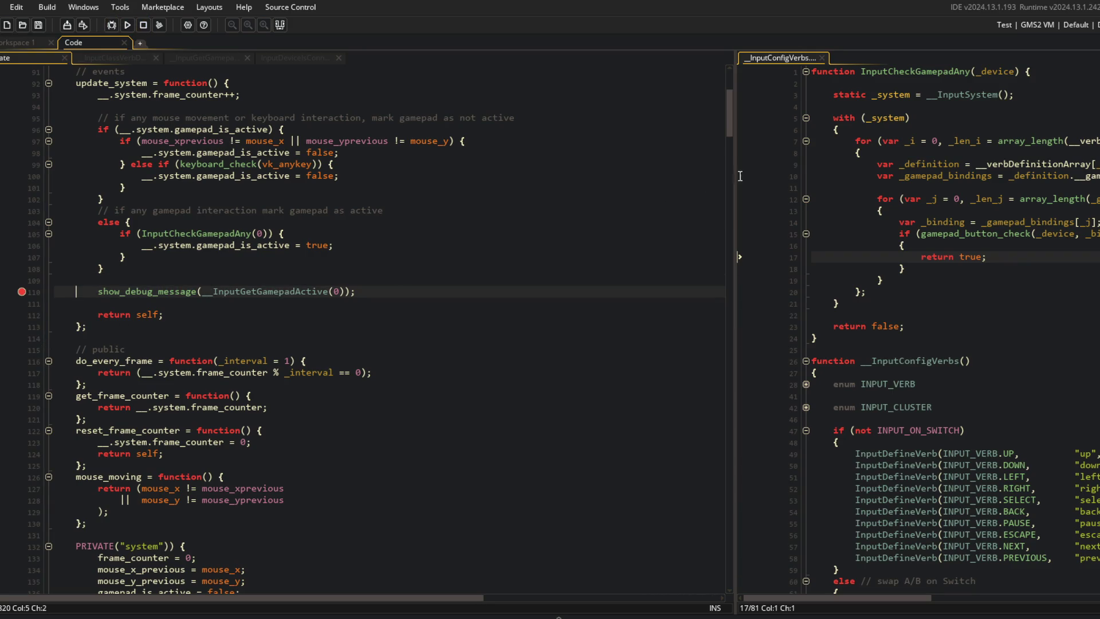
Replace the old gamepad-active call on line 110 with InputCheckGamepadAny
drag(736, 103, 514, 99)
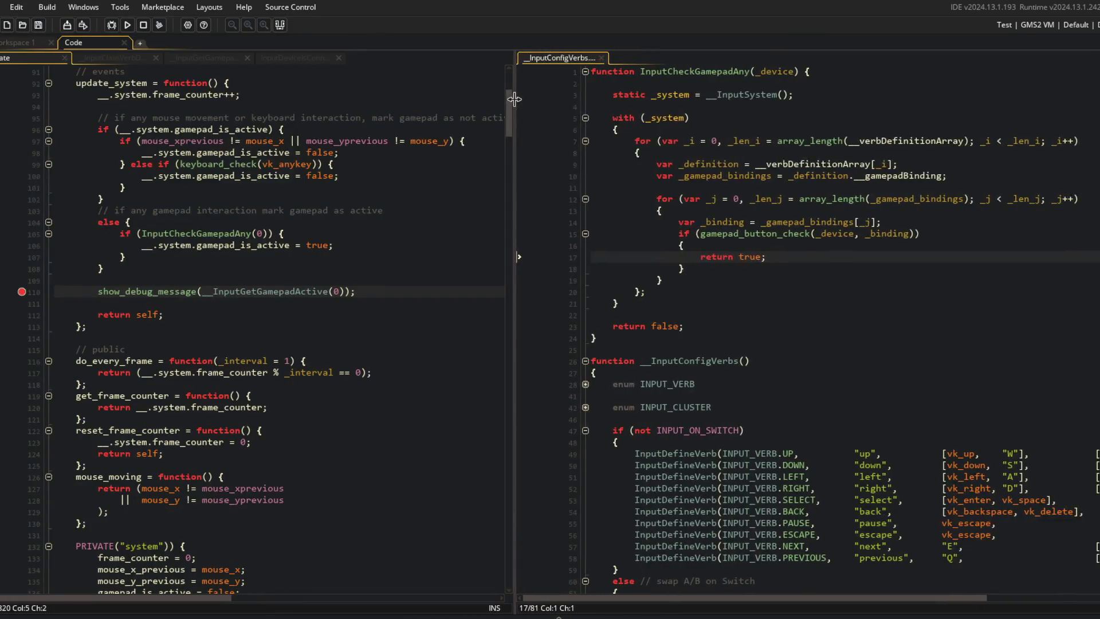
click(170, 232)
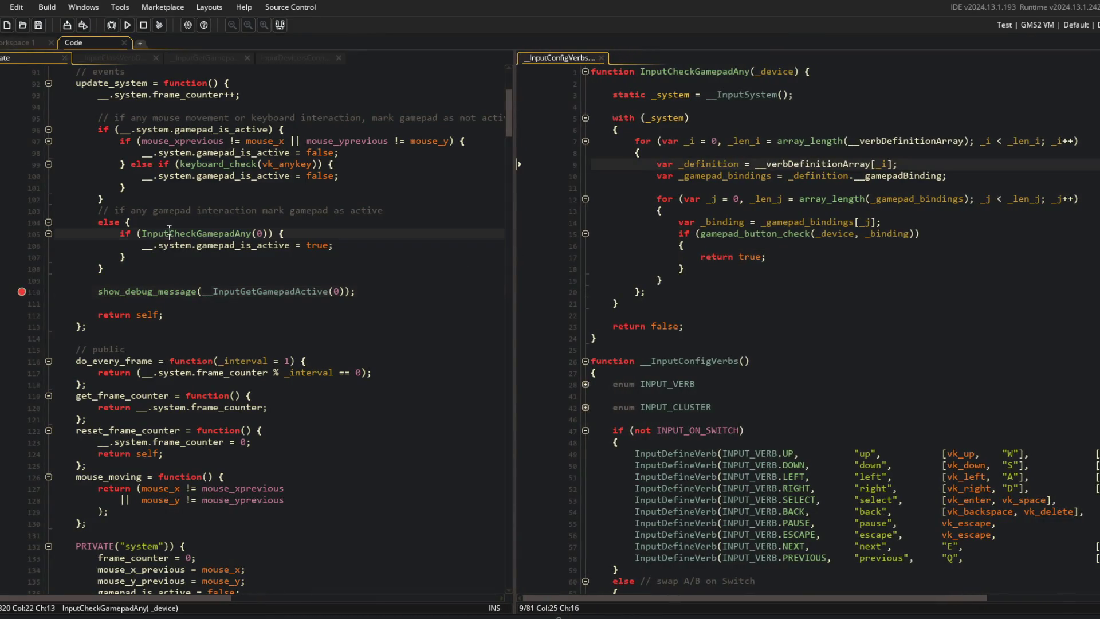
double_click(672, 70)
key(ctrl+c)
double_click(236, 291)
key(ctrl+v)
click(299, 208)
click(411, 190)
click(670, 191)
click(267, 222)
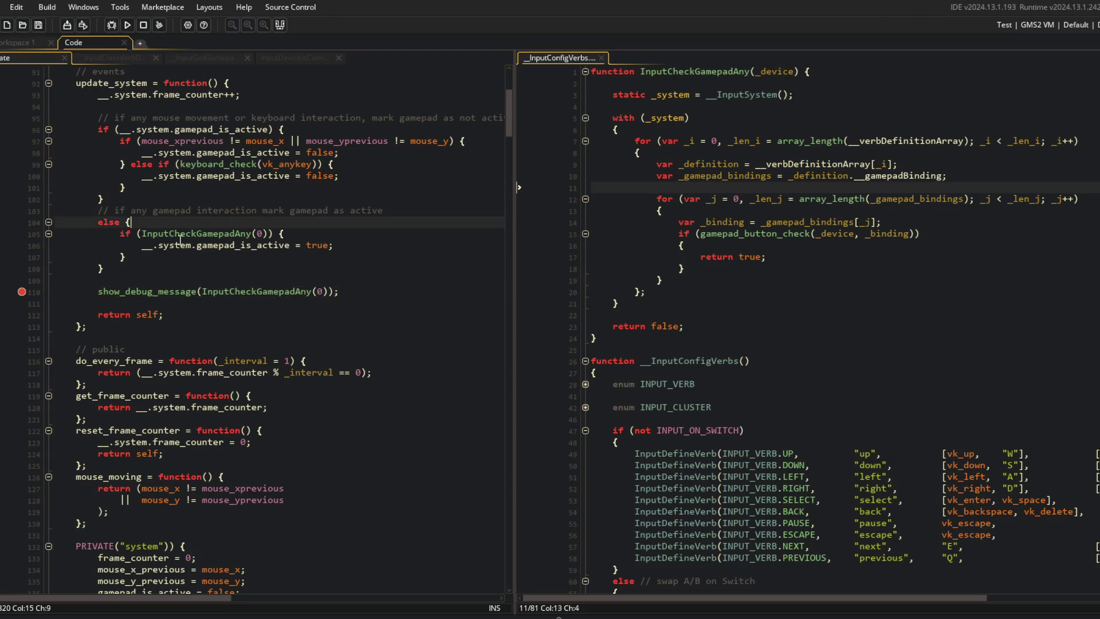
Set a breakpoint on line 110 and start the game in the debugger
click(25, 291)
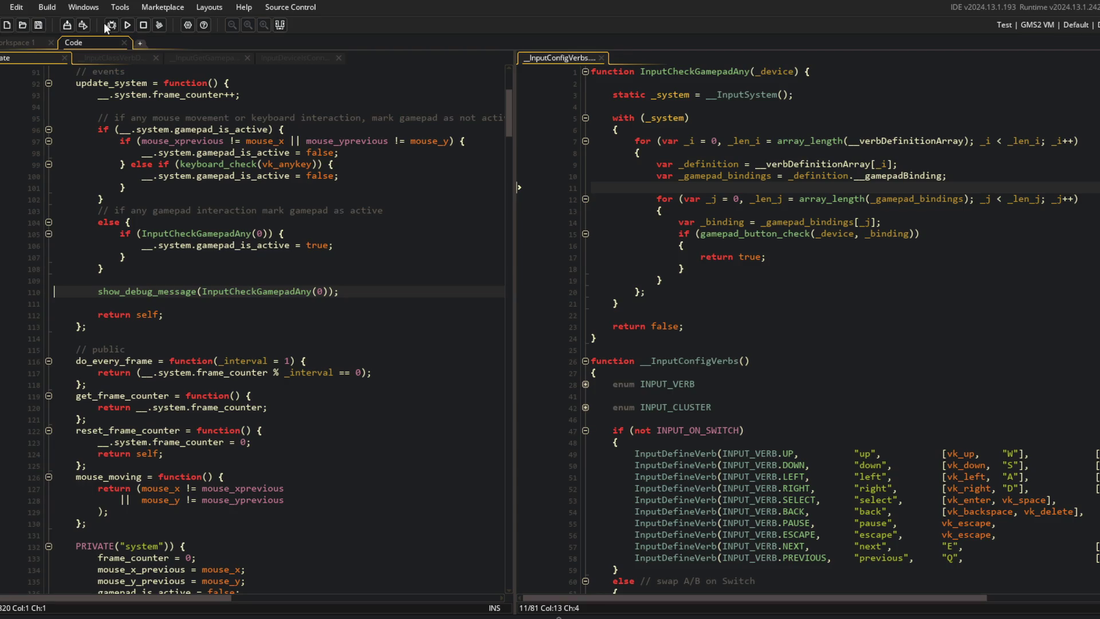
click(21, 292)
click(111, 25)
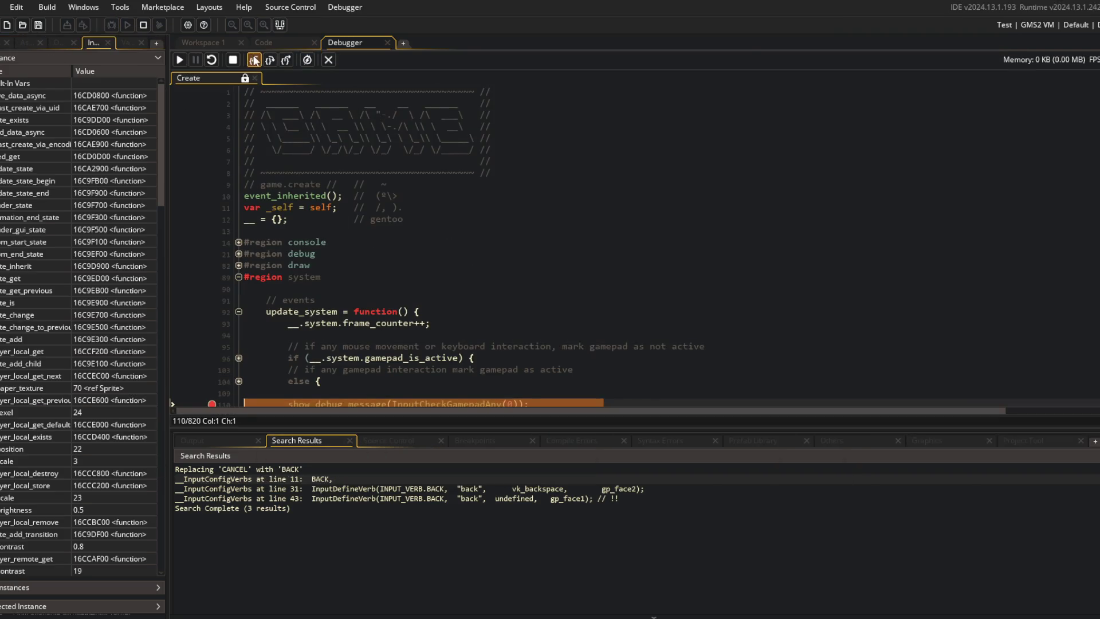
Step into InputCheckGamepadAny down to line 10 and inspect its locals, expanding _definition
click(254, 60)
click(269, 60)
click(270, 60)
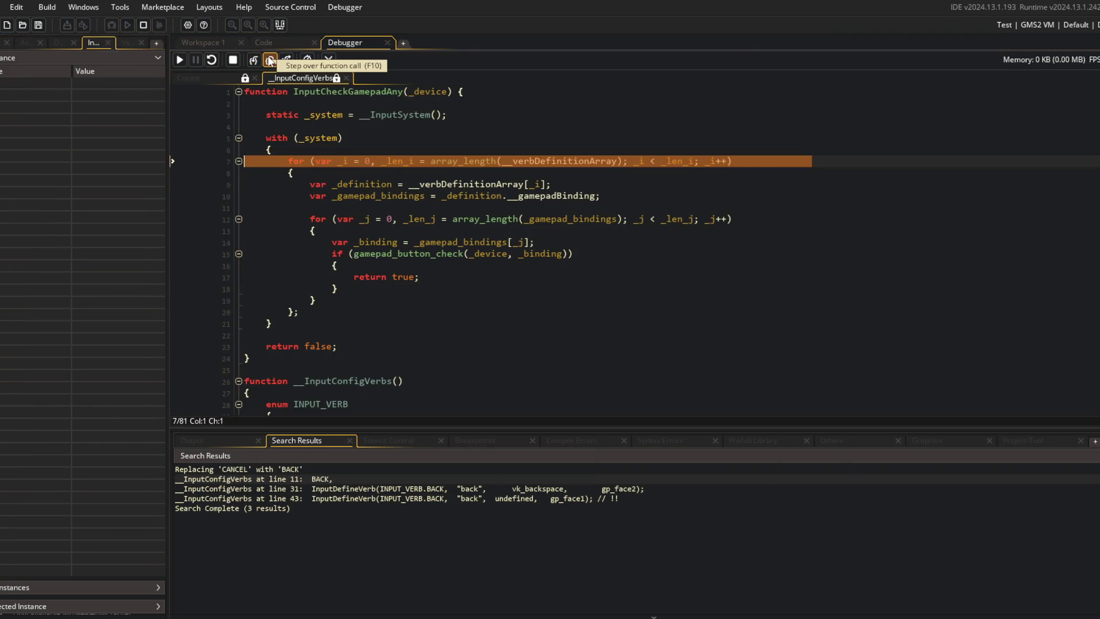
click(270, 60)
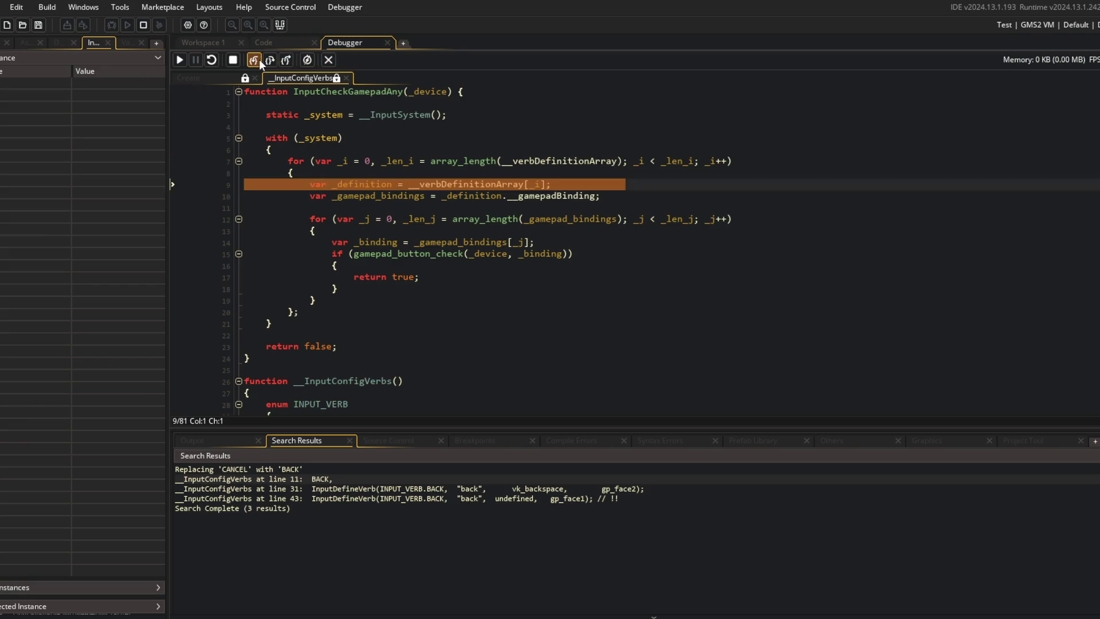
click(270, 60)
click(128, 43)
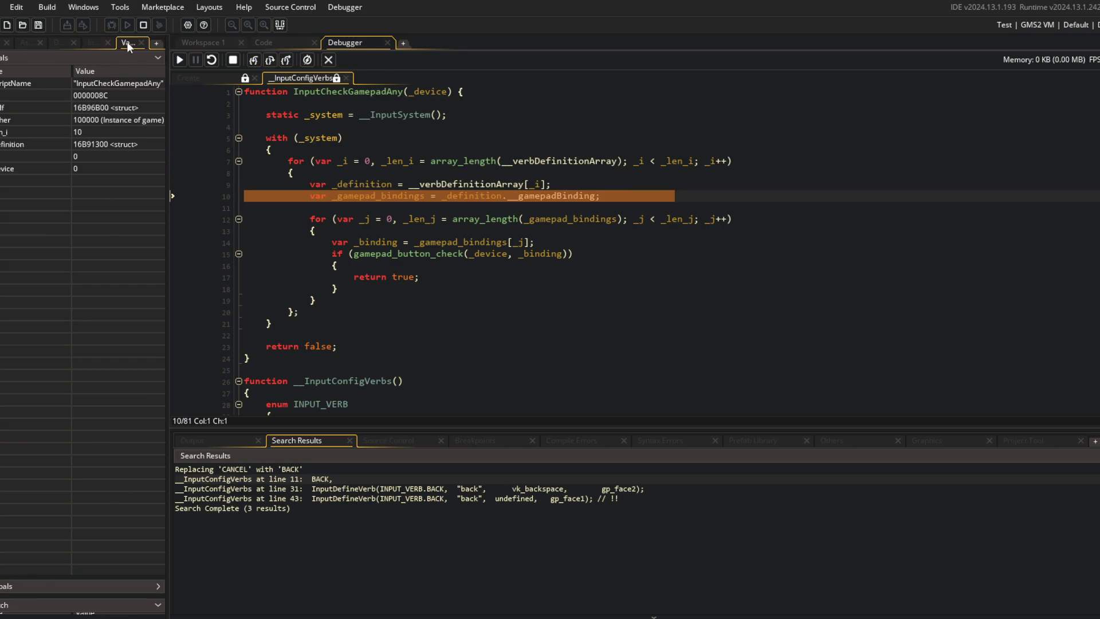
double_click(23, 144)
click(69, 69)
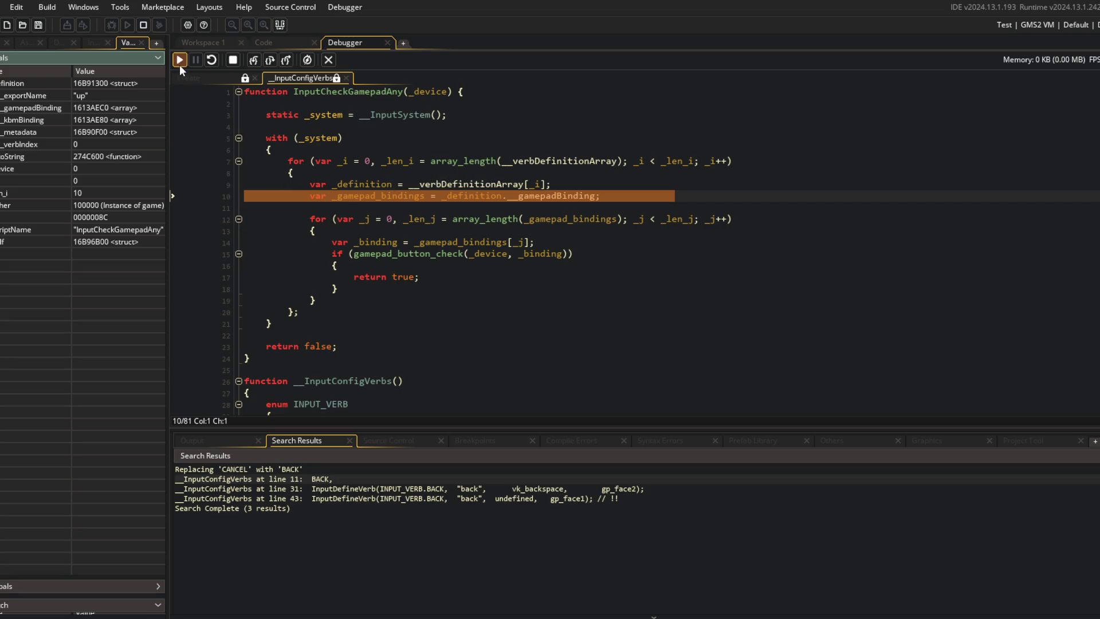
Add a breakpoint on line 10 and continue through its hits until the select verb
click(212, 196)
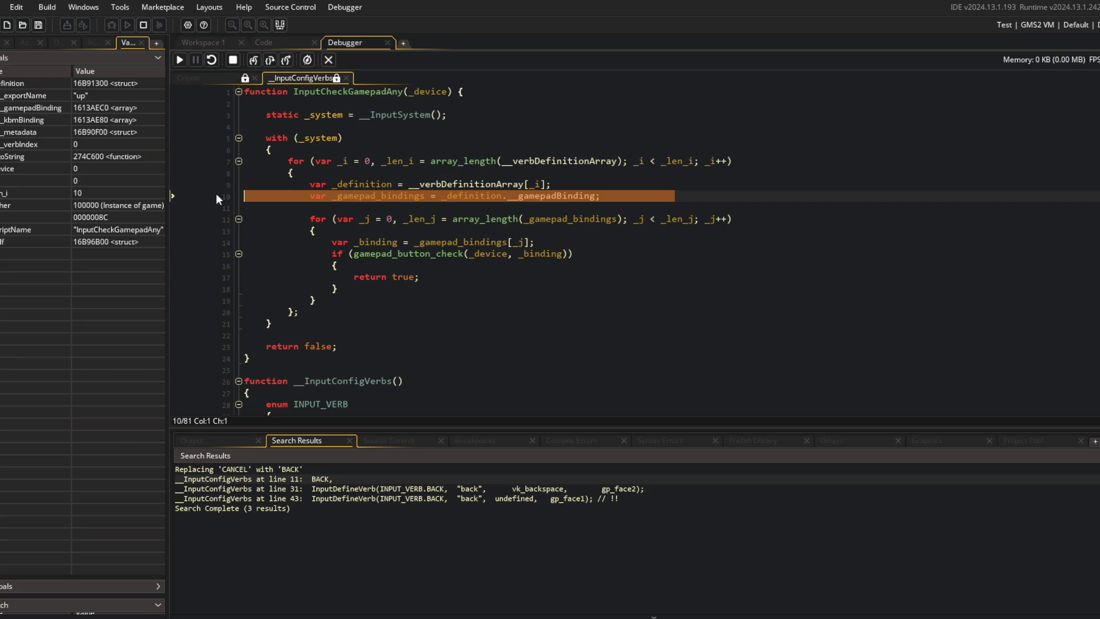
click(180, 60)
click(180, 60)
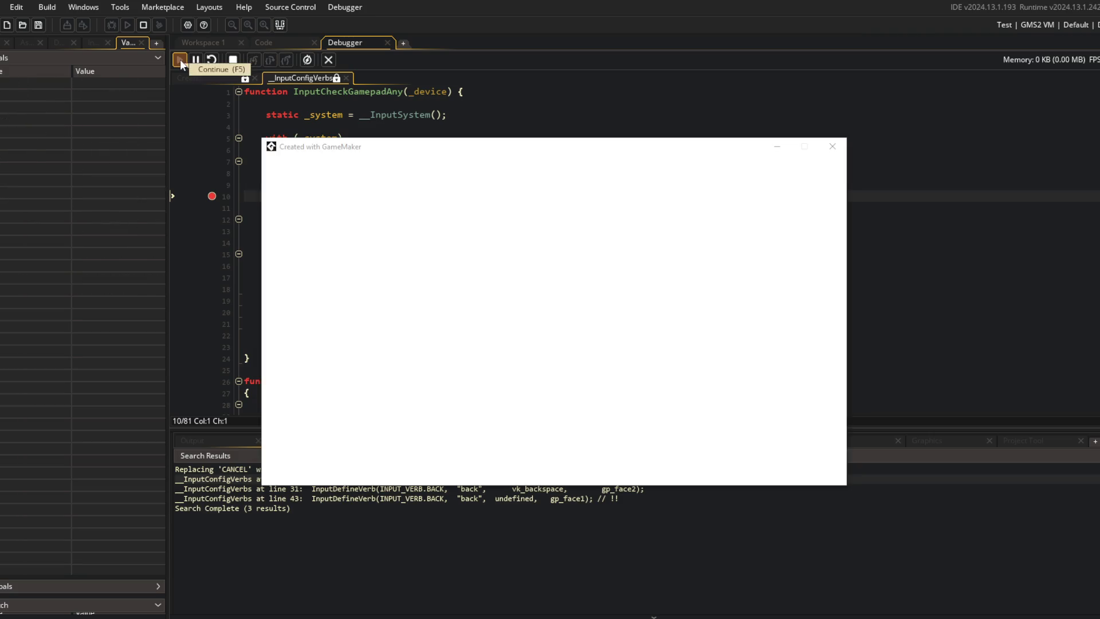
click(180, 60)
click(180, 59)
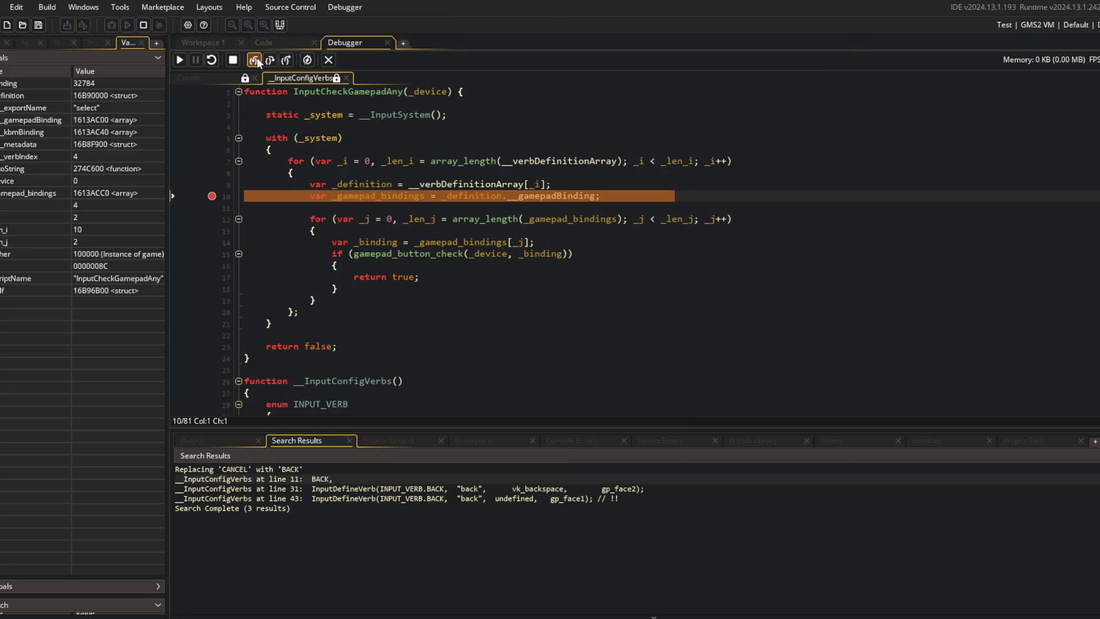
Step through the inner bindings loop, checking the _binding values used on line 15
click(255, 58)
click(256, 59)
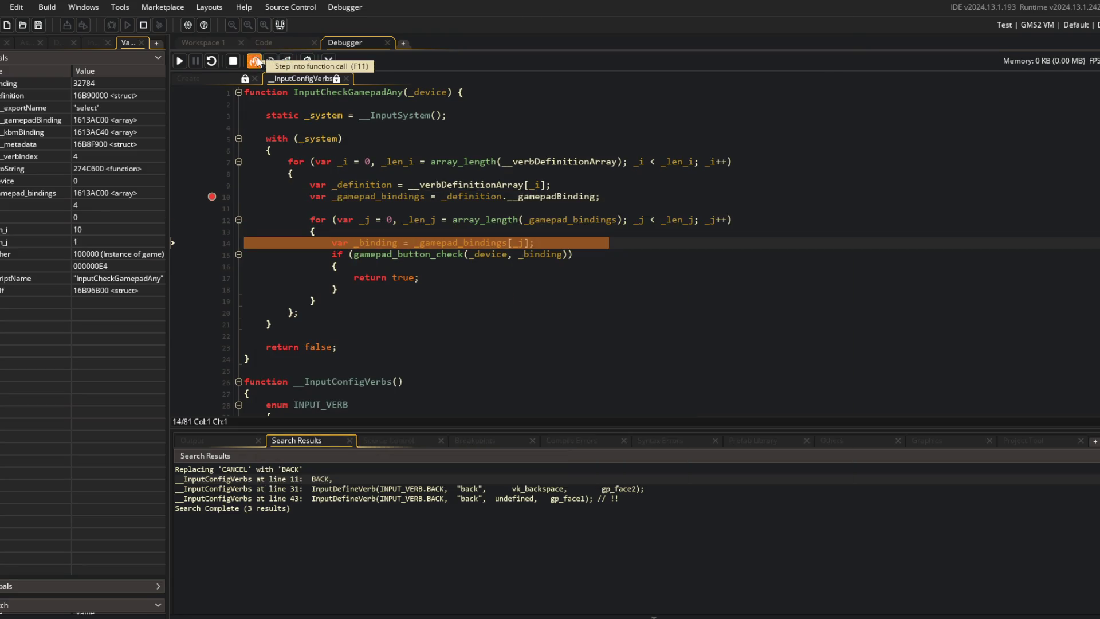
click(255, 60)
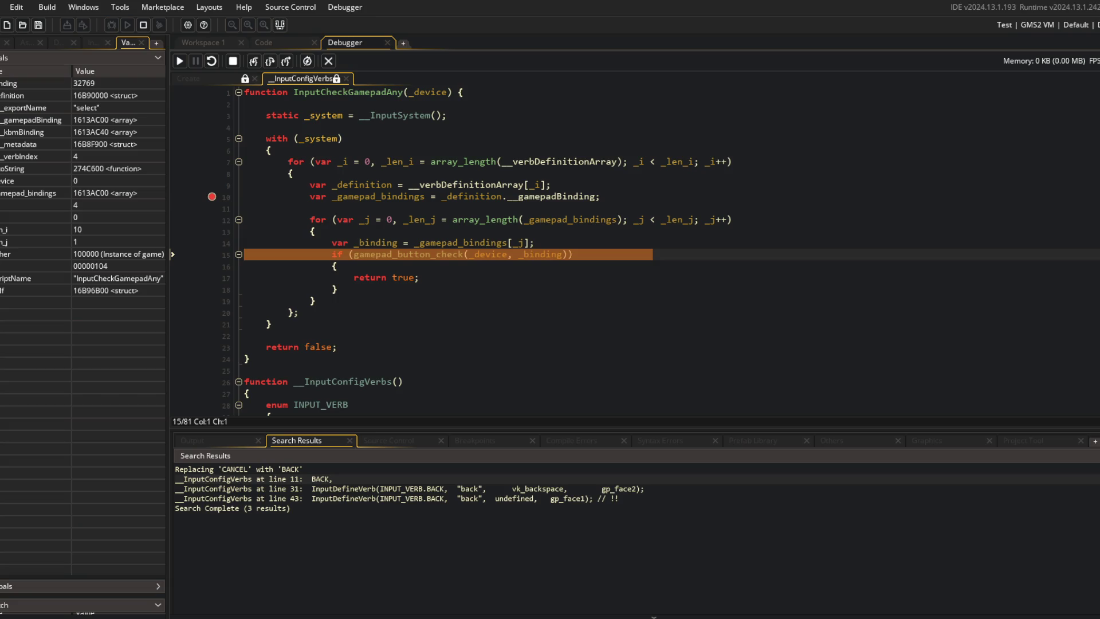
click(255, 57)
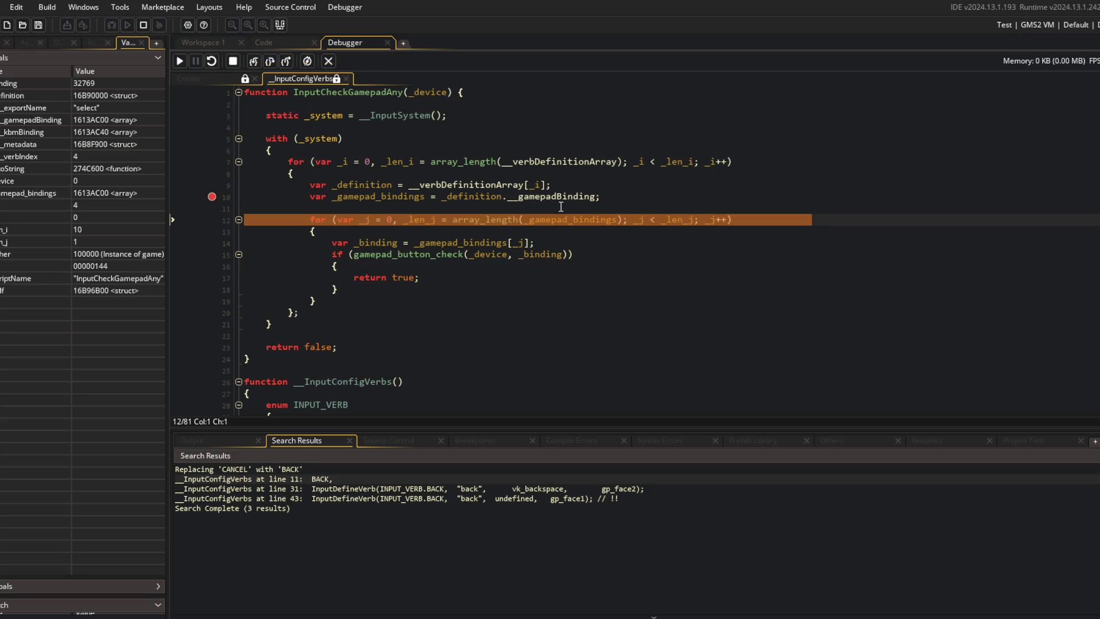
mouse_move(538, 253)
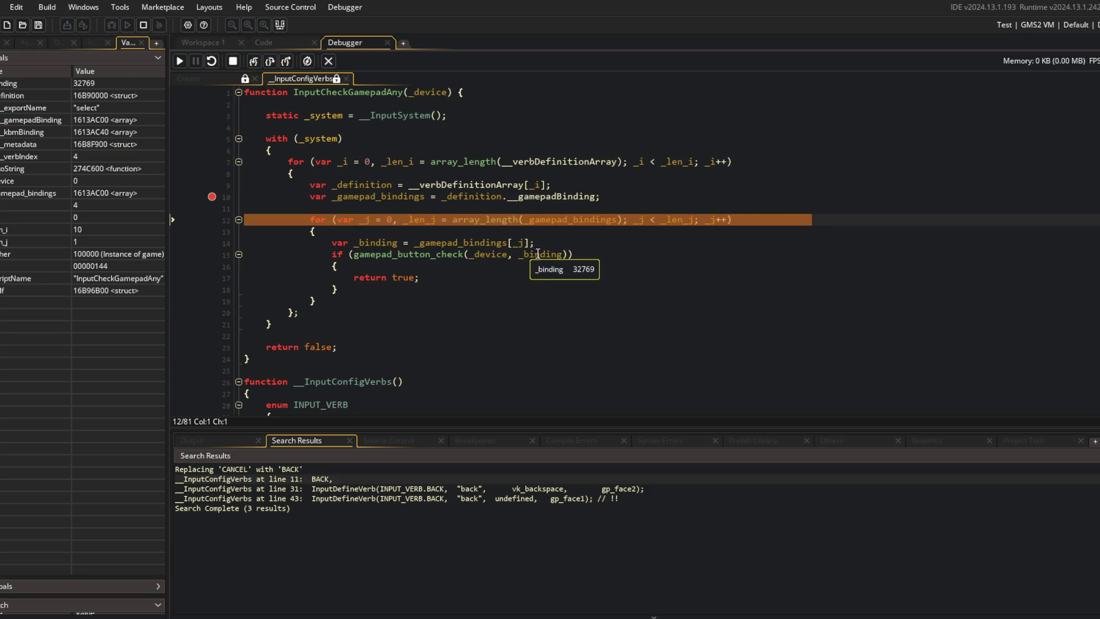
click(476, 254)
click(518, 254)
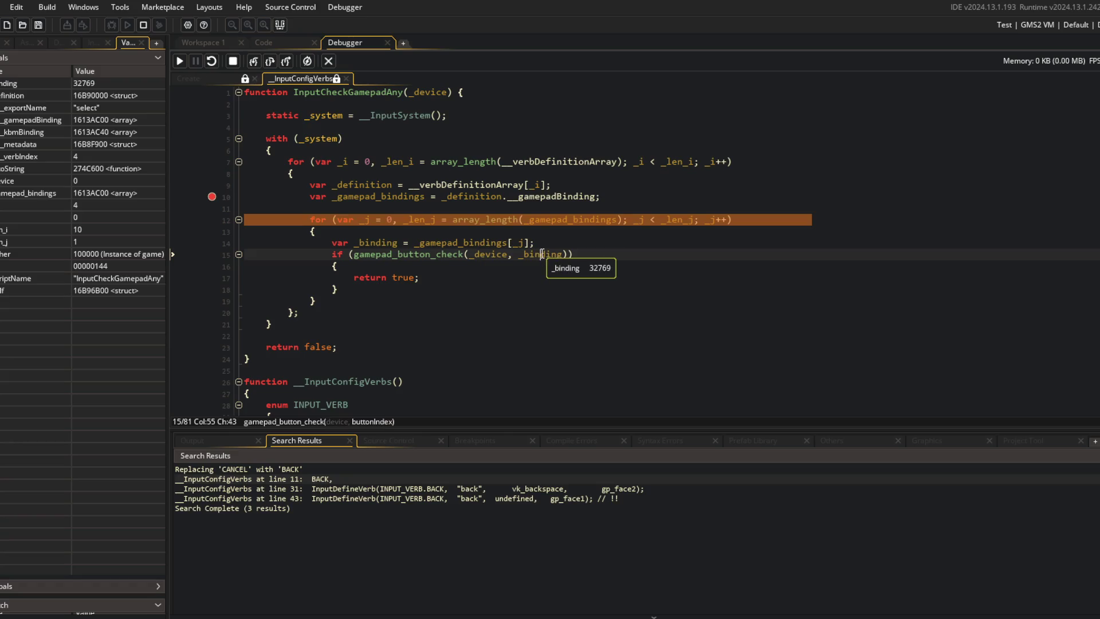
click(255, 61)
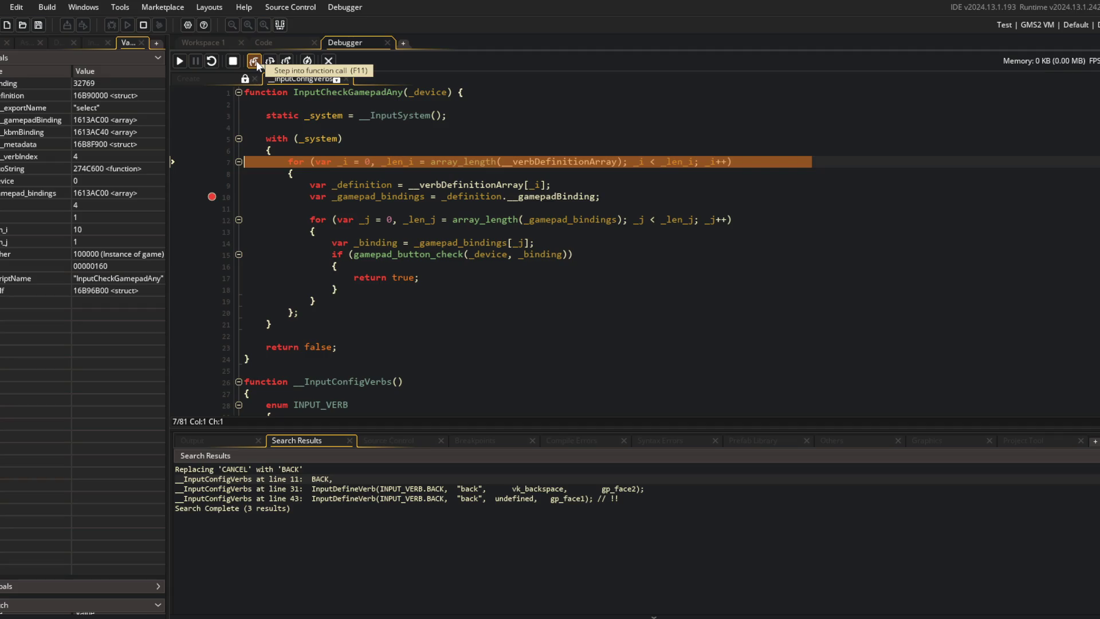
Step on to the line-10 breakpoint, then stop the debugging session
mouse_move(539, 250)
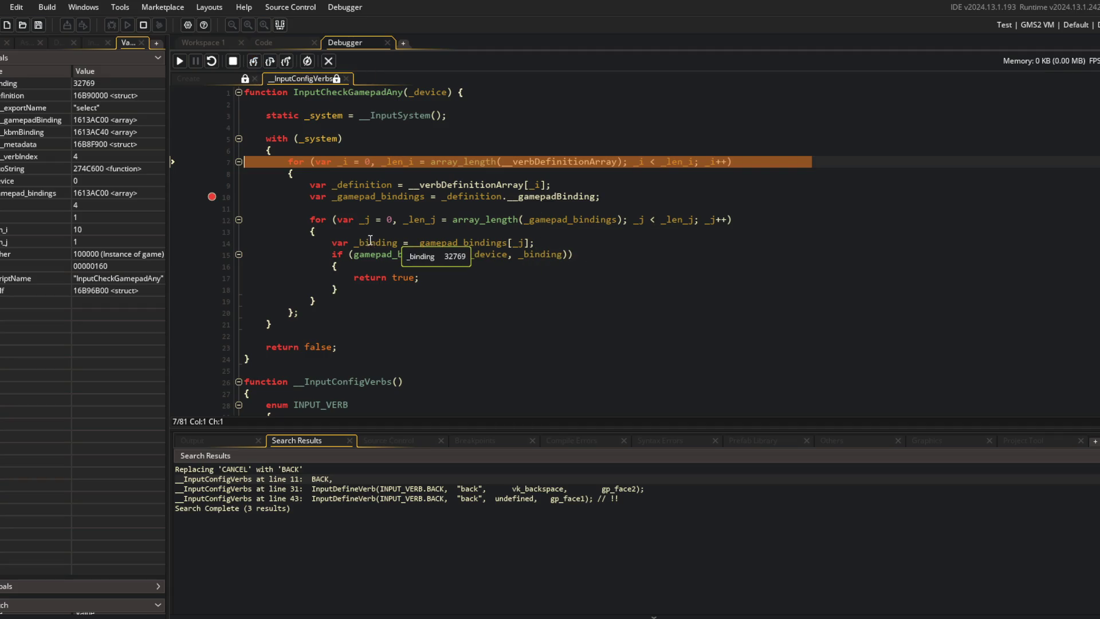
mouse_move(380, 243)
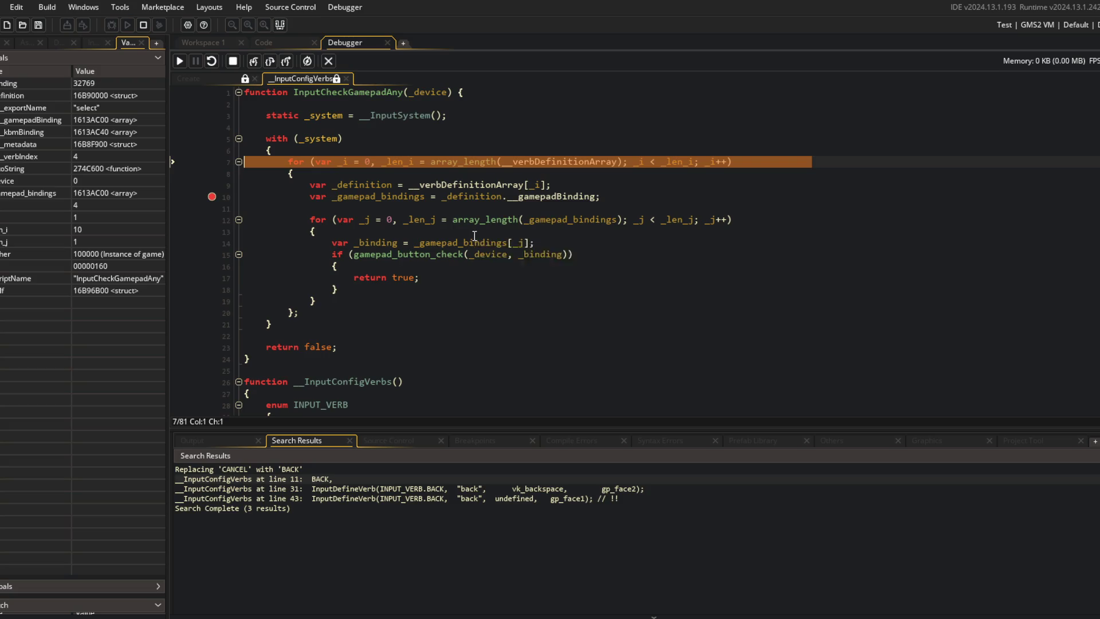
click(255, 61)
click(256, 60)
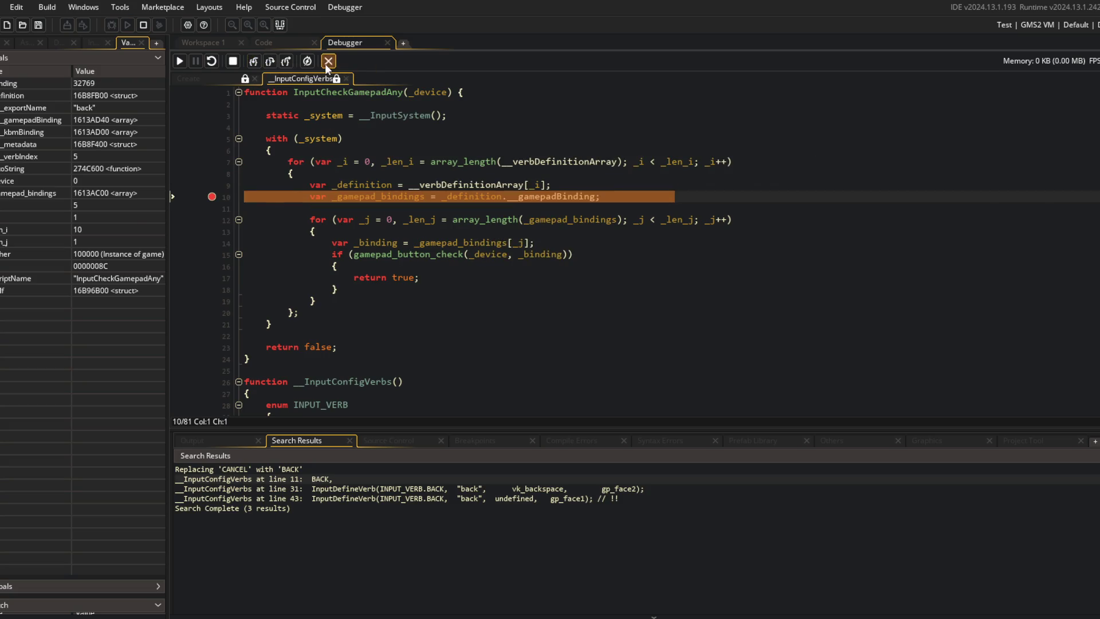
click(329, 60)
scroll(892, 510, down, 3)
Duplicate the debug print on line 110 and comment out the original
mouse_move(856, 598)
mouse_down()
mouse_move(970, 592)
mouse_move(855, 595)
mouse_up()
click(812, 183)
click(313, 291)
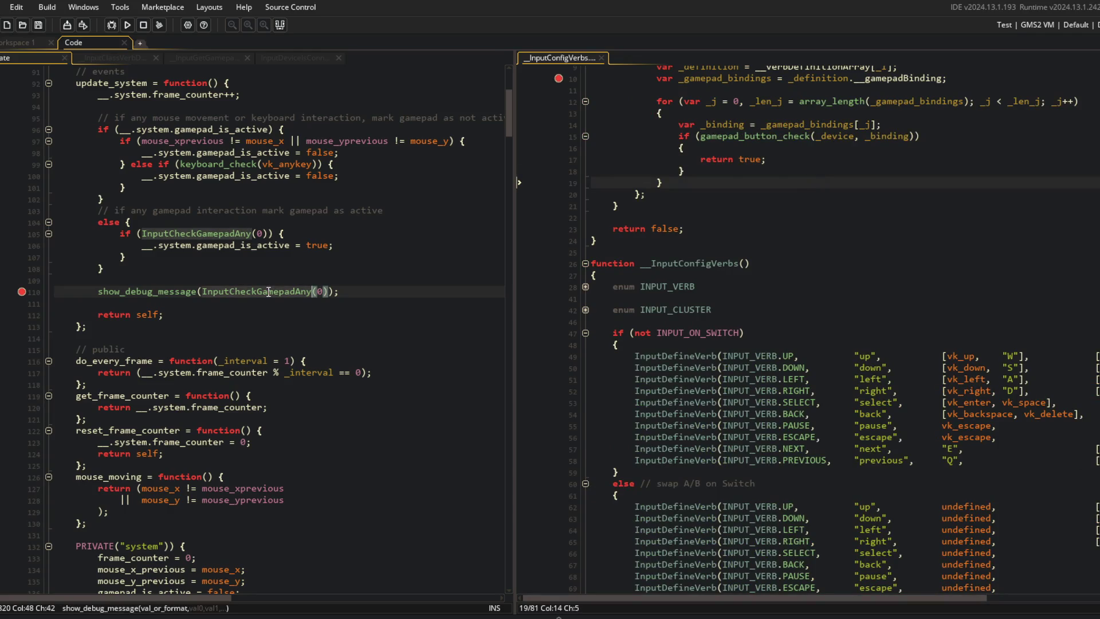
key(ctrl+k)
key(ctrl+d)
key(ctrl+k)
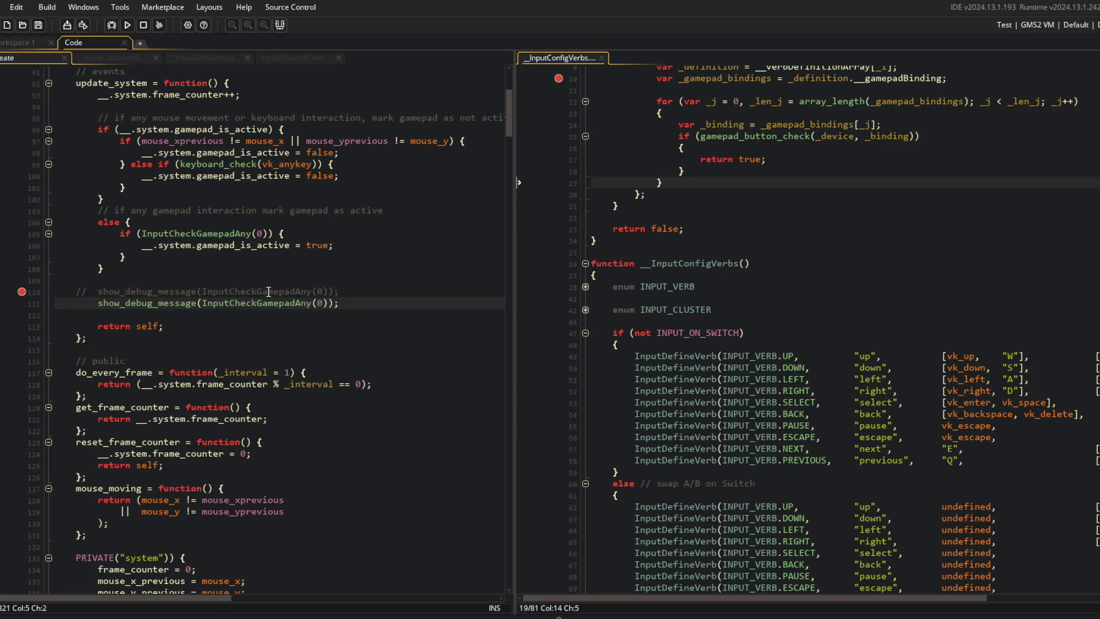
On the line-111 copy, replace InputCheckGamepadAny with gamepad_button_check
key(Left)
key(Left)
key(Left)
key(ctrl+BackSpace)
text(gamepad_button_check)
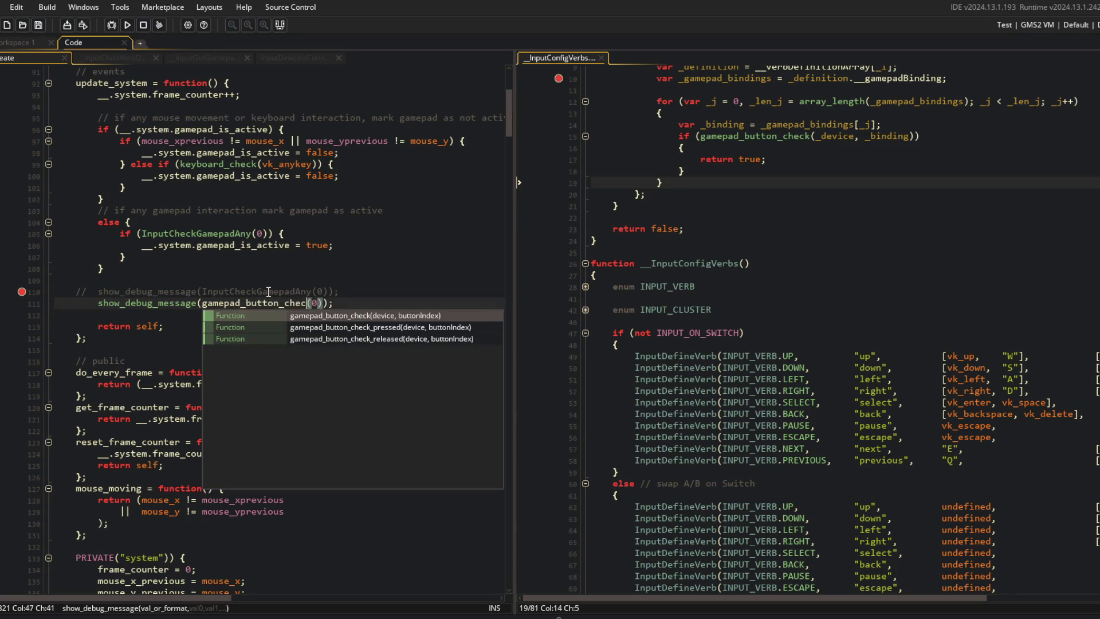
key(Right)
key(Right)
Make the call gamepad_button_check(0, gp_face1), then test-run the game through its Beasts menu and close it
text(, gp_face1)
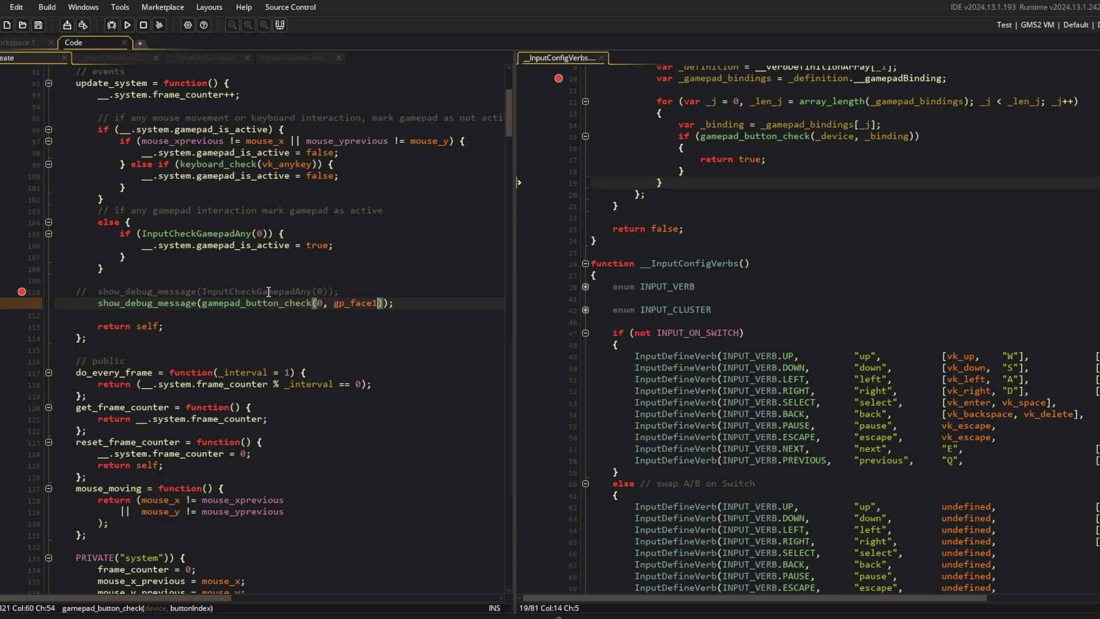
key(F5)
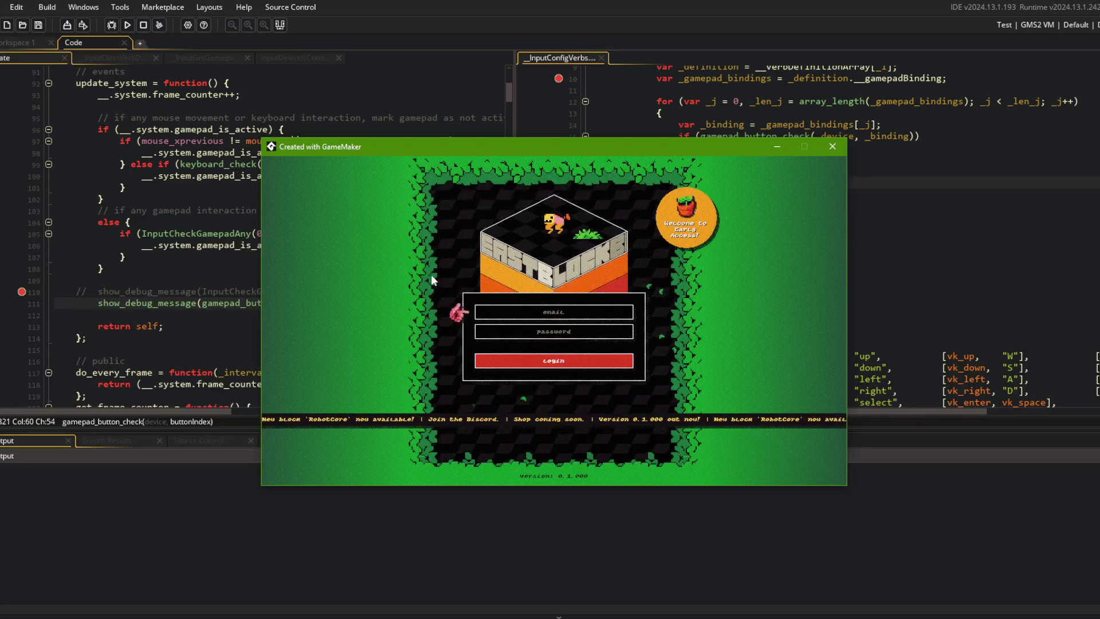
key(Down)
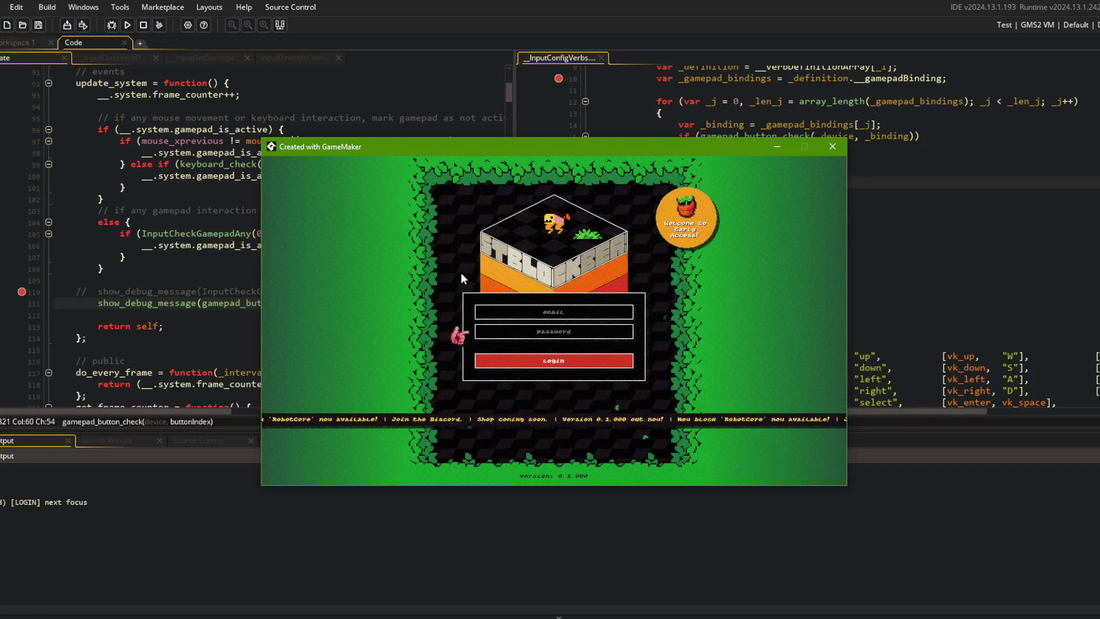
key(Return)
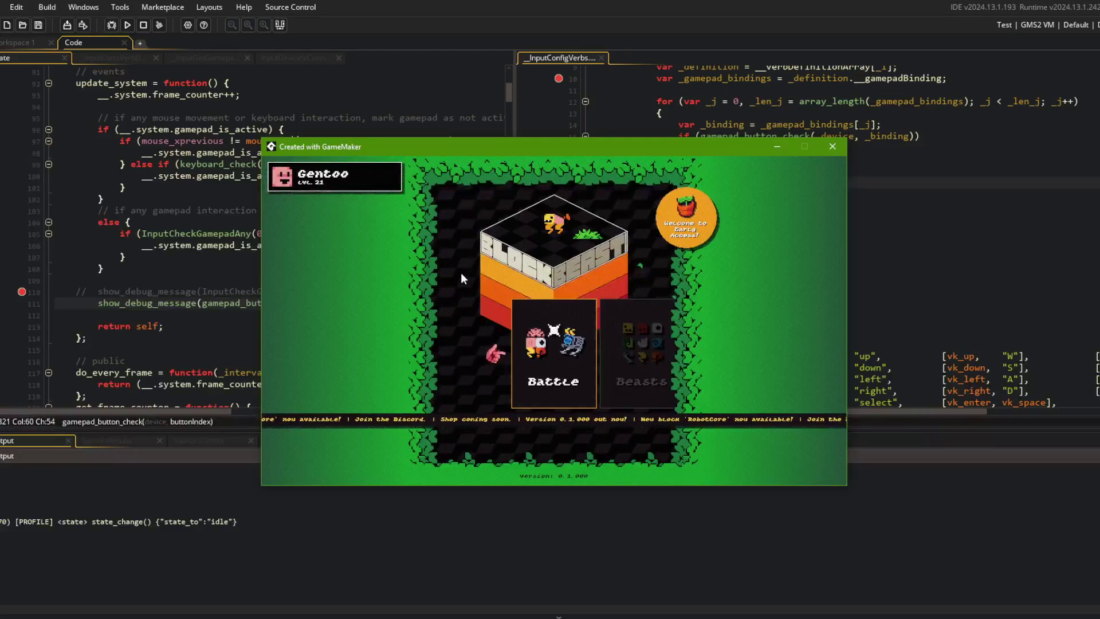
key(Right)
key(Return)
key(Up)
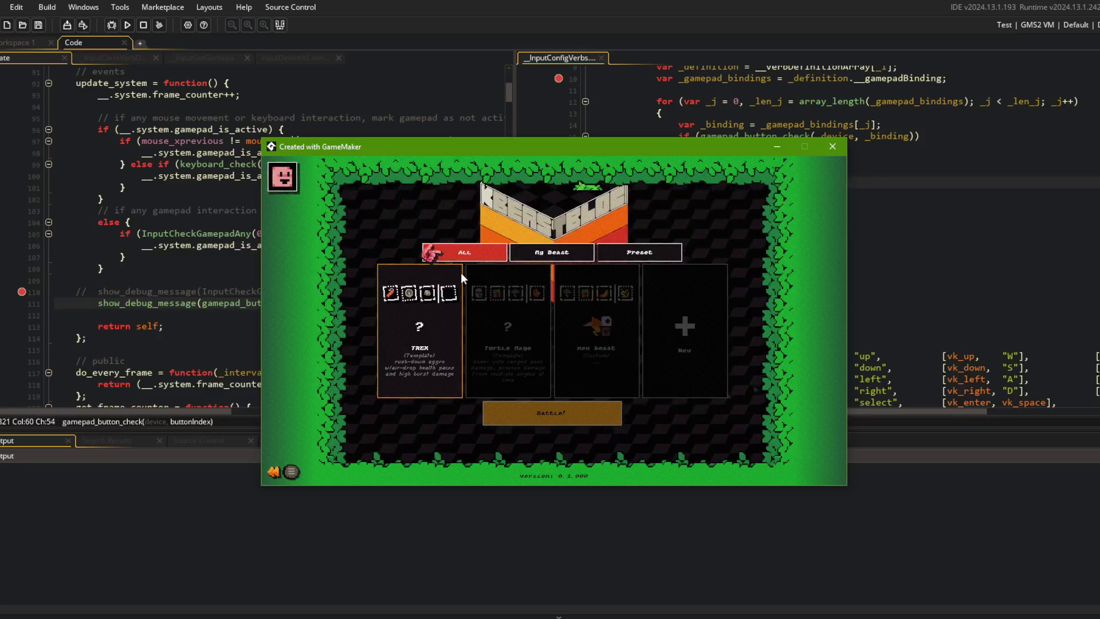
key(Escape)
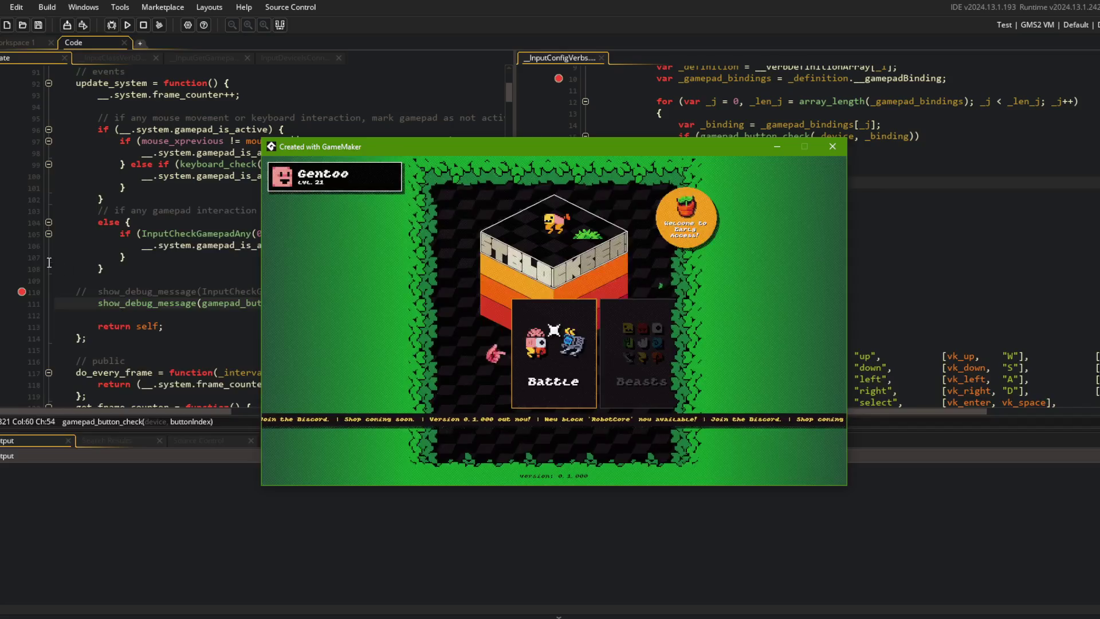
key(Escape)
Open the manual page for gamepad_button_check from line 111
click(253, 312)
click(252, 302)
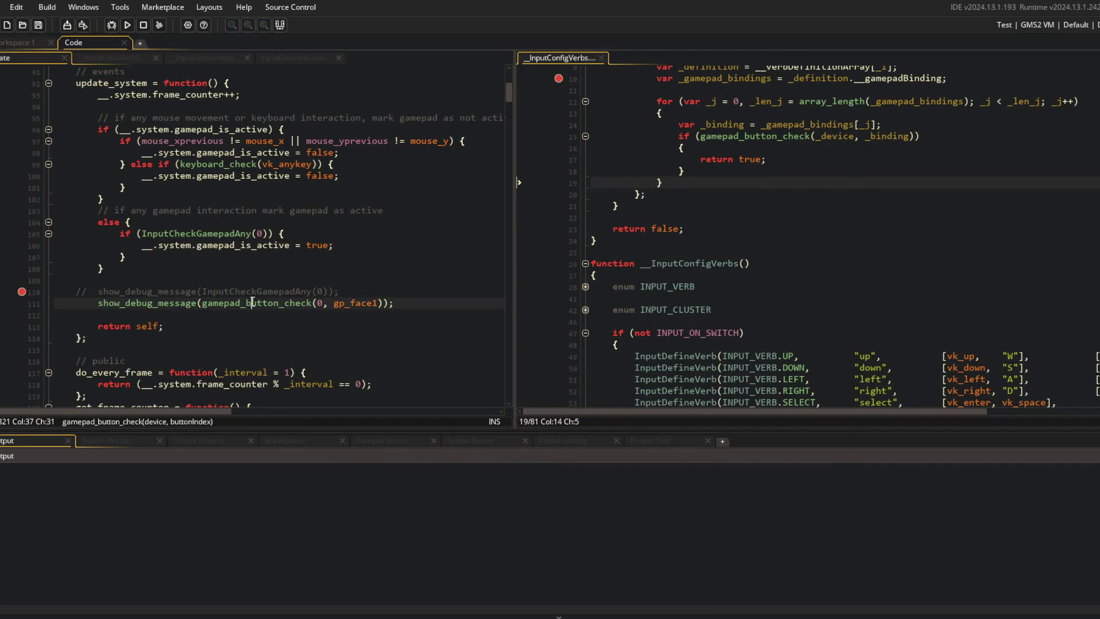
key(F1)
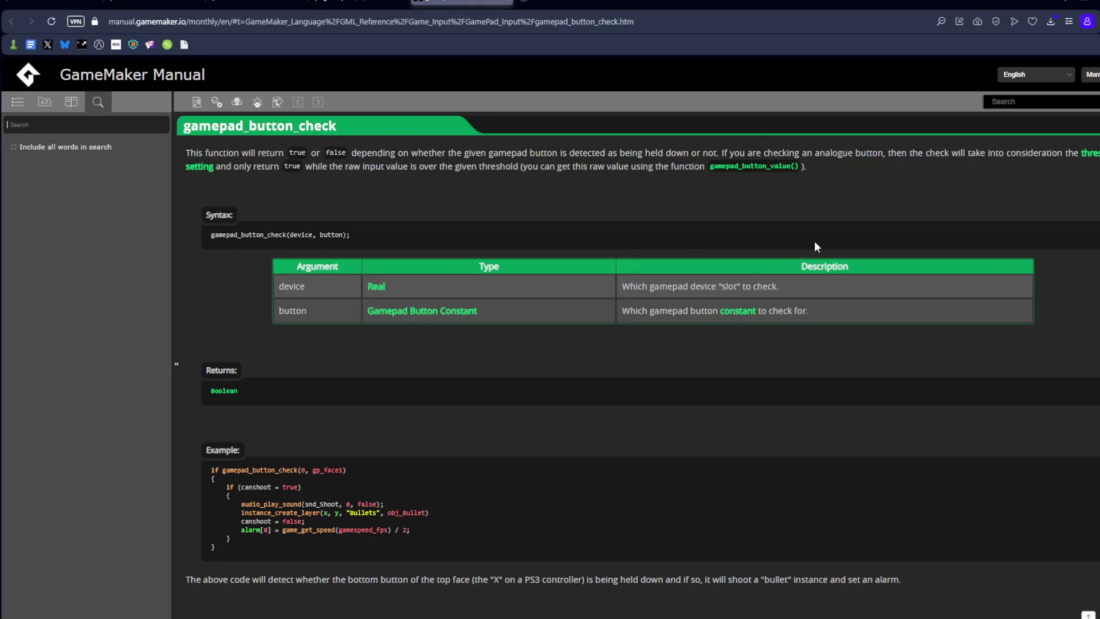
Browse from the gamepad_button_check page to the Gamepad Input and Device Input manual pages, then back
scroll(342, 407, down, 2)
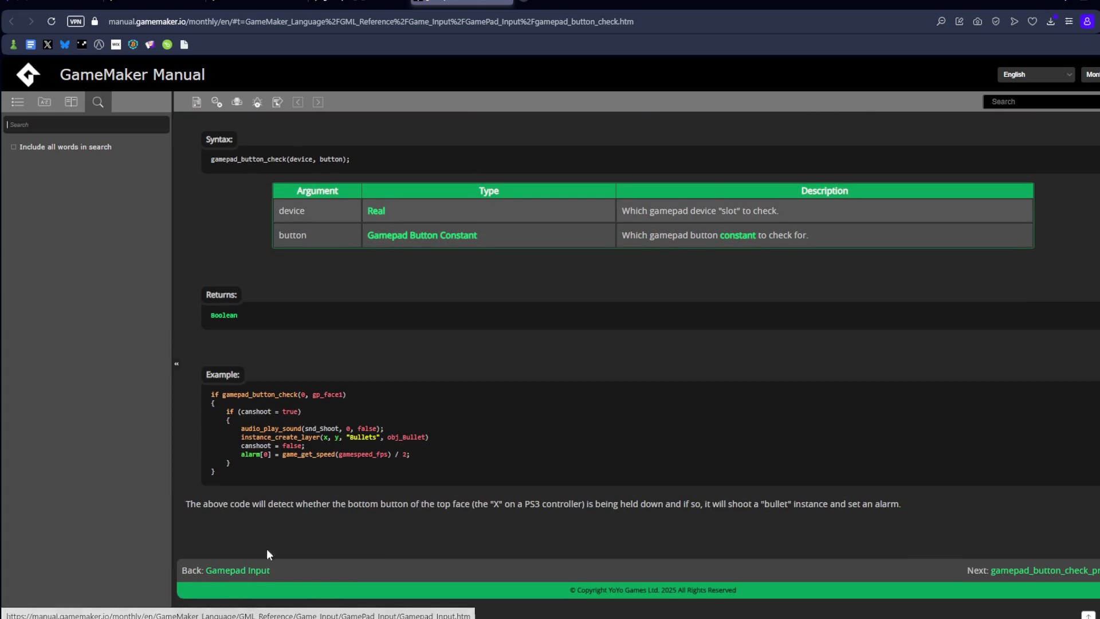
scroll(258, 562, up, 2)
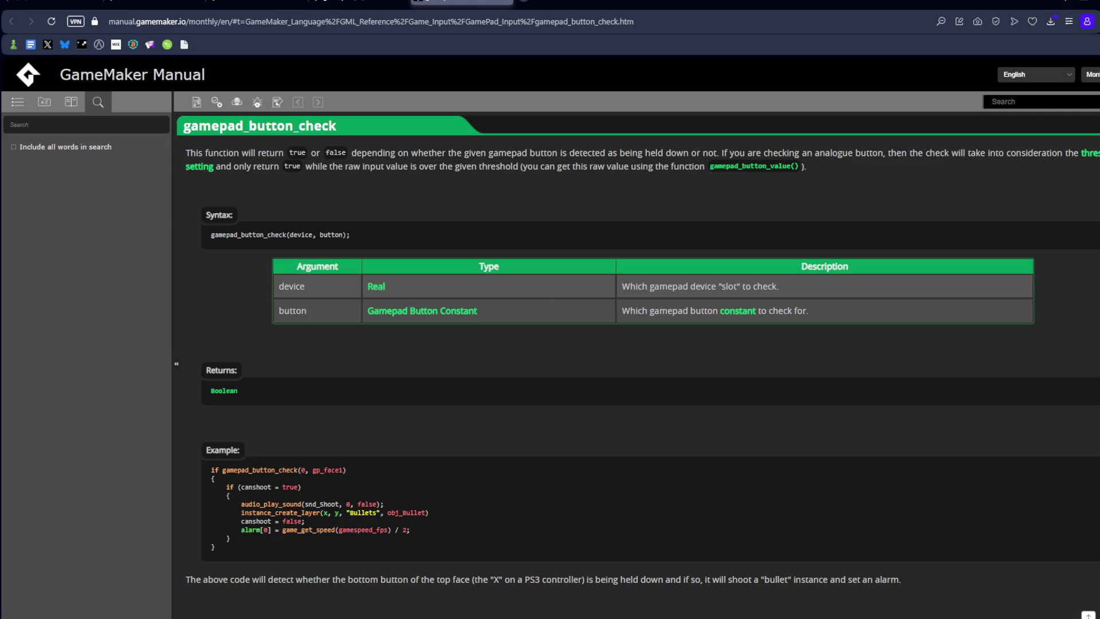
scroll(971, 387, down, 2)
scroll(853, 408, up, 2)
scroll(272, 573, down, 2)
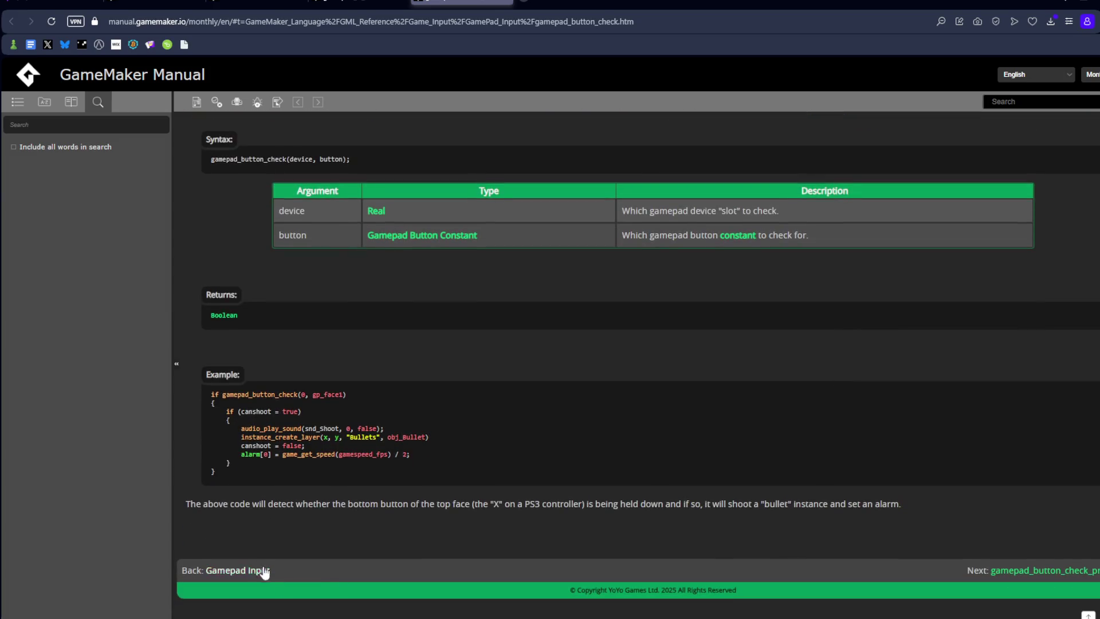
click(238, 572)
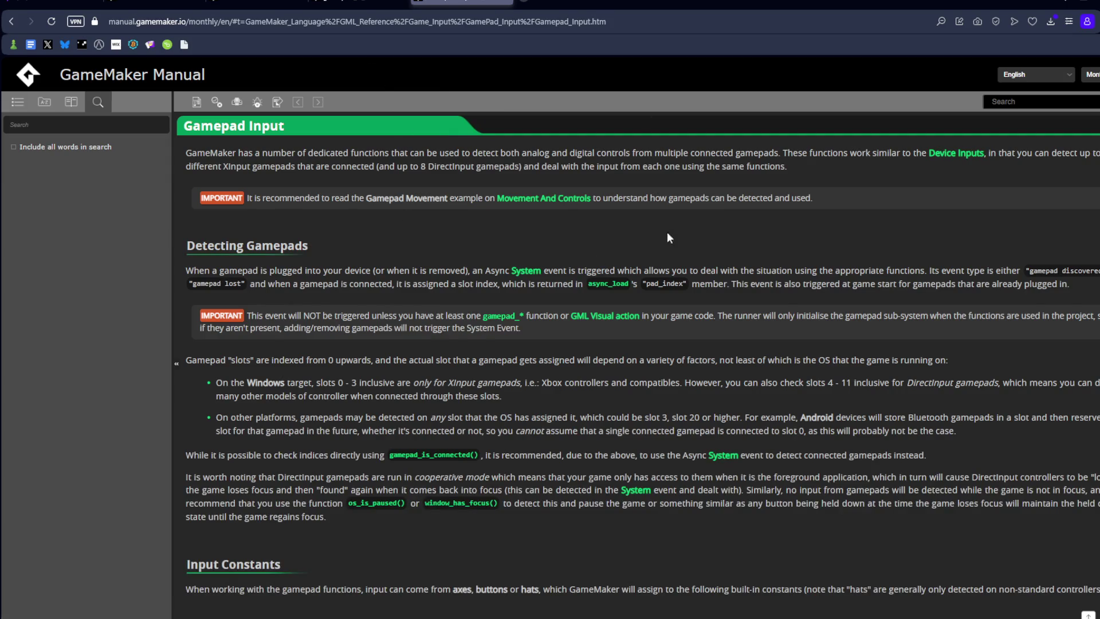
click(965, 153)
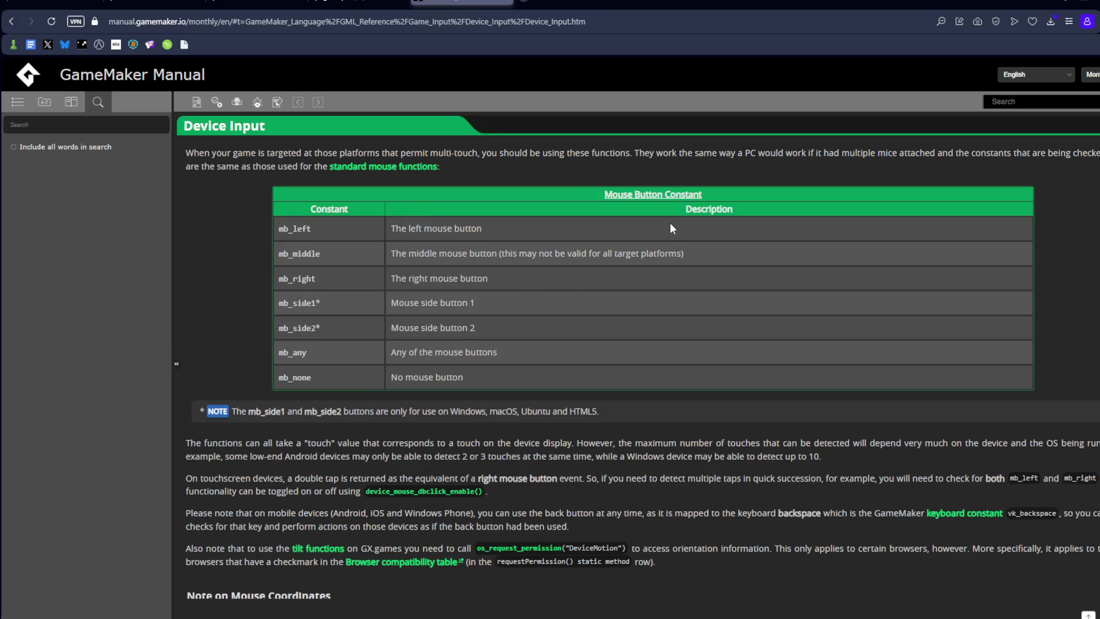
scroll(670, 222, down, 10)
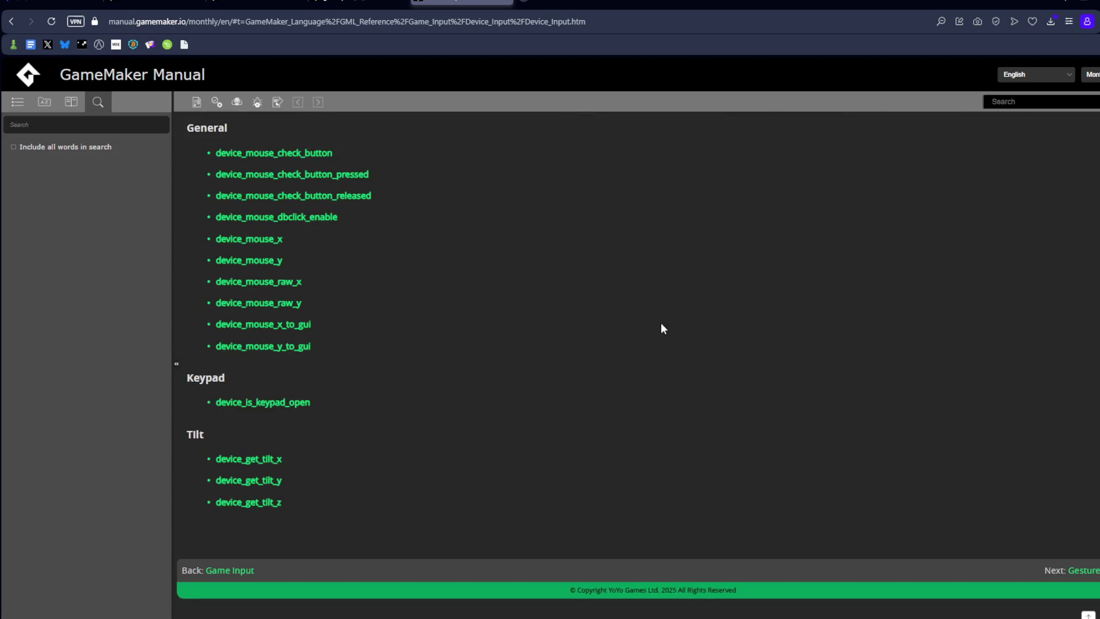
key(alt+Left)
Open the gamepad_get_device_count page, select its function name, and return to GameMaker
scroll(531, 263, down, 5)
scroll(533, 262, down, 15)
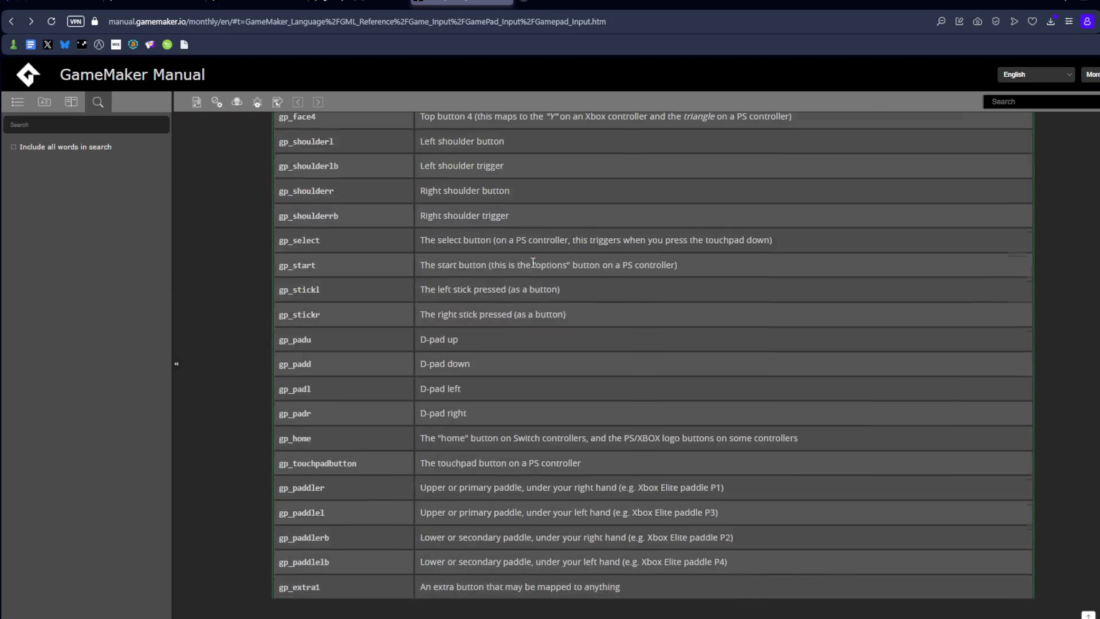
scroll(533, 262, down, 15)
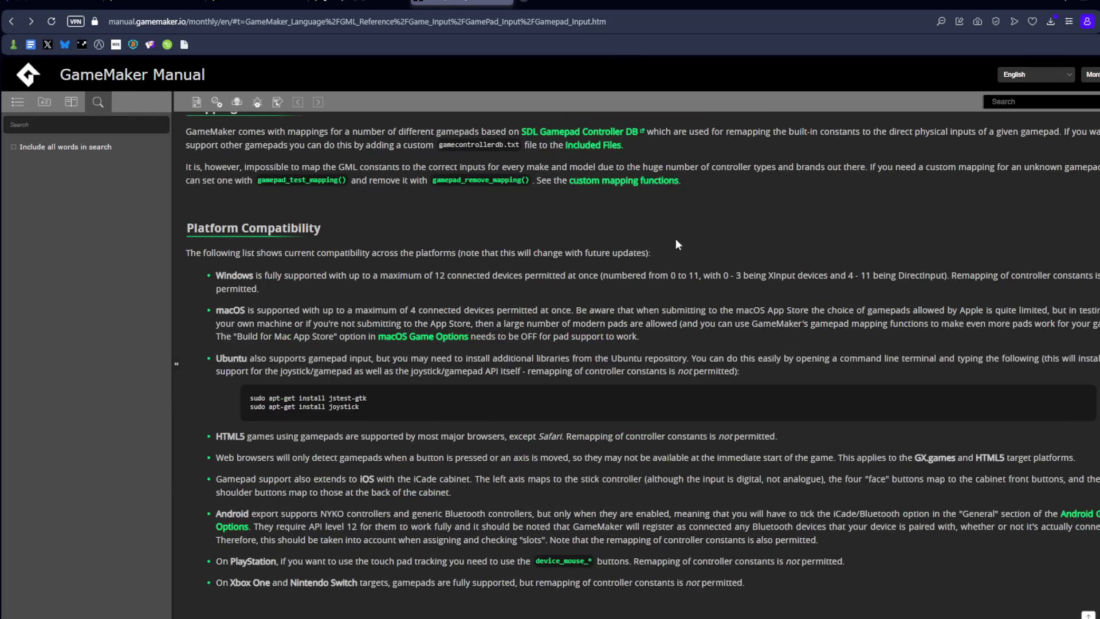
scroll(681, 241, down, 4)
scroll(682, 239, down, 4)
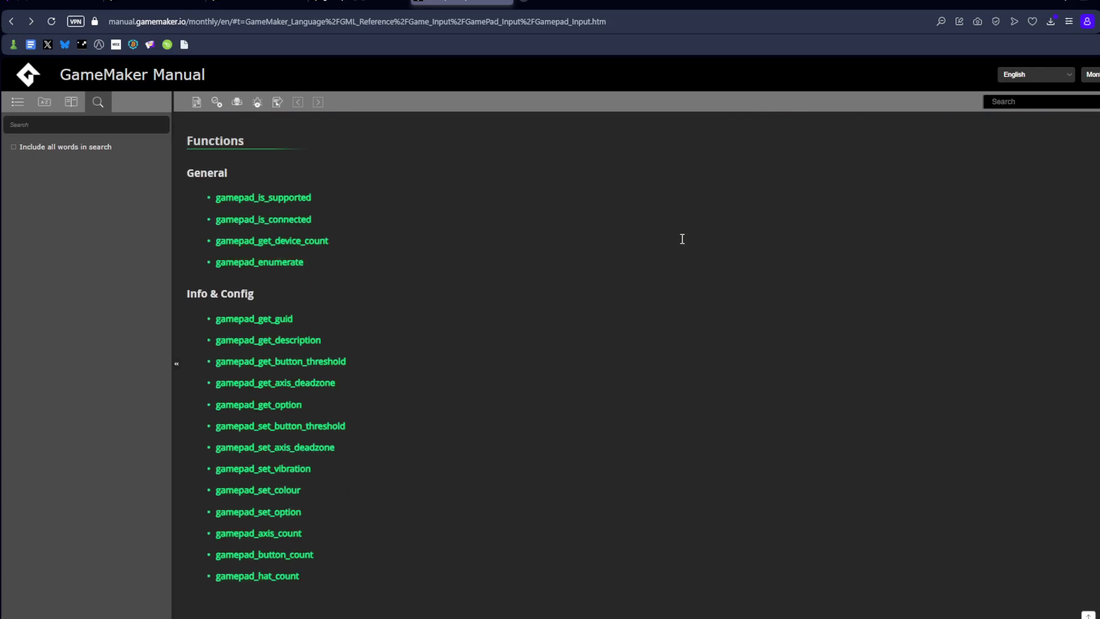
click(307, 241)
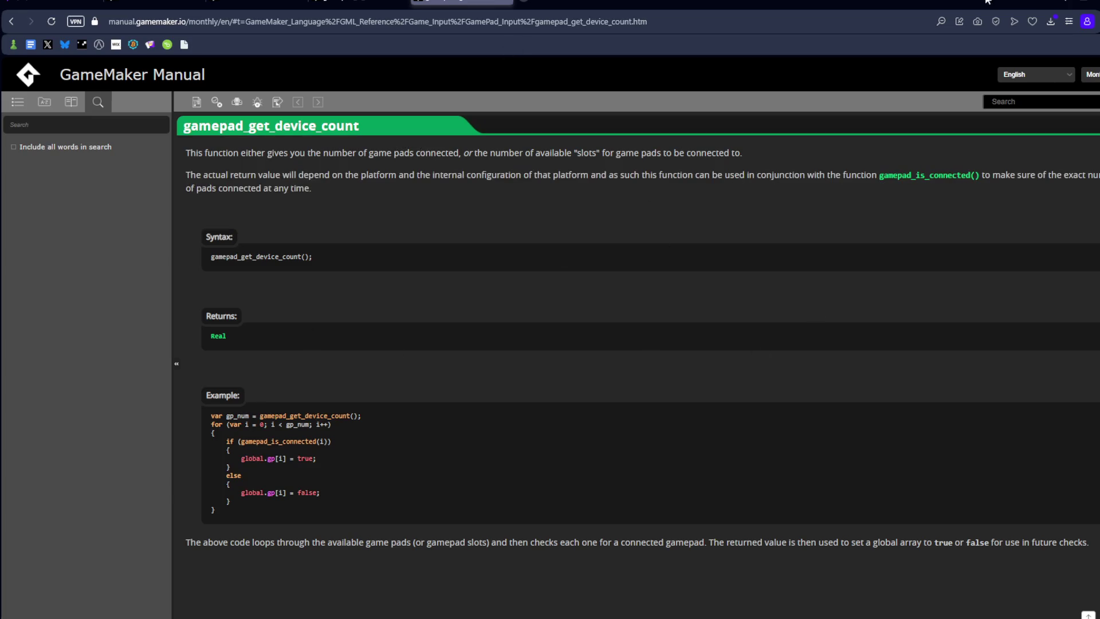
drag(359, 133, 176, 134)
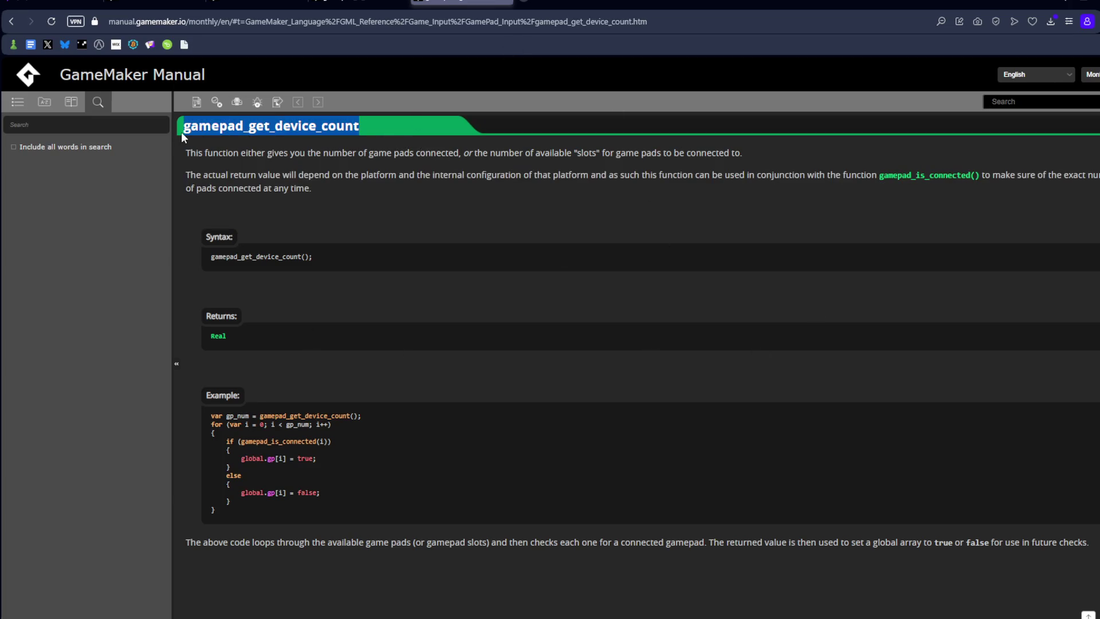
key(alt+Tab)
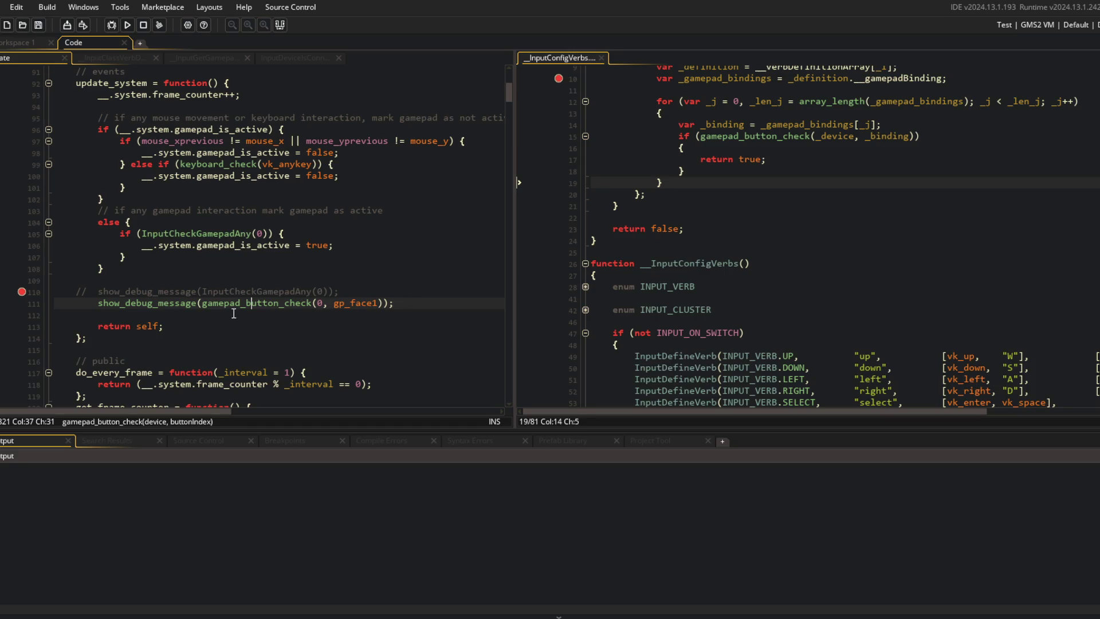
Make line 111 print gamepad_get_device_count() with no arguments, run it until 12 logs, then stop
key(F5)
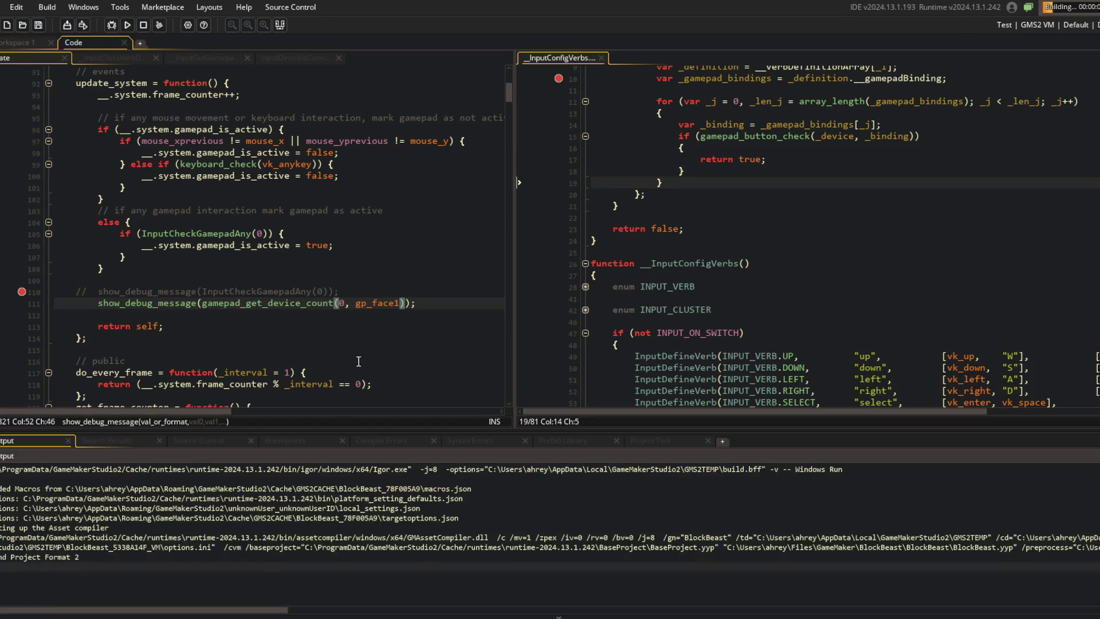
key(End)
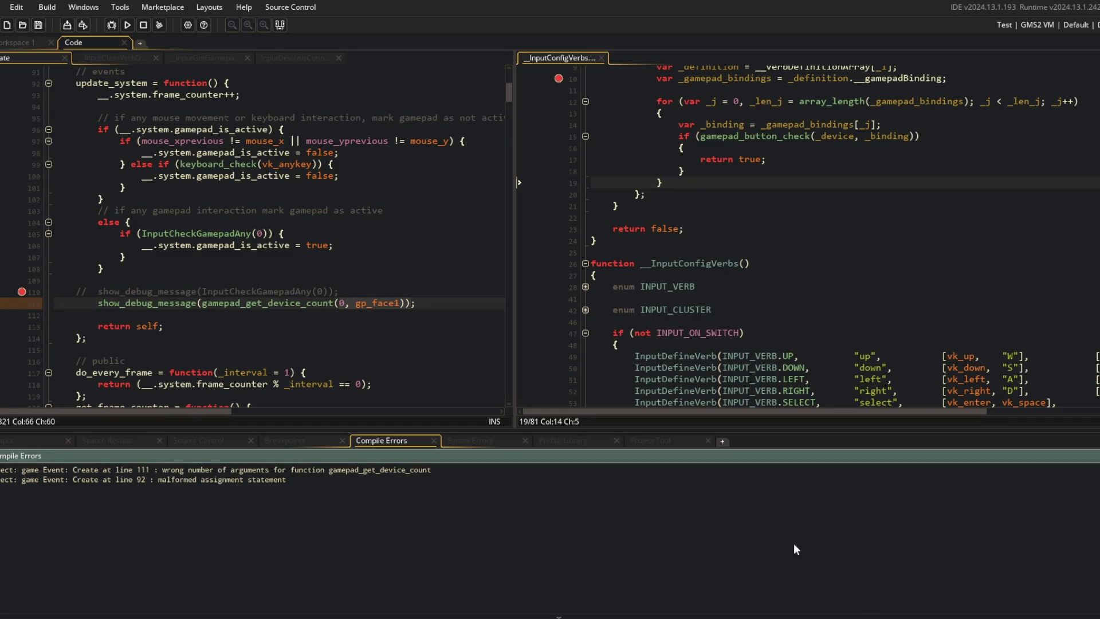
key(Left)
key(Left)
key(BackSpace)
key(BackSpace)
key(BackSpace)
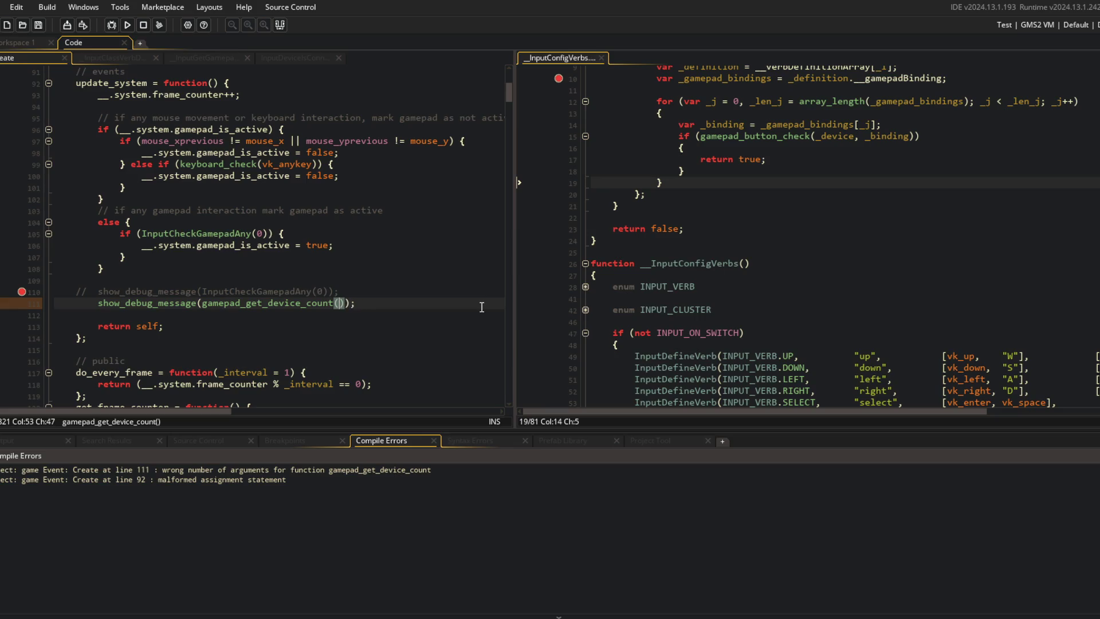
key(F5)
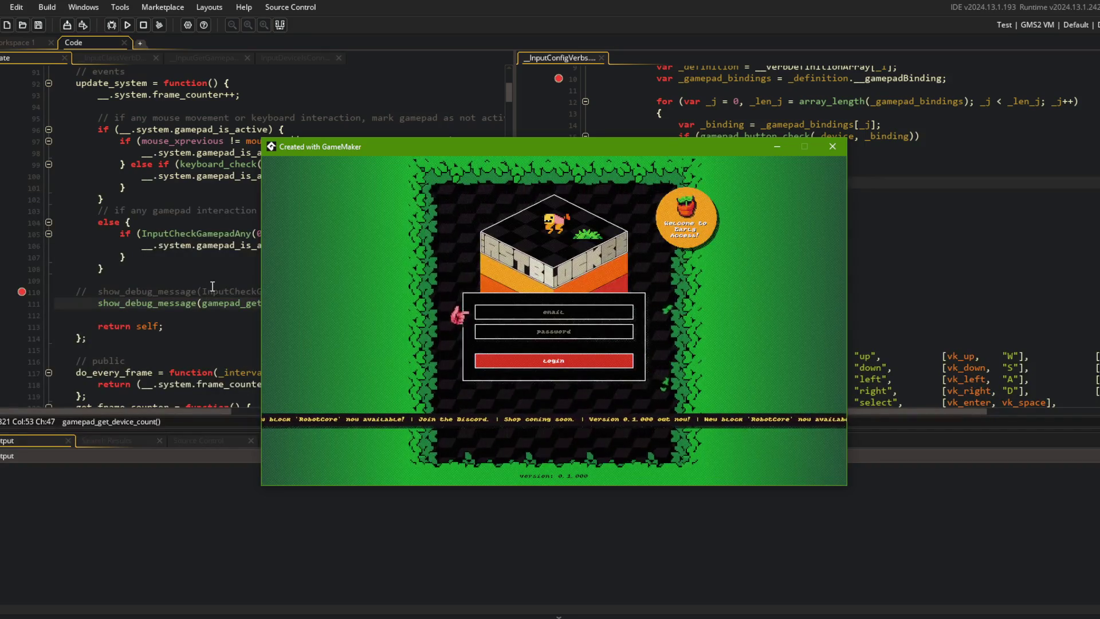
click(124, 257)
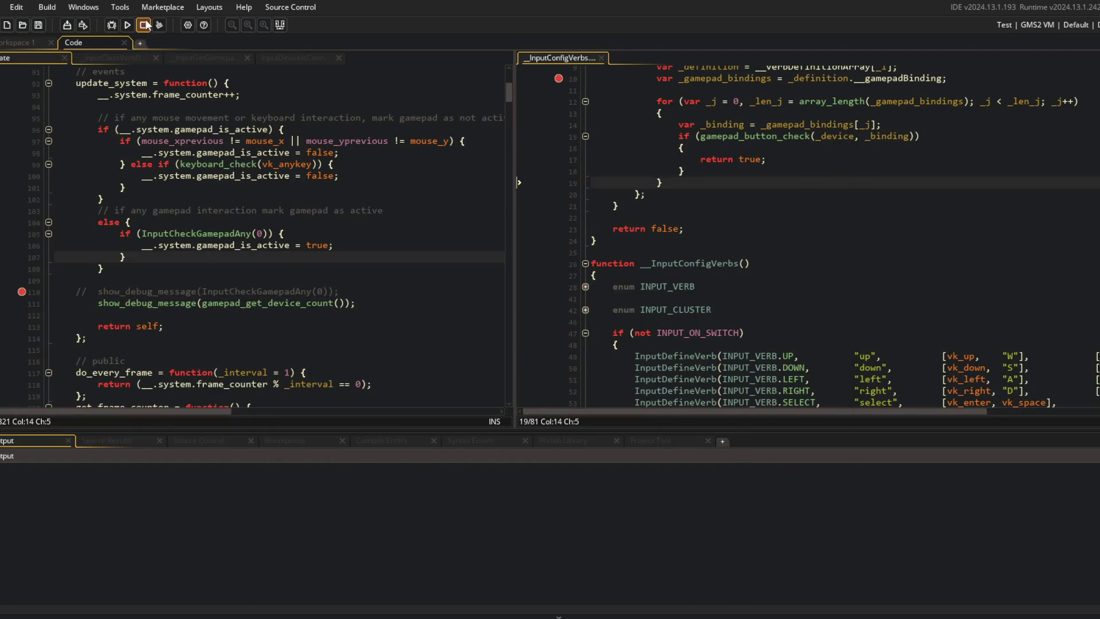
click(144, 25)
click(336, 302)
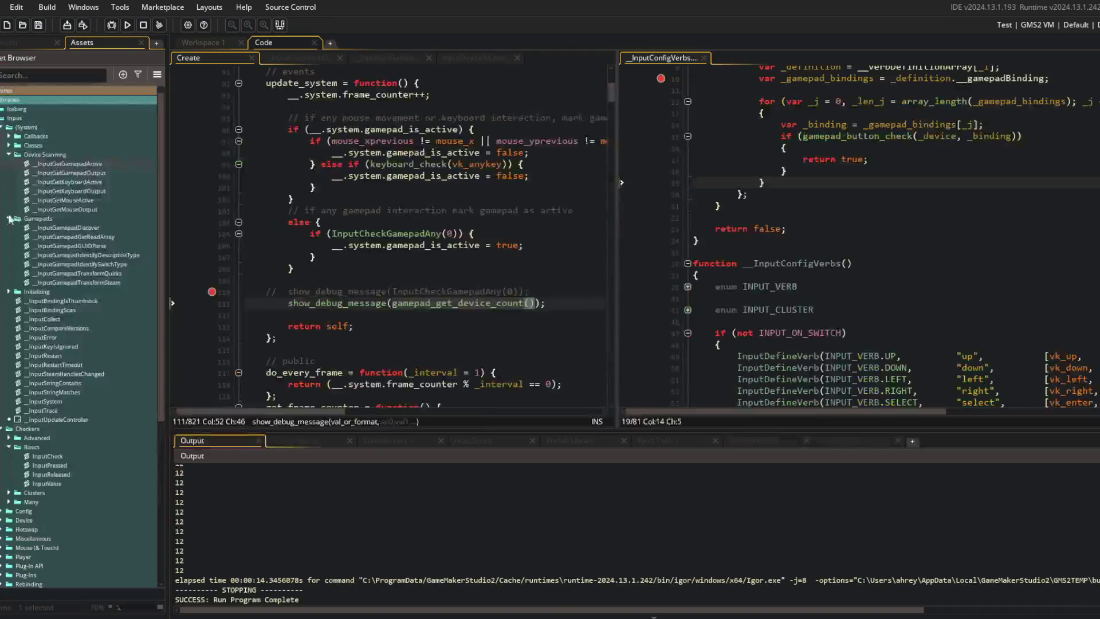
Restore the Asset Browser and remove the line-10 breakpoint in InputCheckGamepadAny
click(344, 280)
scroll(725, 240, up, 3)
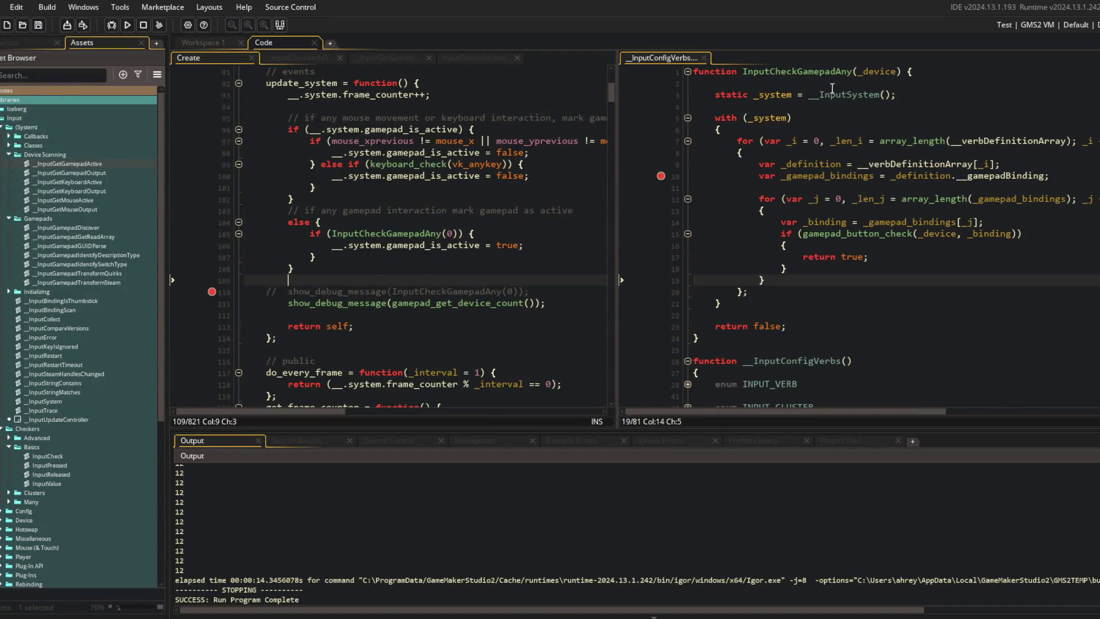
click(853, 71)
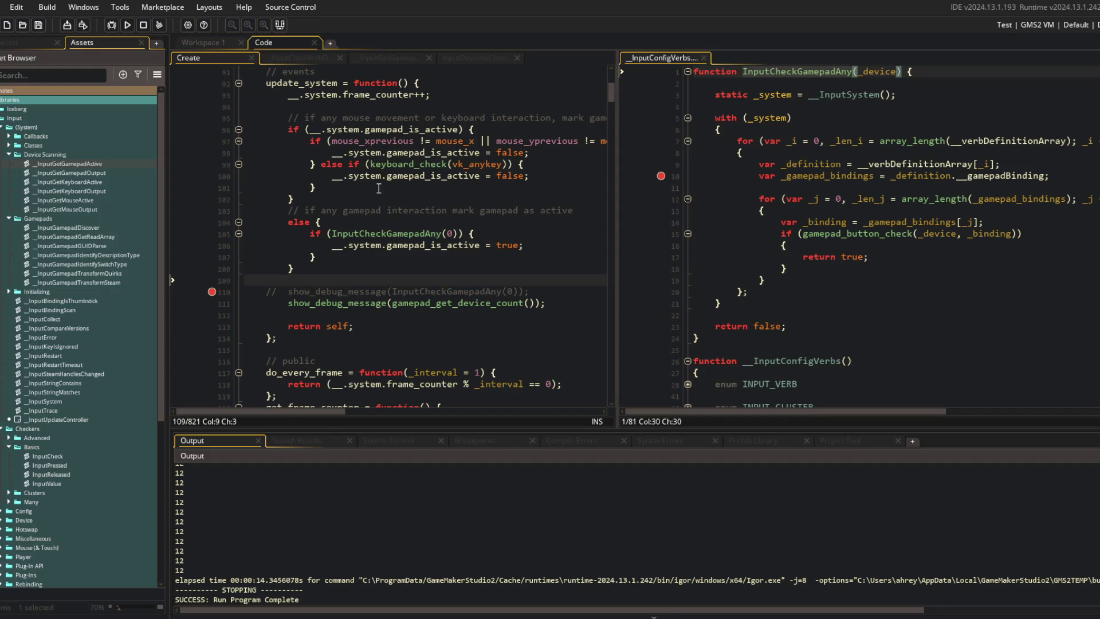
click(934, 282)
click(662, 178)
Fold all Create code regions, then expand the input prompt region, update_prompts and render_prompts
click(314, 187)
scroll(482, 294, down, 20)
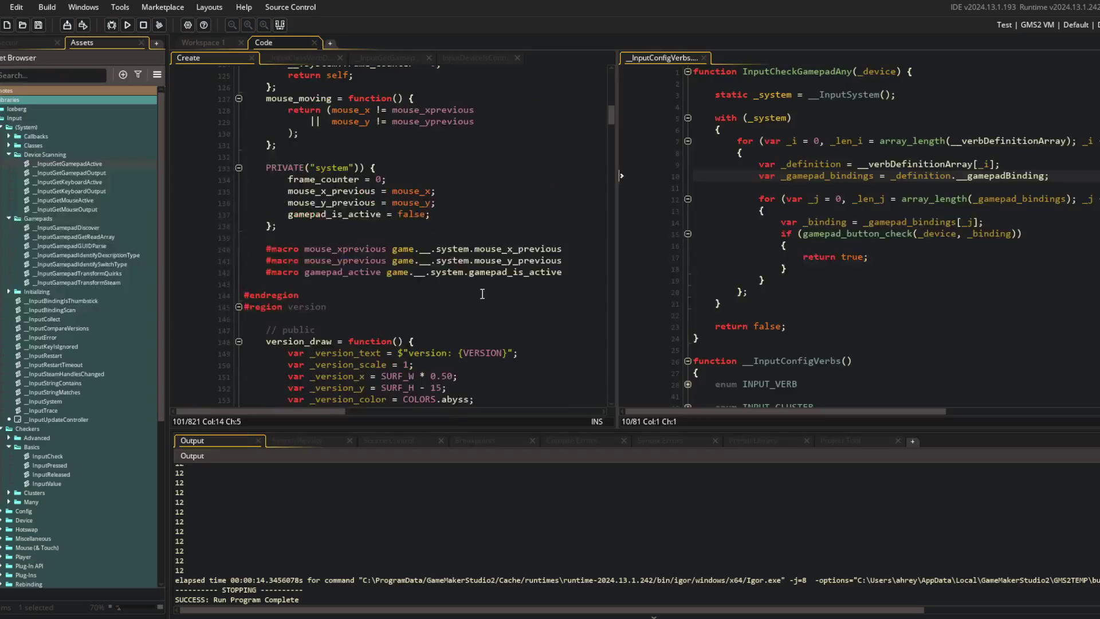
click(482, 293)
key(ctrl+m)
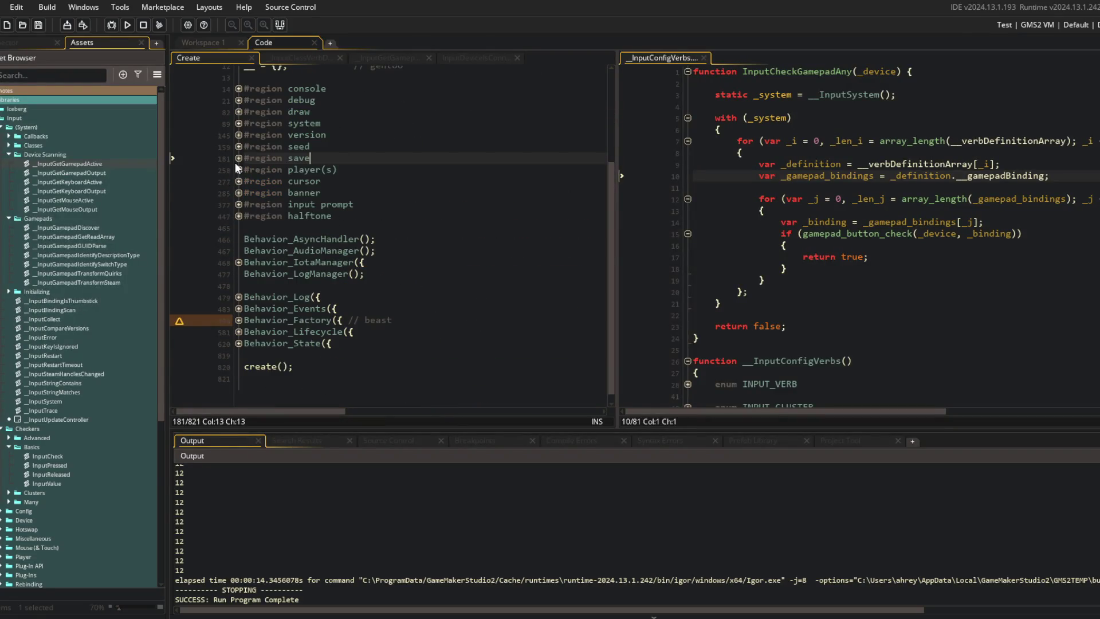
click(239, 204)
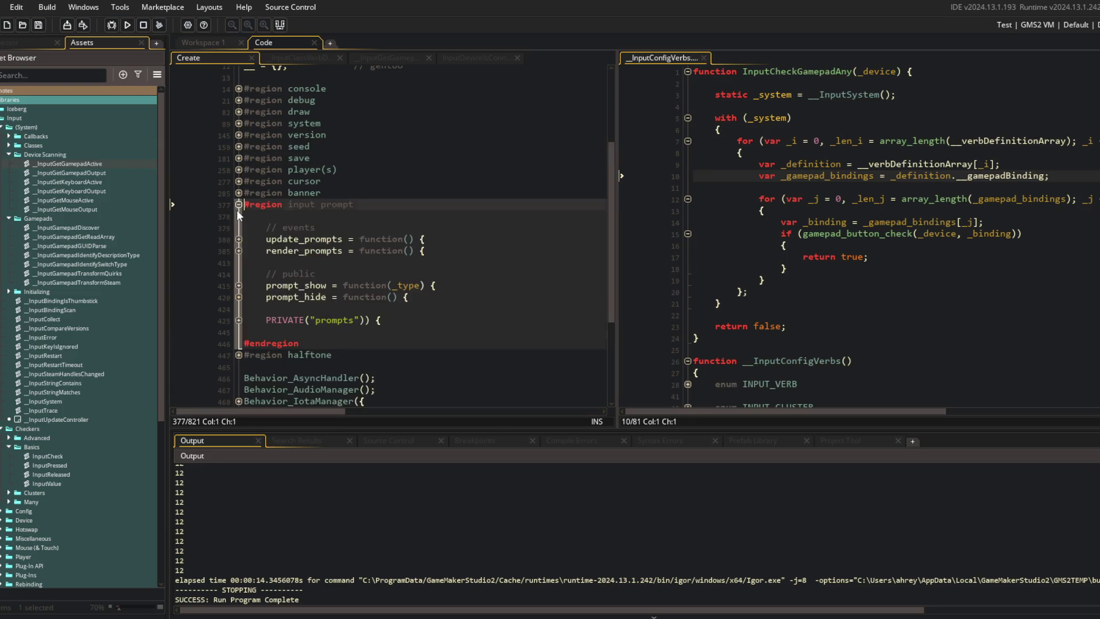
click(239, 240)
click(239, 297)
click(239, 309)
Collapse update_prompts and render_prompts, and expand the PRIVATE("prompts") block's get_input_type_icon with its branches
scroll(235, 301, down, 5)
scroll(279, 306, up, 6)
scroll(240, 172, down, 2)
click(239, 151)
click(239, 92)
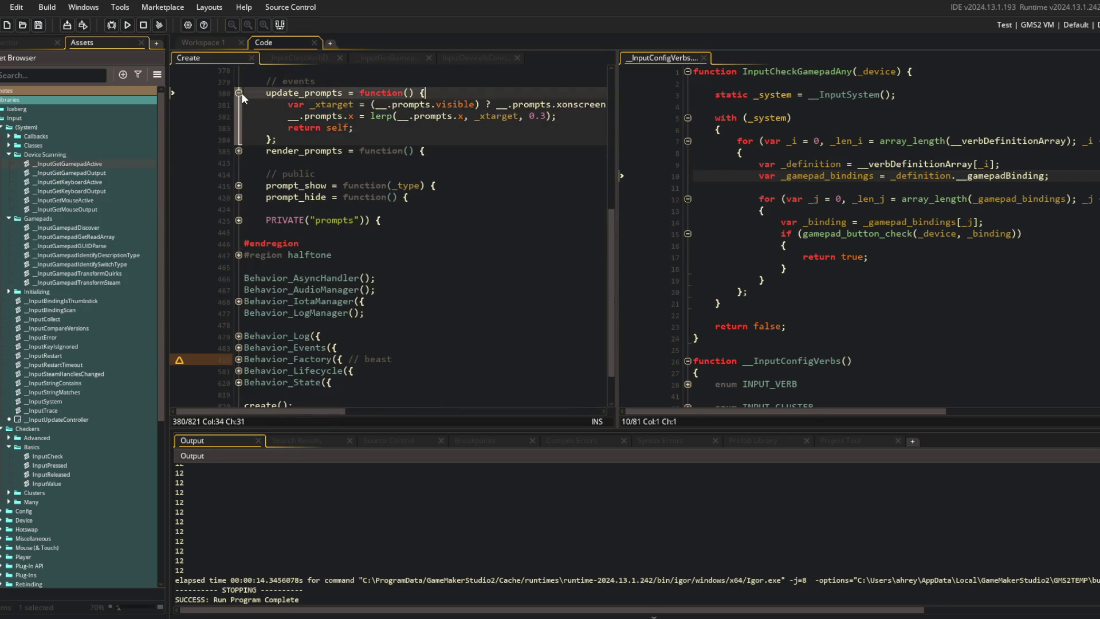
click(239, 181)
click(239, 193)
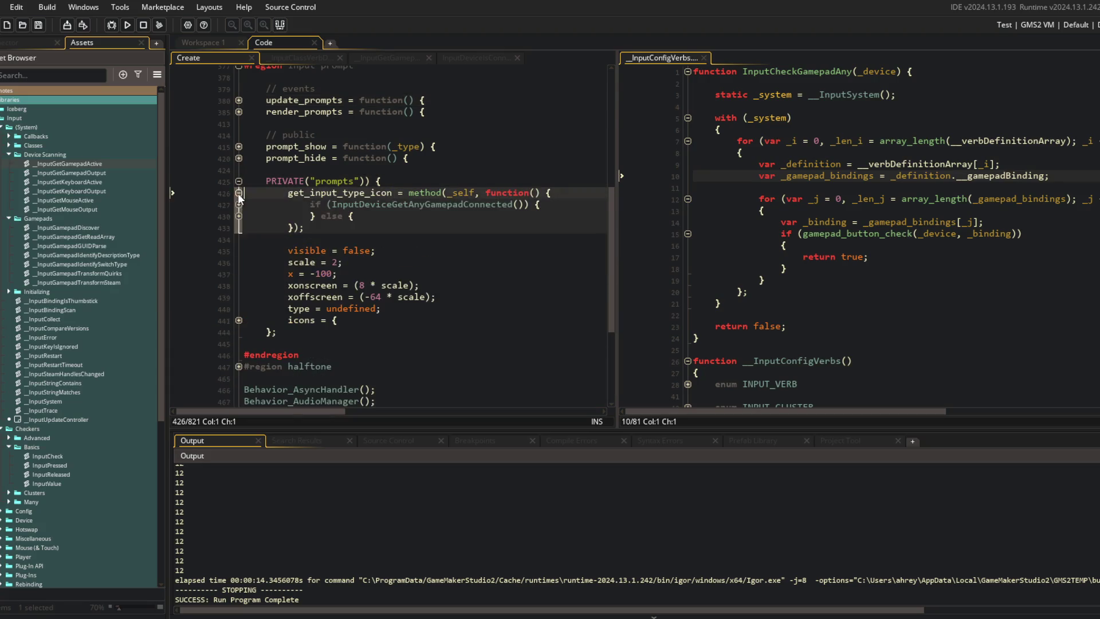
click(239, 205)
click(239, 240)
click(398, 251)
Widen the Create code pane and inspect the InputDeviceGetGamepadTypeName call on line 428
click(426, 216)
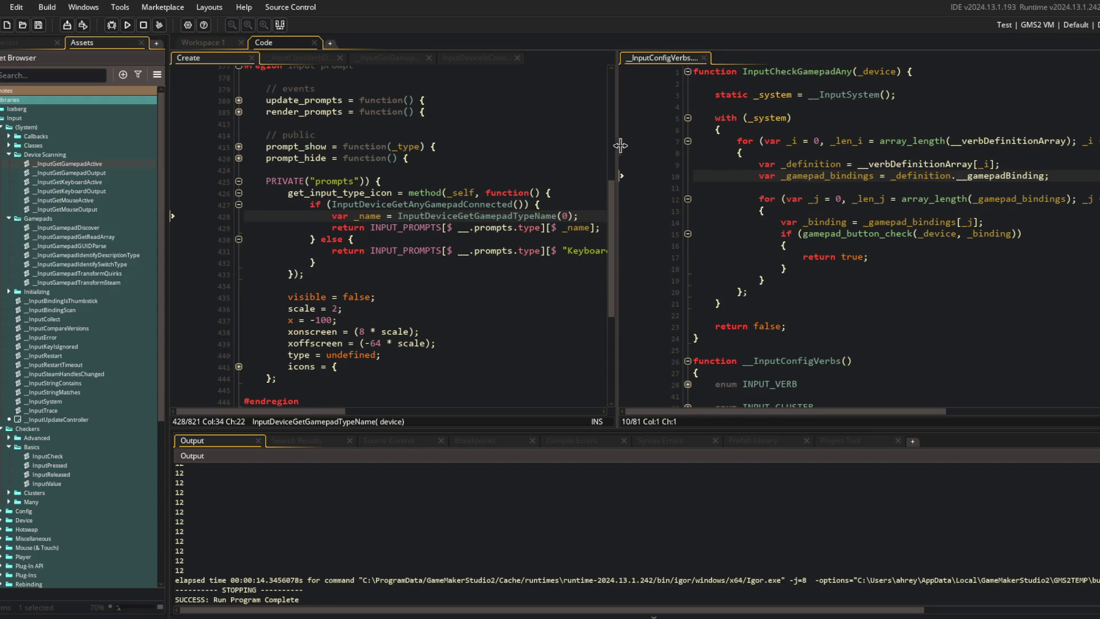
drag(614, 143, 716, 167)
double_click(466, 215)
click(466, 215)
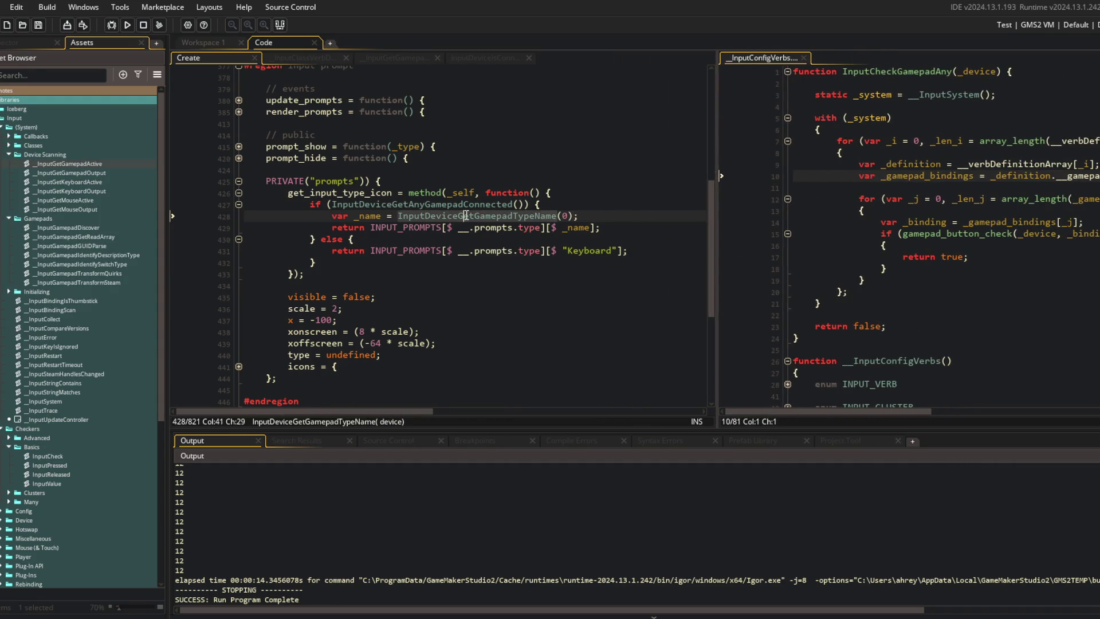
click(2, 127)
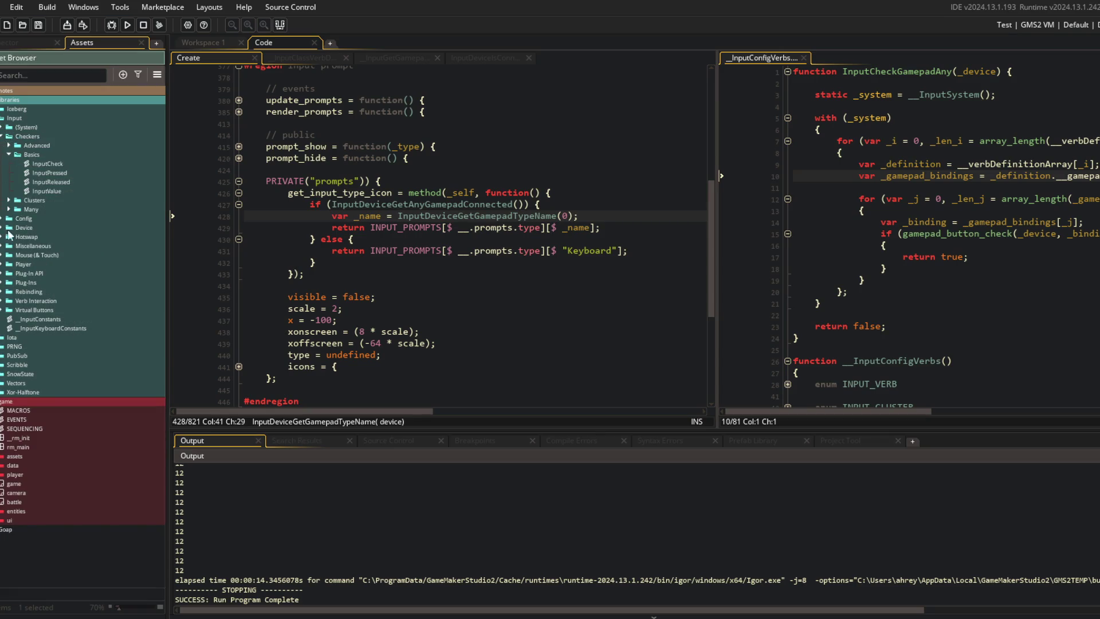
Open the InputDeviceGetDescription script from the Device folder and read its header comment
click(2, 228)
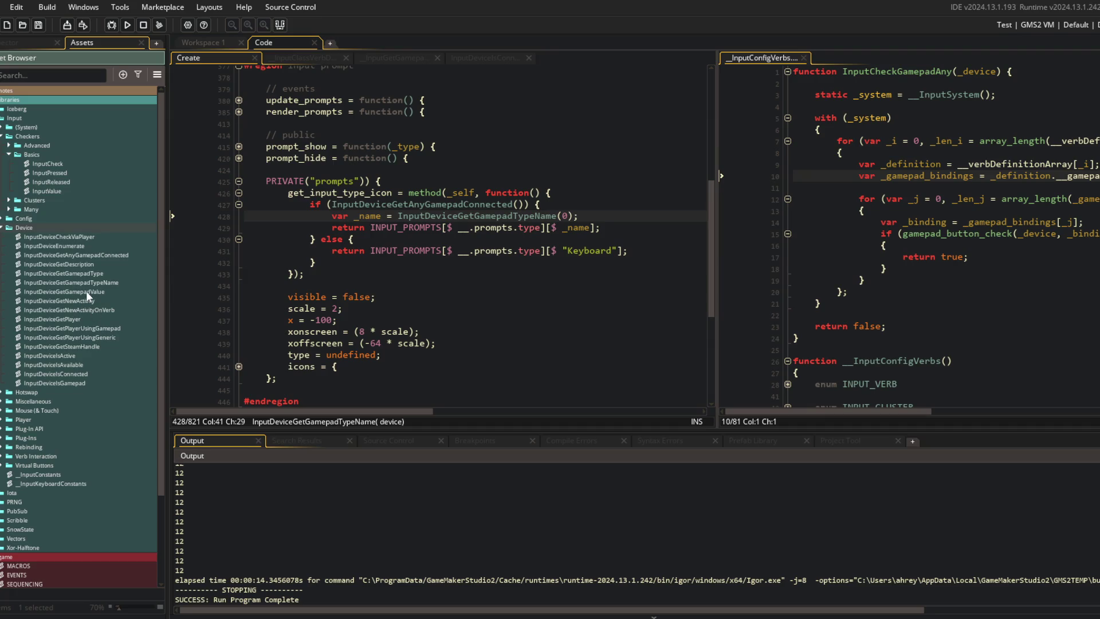
double_click(81, 263)
click(449, 127)
drag(591, 101, 203, 102)
click(372, 101)
scroll(371, 100, down, 3)
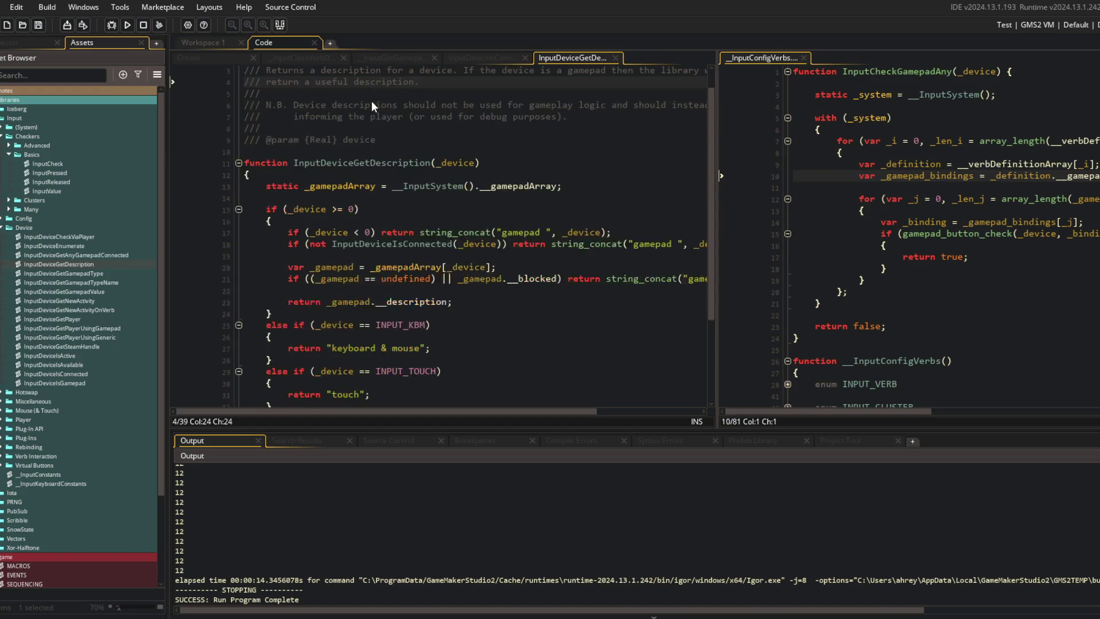
scroll(372, 101, down, 2)
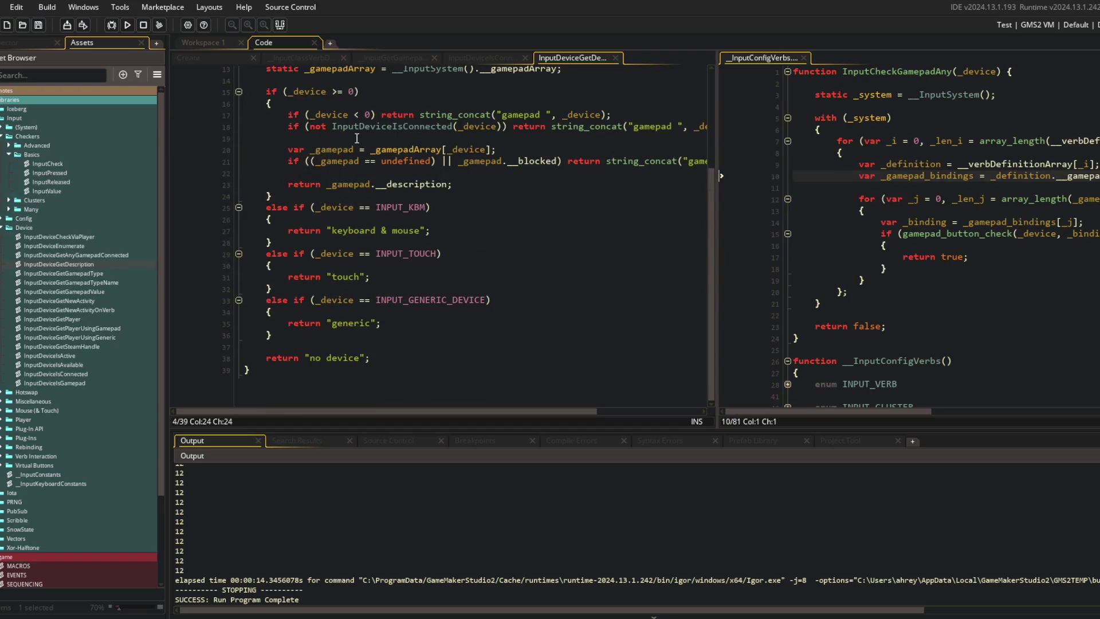
scroll(355, 232, up, 2)
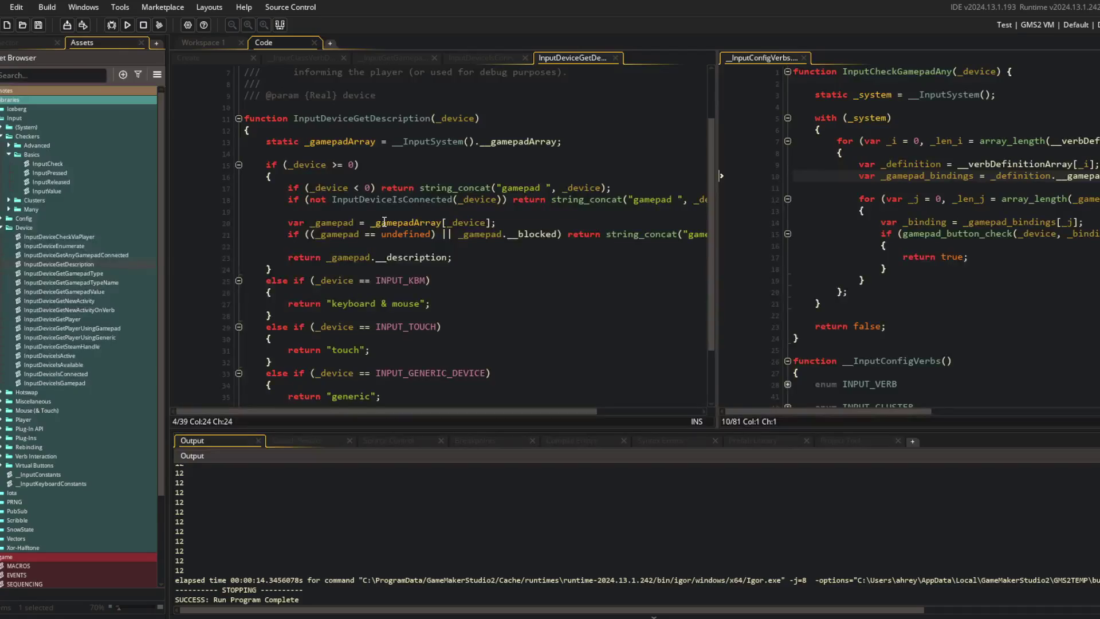
scroll(384, 222, down, 2)
scroll(330, 208, up, 3)
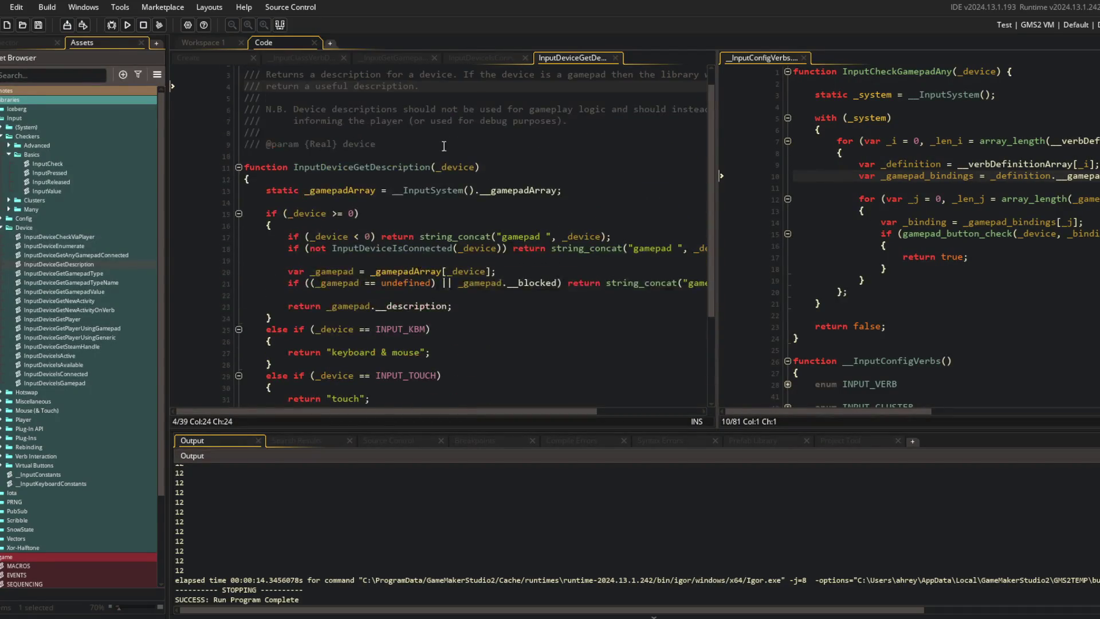
Close InputDeviceGetDescription, drag the split divider left, and delete gamepad_button_check on line 15
middle_click(571, 59)
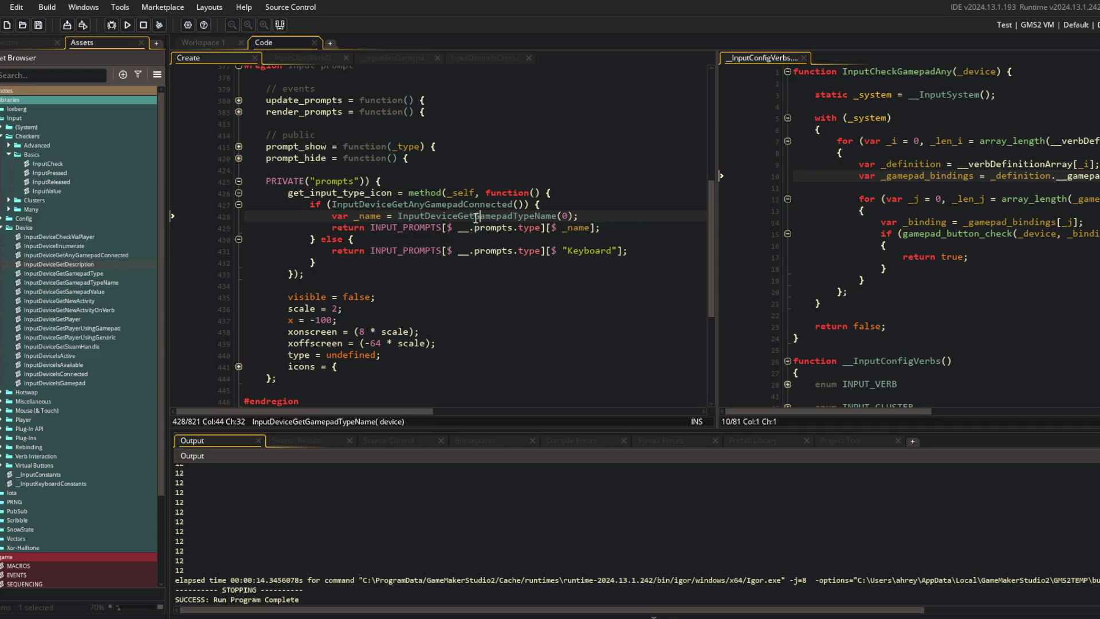
double_click(453, 215)
scroll(477, 217, up, 7)
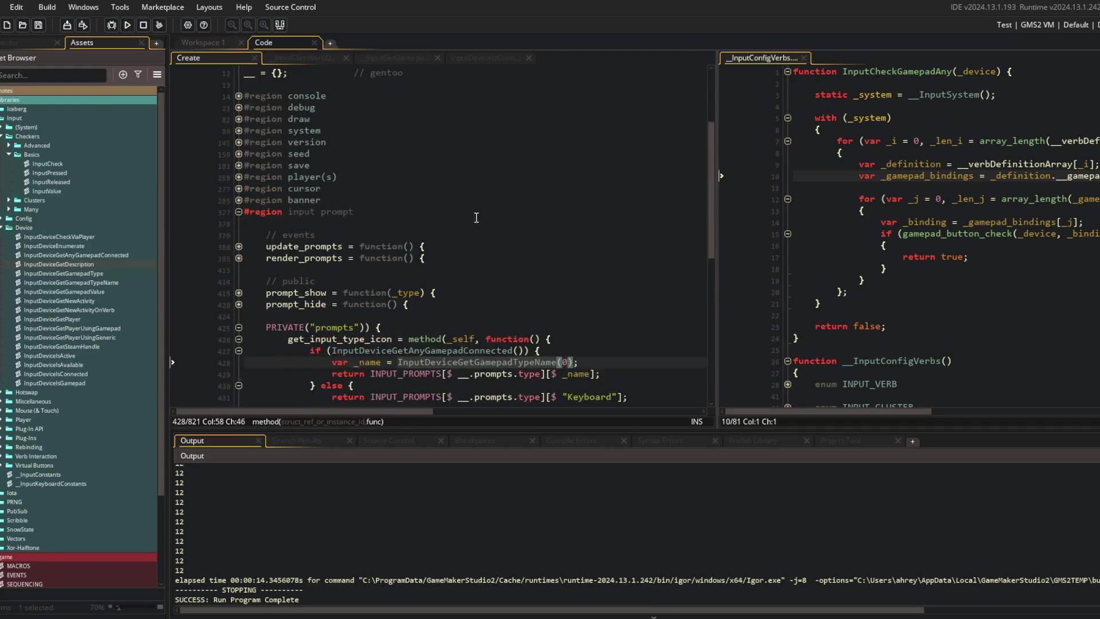
scroll(476, 218, down, 8)
drag(716, 184, 524, 191)
click(820, 233)
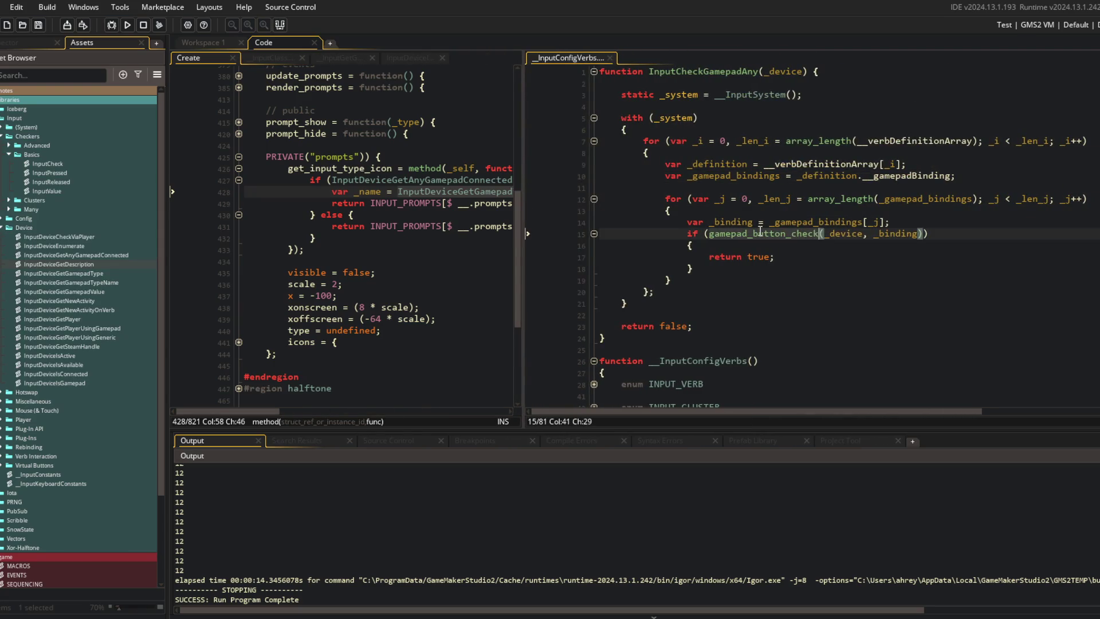
key(BackSpace)
key(BackSpace)
key(BackSpace)
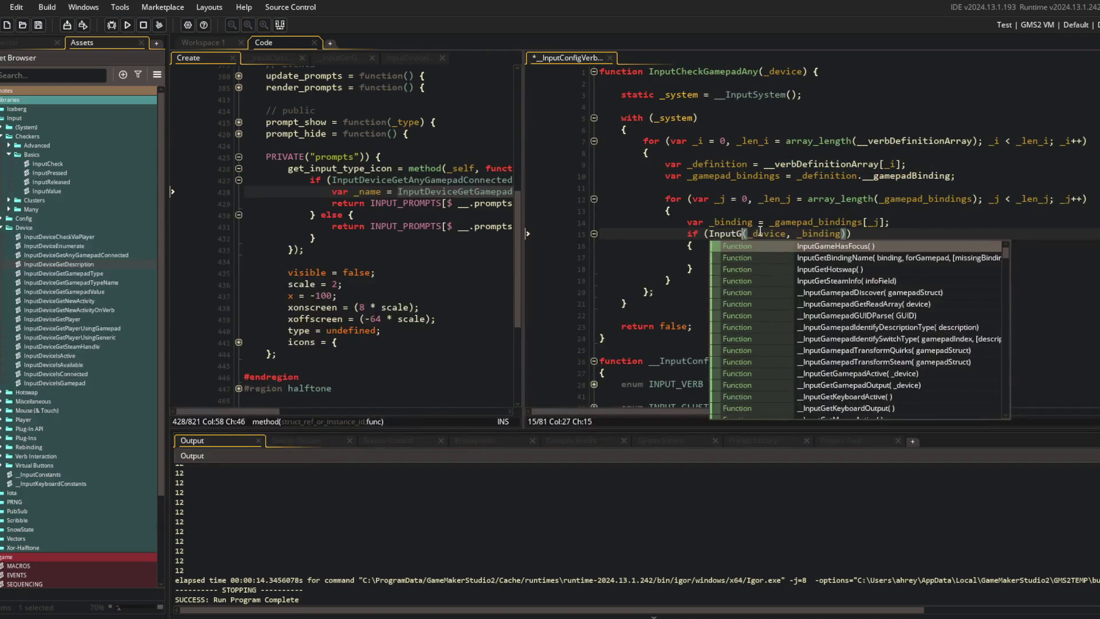
Retype gamepad_button_check on line 15 via autocomplete, save, and view its manual page
text(gamepad)
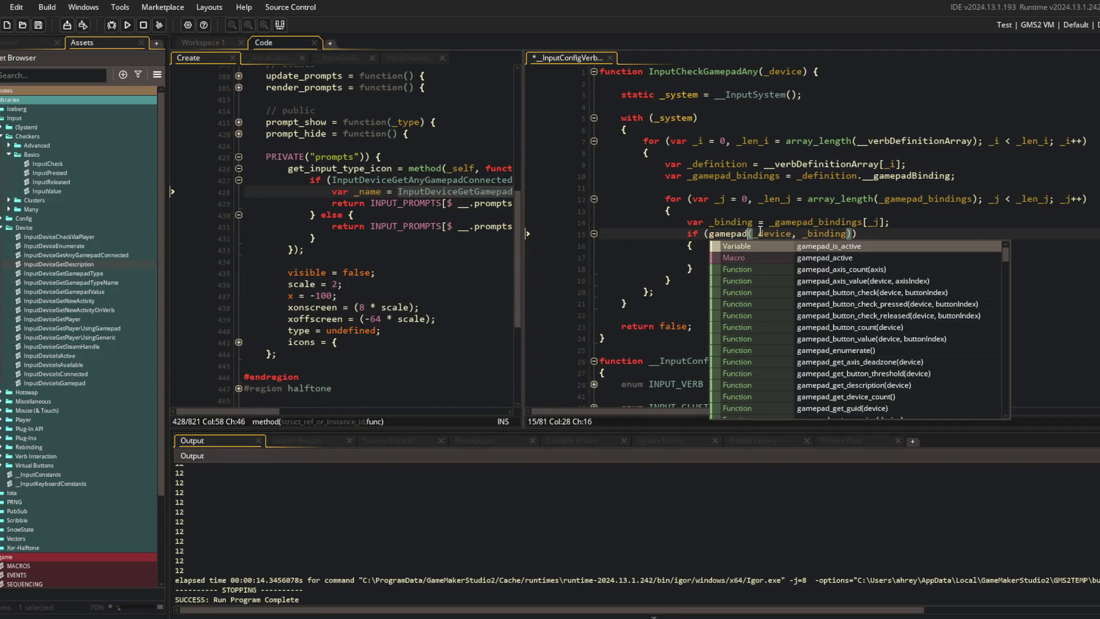
scroll(832, 306, down, 7)
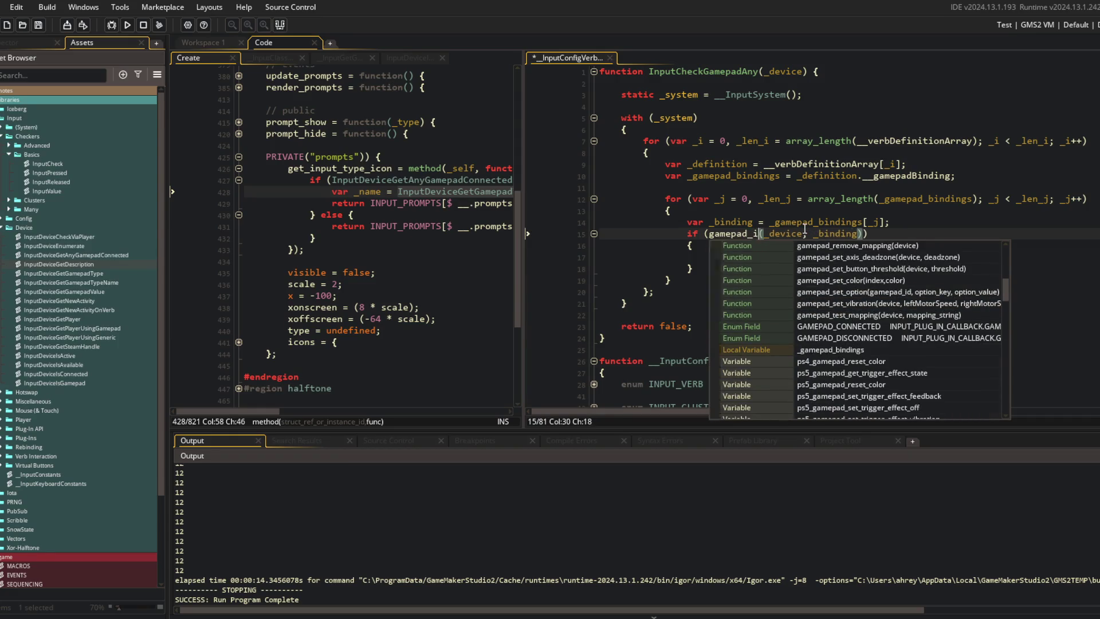
text(_button)
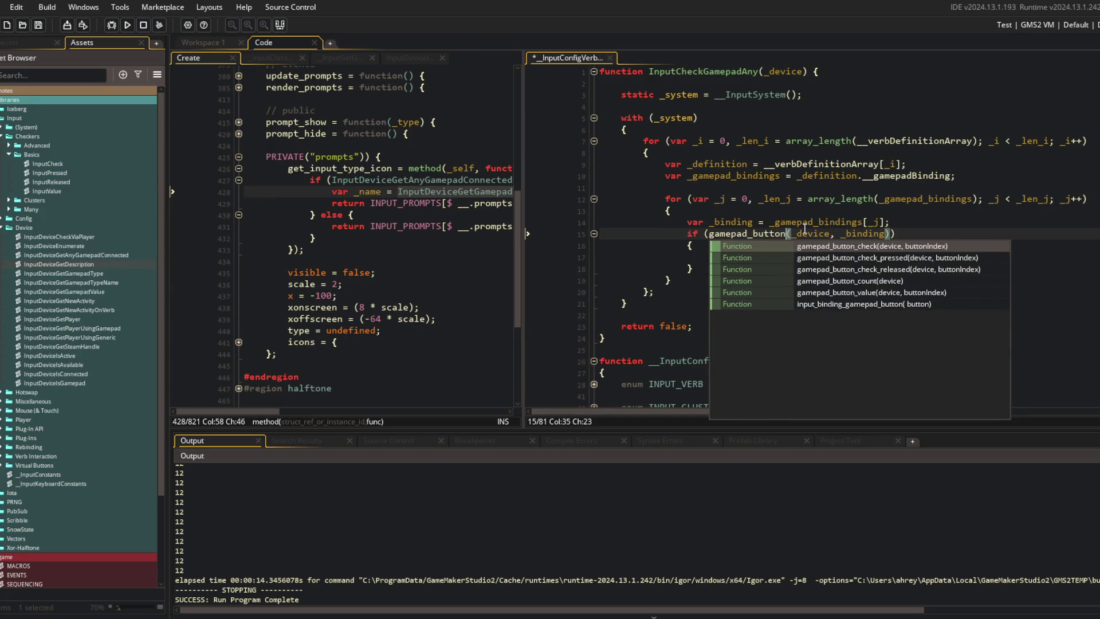
text(_check()
key(ctrl+s)
middle_click(748, 234)
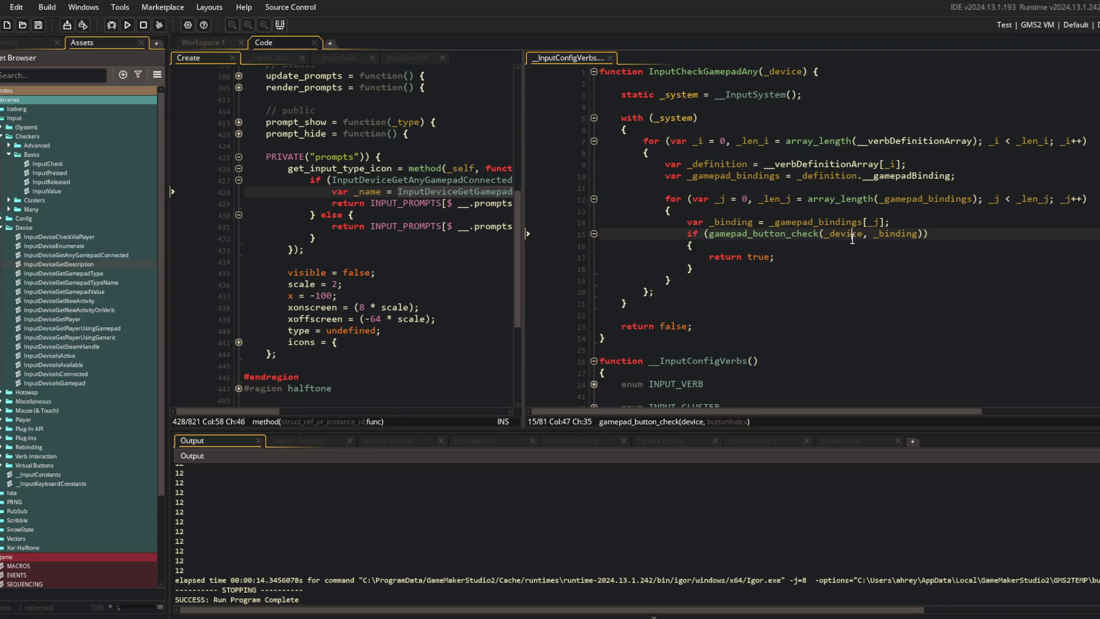
key(Up)
key(Up)
key(Up)
Hide the side docks and go to the InputDeviceGetGamepadTypeName call on line 429 of the Create code
key(Left)
key(Left)
key(Left)
key(F12)
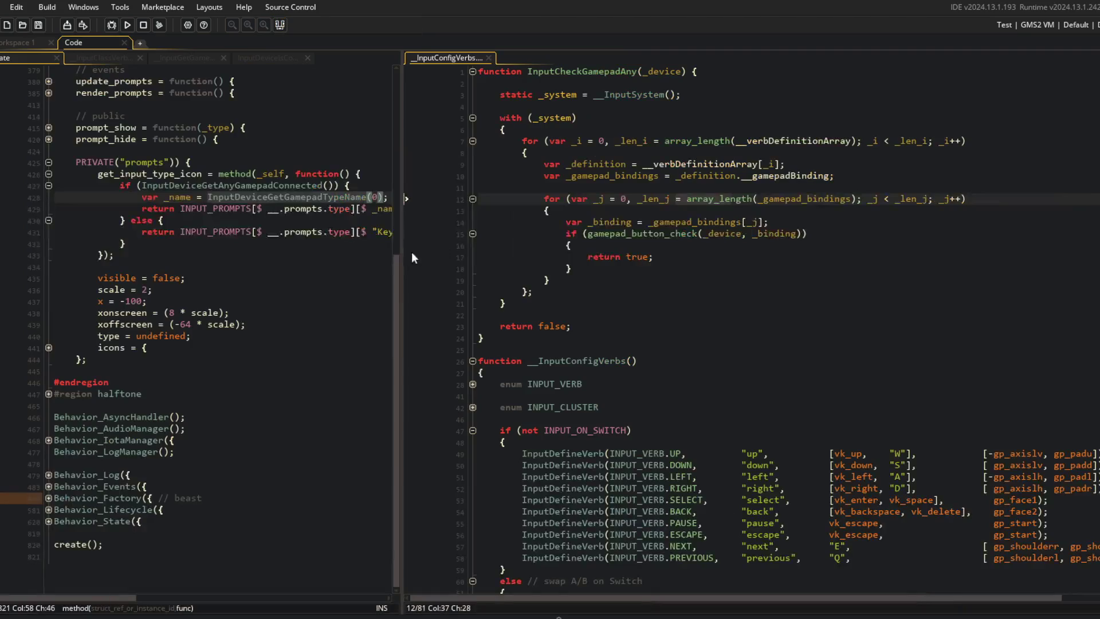
click(420, 253)
drag(399, 184, 491, 184)
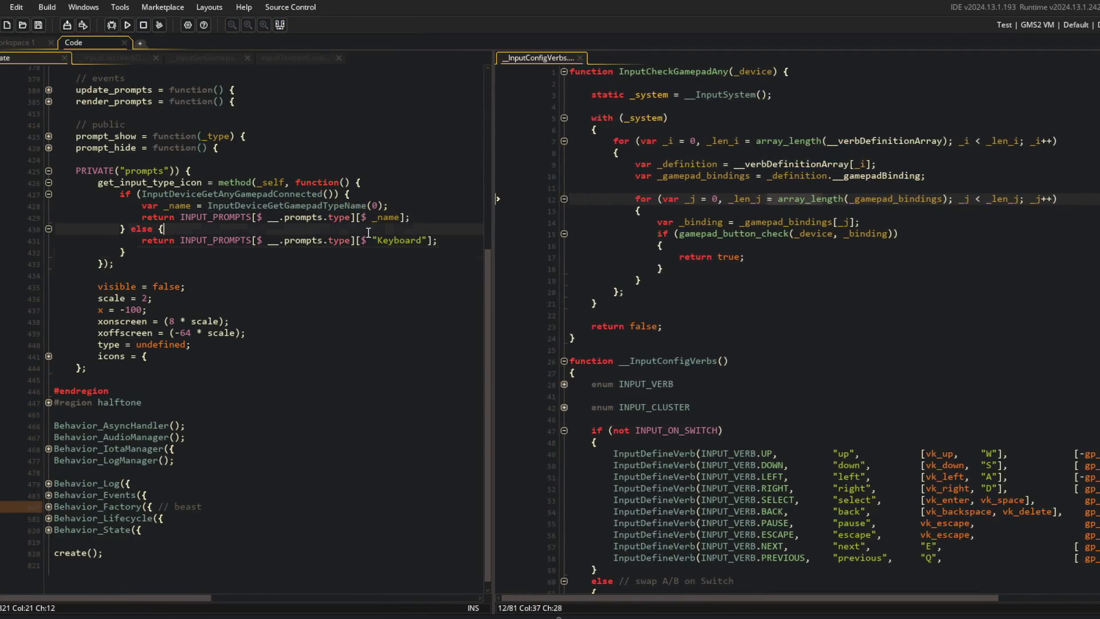
scroll(211, 252, up, 4)
scroll(211, 252, up, 3)
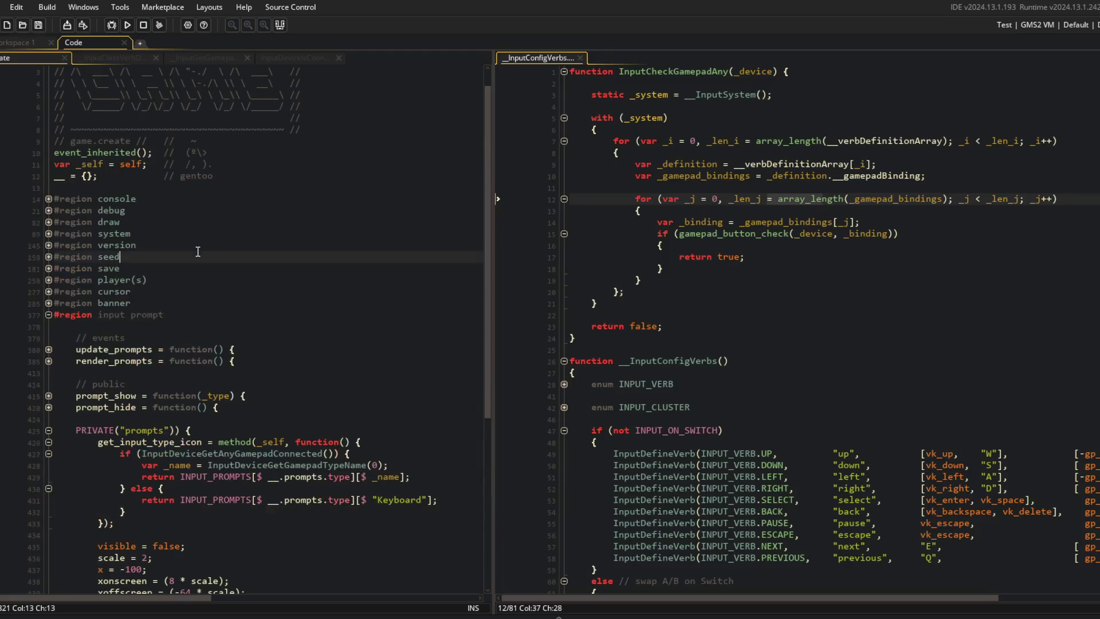
scroll(211, 253, down, 3)
click(282, 331)
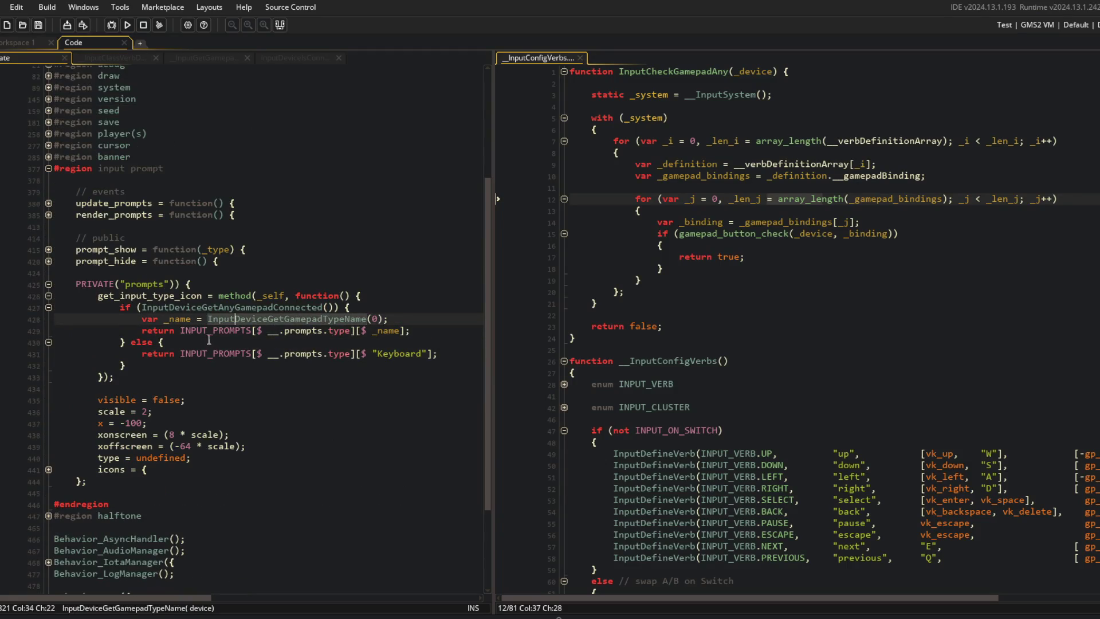
click(227, 321)
Open the InputDeviceGetGamepadTypeName, InputDeviceGetGamepadType and InputDeviceIsConnected definitions and inspect them
middle_click(283, 319)
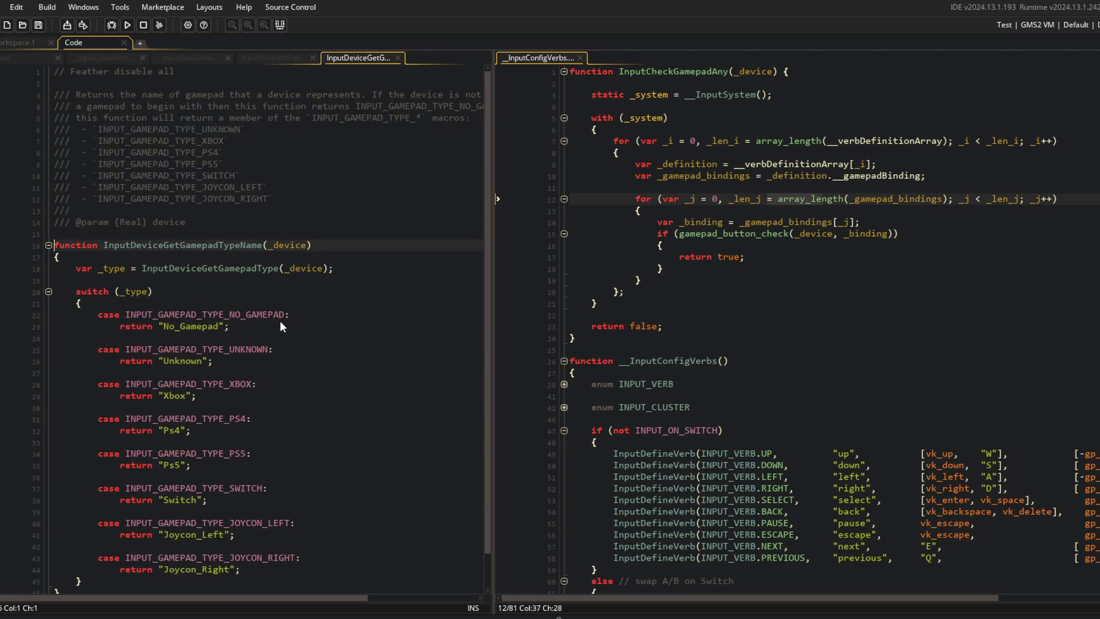
middle_click(201, 240)
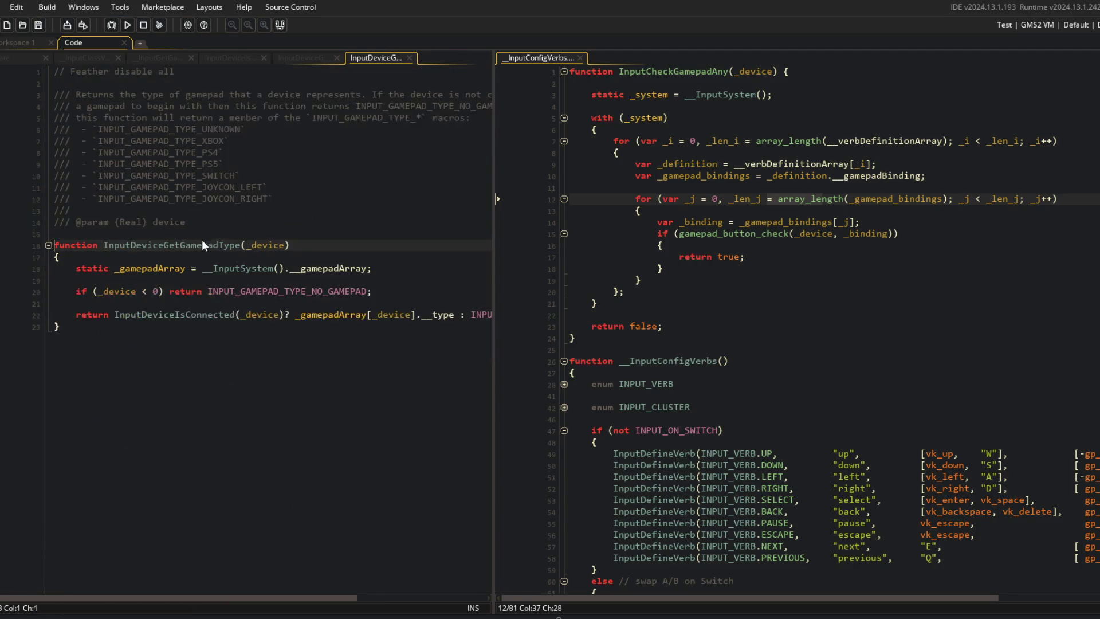
scroll(178, 344, right, 1)
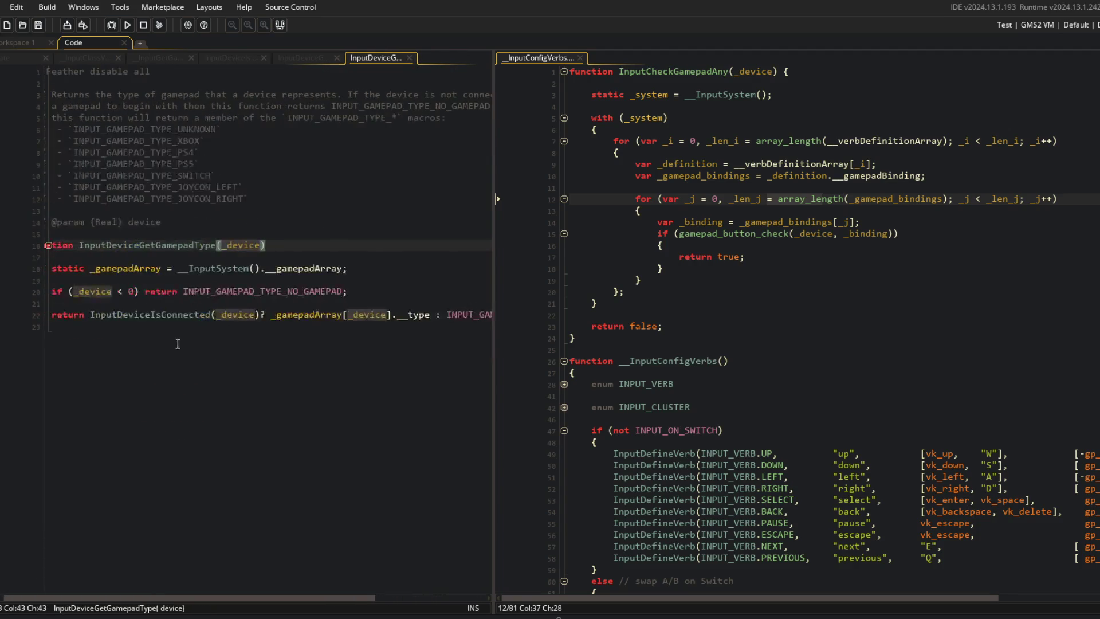
middle_click(171, 317)
click(268, 164)
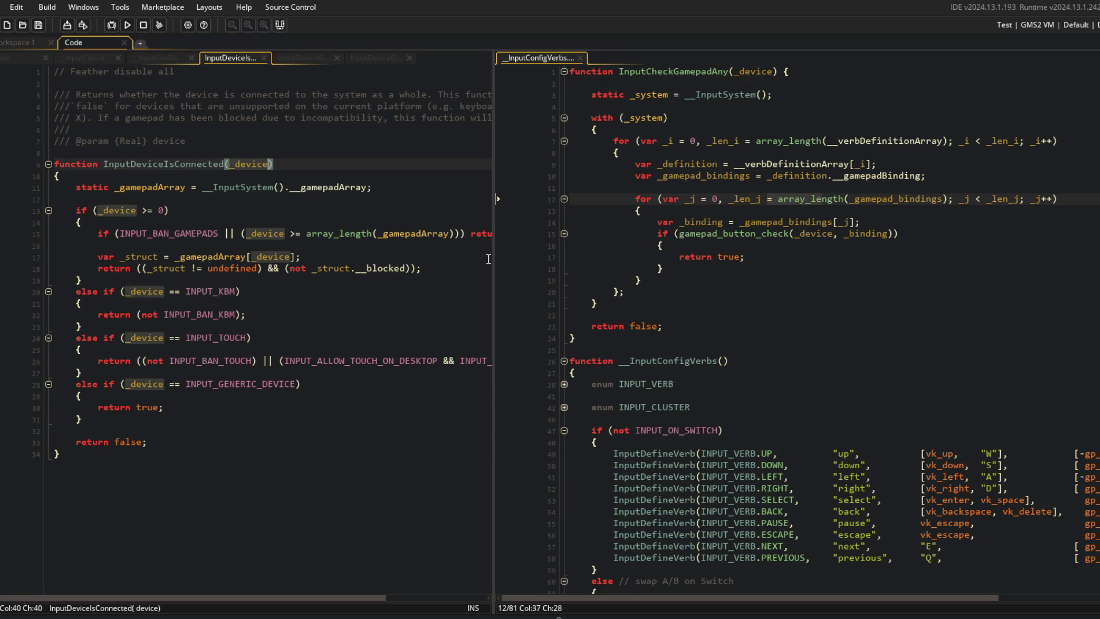
mouse_move(494, 241)
mouse_down()
mouse_move(713, 240)
mouse_move(590, 238)
mouse_up()
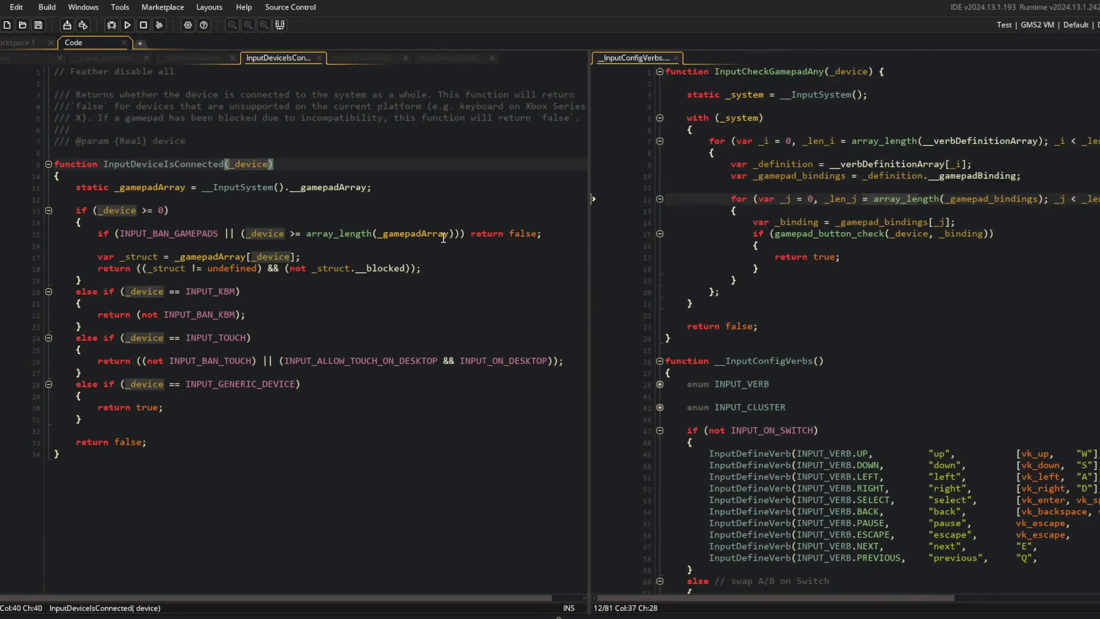
double_click(425, 233)
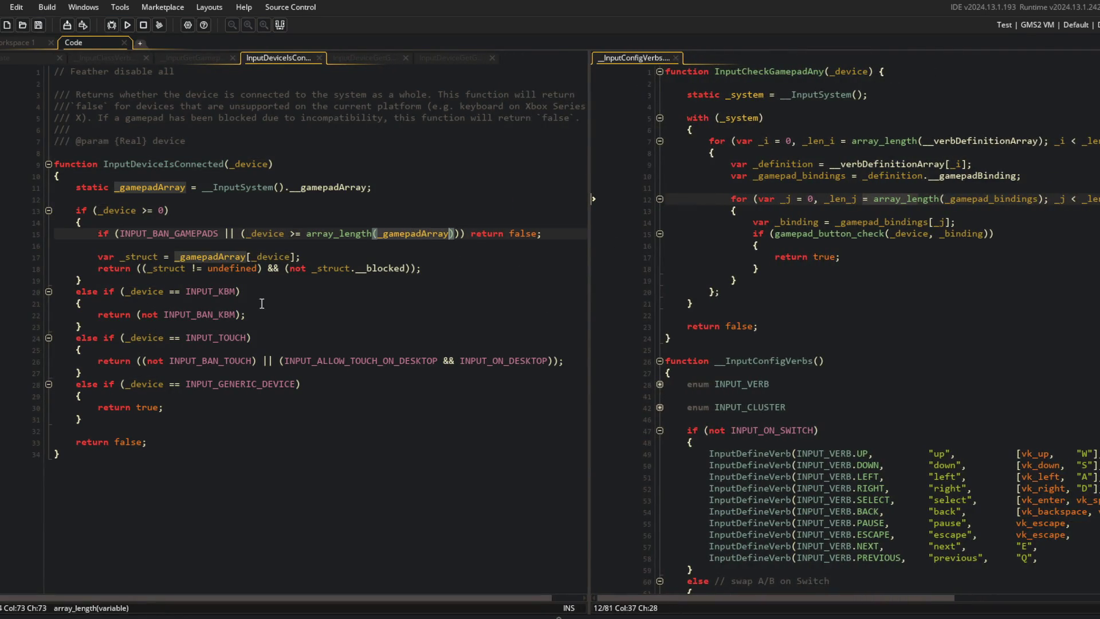
double_click(188, 166)
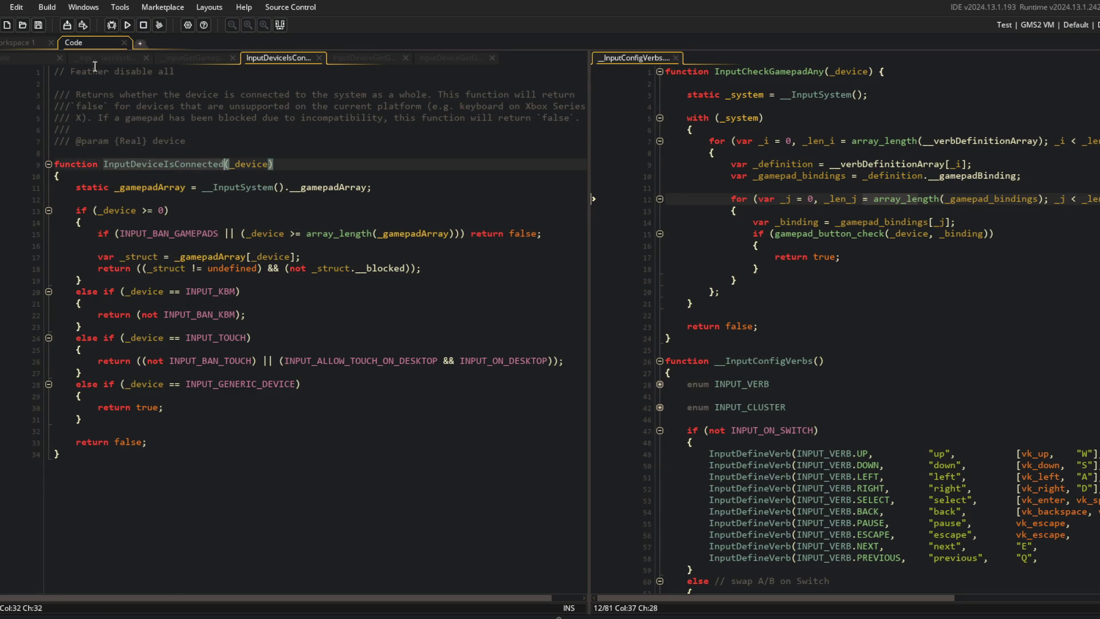
Close the _InputGetGamepadActive script and compare the GetGamepadTypeName and GetGamepadType scripts
click(194, 57)
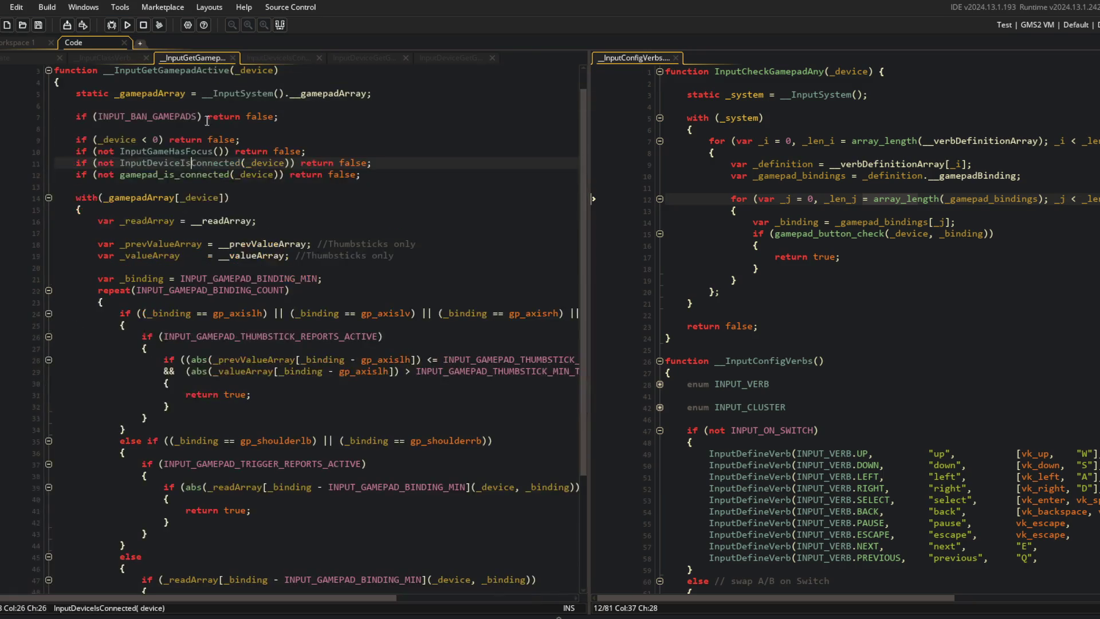
middle_click(180, 57)
click(297, 57)
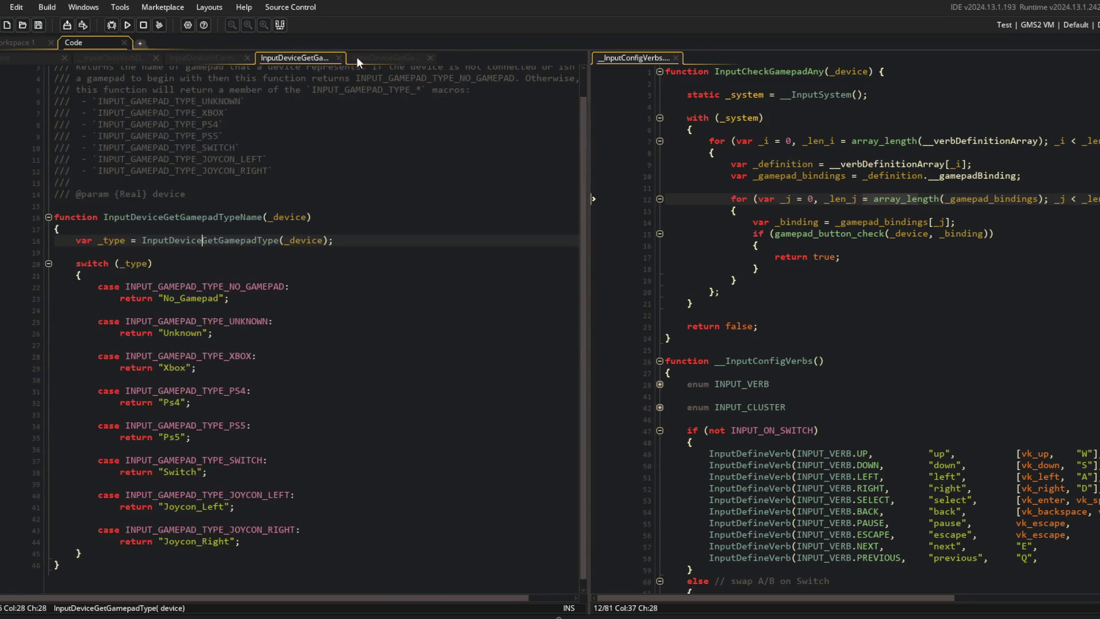
click(370, 58)
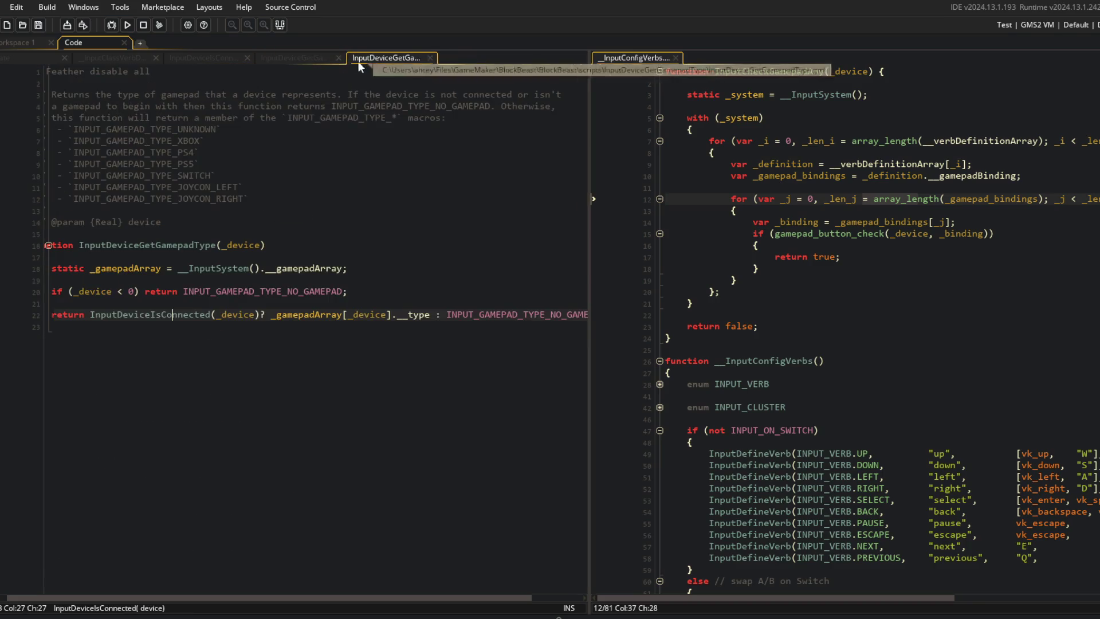
click(297, 58)
click(7, 58)
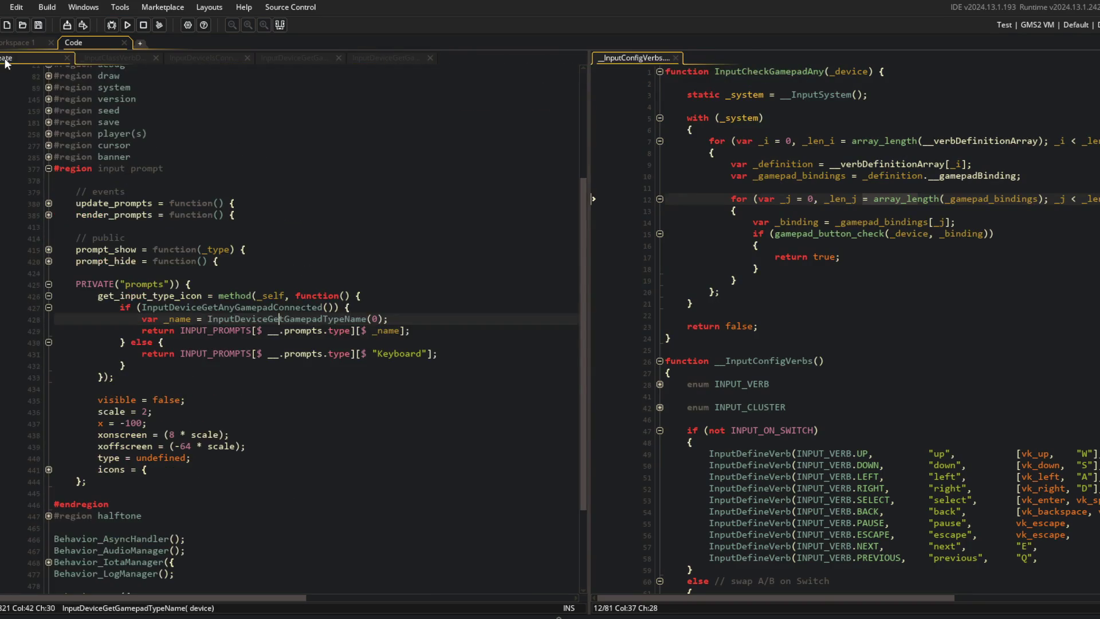
Reopen InputDeviceGetGamepadTypeName from the line 428 _name assignment and cross-check InputDeviceIsConnected
scroll(264, 234, down, 1)
click(285, 296)
drag(141, 294, 408, 295)
click(279, 294)
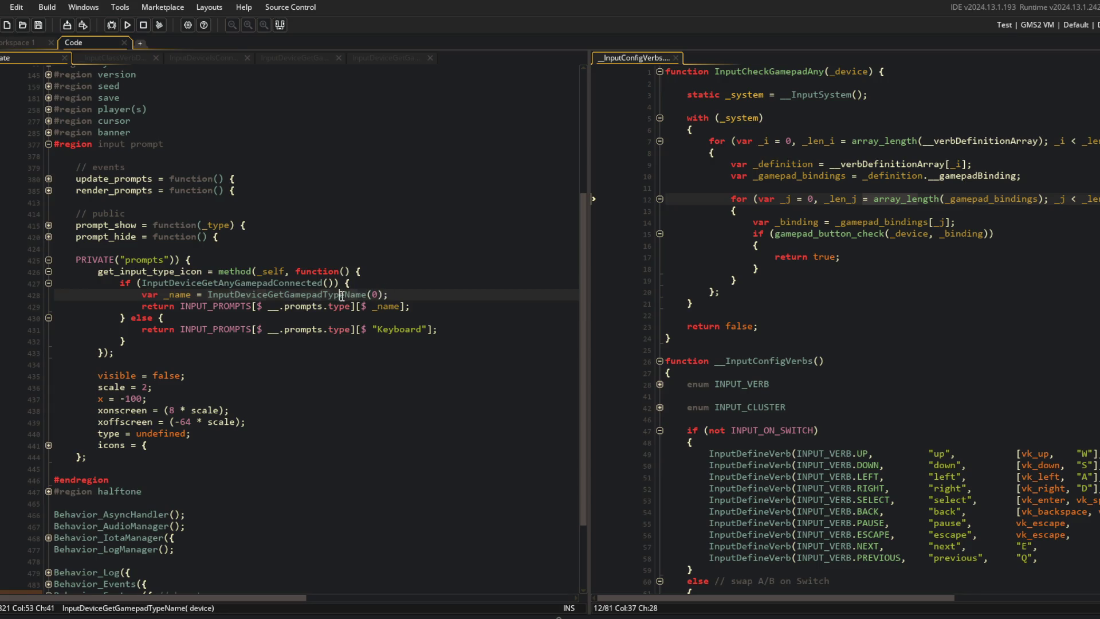
middle_click(305, 298)
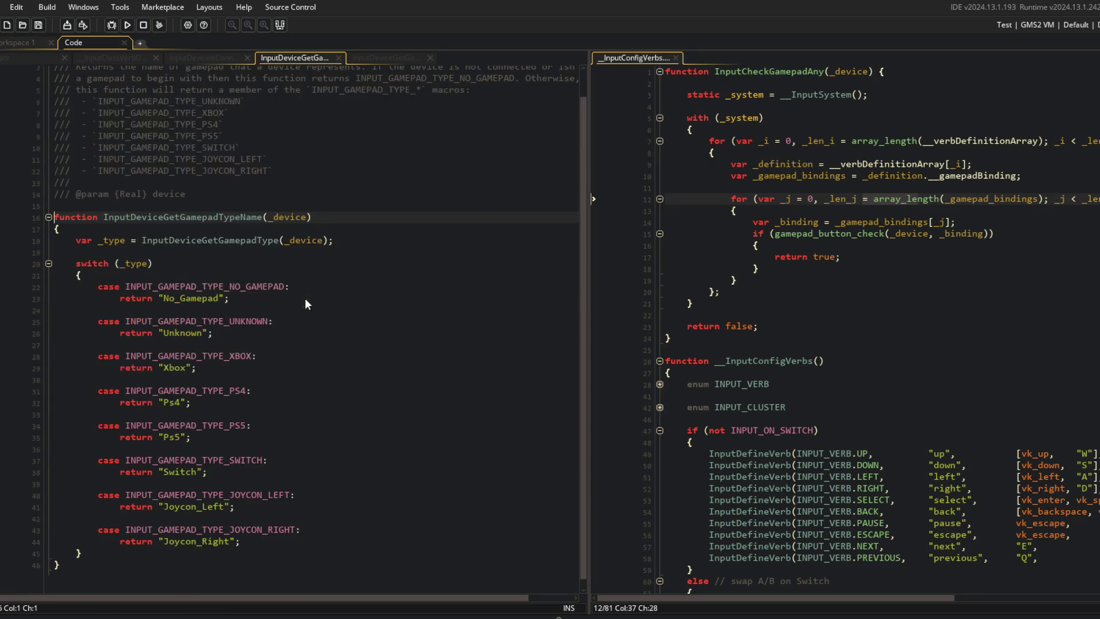
click(19, 56)
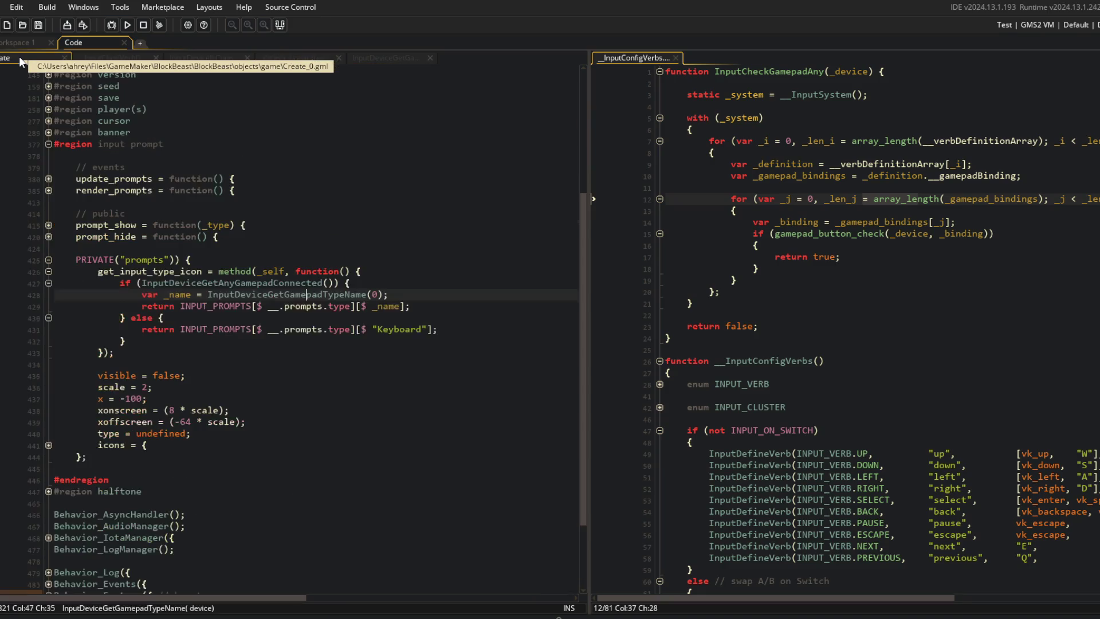
click(103, 57)
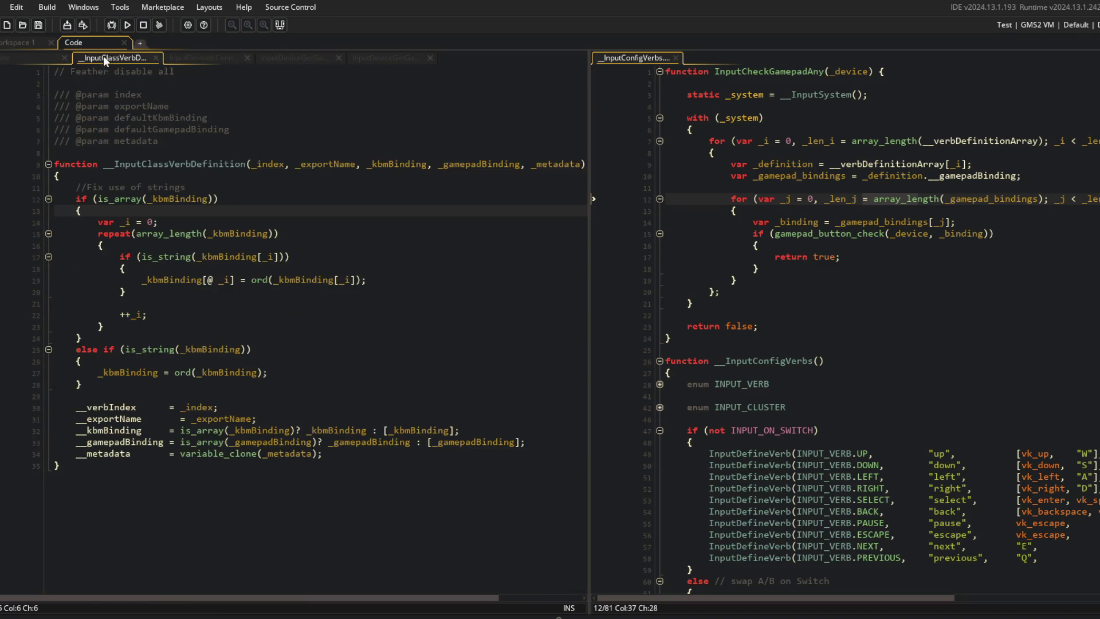
click(20, 53)
Check the gamepad_button_check signature in __InputConfigVerbs, then show the Asset Browser again
click(786, 234)
scroll(910, 339, down, 7)
scroll(909, 339, up, 7)
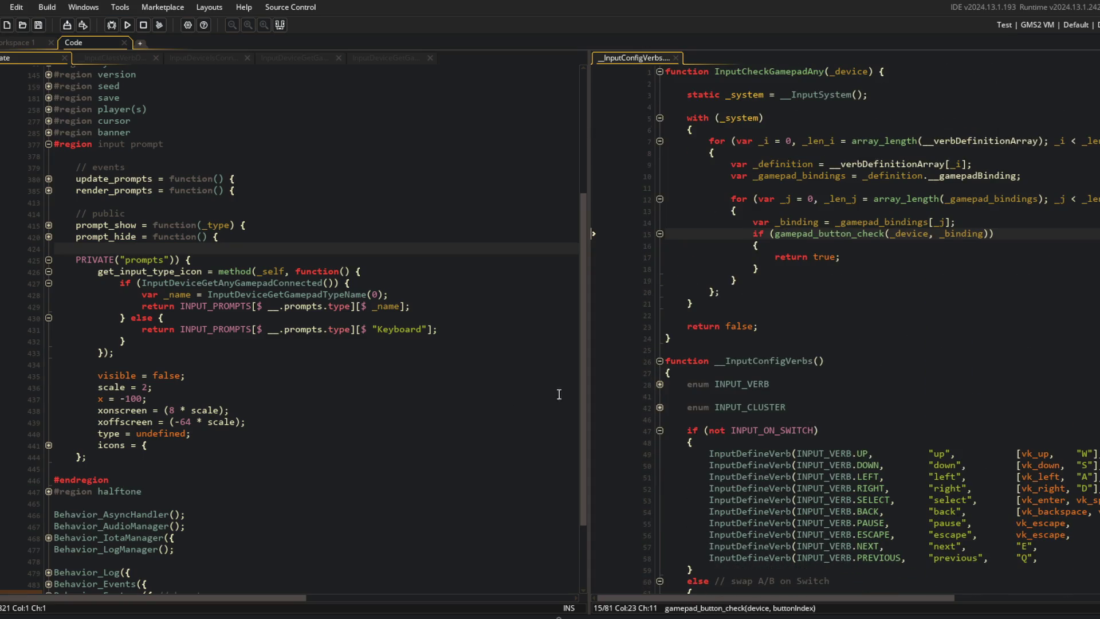
click(345, 330)
key(F12)
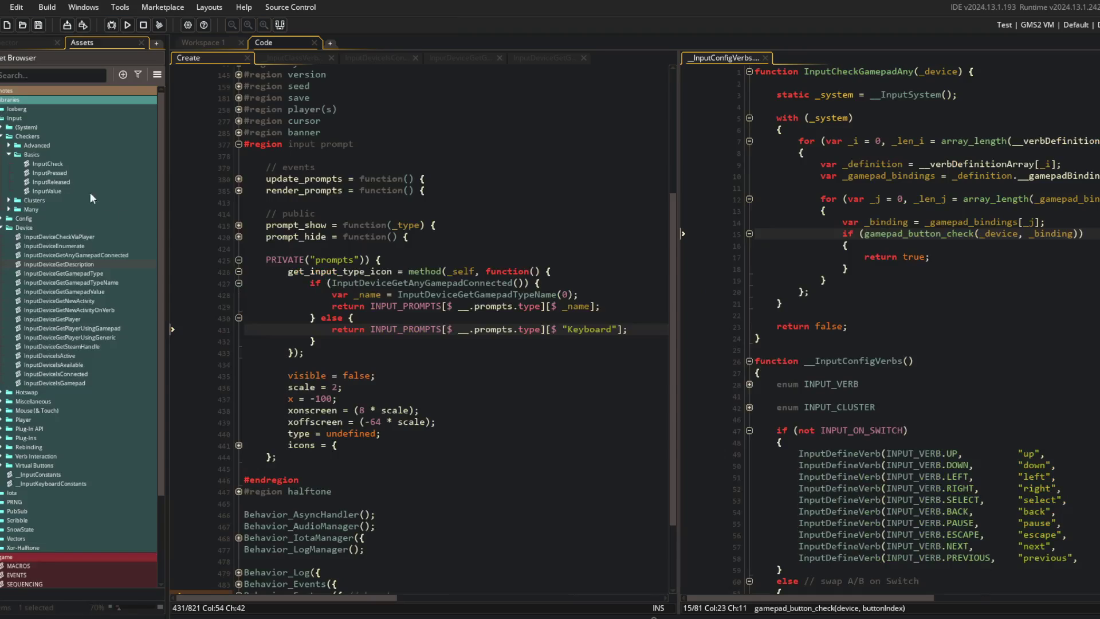
double_click(53, 254)
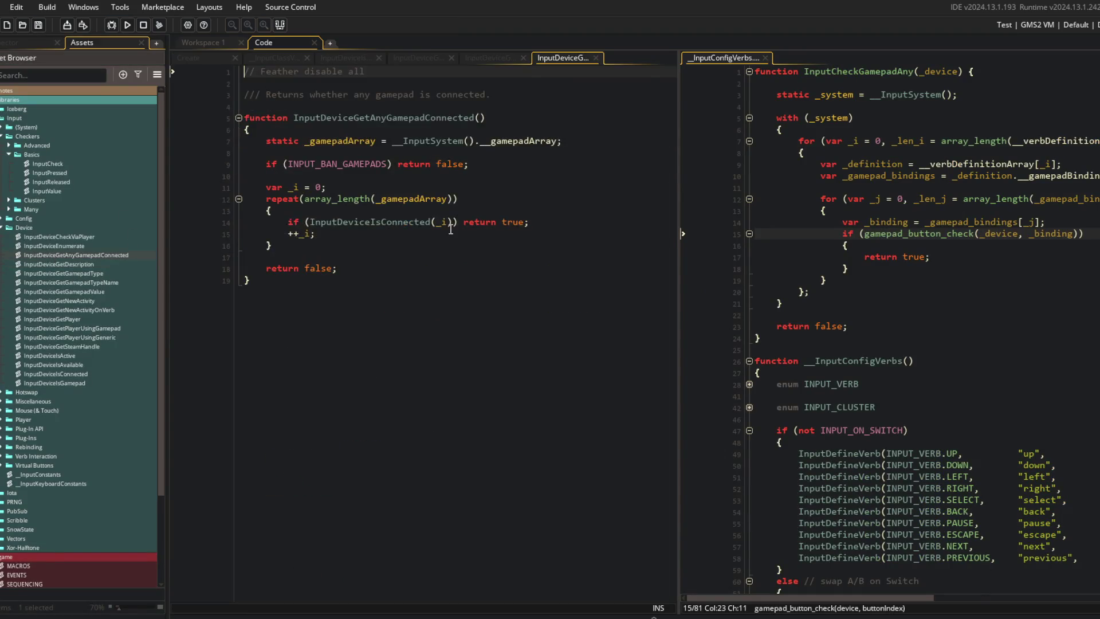
click(343, 163)
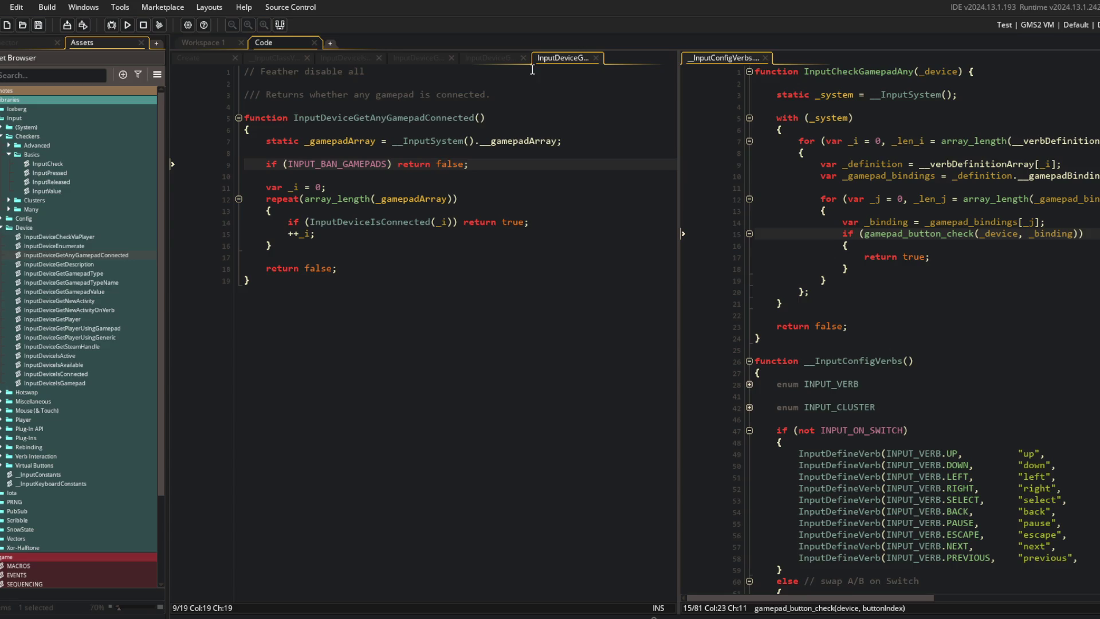
middle_click(567, 57)
click(497, 294)
click(432, 296)
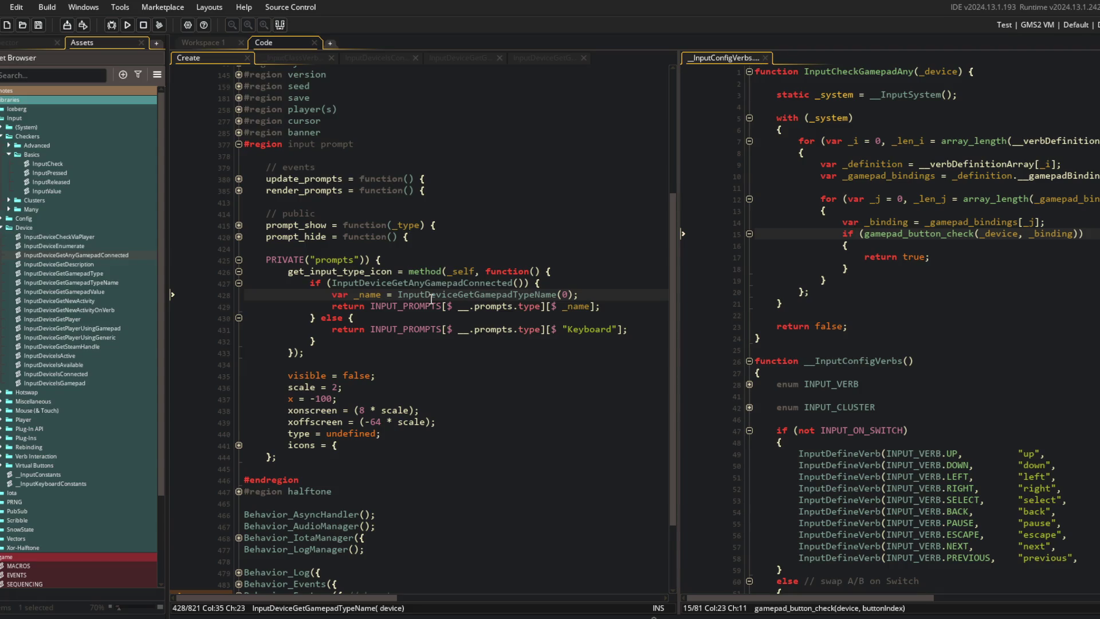
click(920, 94)
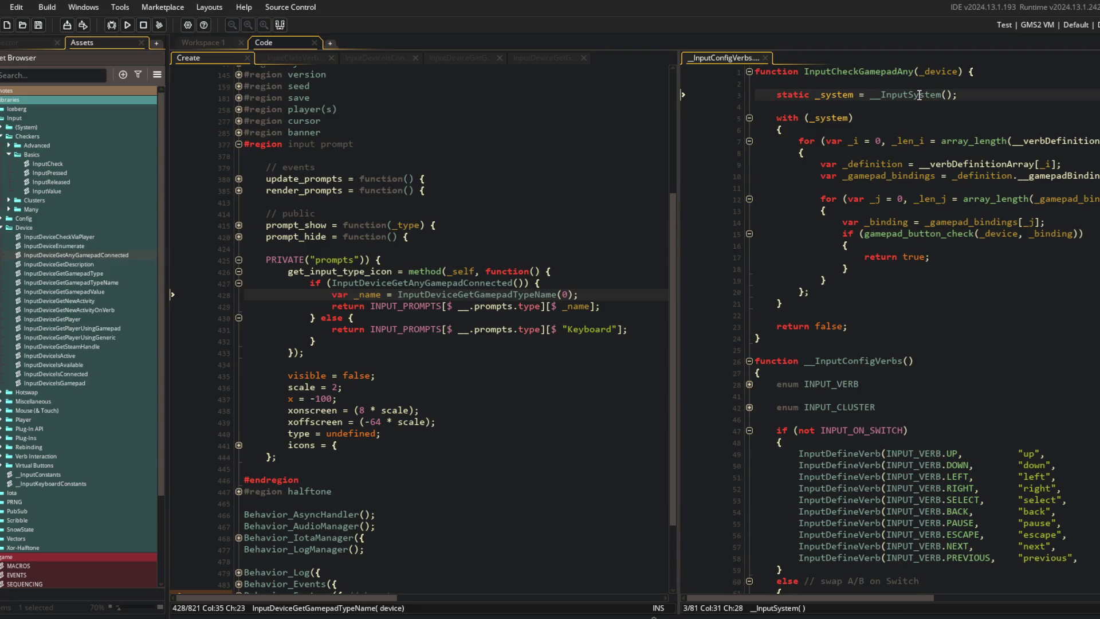
click(499, 229)
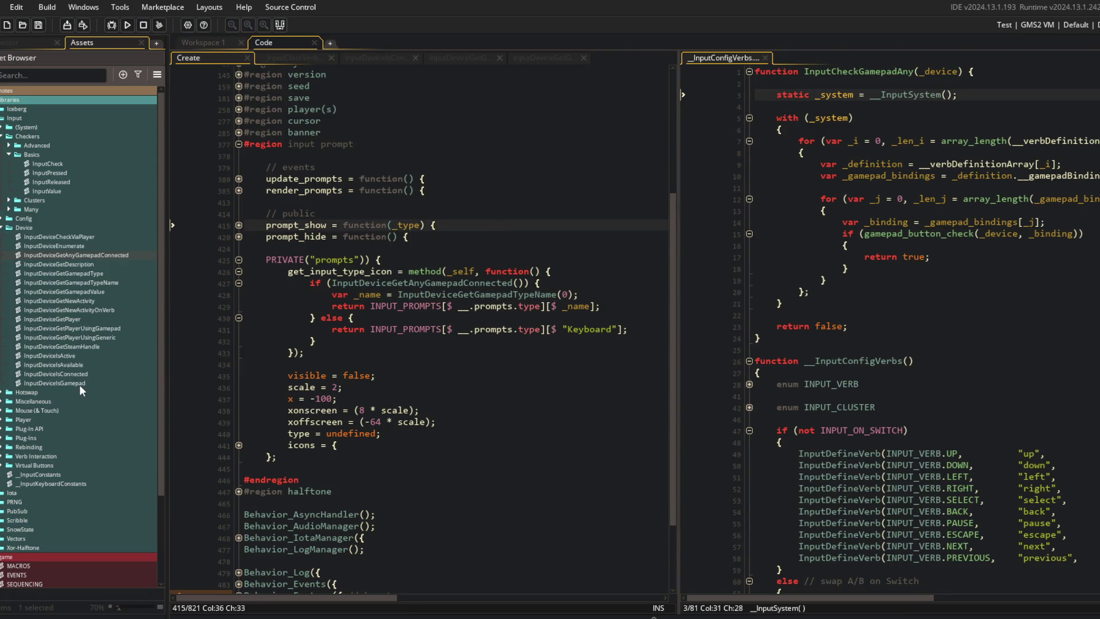
double_click(78, 364)
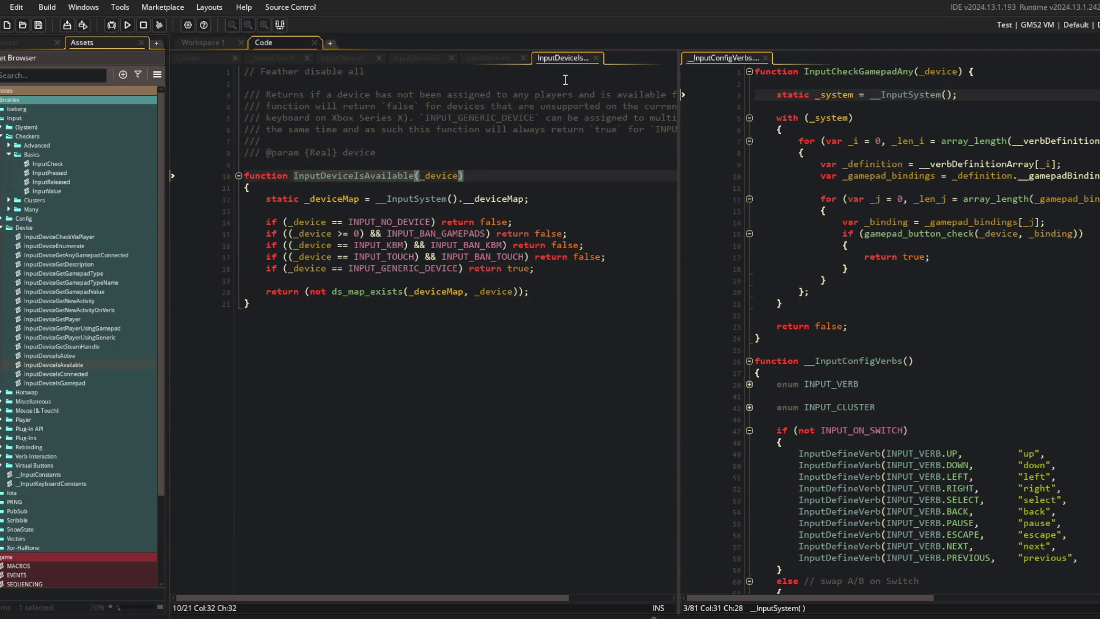
middle_click(543, 57)
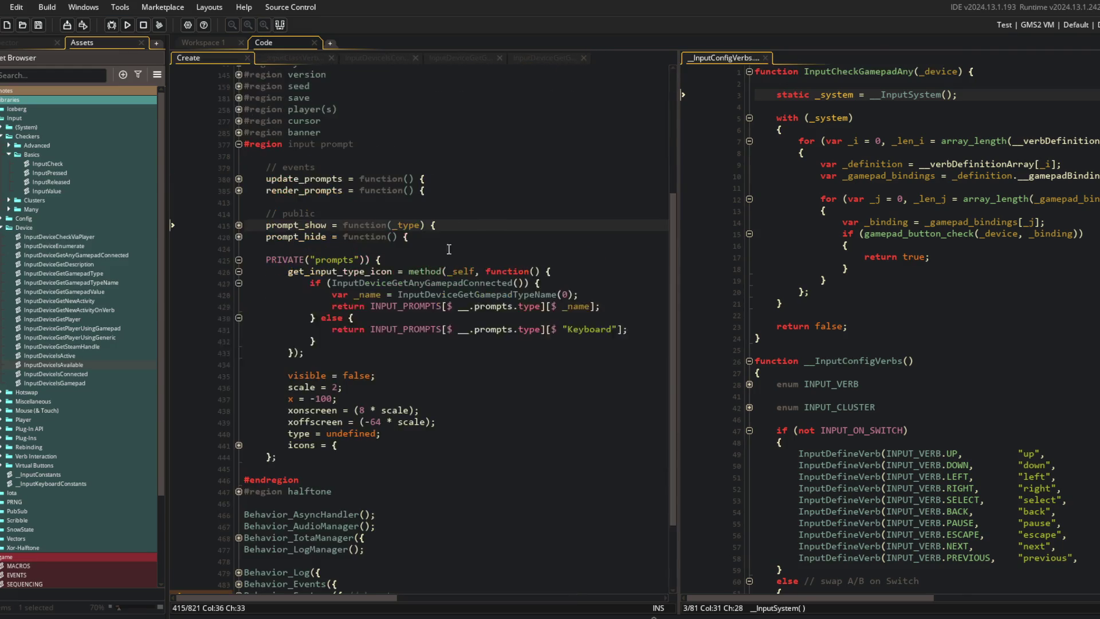
click(459, 295)
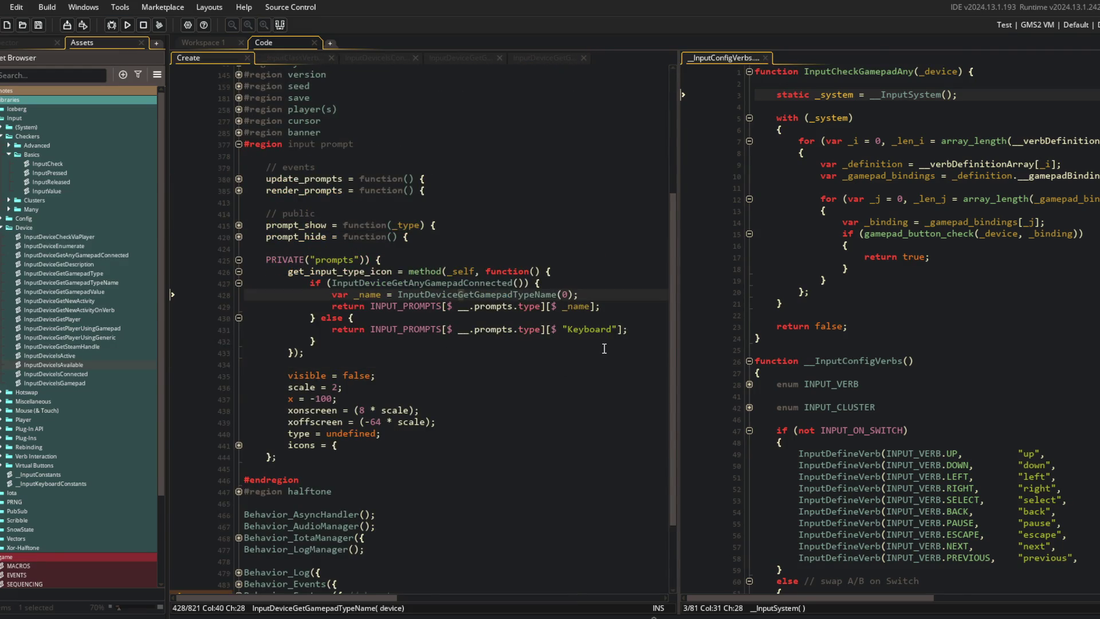
scroll(604, 349, up, 6)
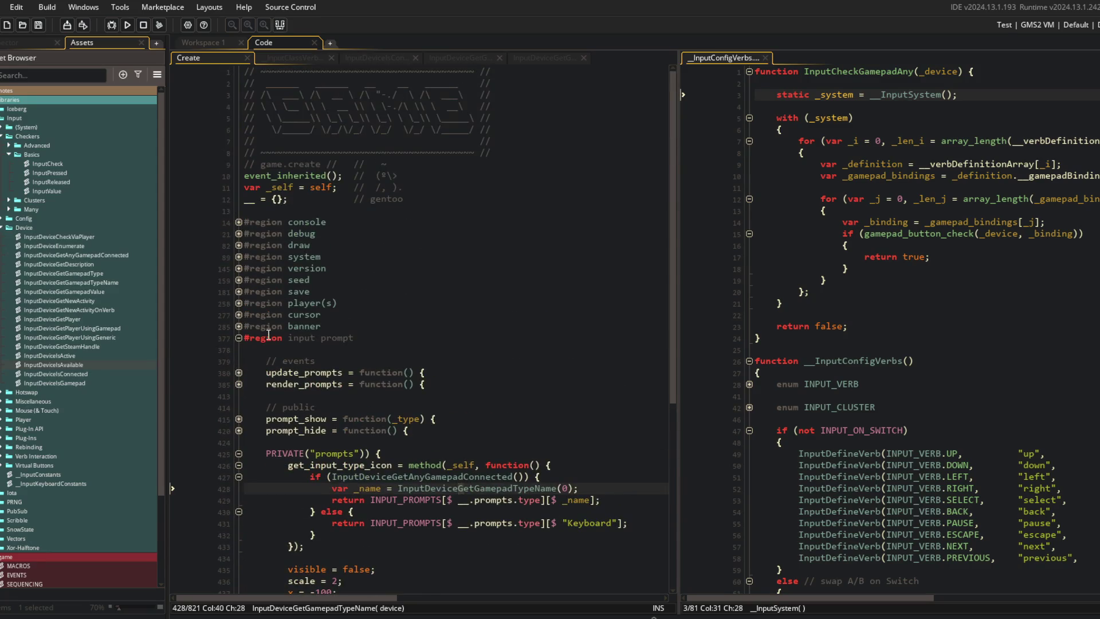
click(238, 257)
Expand update_system and add a for loop over gamepad_get_device_count() slots below the debug line
click(239, 292)
click(206, 384)
click(581, 395)
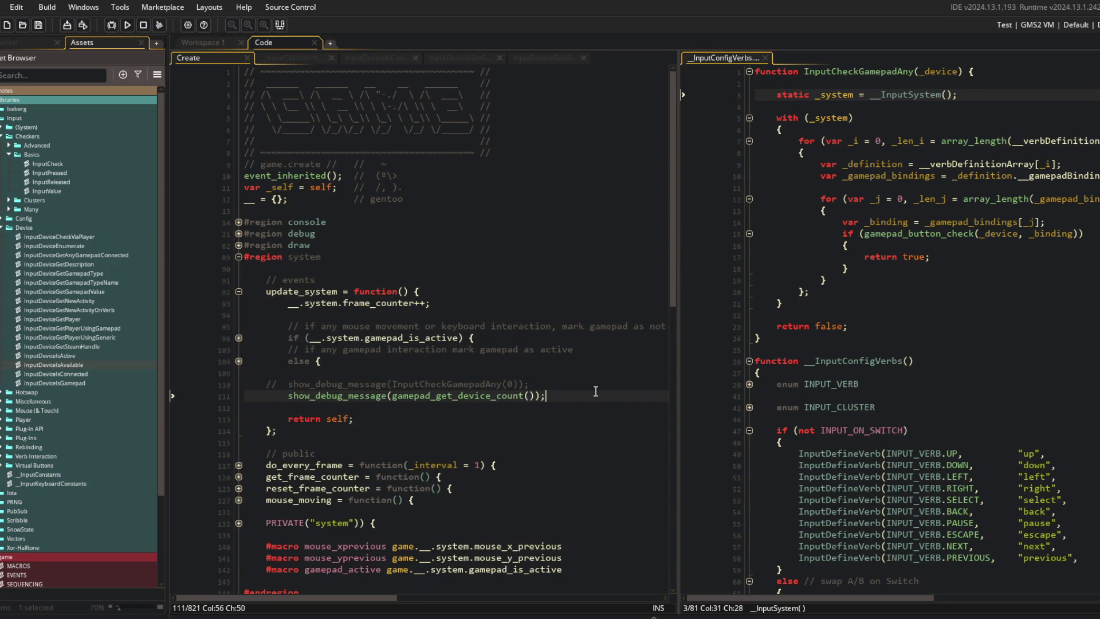
key(Return)
key(Return)
text(for (var _i = 0, _len)
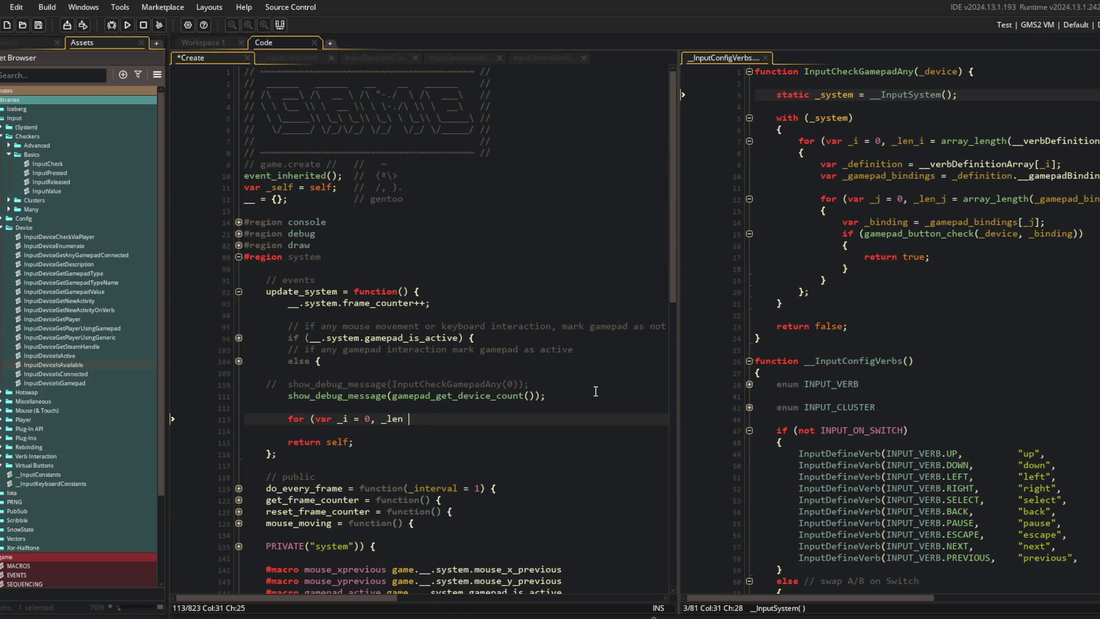
text(= array_length()
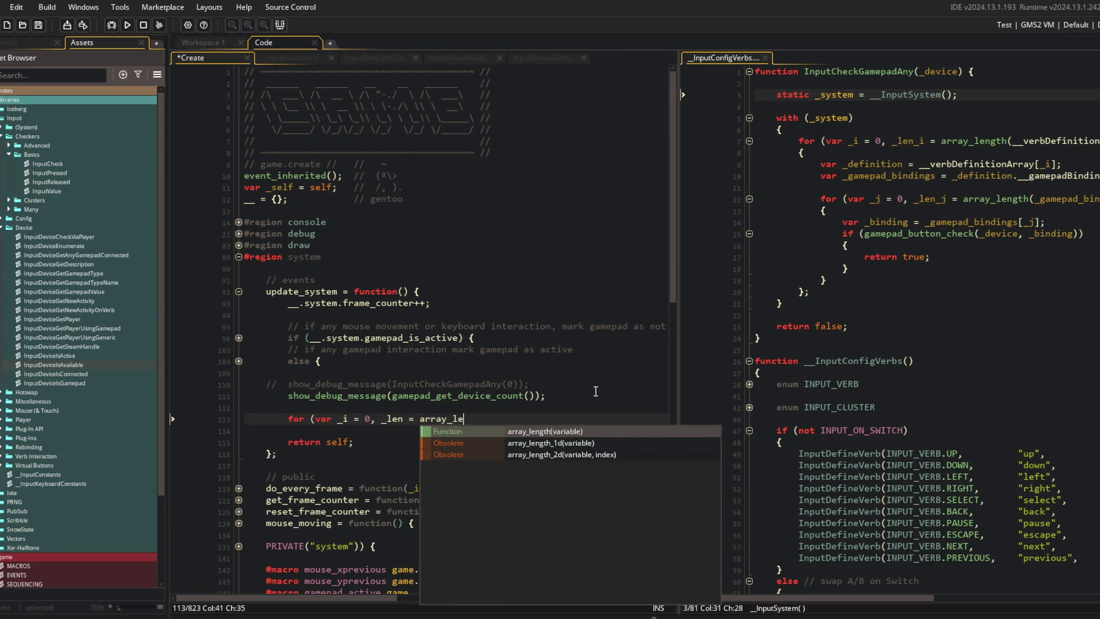
text(d)
key(BackSpace)
key(BackSpace)
key(BackSpace)
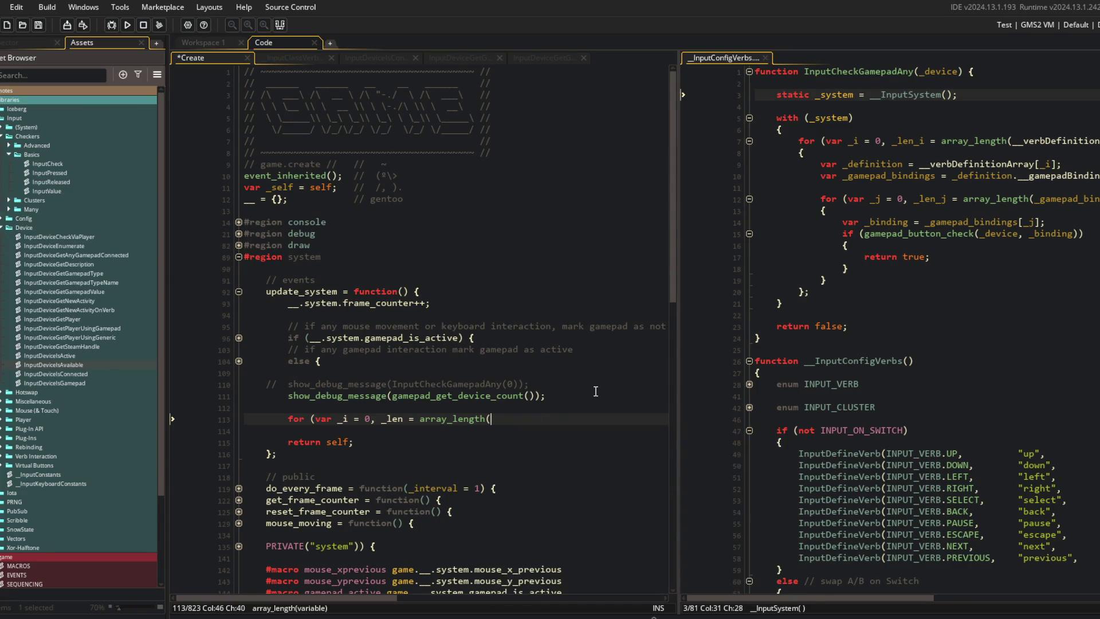
text(gamepad_get_device_count(); _i < _)
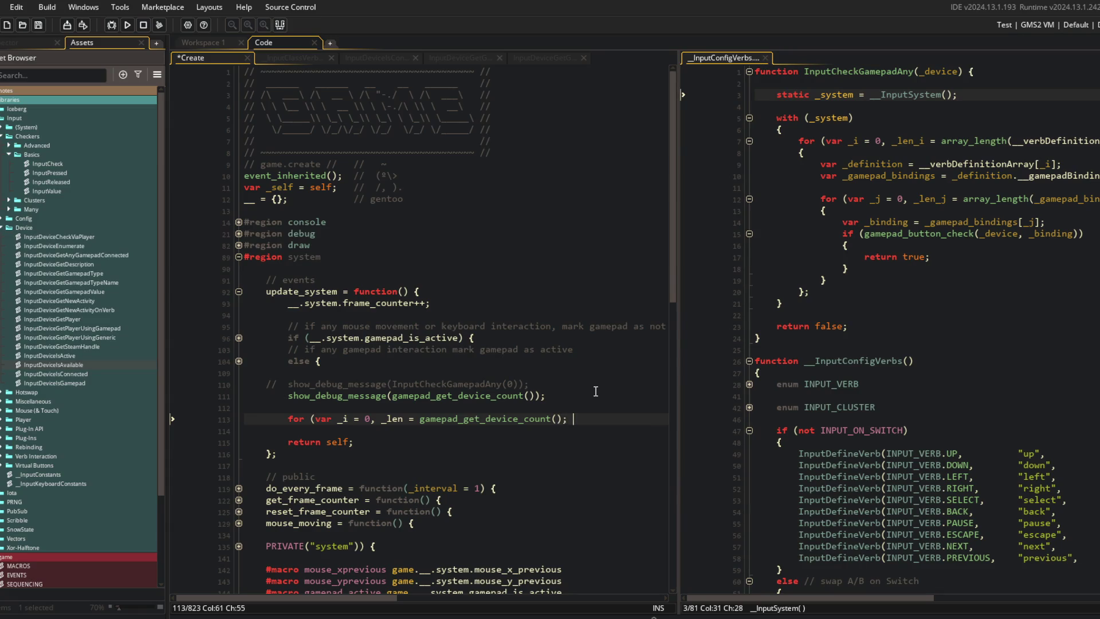
text(len; _i++) P{)
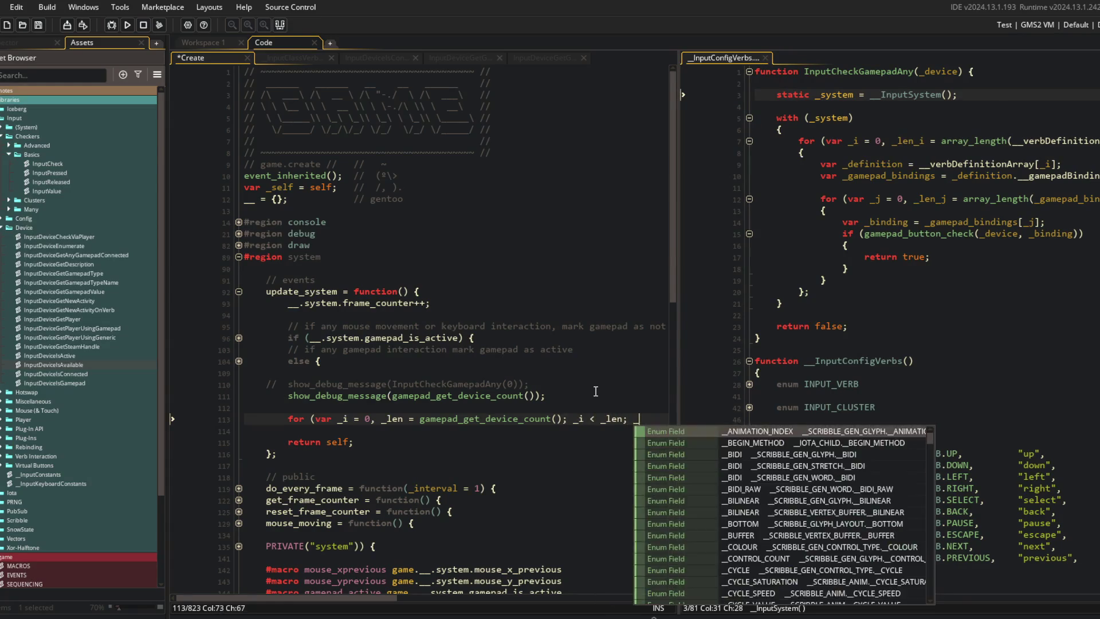
key(Return)
key(Return)
text(};)
key(Up)
key(Up)
key(End)
key(Left)
key(BackSpace)
key(Down)
key(Down)
key(End)
Print InputDeviceIsGamepad(_i) inside the loop and comment out the device-count debug line
key(Up)
text(show_)
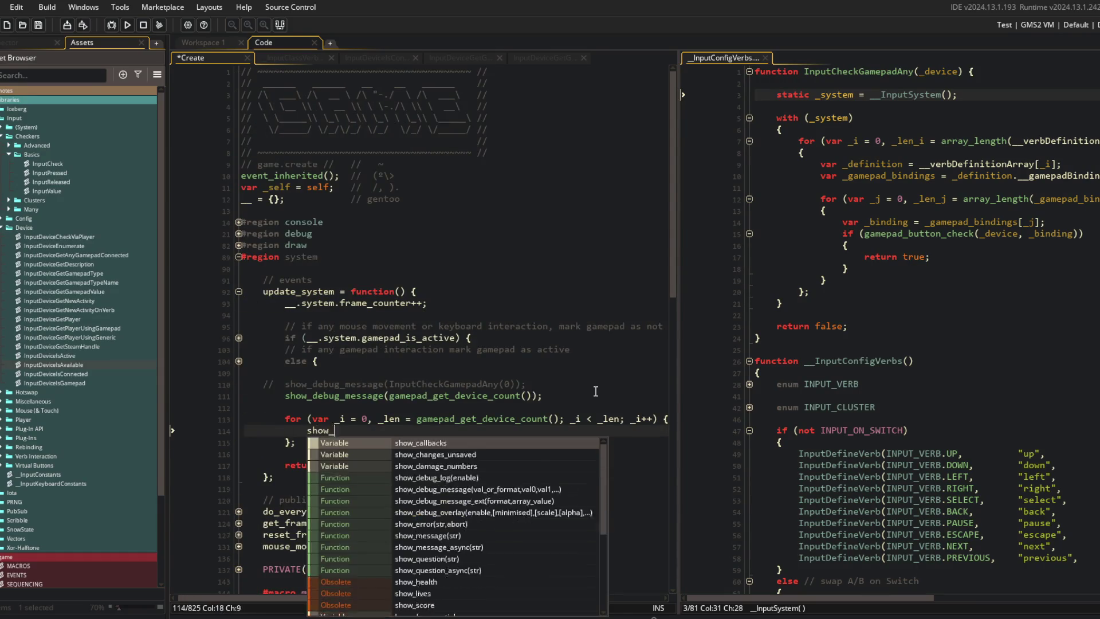
text(debug_message()
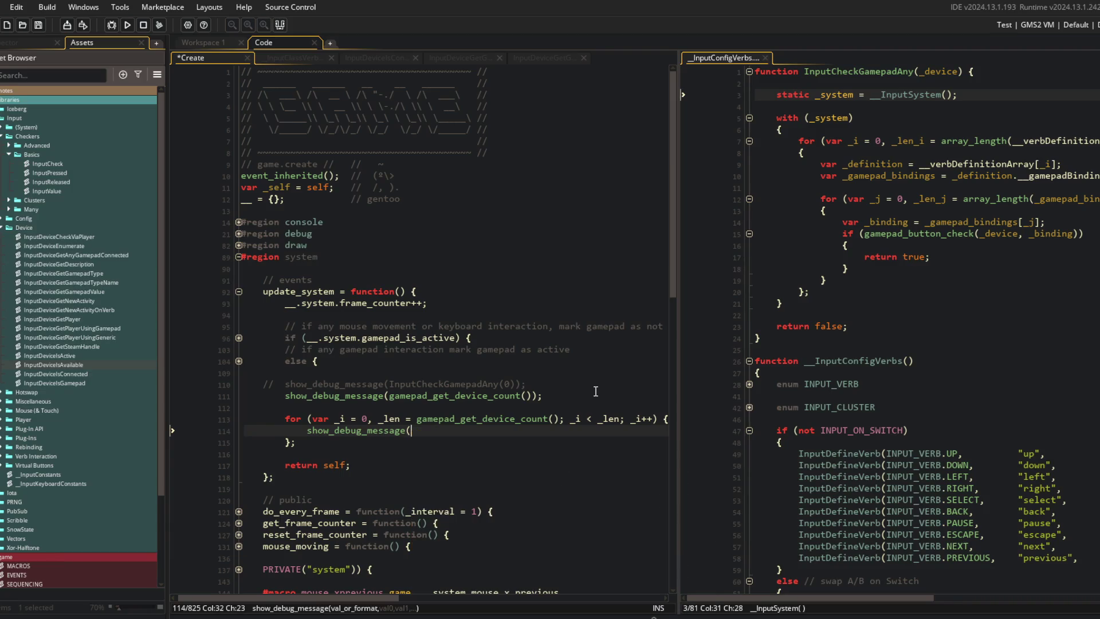
text(Inputev)
key(BackSpace)
key(BackSpace)
text(DeviceIs)
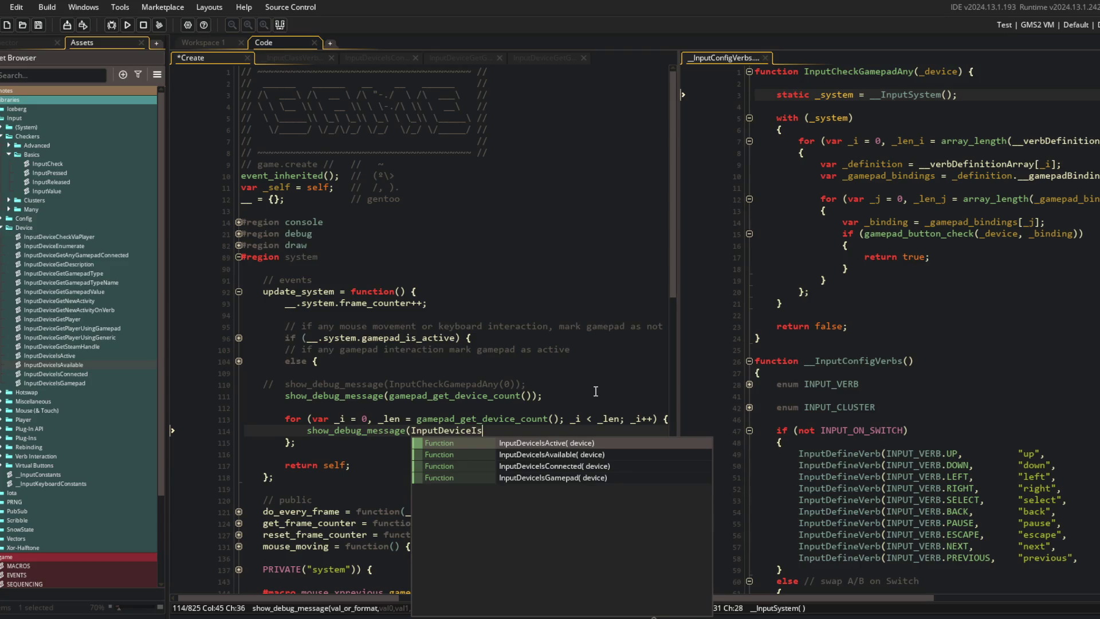
key(Down)
key(Down)
key(Return)
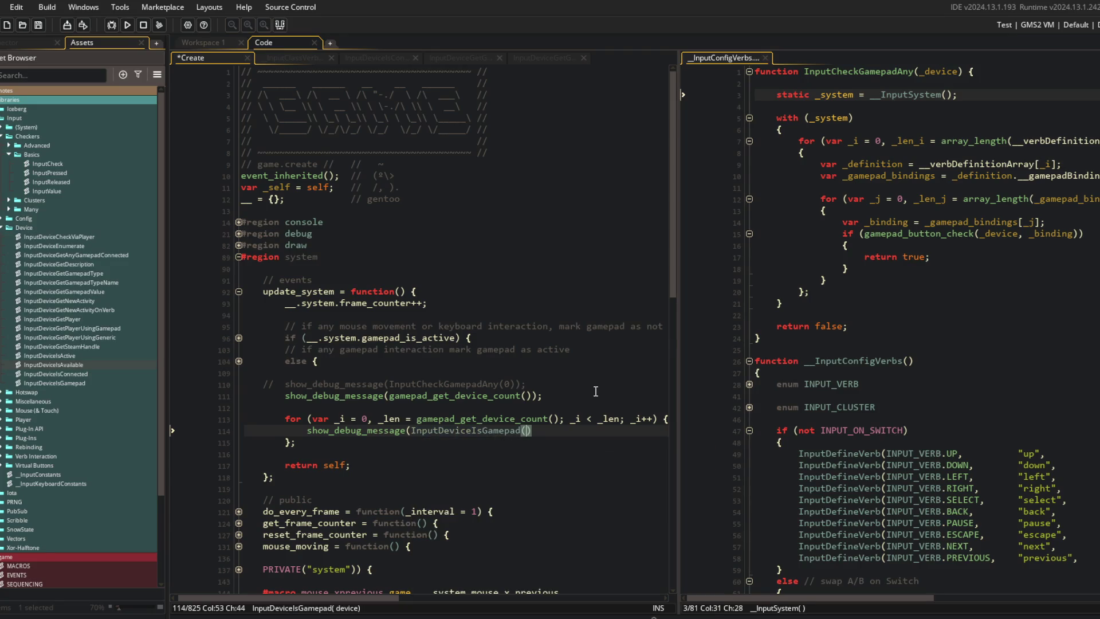
text(i));)
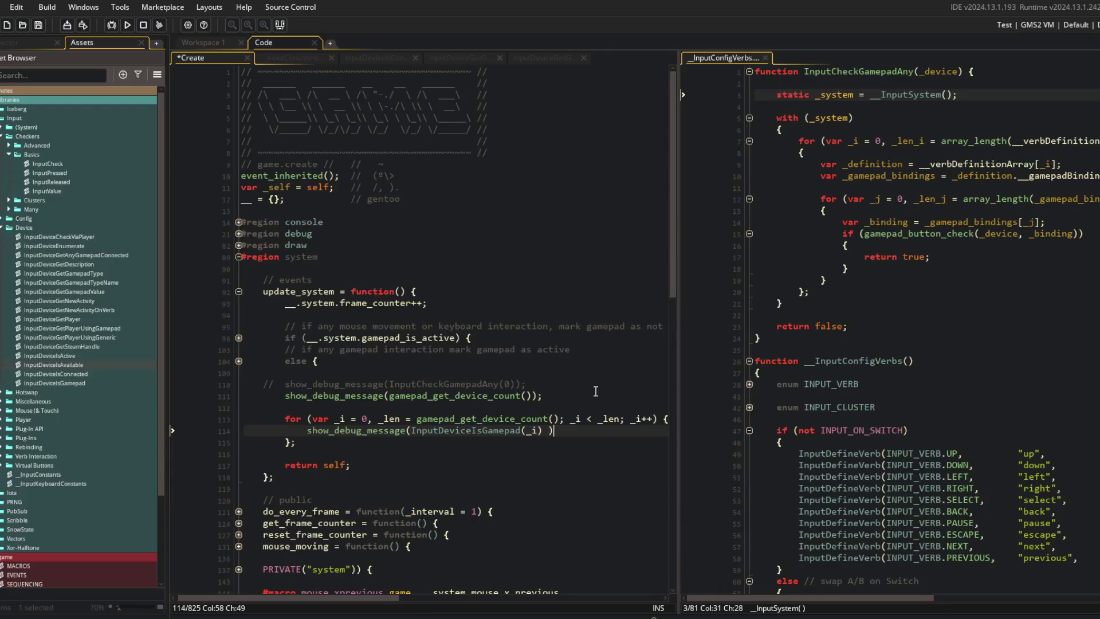
key(Up)
key(Up)
key(Up)
key(Home)
text(//)
Turn the call into an if (InputDeviceIsGamepad(_i)) block printing _i, then save and run
key(Down)
key(Down)
key(Down)
key(ctrl+Right)
key(ctrl+Right)
key(ctrl+Right)
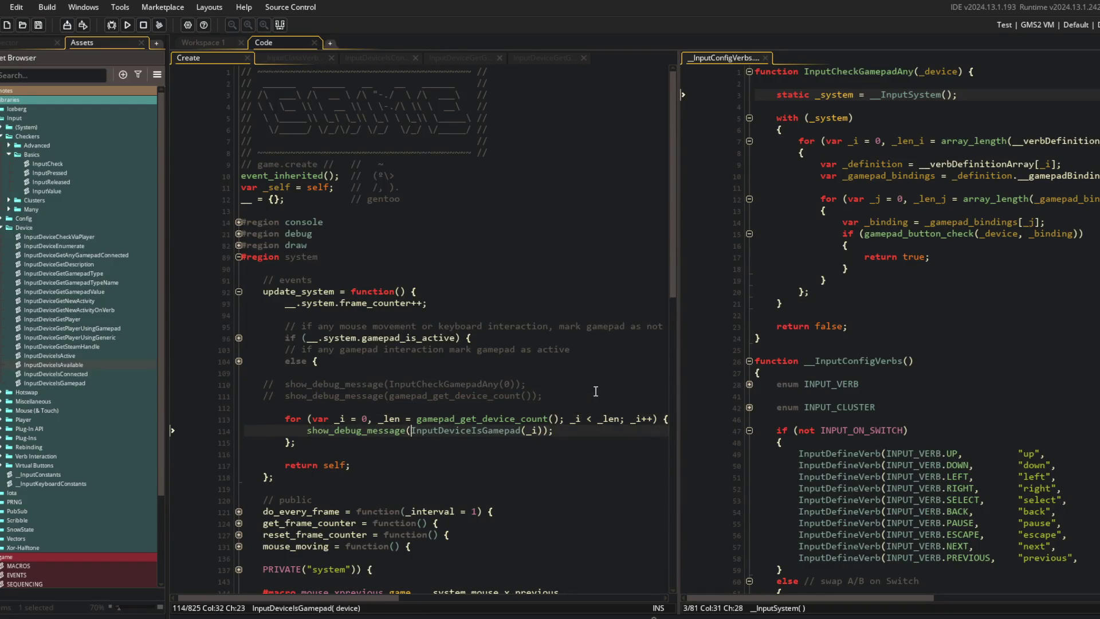
key(ctrl+BackSpace)
text(if ()
key(End)
key(BackSpace)
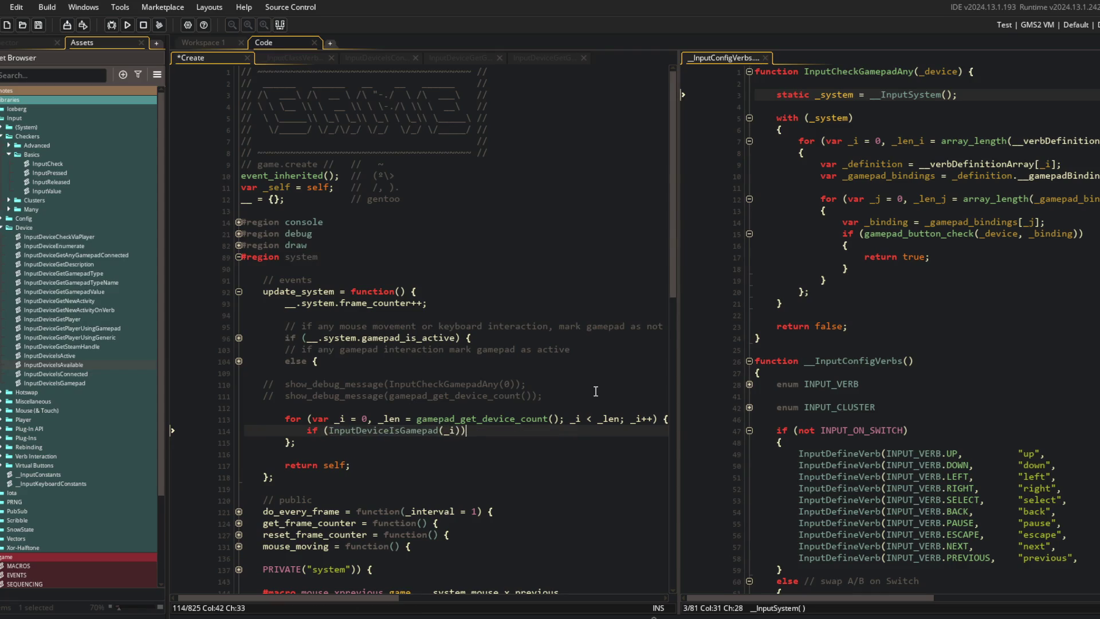
text({)
key(Return)
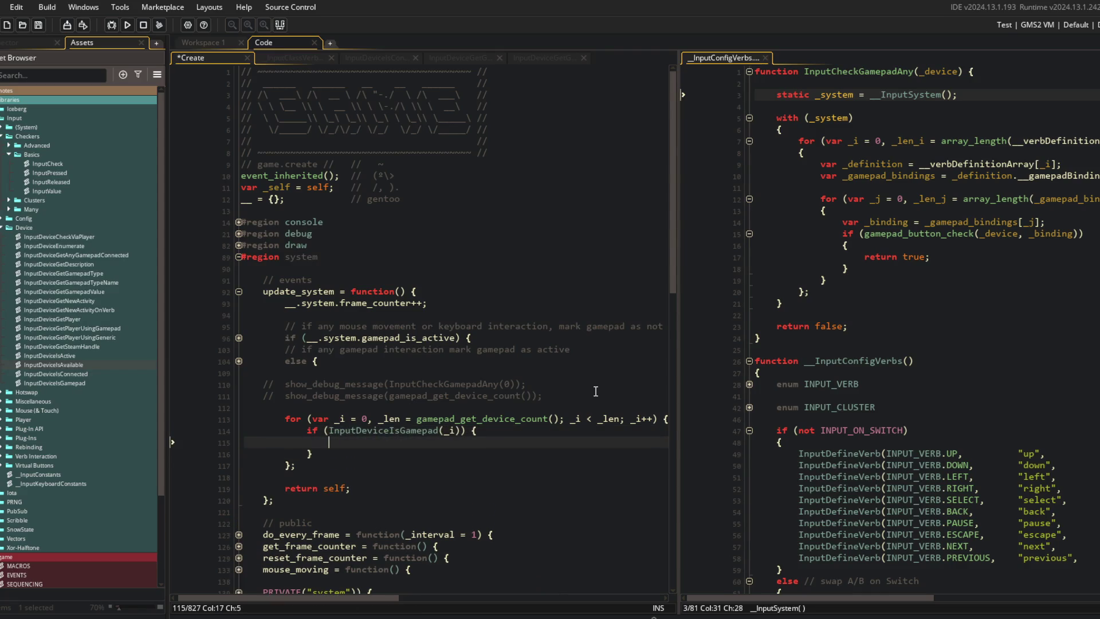
text(show_debug_message(_i);)
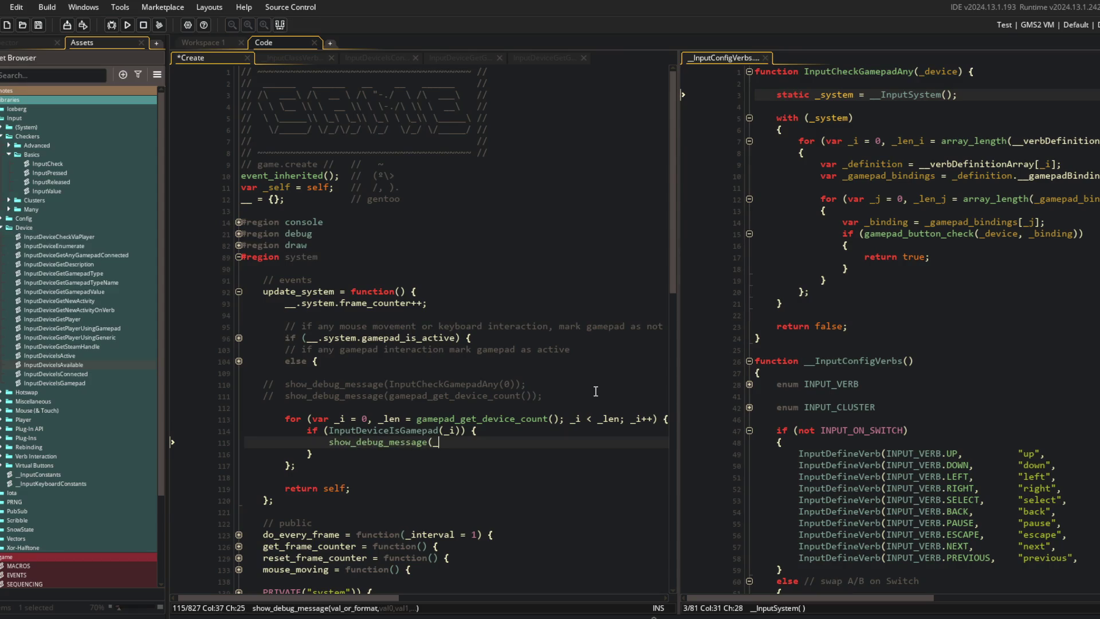
key(F5)
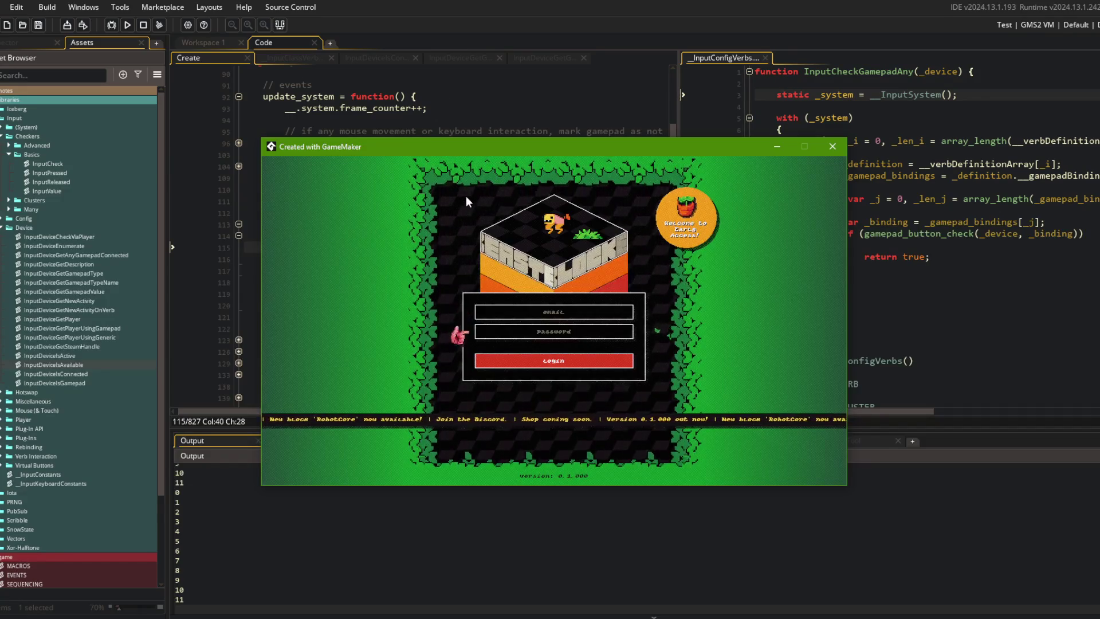
Close the game and read the InputDeviceIsGamepad definition, then close that script
key(Escape)
click(427, 206)
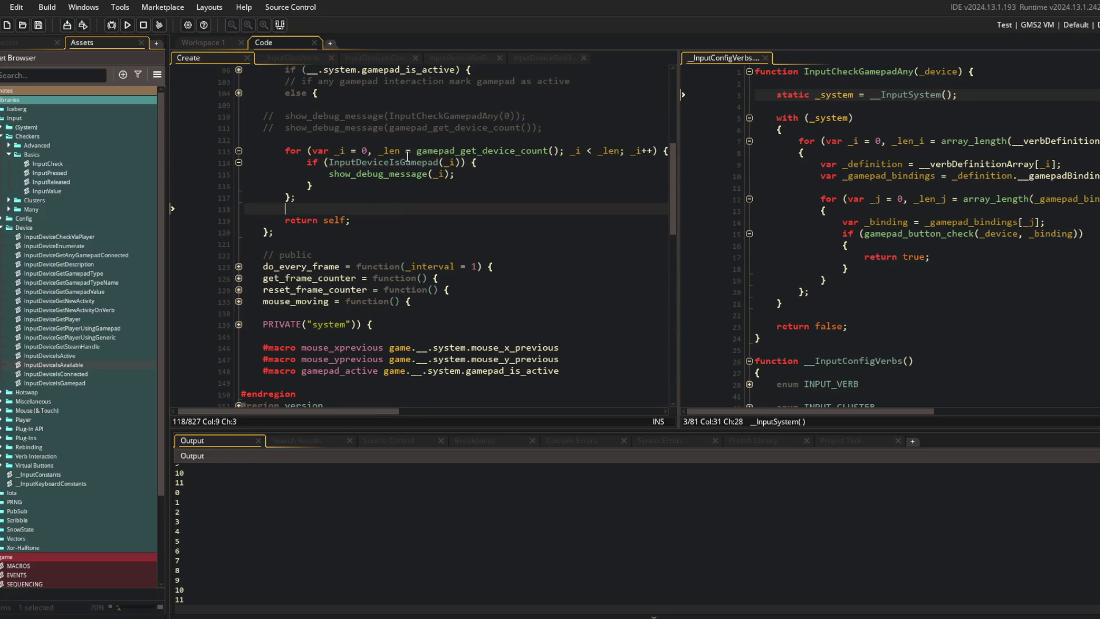
middle_click(407, 159)
click(543, 194)
click(356, 154)
click(396, 176)
click(332, 152)
key(ctrl+w)
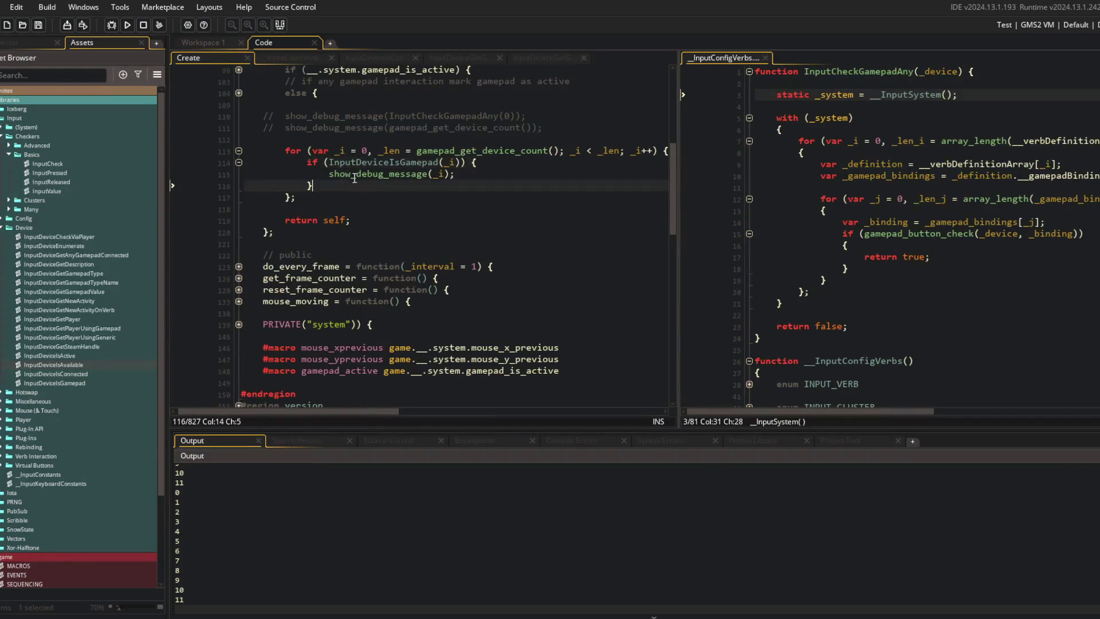
Look up show_debug_message in the manual, then reopen and select the InputDeviceIsGamepad function code
click(391, 151)
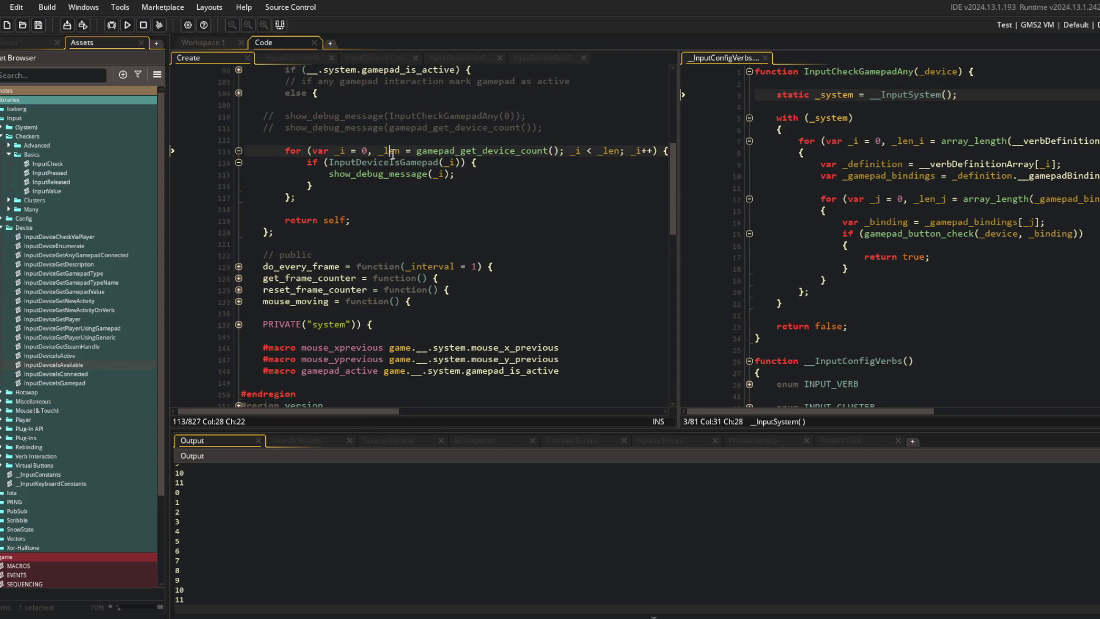
middle_click(367, 174)
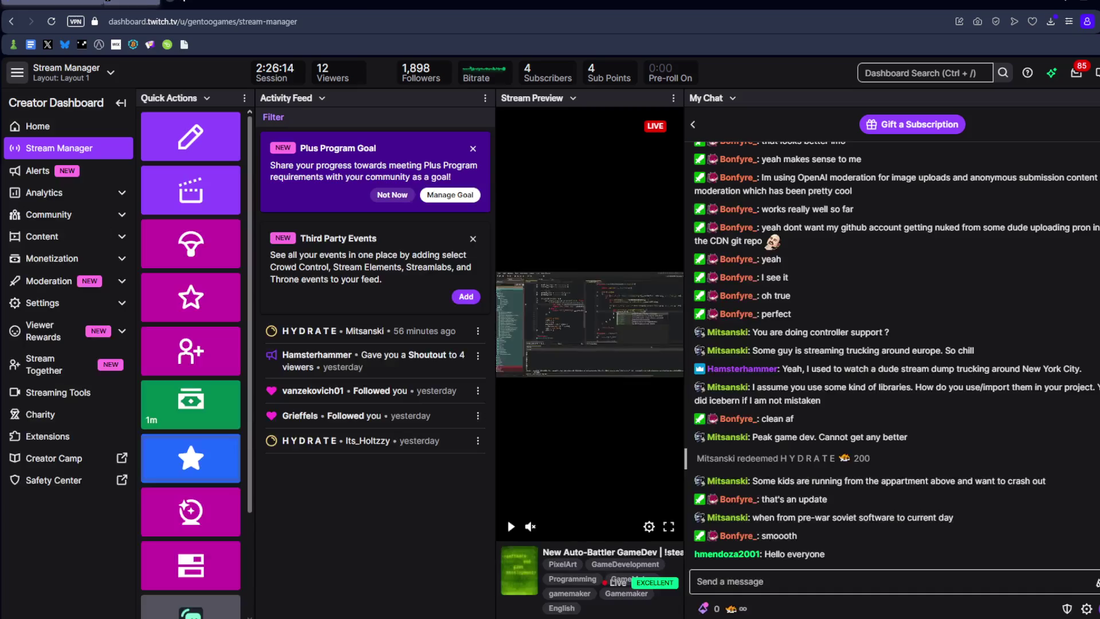
key(alt+Tab)
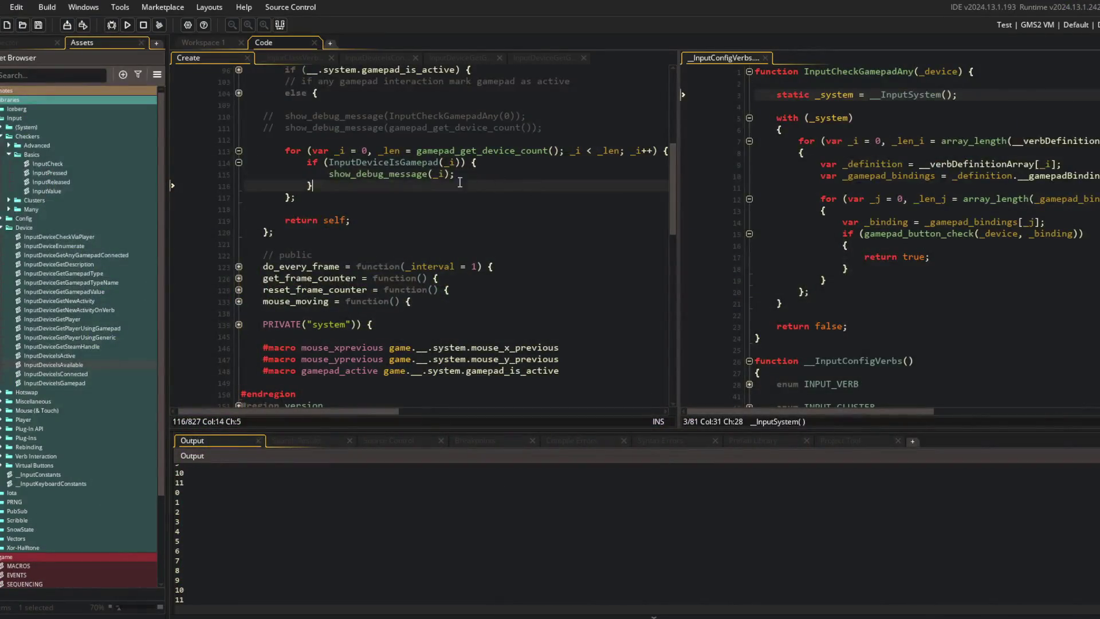
middle_click(414, 160)
drag(328, 82, 551, 226)
click(557, 59)
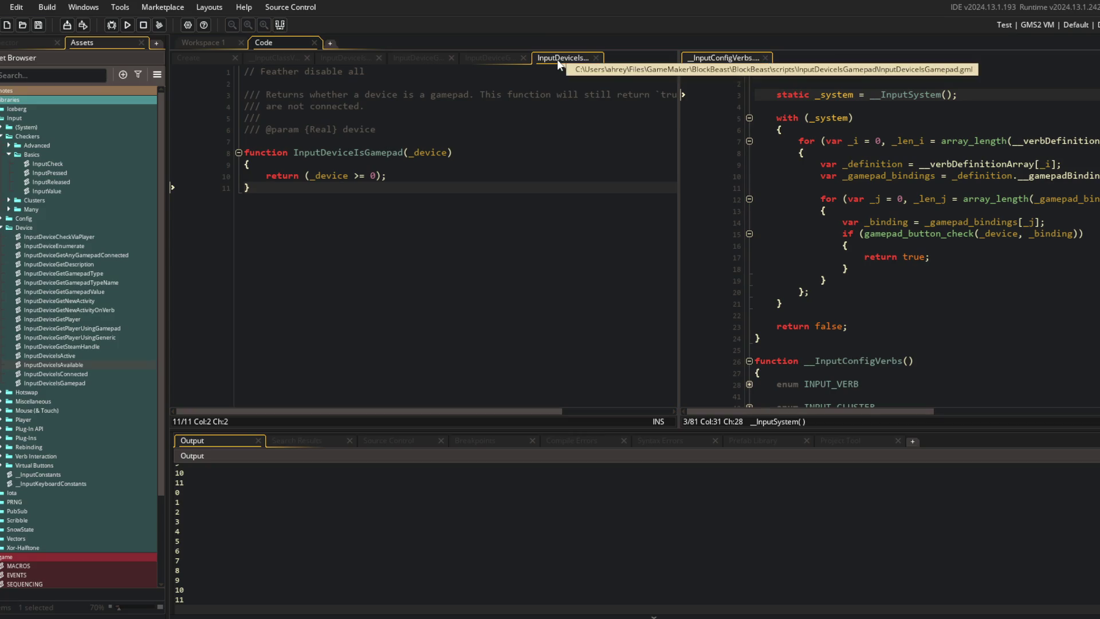
Replace the InputDeviceIsGamepad check with InputDeviceIsAvailable, then save and run the game
middle_click(557, 60)
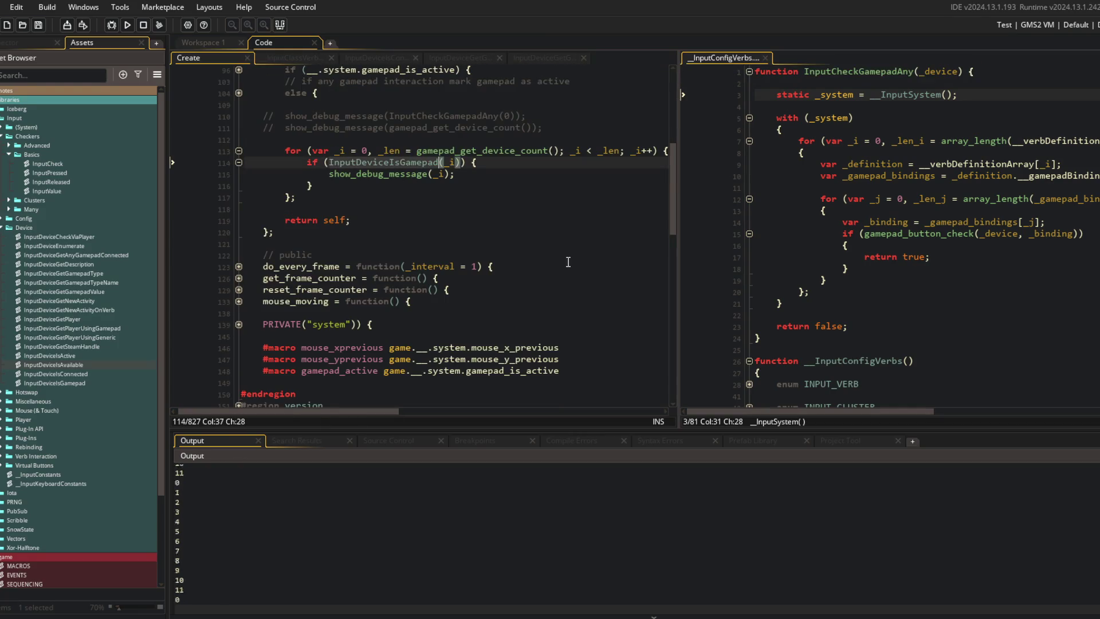
key(BackSpace)
key(BackSpace)
key(BackSpace)
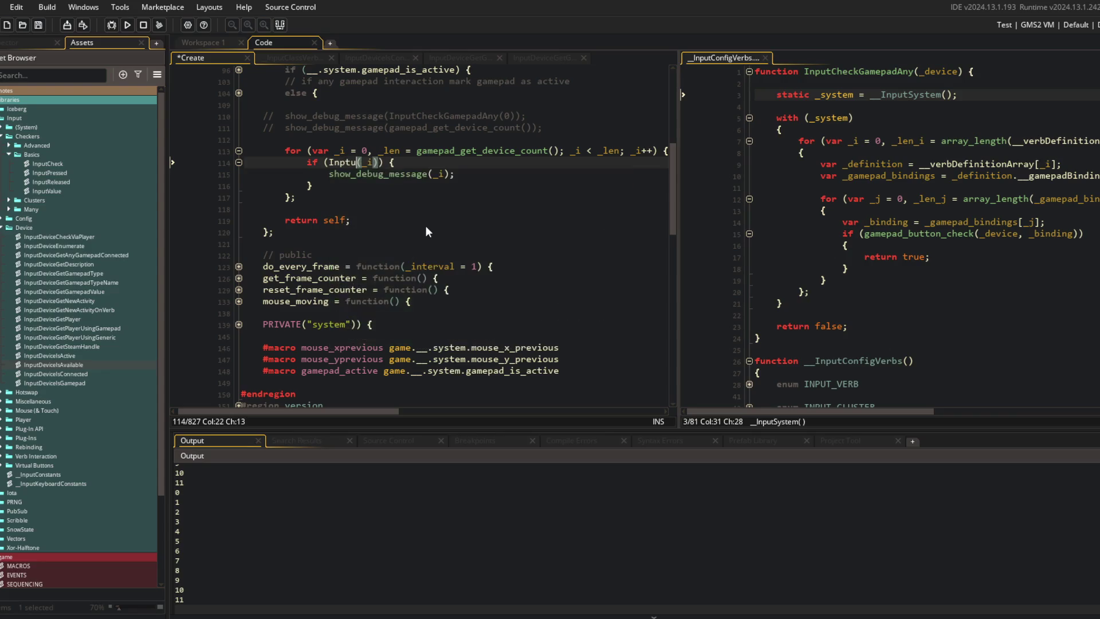
text(DeviceIsActiv)
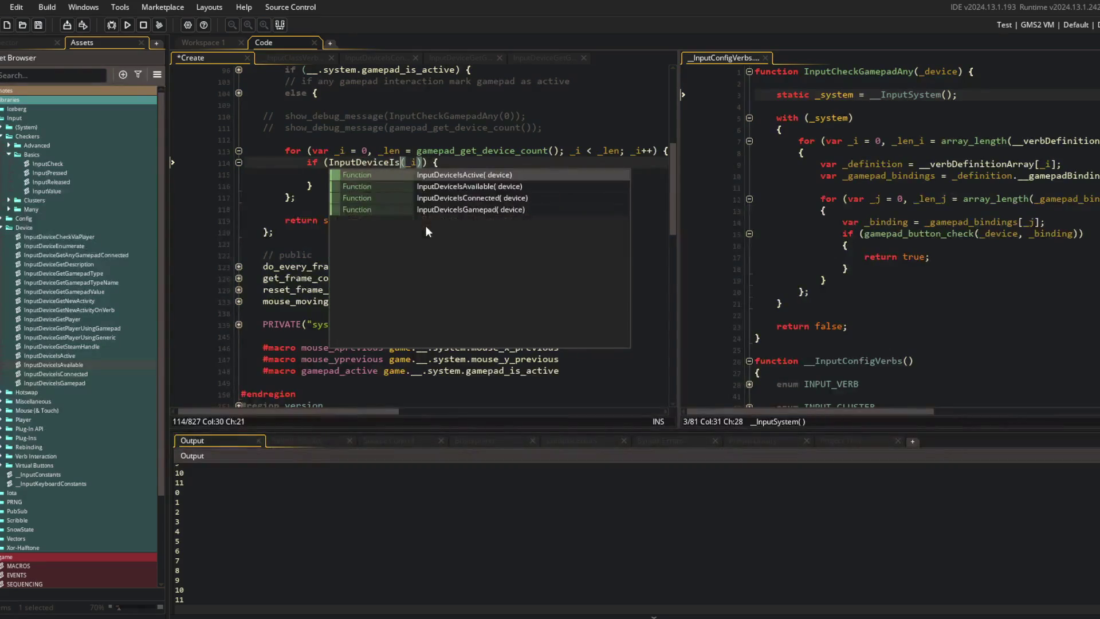
key(BackSpace)
key(BackSpace)
key(BackSpace)
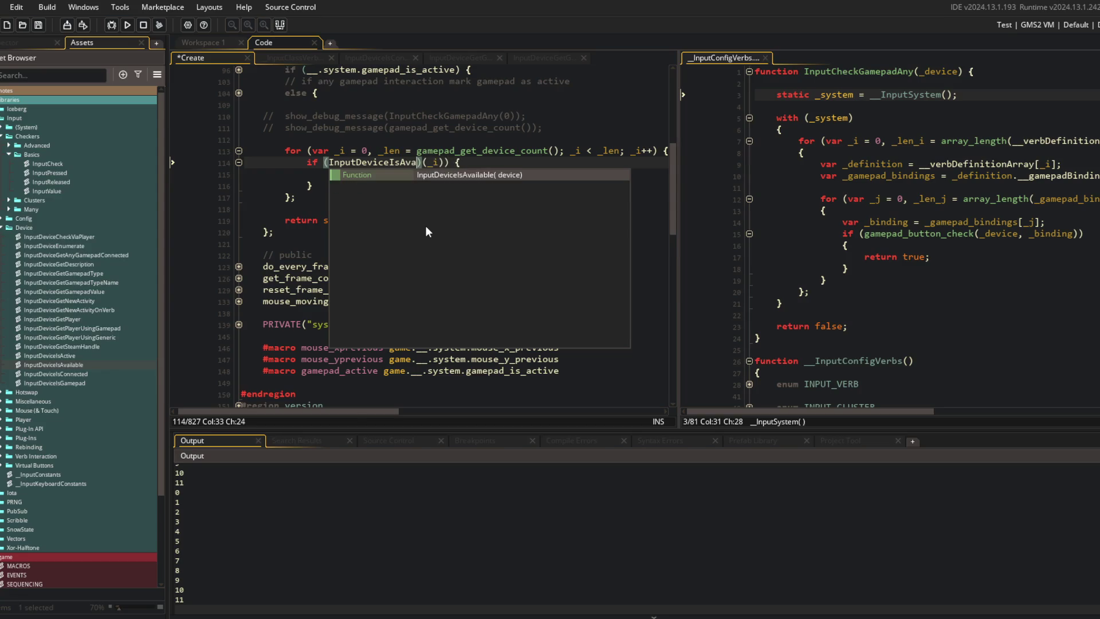
key(Return)
key(ctrl+s)
key(BackSpace)
key(BackSpace)
key(BackSpace)
key(F5)
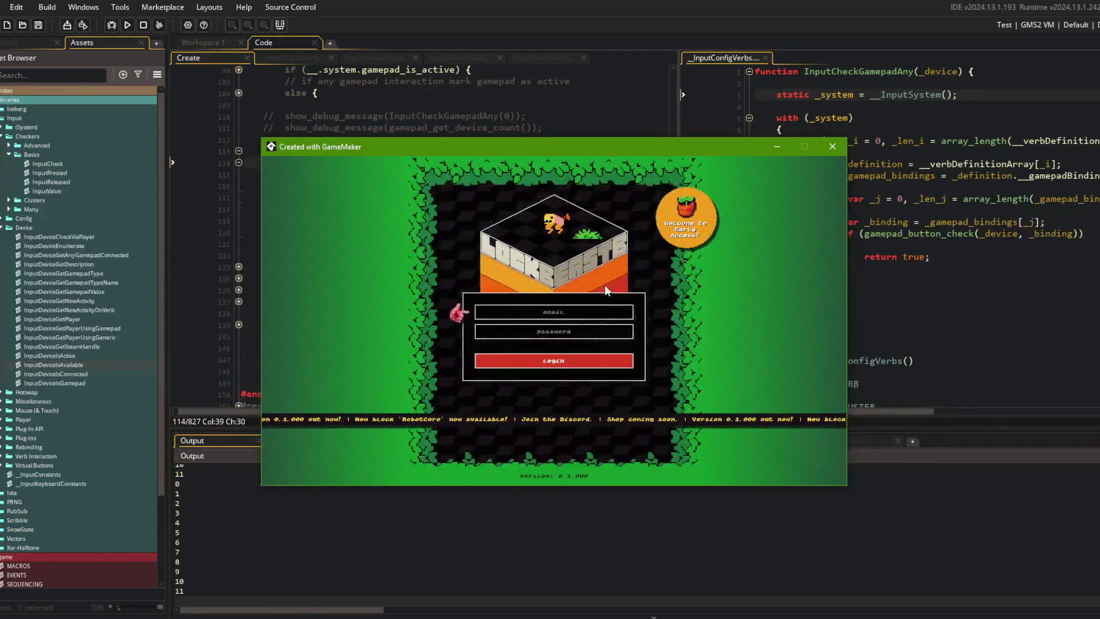
Switch the loop's check to InputDeviceIsActive and run the game again
click(832, 147)
click(406, 162)
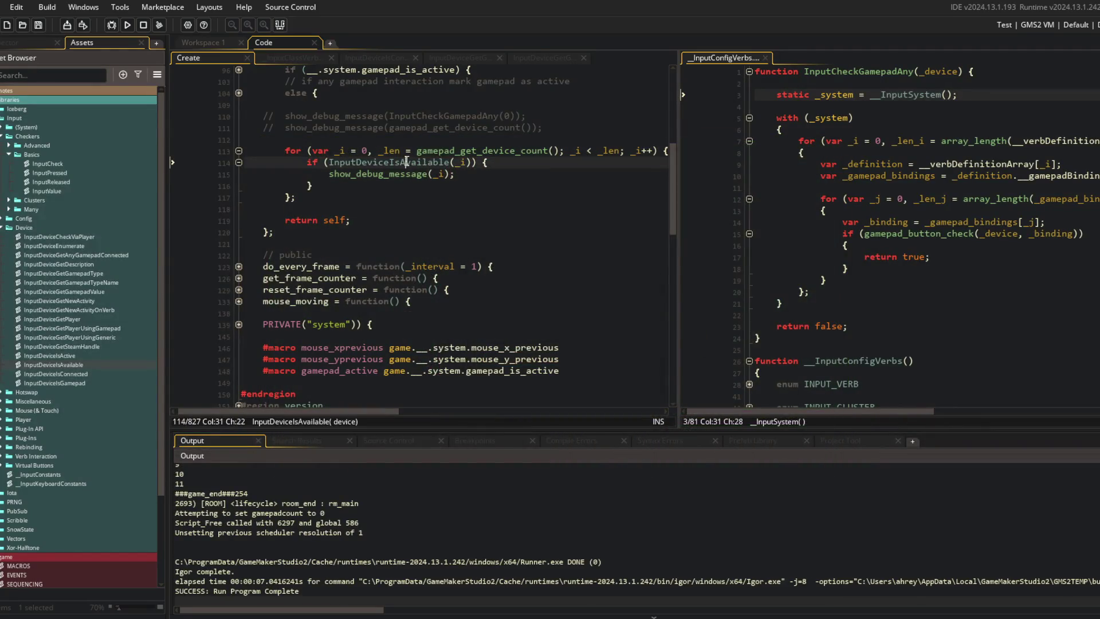
text(ct)
key(Return)
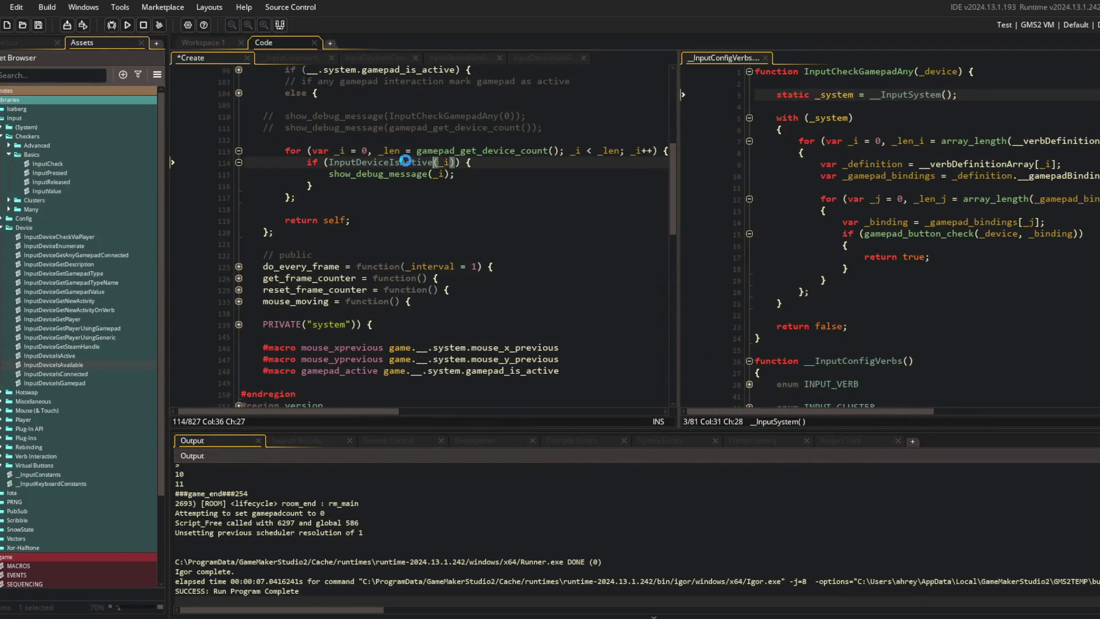
key(F5)
Test with the gamepad while viewing the InputDeviceIsActive definition, then stop the game
click(388, 127)
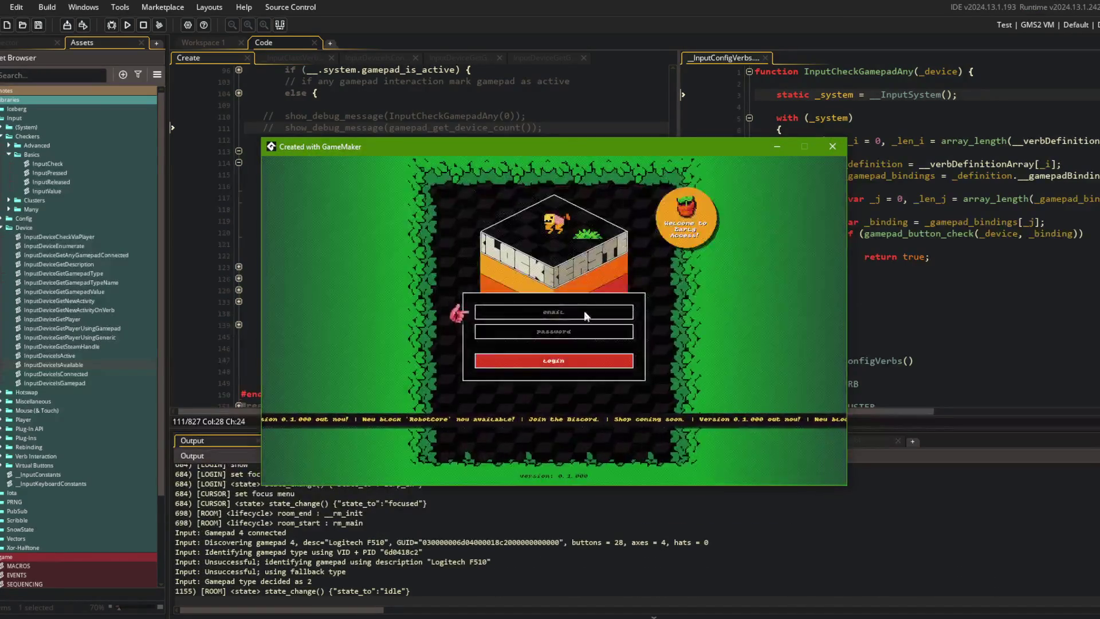
mouse_move(624, 146)
mouse_down()
mouse_move(960, 442)
mouse_move(883, 206)
mouse_up()
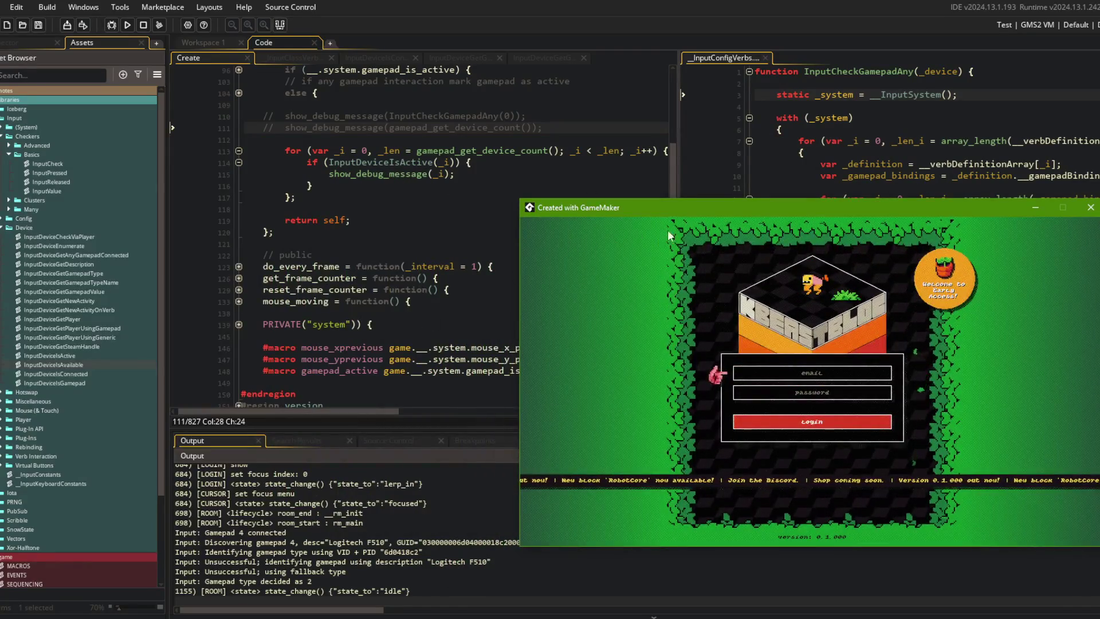
click(387, 210)
middle_click(390, 164)
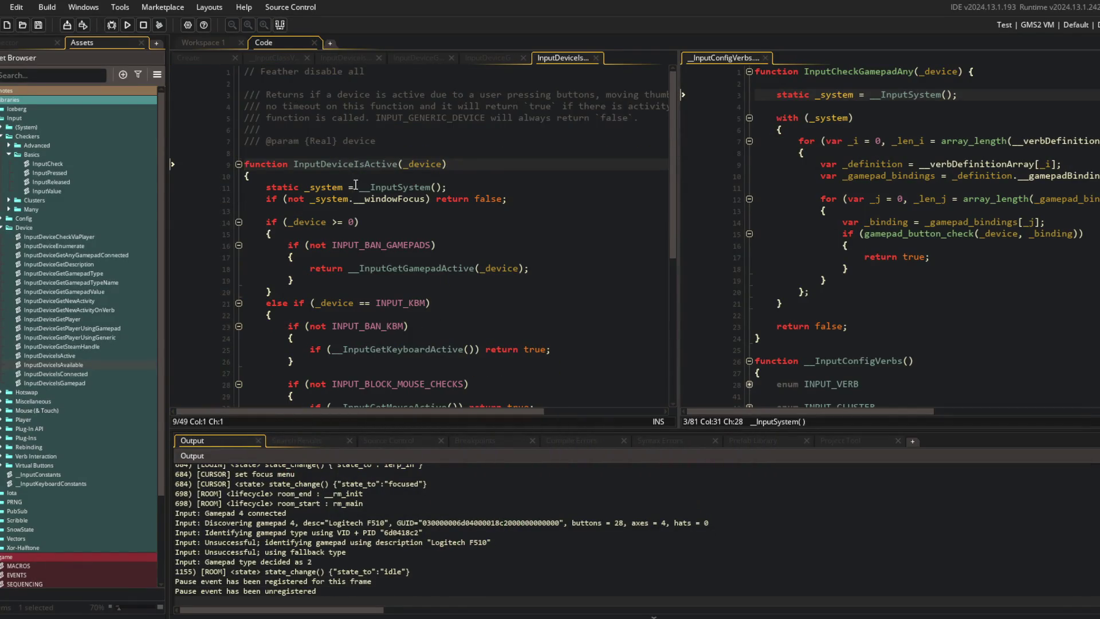
key(alt+Tab)
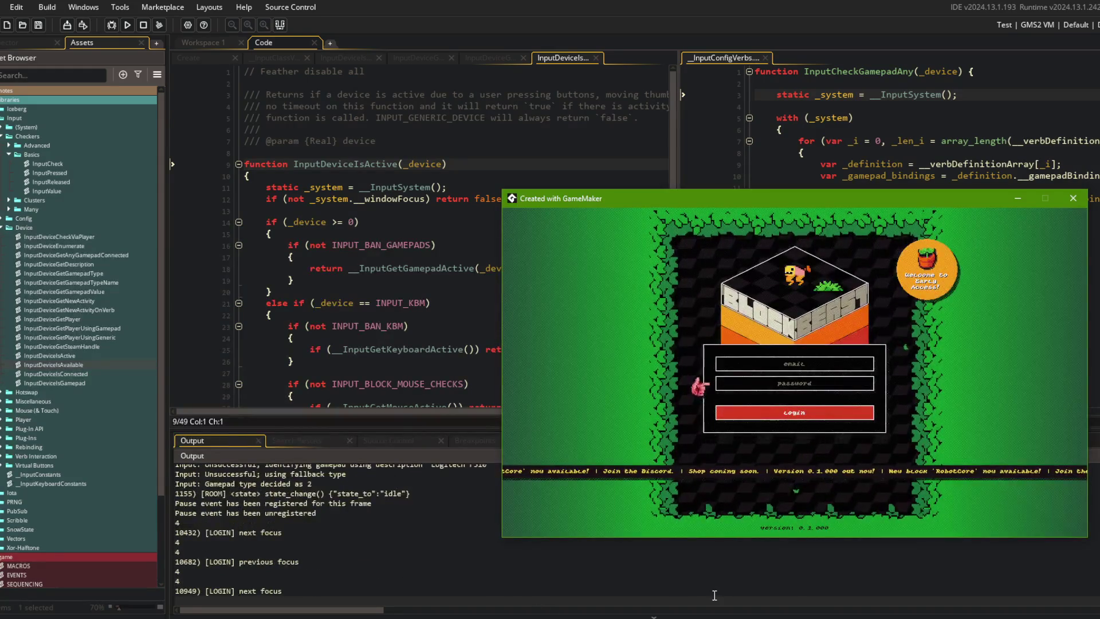
key(Tab)
key(Tab)
key(Tab)
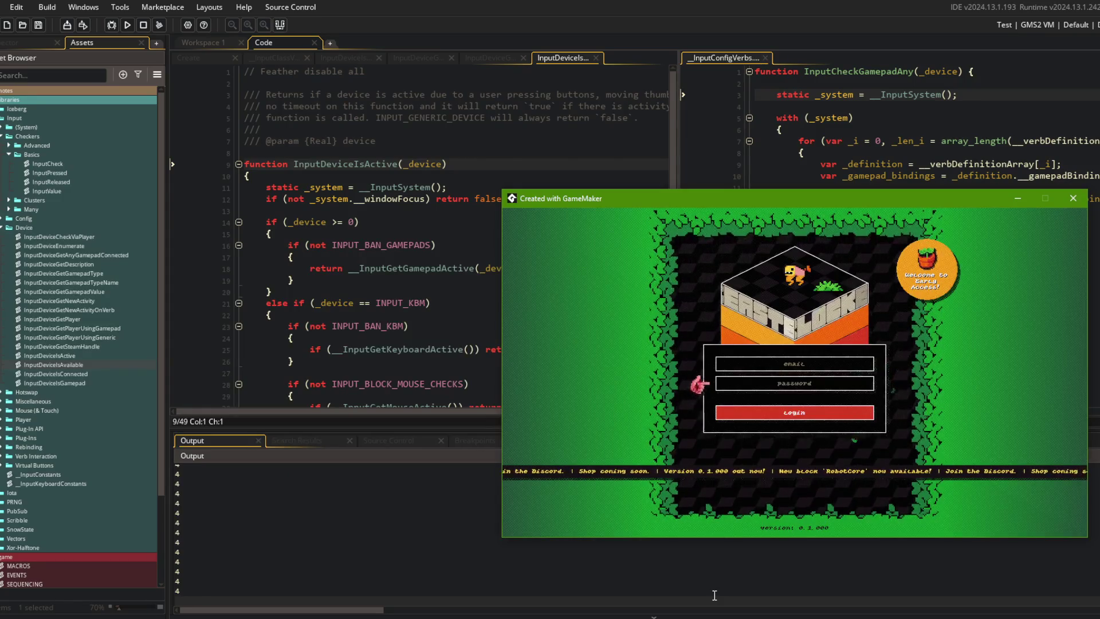
key(alt+F4)
click(601, 95)
Close the extra code tabs, including InputDeviceIsConnected, and return to the Create event code
middle_click(564, 56)
middle_click(511, 53)
middle_click(547, 57)
click(401, 56)
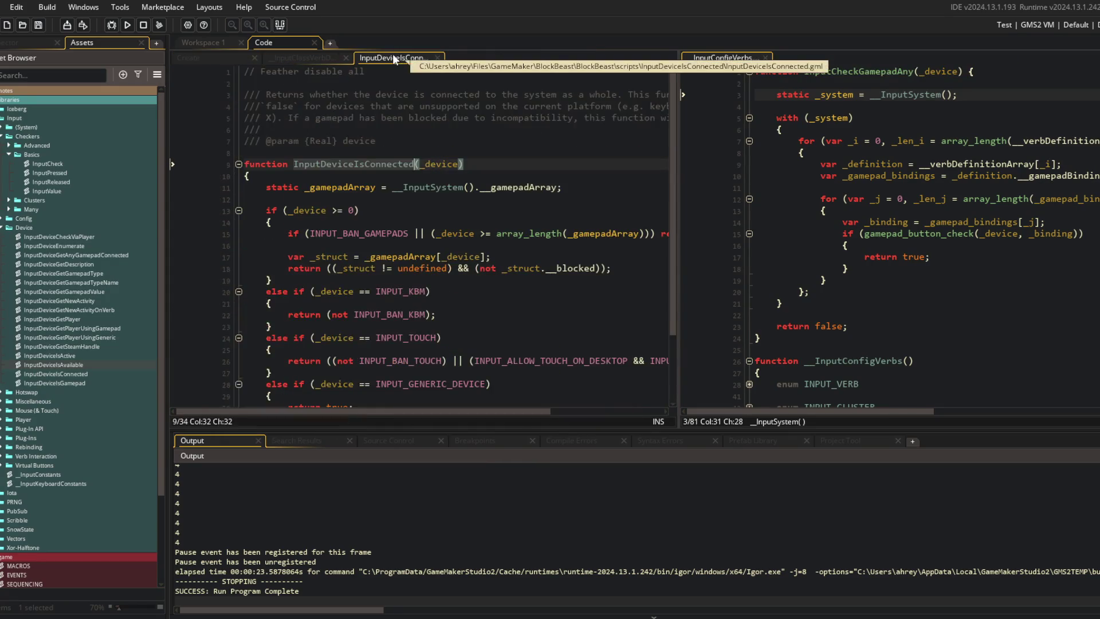
middle_click(393, 54)
click(283, 53)
click(236, 58)
Review the loop in the Create code and add a new script to the Device folder
click(333, 186)
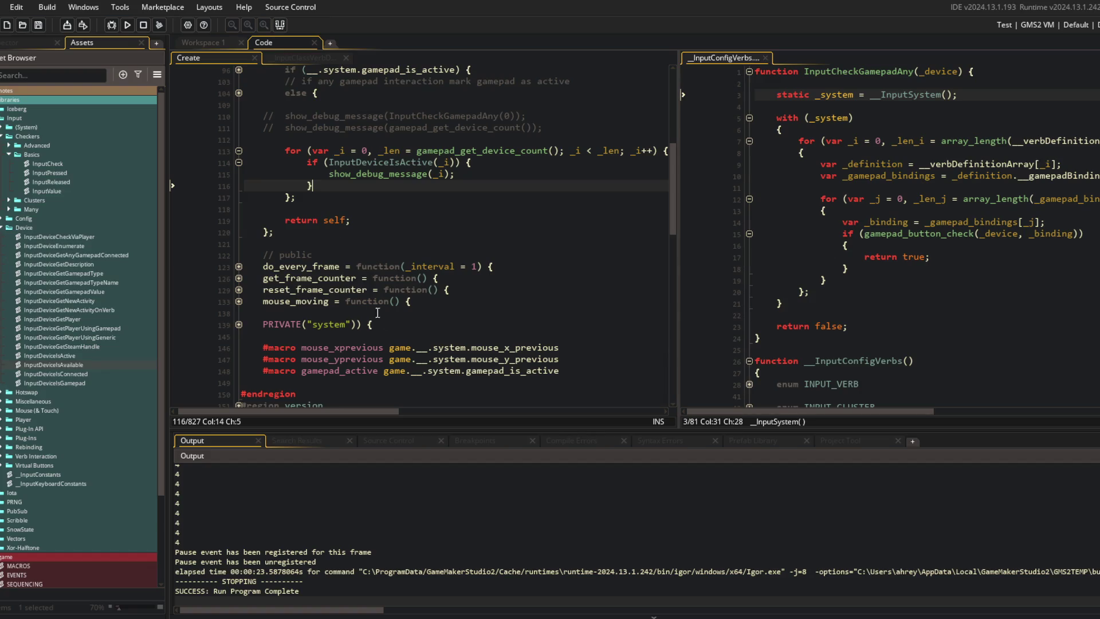
key(Down)
key(Down)
click(503, 196)
click(385, 138)
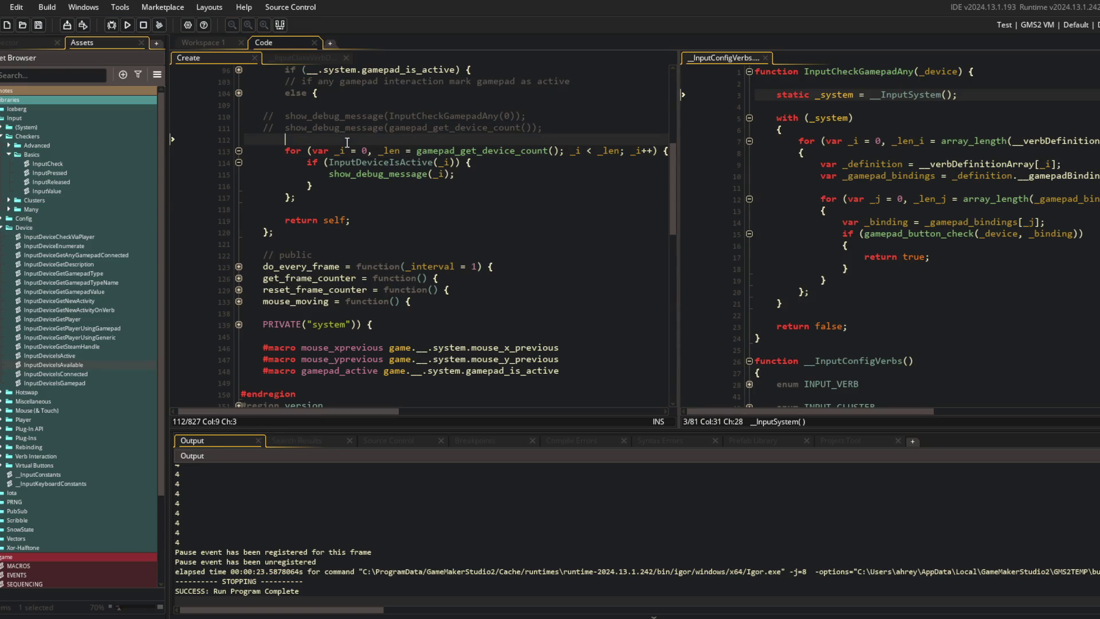
right_click(84, 274)
click(109, 294)
Name the new script InputDeviceGetGamepadsActive, move it into the right-hand editor, and save it
text(Inp)
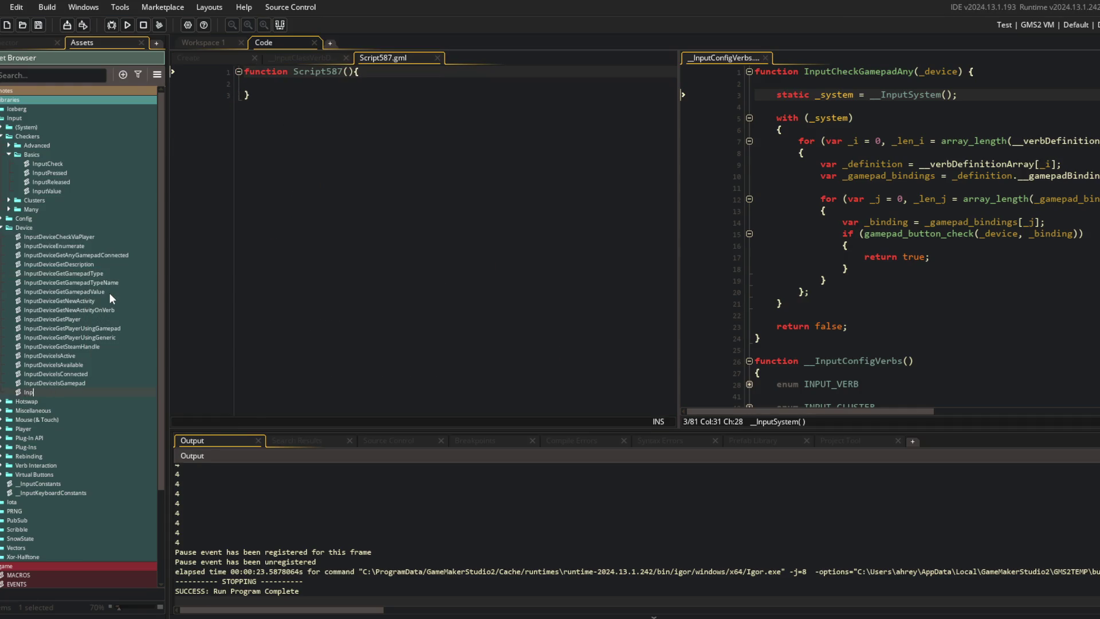
text(utDeviceGetGamepads)
text(Active)
key(Return)
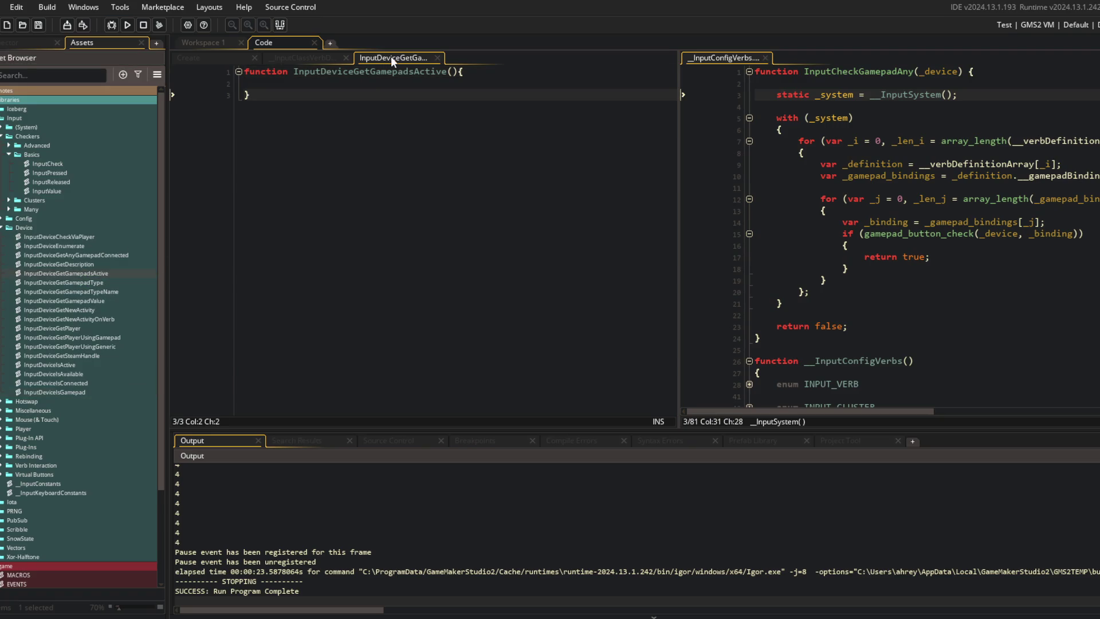
drag(391, 56, 819, 58)
double_click(289, 42)
click(405, 153)
click(921, 68)
key(Return)
key(Down)
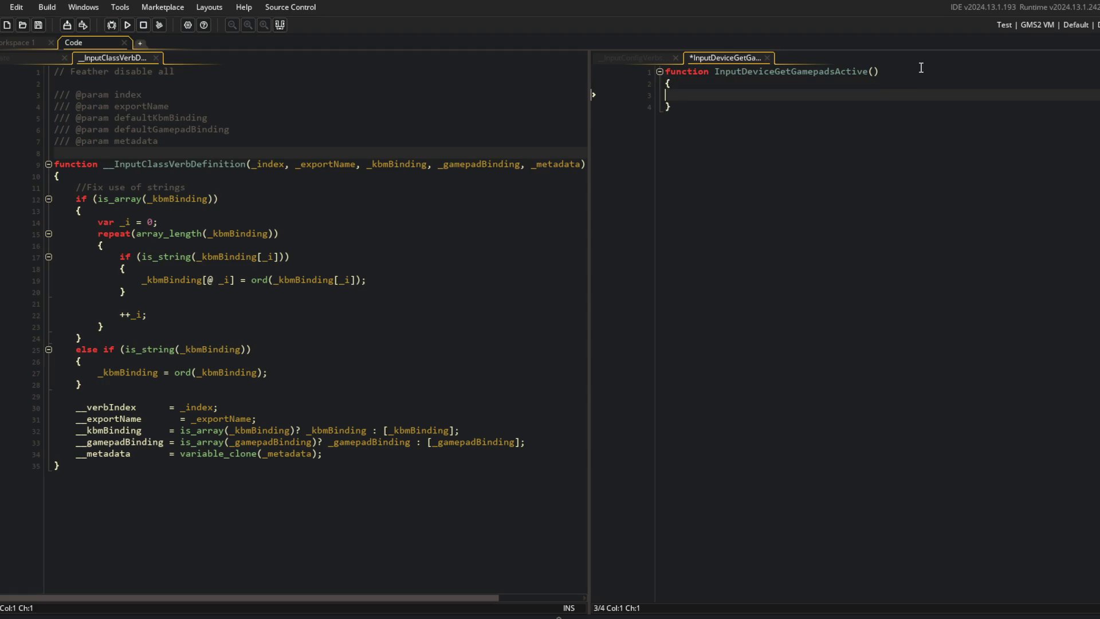
key(ctrl+s)
Copy the Create event's gamepad for-loop into the function, preceded by var _devices = array_create(0);
click(8, 58)
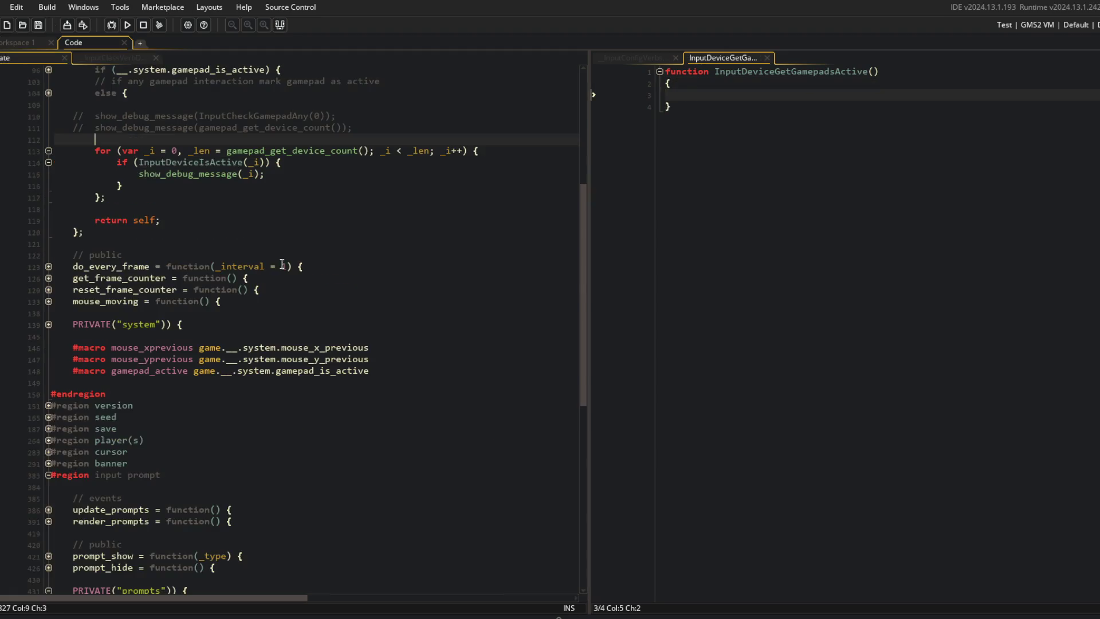
scroll(138, 158, up, 2)
drag(93, 174, 167, 225)
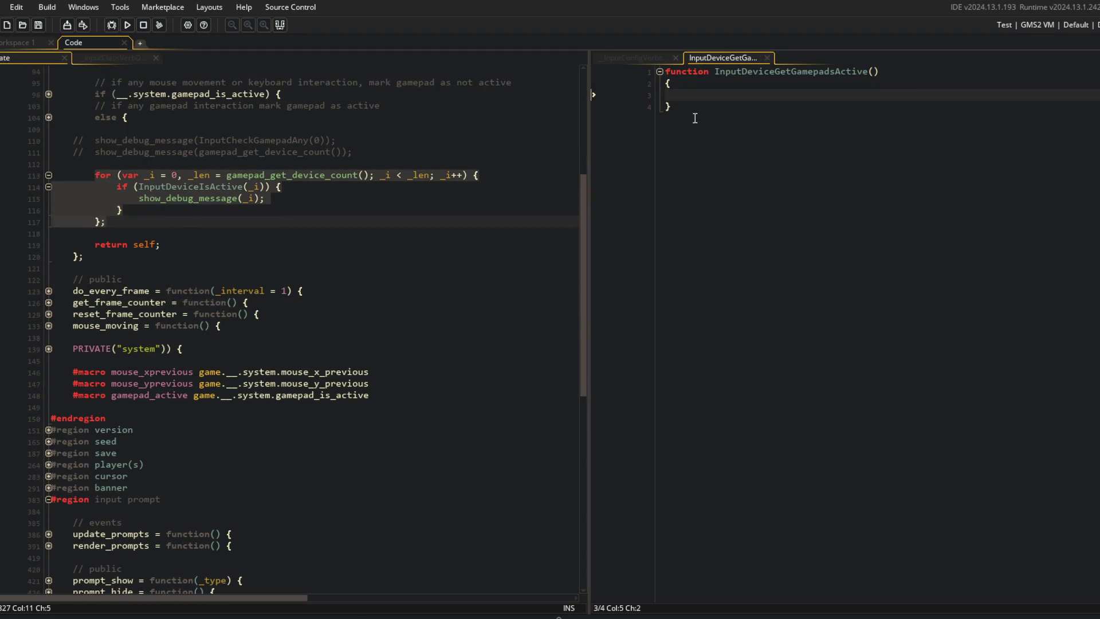
text(for (var _i = 0, _len = gamepad_get_device_count(); _i < _len; _i++) { 			if (InputDeviceIsActive(_i)) { 				show_debug_message(_i); 			} 		};)
key(Up)
key(Up)
key(Up)
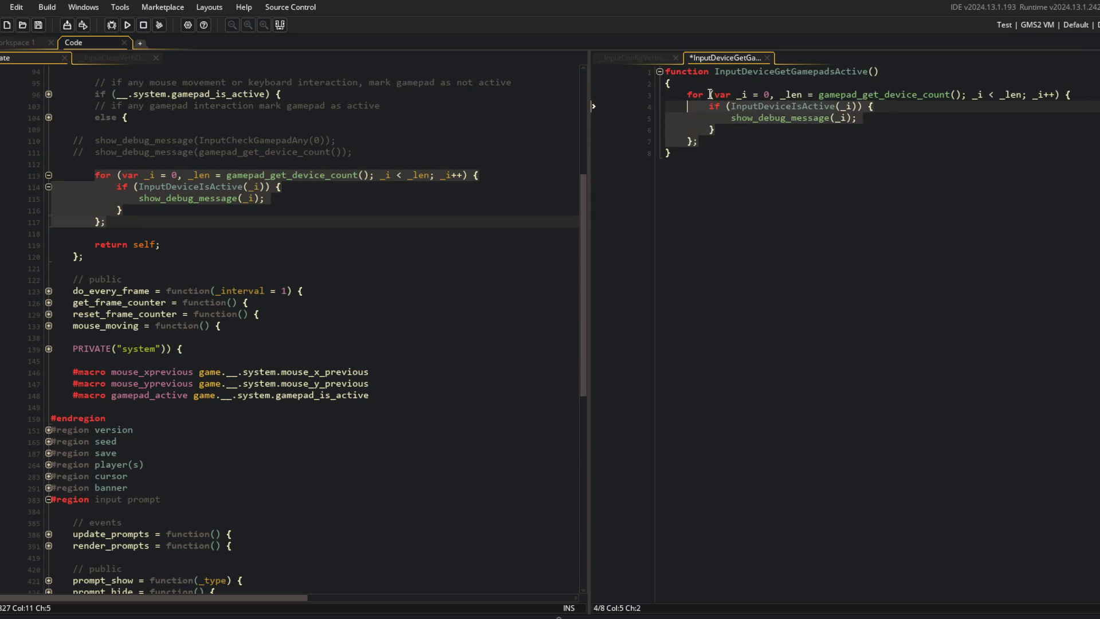
key(Return)
text(var _devices =)
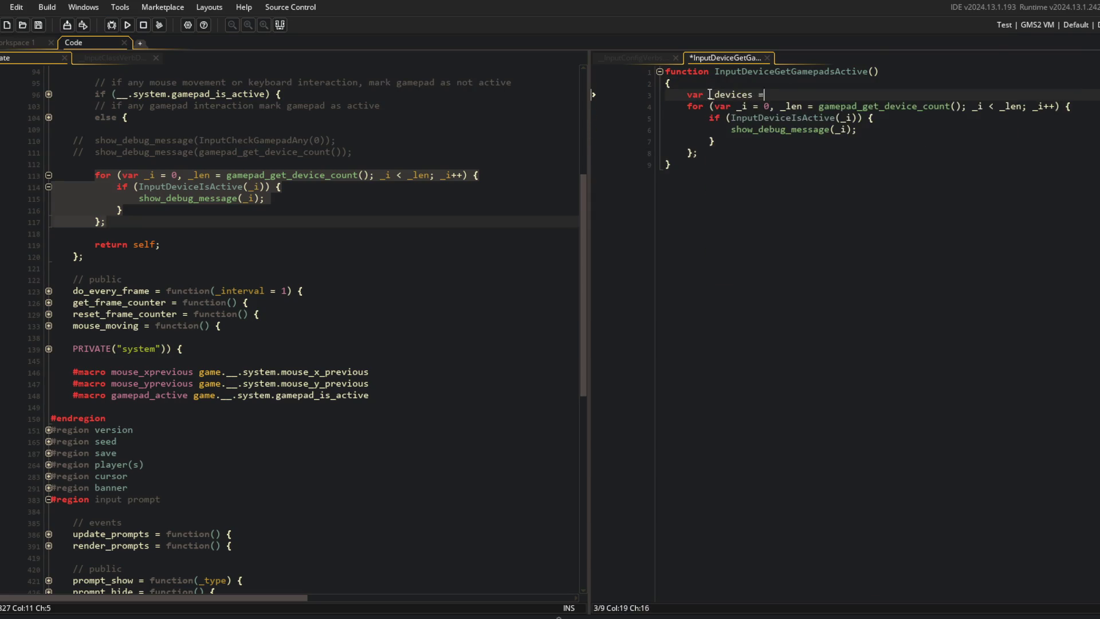
text( array_create(0))
text(;)
key(Return)
key(Down)
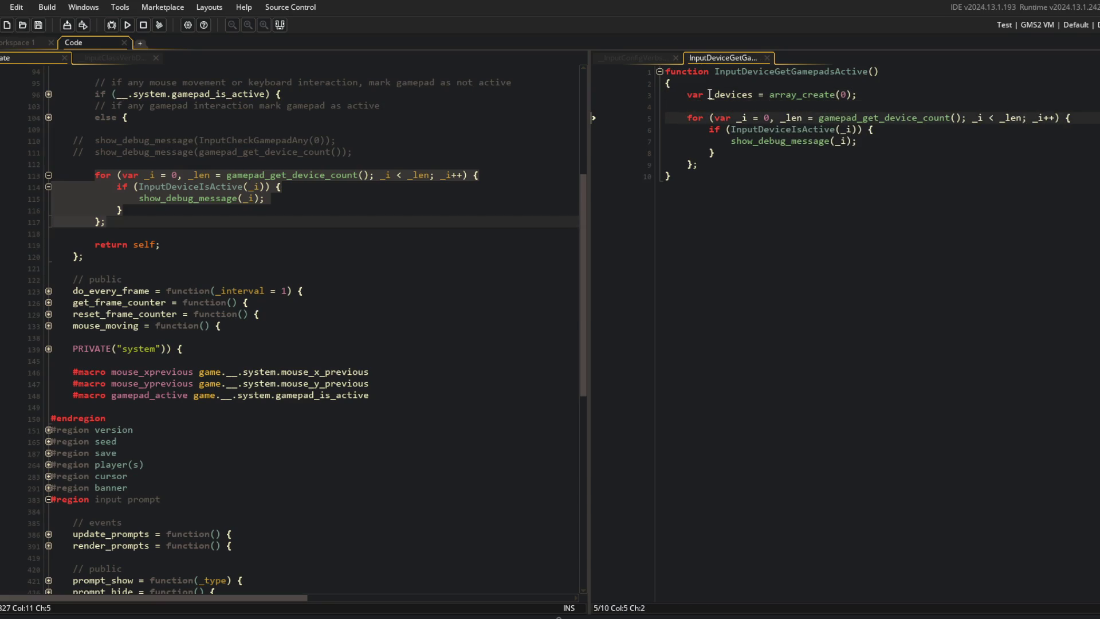
Put the pasted loop's and if statement's opening braces on their own lines
key(Down)
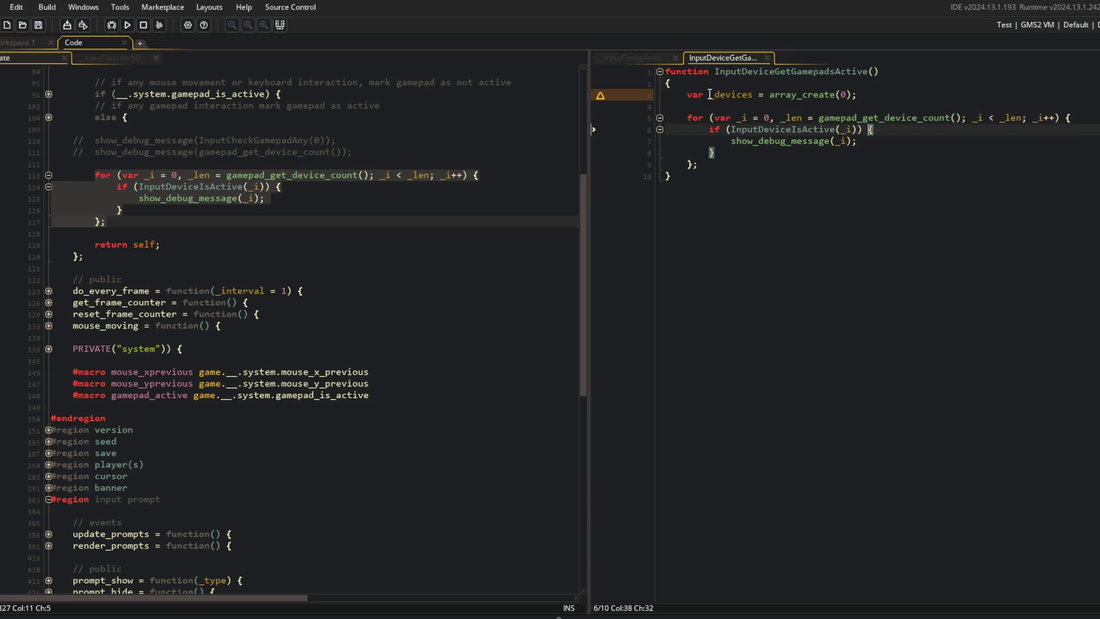
key(End)
key(Left)
key(Return)
key(Up)
key(Up)
key(End)
key(Left)
key(Return)
Replace the debug print inside the if with array_push(_devices, _i);
key(Down)
key(Down)
key(End)
key(shift+Home)
text(array_push(_e)
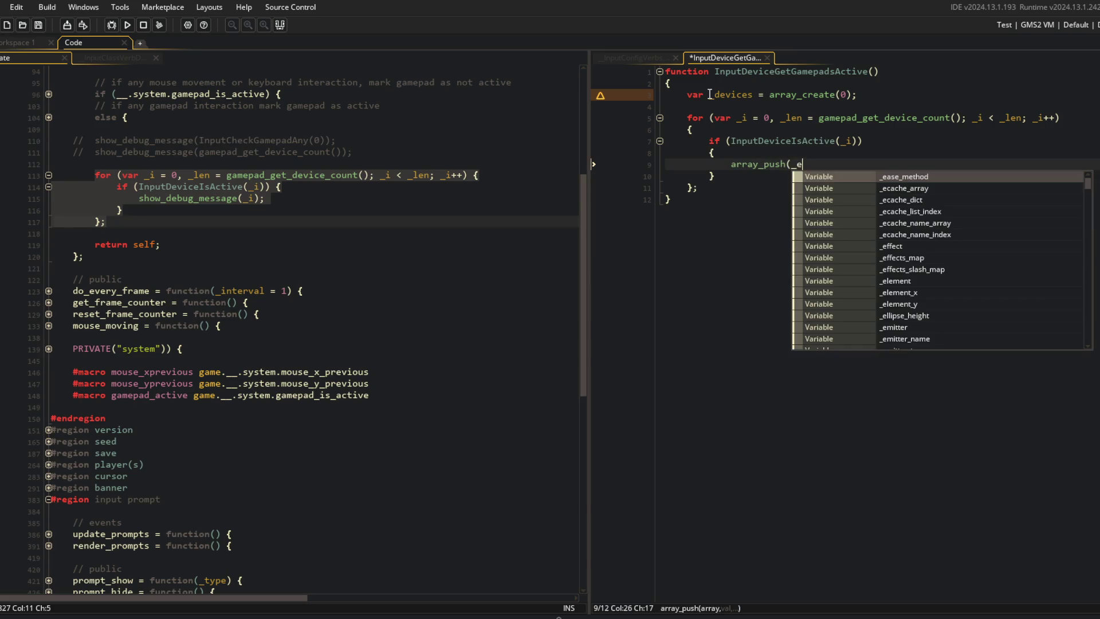
key(BackSpace)
key(BackSpace)
key(BackSpace)
key(ctrl+BackSpace)
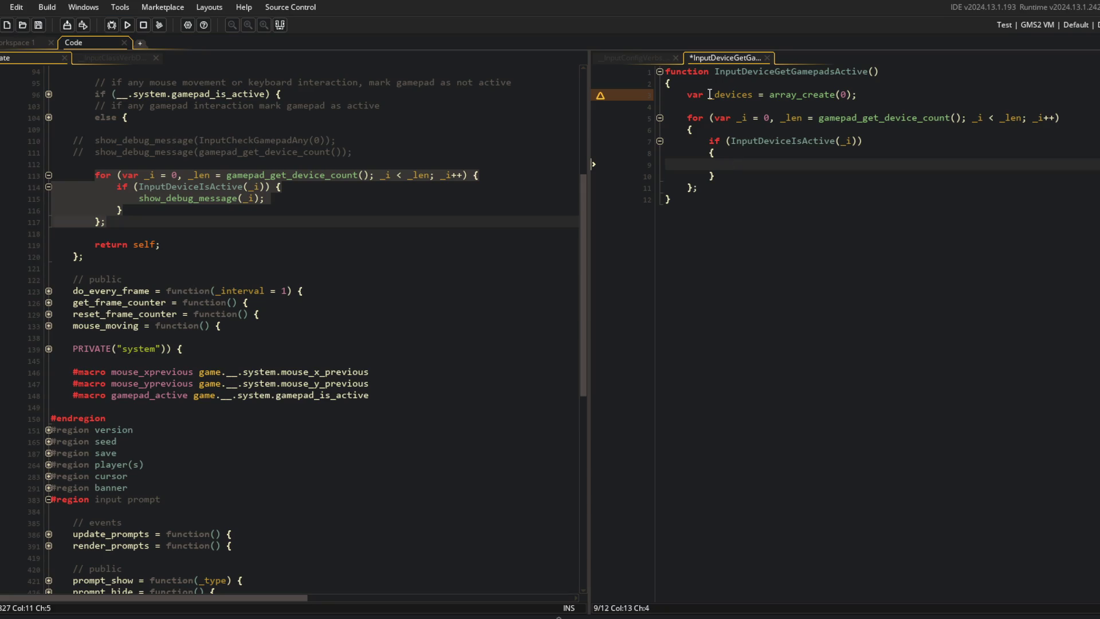
text(array_push(_devices, _)
text(i);)
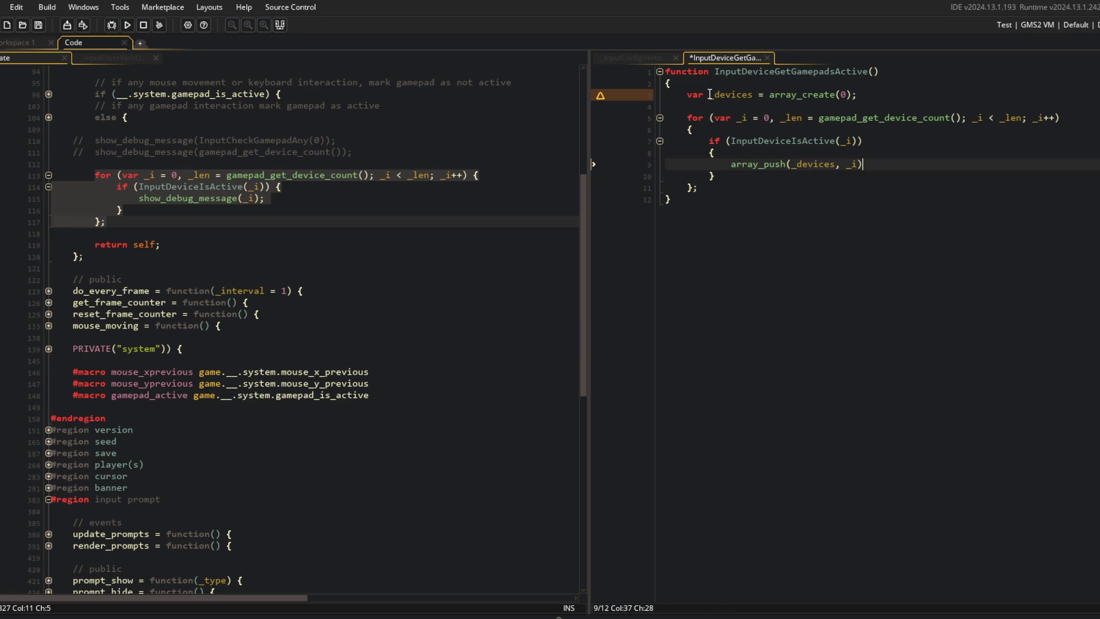
key(Down)
key(Down)
Add a return statement after the loop, tidy the spacing, and save the script
key(Return)
text(retuyr)
key(BackSpace)
key(BackSpace)
text(rn)
text(;)
key(Home)
key(Return)
key(Up)
key(Up)
key(End)
key(BackSpace)
key(Up)
key(ctrl+s)
Add a trailing blank line after the function and select the name InputDeviceGetGamepadsActive
click(877, 236)
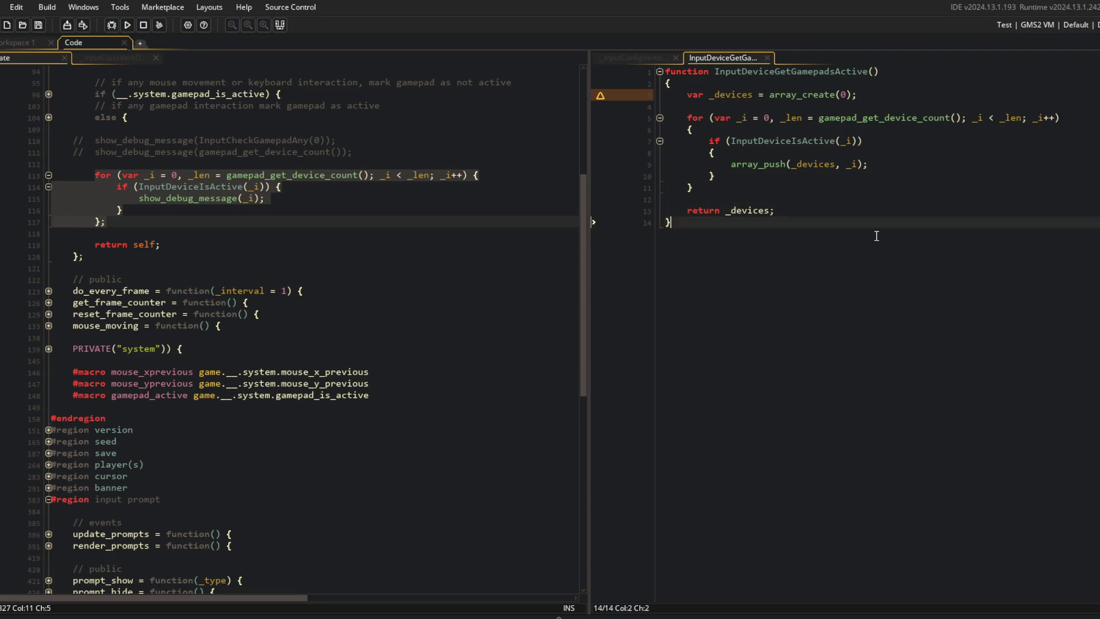
key(Return)
key(Up)
double_click(779, 74)
key(ctrl+c)
click(803, 199)
In the Create event, replace the old for-loop with show_debug_message(InputDeviceGetGamepadsActive()); and run the game
click(197, 165)
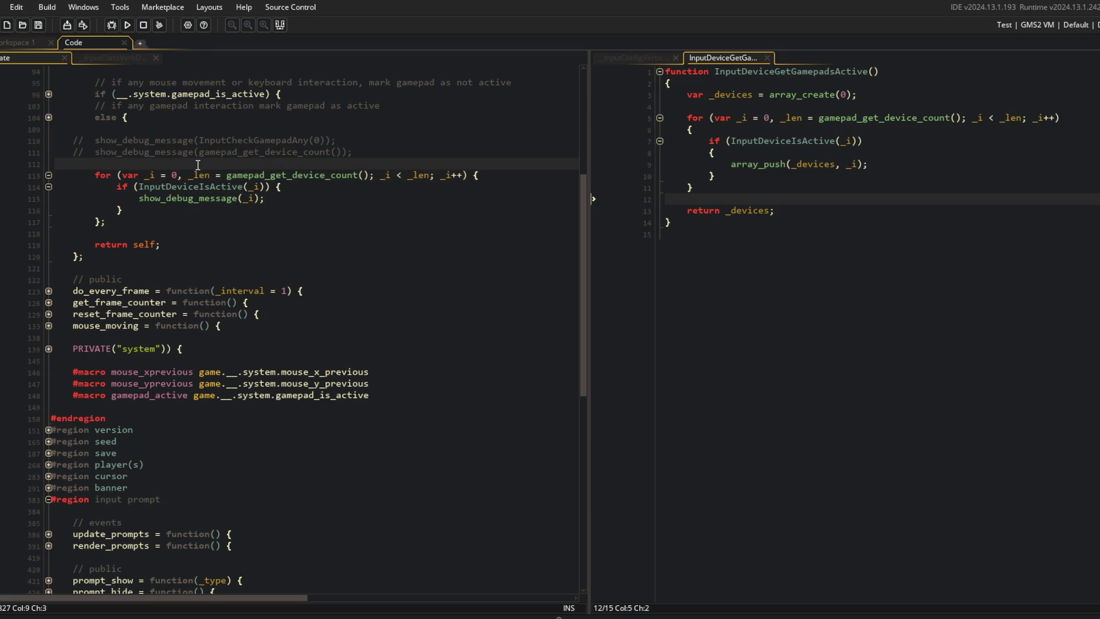
key(Return)
text(show_debug_me)
key(Return)
key(ctrl+v)
text(());)
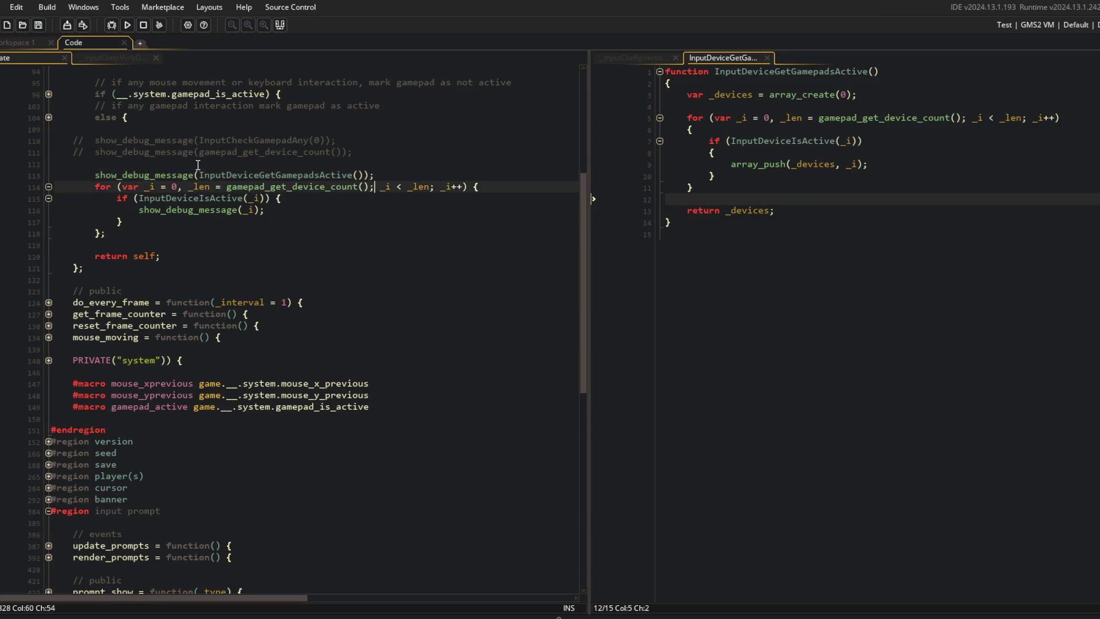
key(shift+Down)
key(shift+Down)
key(shift+Down)
key(Delete)
key(F5)
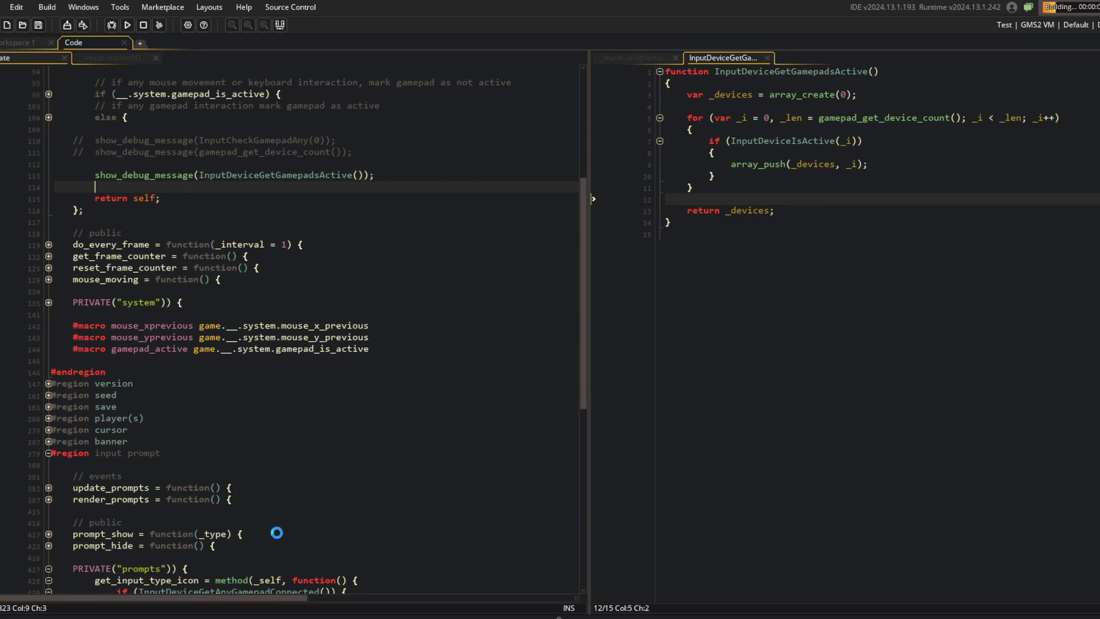
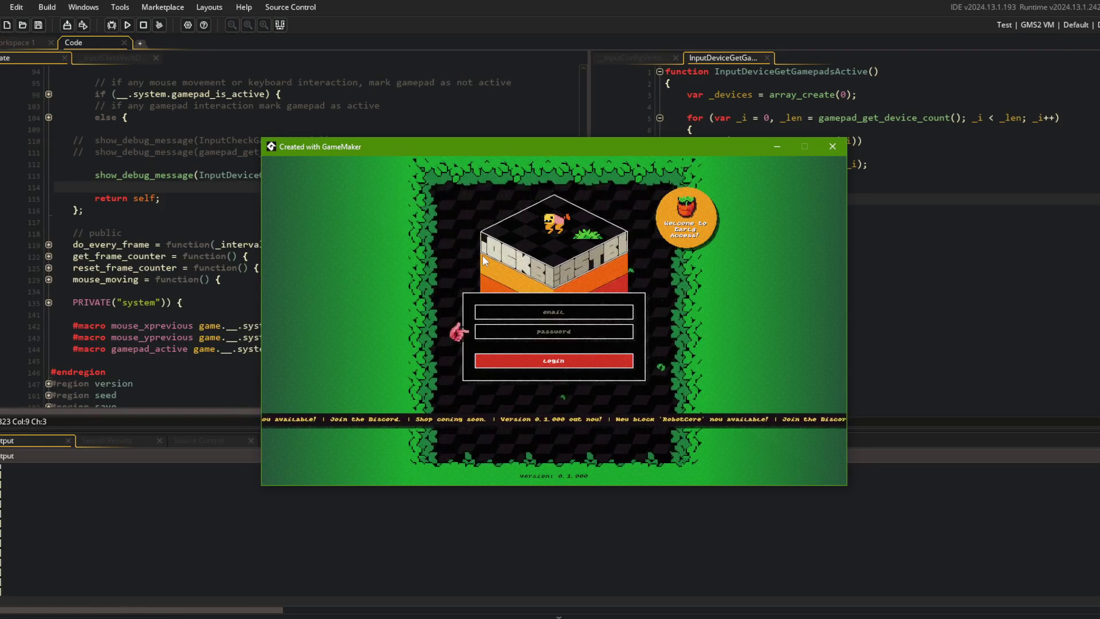
Stop the running game and return to the end of the device loop in the code editor
click(174, 94)
click(143, 25)
click(252, 105)
click(264, 83)
click(354, 165)
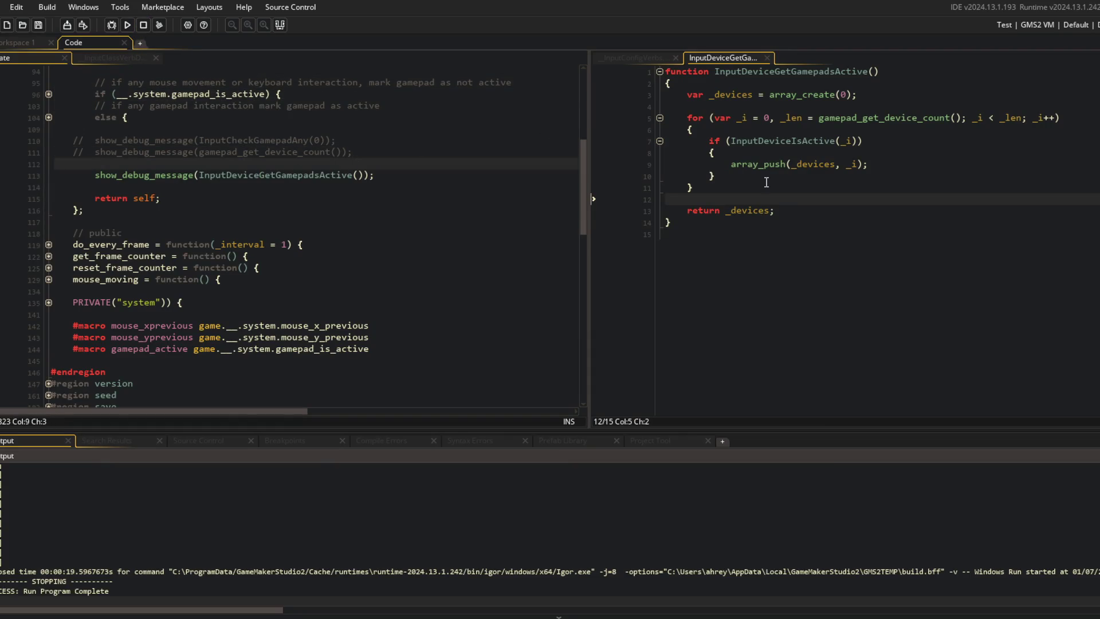
click(821, 212)
click(780, 188)
Add an early return of undefined when the devices array is empty
key(Return)
key(Return)
text(if (array_length(_devices) == 0)
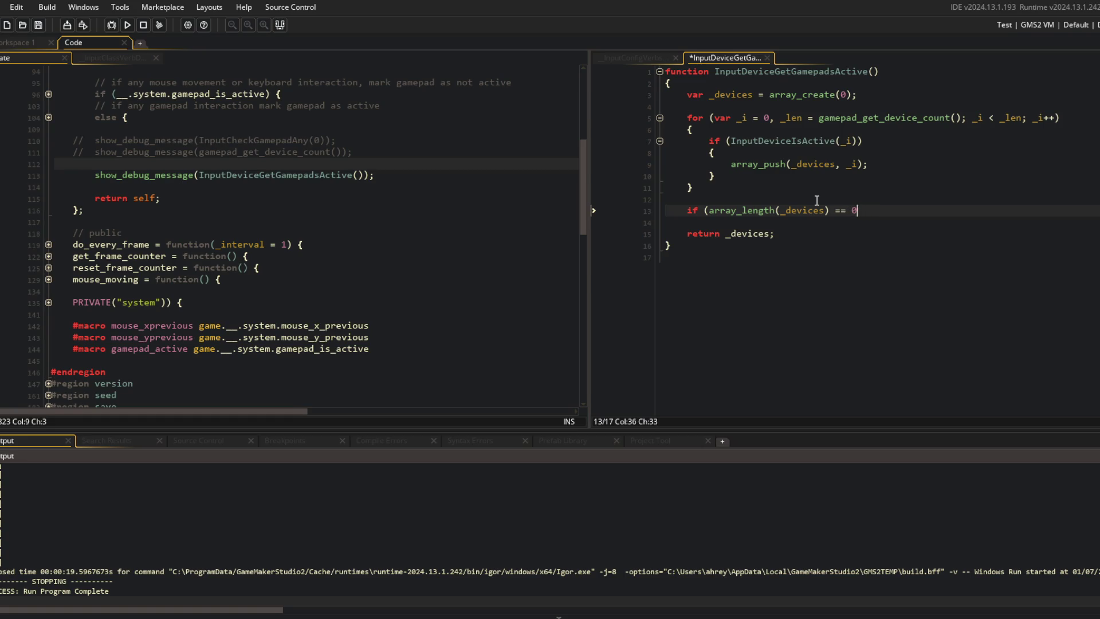
key(Return)
text({)
key(Return)
key(Return)
text(})
key(Up)
text(return undefined;)
Add a second early return giving the lone device when the array holds one, then save
key(Down)
key(Return)
key(Return)
text(if (array_length(*)
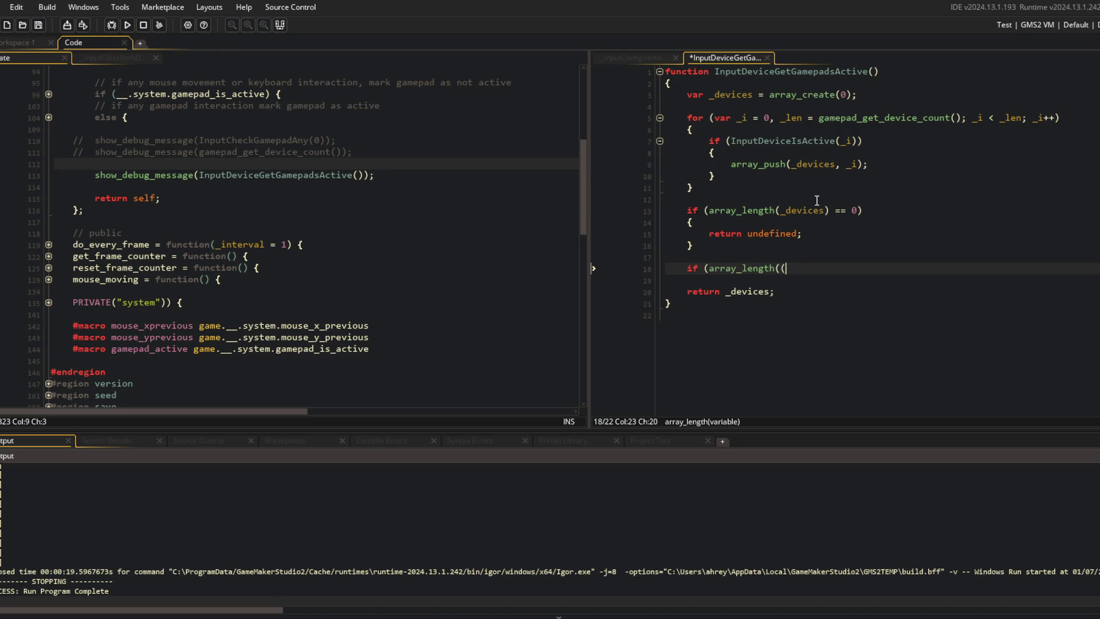
text(es) == 1)
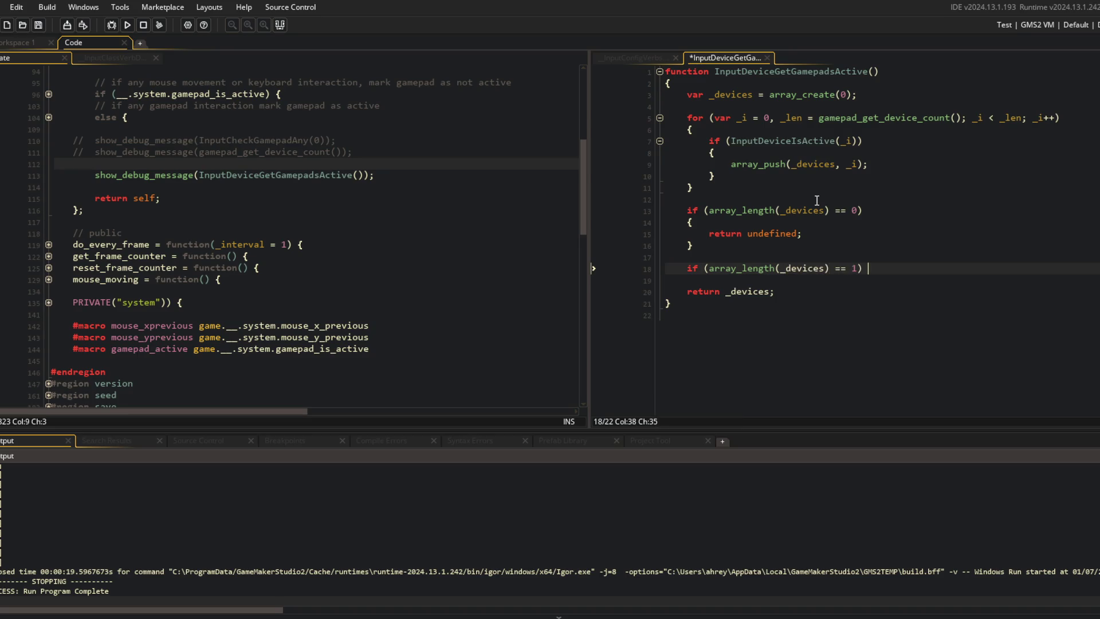
key(Return)
text({)
key(Return)
text(return _devices[)
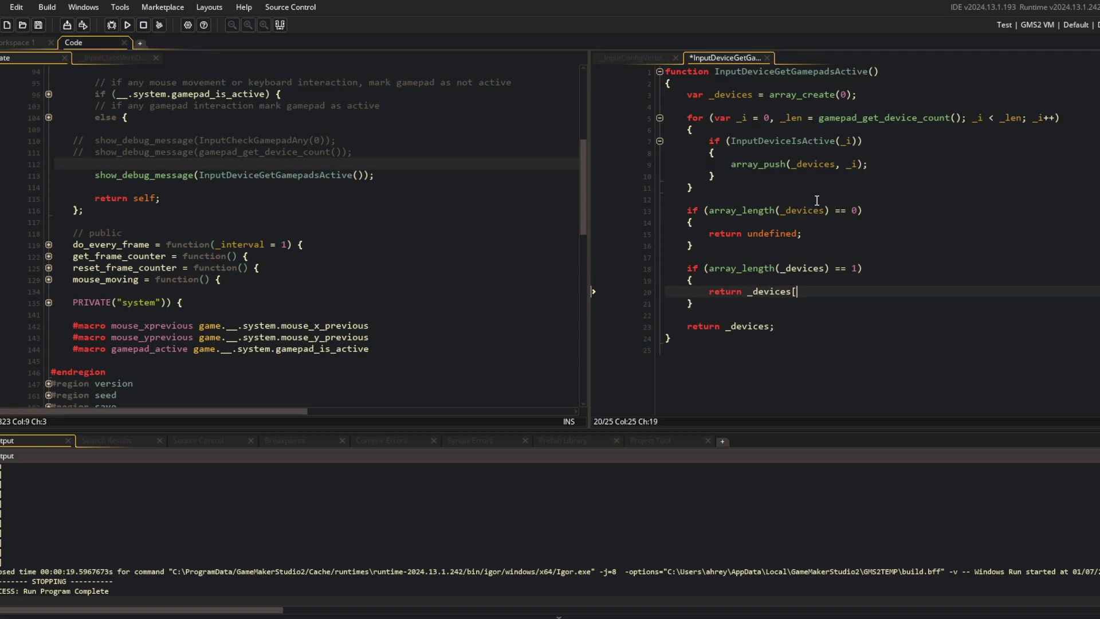
text(];)
key(ctrl+s)
Collapse the empty-array check and its return undefined onto a single line
click(850, 379)
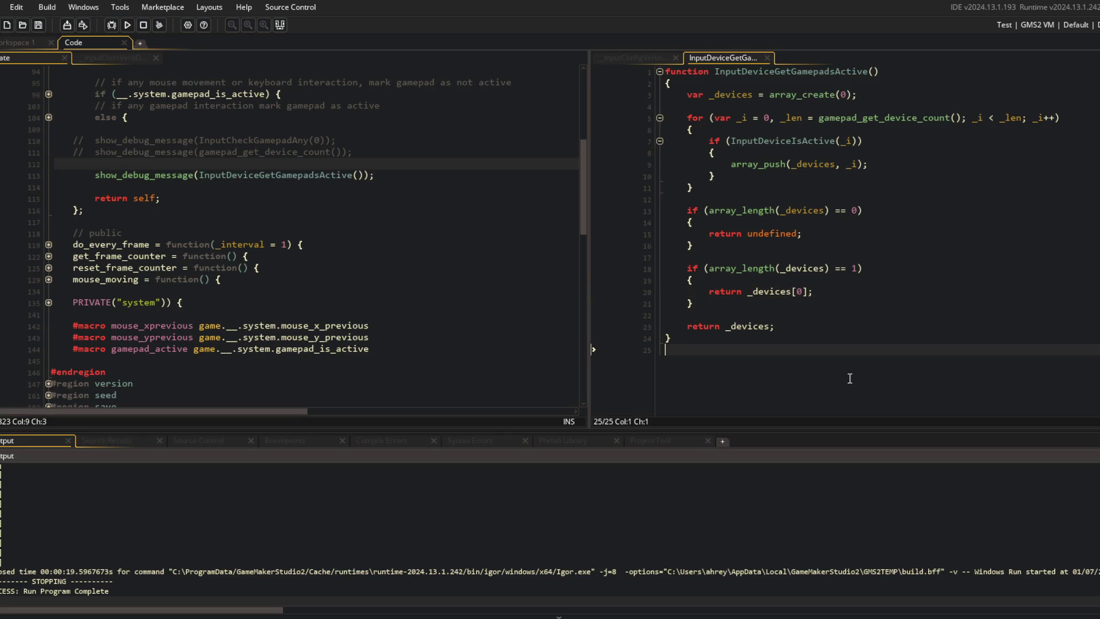
click(870, 246)
key(Up)
key(Up)
key(shift+Home)
key(BackSpace)
key(BackSpace)
key(Down)
key(shift+Home)
key(BackSpace)
key(BackSpace)
key(BackSpace)
key(Down)
key(shift+Down)
key(shift+Down)
key(Delete)
key(End)
key(Delete)
Collapse the single-device check onto one line, save, and close the InputDeviceGetGamepadsActive script
key(BackSpace)
key(Delete)
key(Delete)
key(Delete)
key(Down)
key(End)
key(BackSpace)
key(ctrl+s)
click(884, 354)
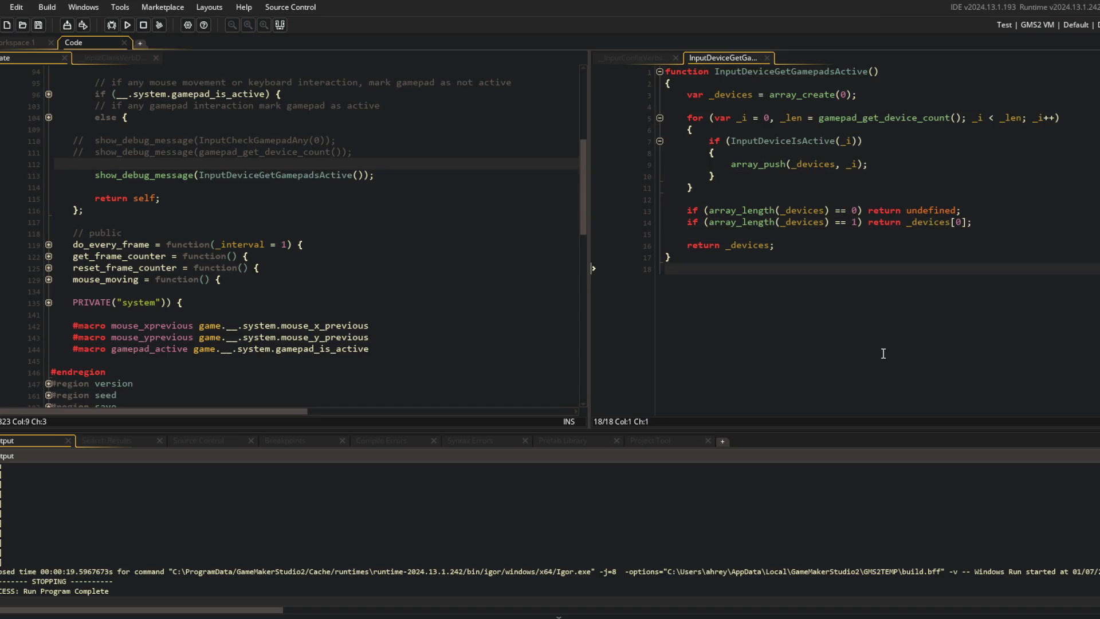
middle_click(734, 59)
click(371, 151)
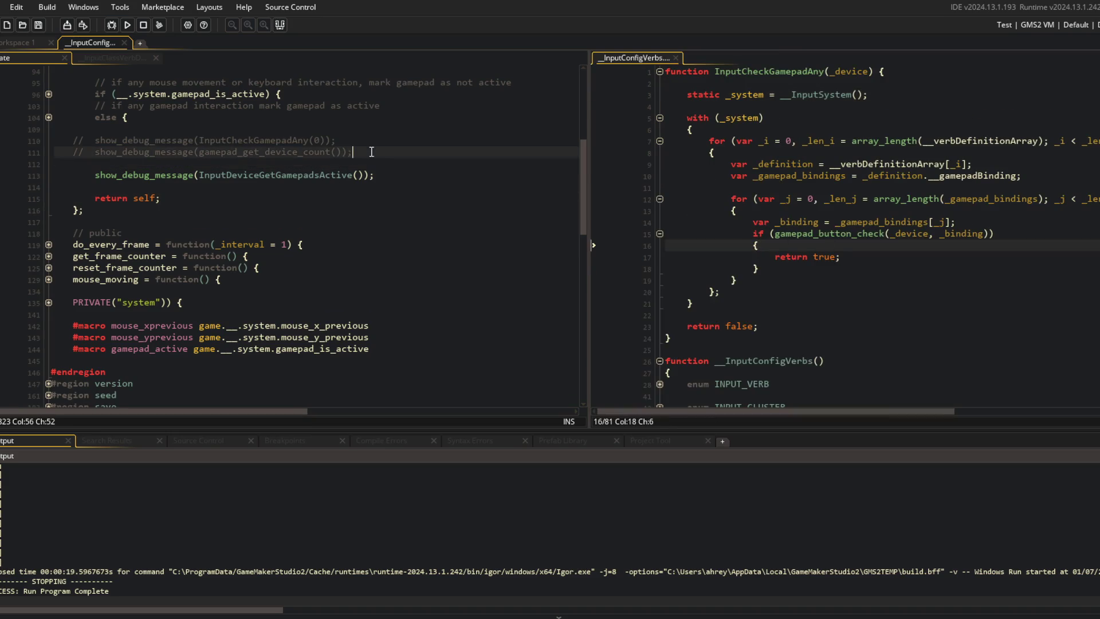
Unfold the gamepad-interaction else block and the mouse-and-keyboard check in update_system
scroll(451, 290, up, 3)
key(Up)
key(Up)
key(Up)
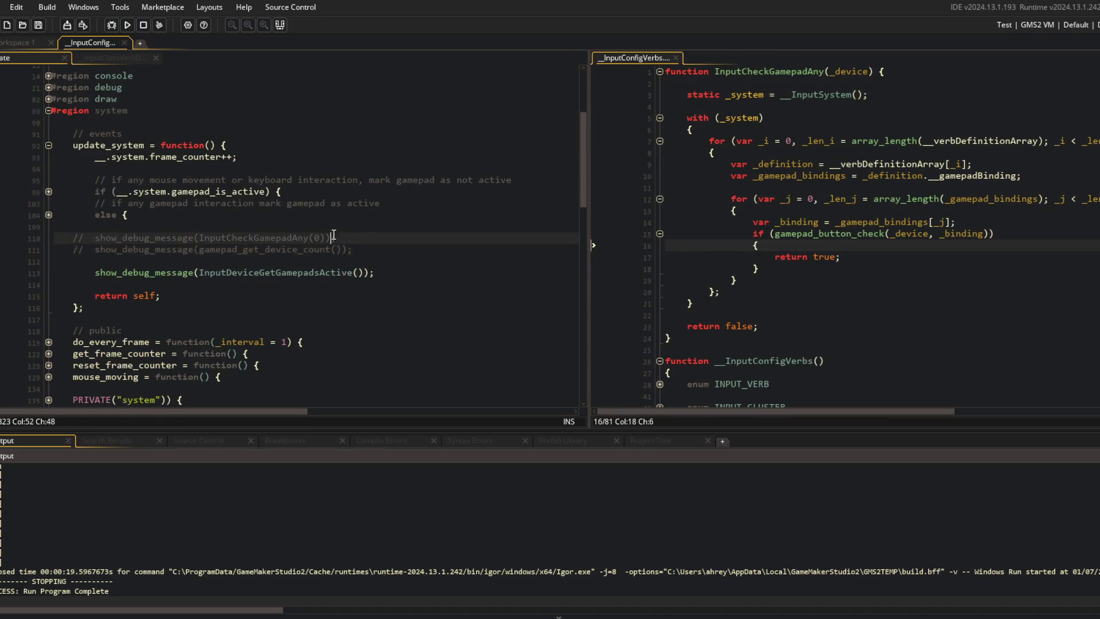
key(Home)
key(Right)
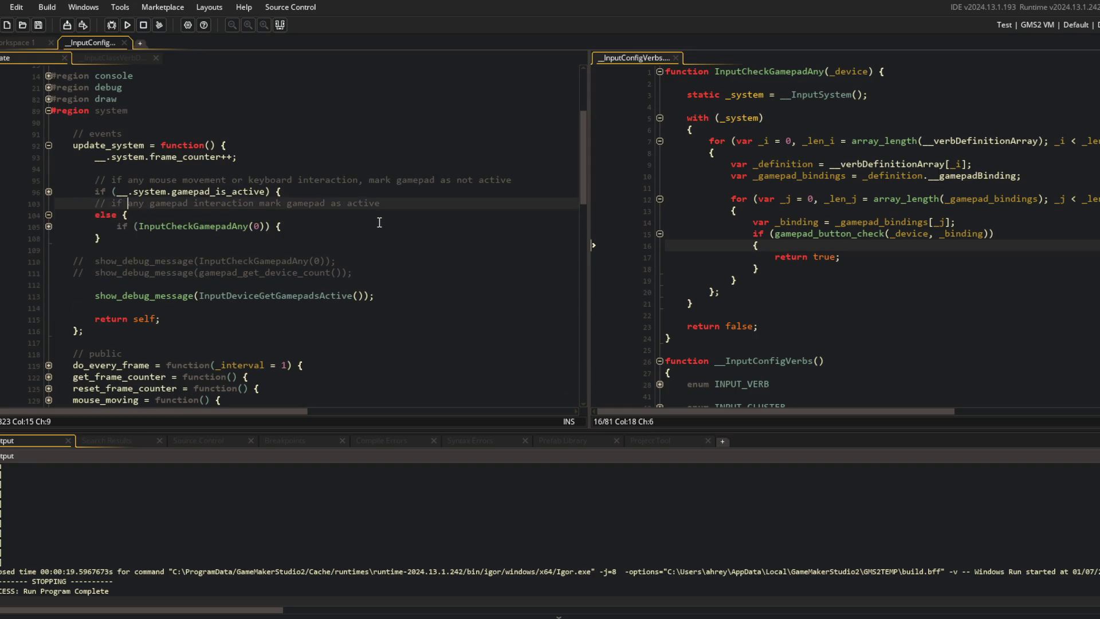
key(Up)
key(Up)
key(Down)
key(Down)
key(Down)
key(End)
key(ctrl+Left)
key(ctrl+Left)
key(ctrl+Left)
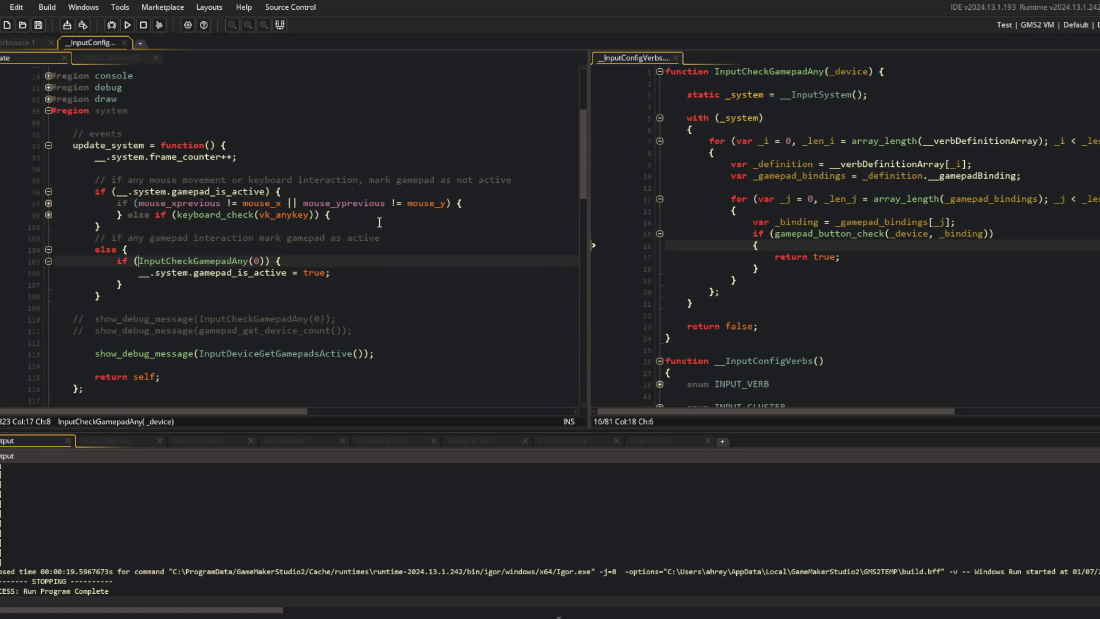
scroll(379, 222, down, 4)
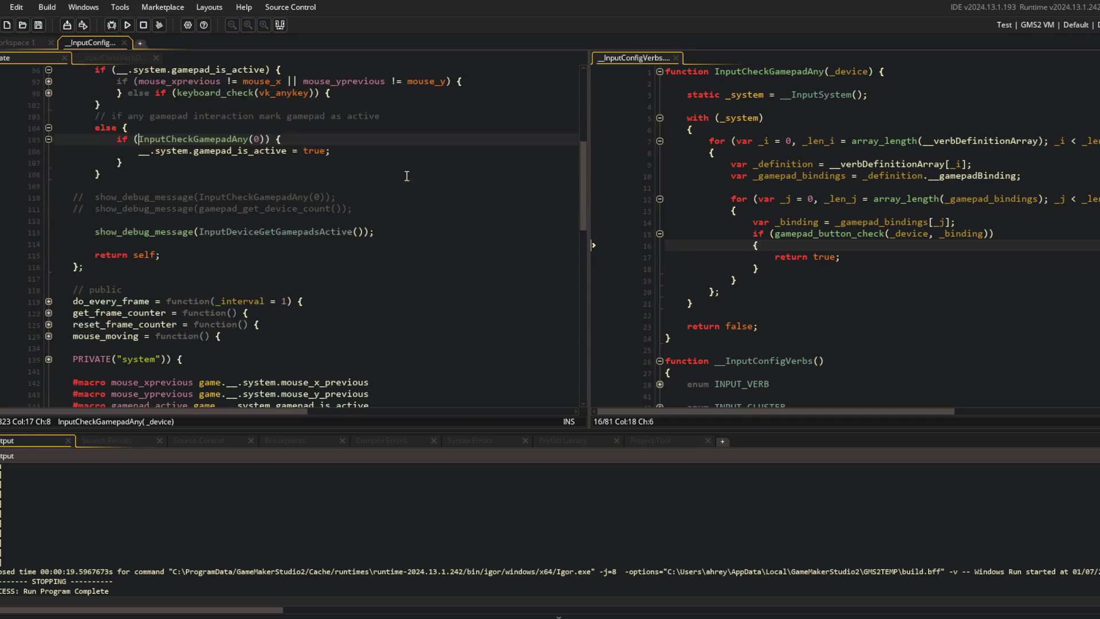
Briefly add a var _index = InputDeviceGetGamepadsActive line above the gamepad name lookup in prompts
click(460, 268)
key(Up)
key(Up)
key(Up)
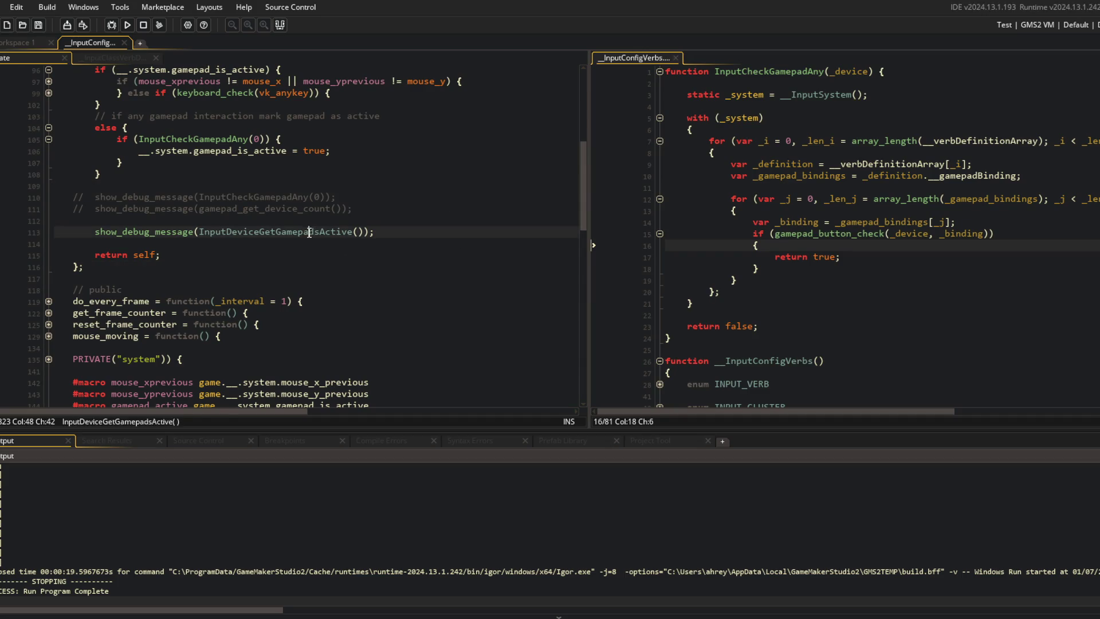
scroll(361, 279, down, 8)
scroll(361, 279, down, 5)
click(376, 244)
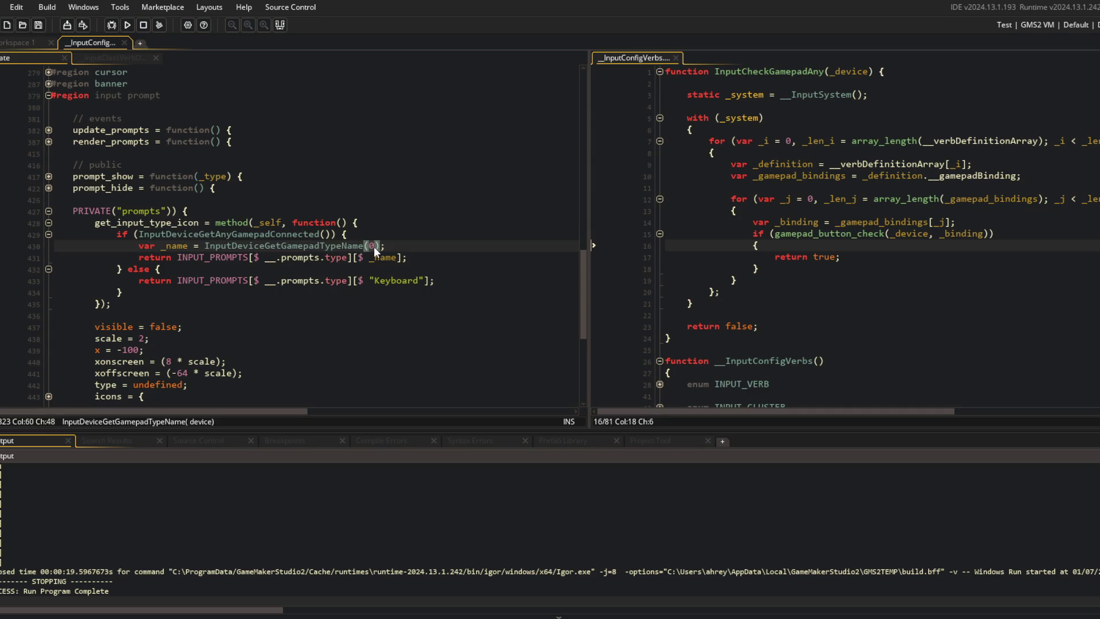
scroll(378, 241, up, 12)
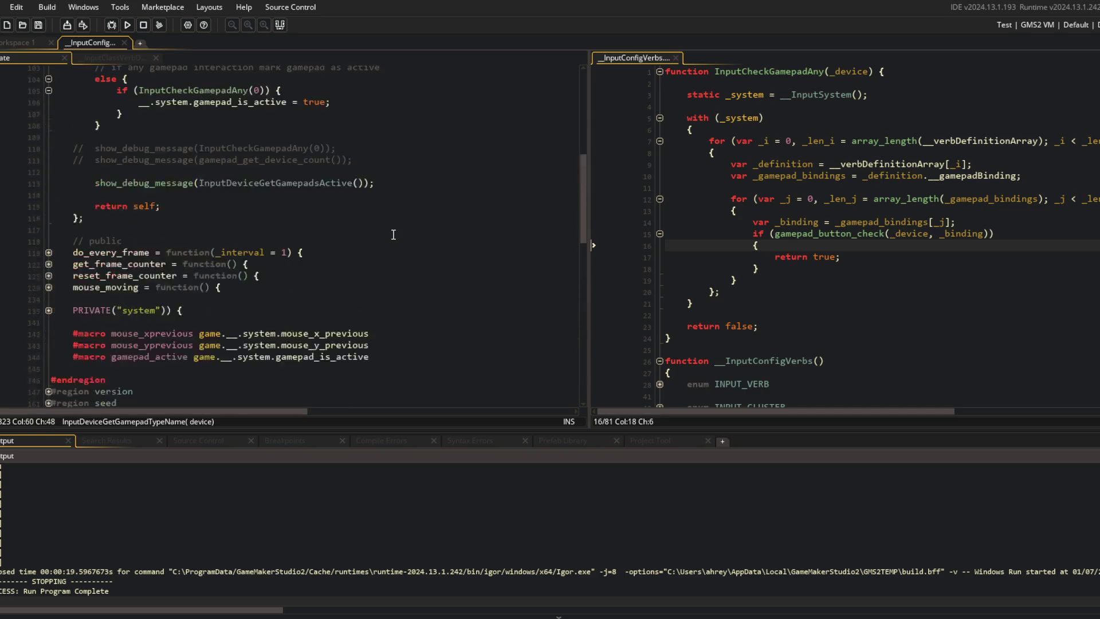
scroll(393, 235, down, 12)
click(401, 234)
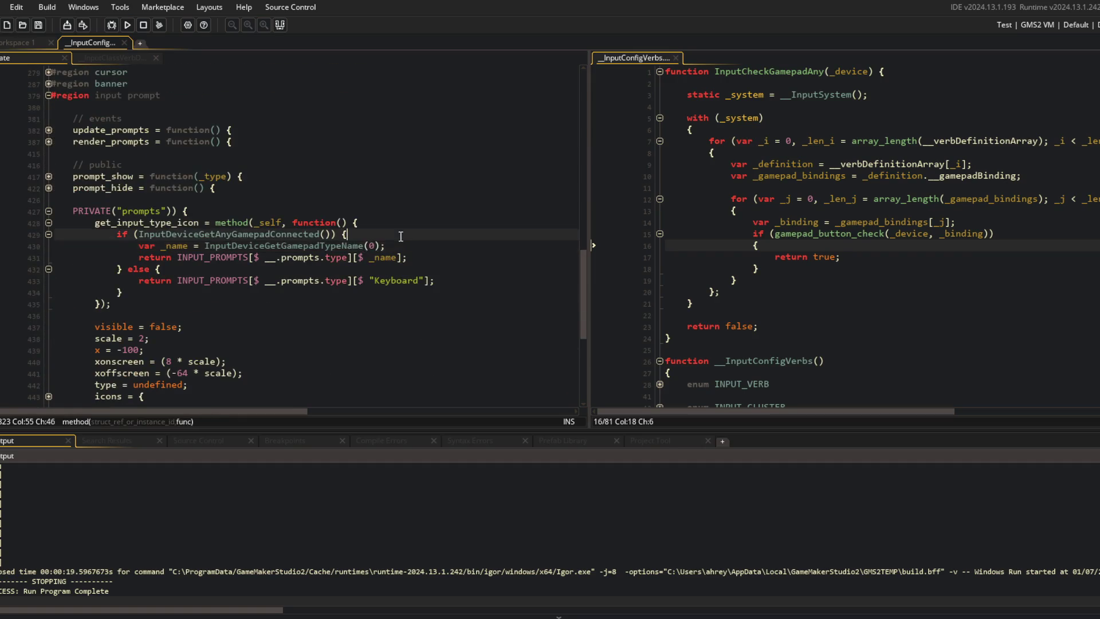
key(Return)
text(var _index = In)
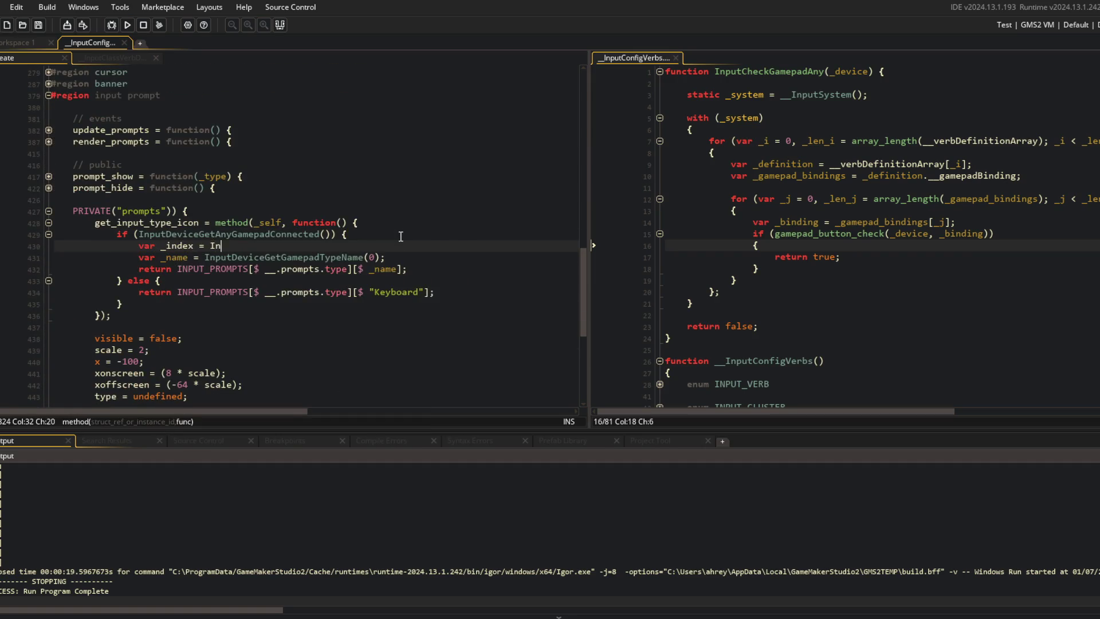
text(putDevi)
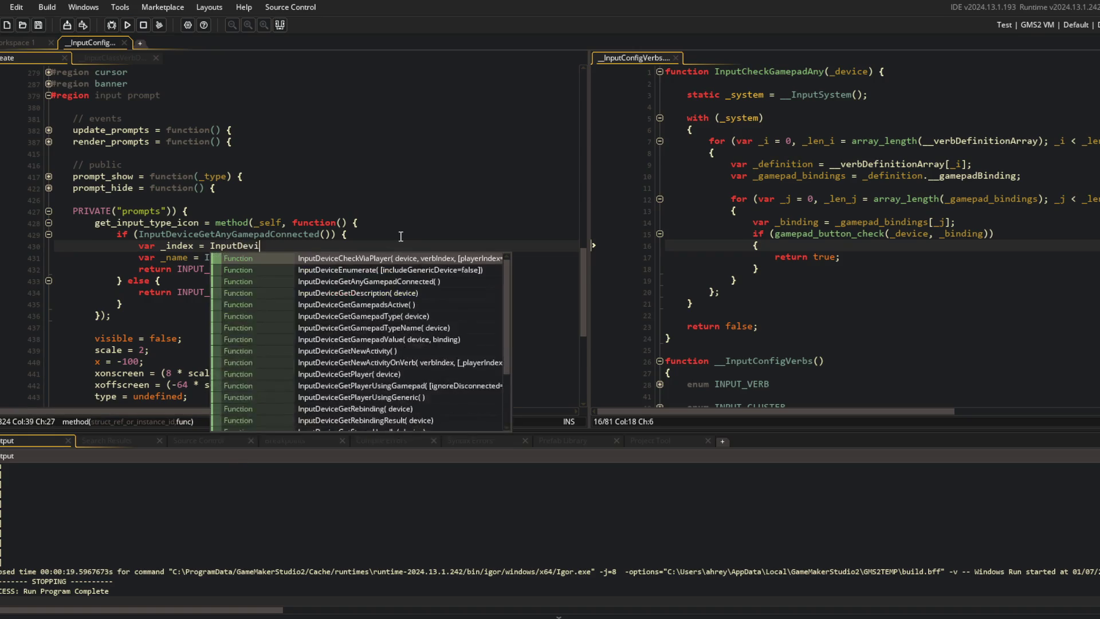
text(ceGetGamepad)
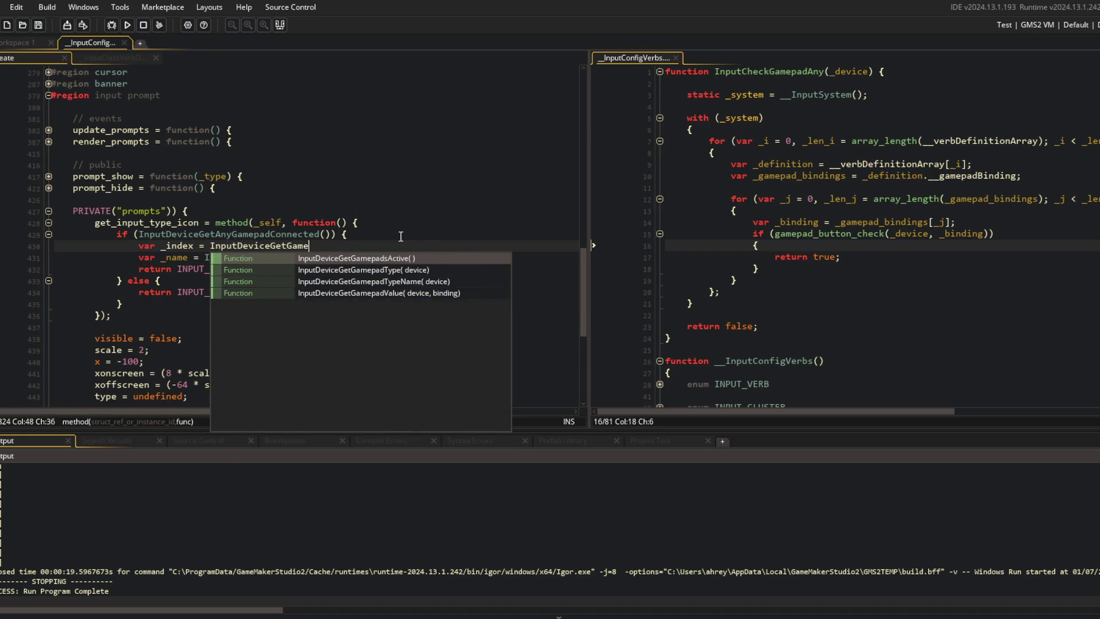
key(Return)
key(Home)
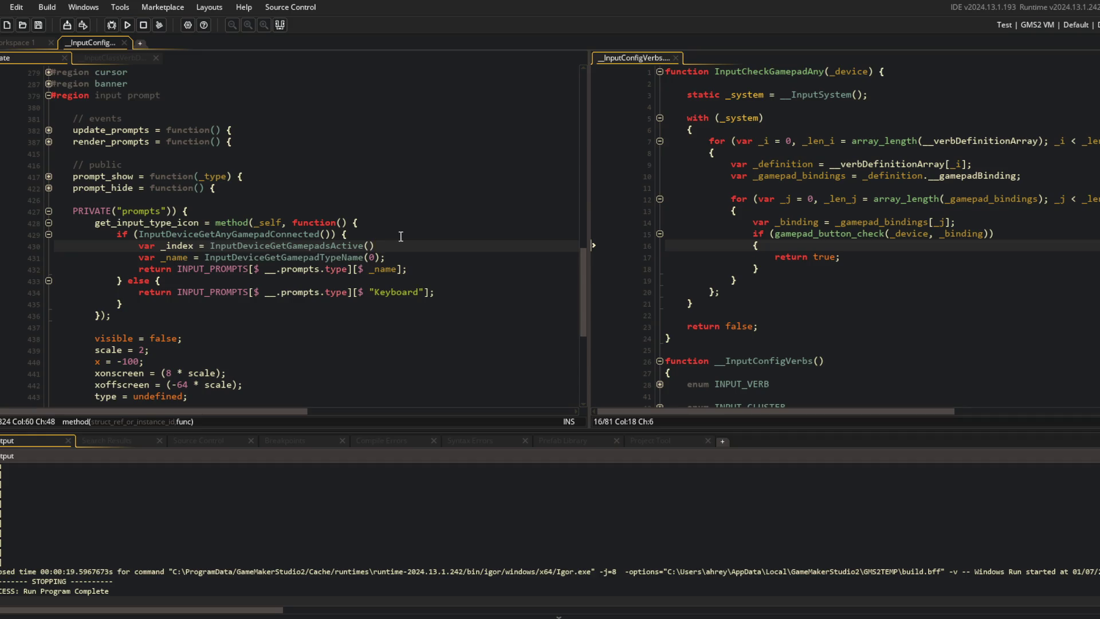
click(401, 237)
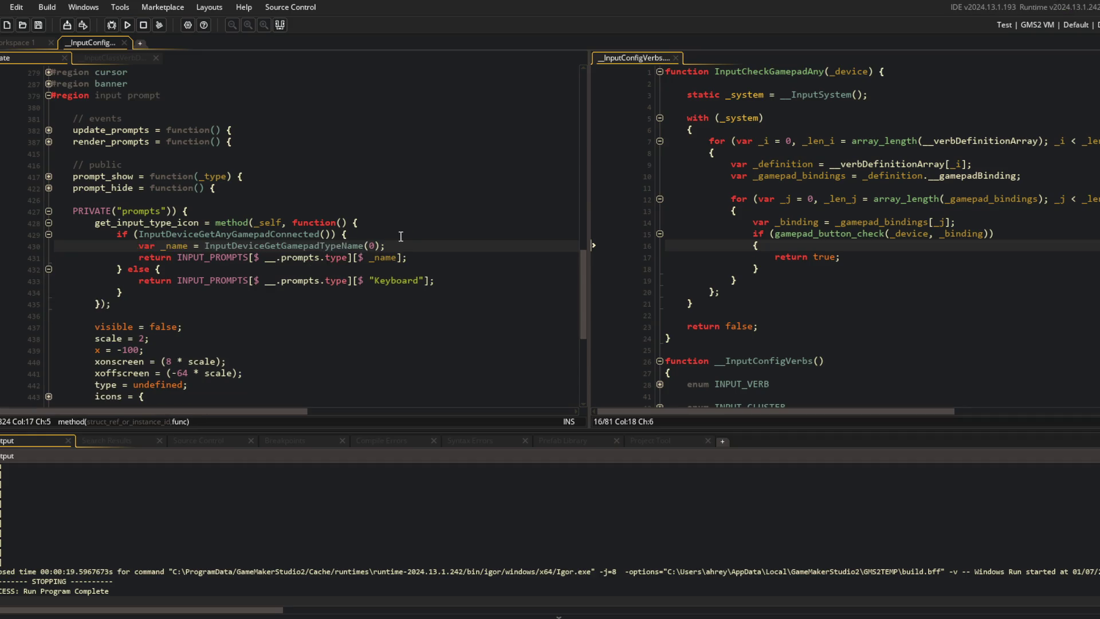
scroll(401, 237, up, 6)
Close the Output panel and unfold the PRIVATE("system") block
click(280, 25)
click(216, 209)
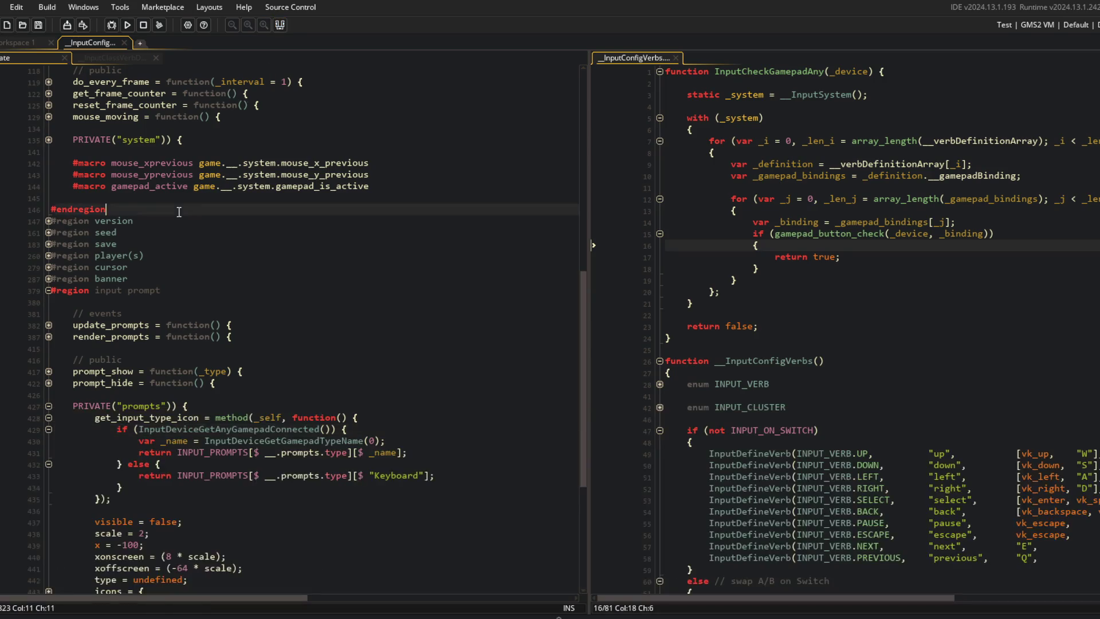
scroll(217, 209, up, 8)
click(306, 426)
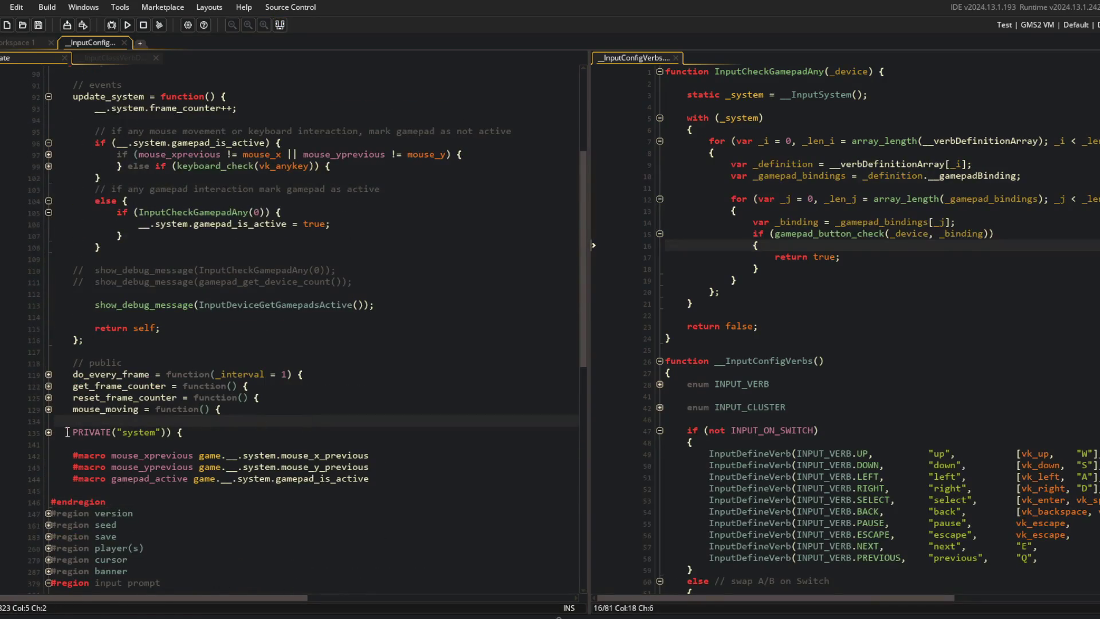
click(48, 432)
scroll(48, 433, down, 2)
click(280, 405)
key(Up)
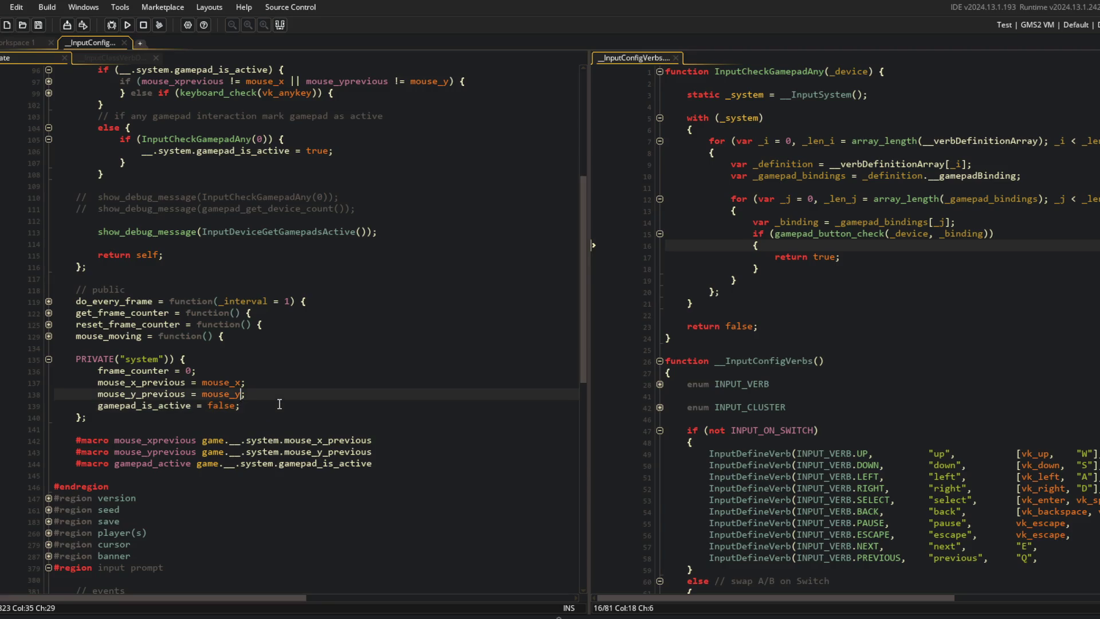
Add a system field named gamepads assigned InputDeviceGetGamepadsActive()
key(Return)
text(in)
text(em.inpu)
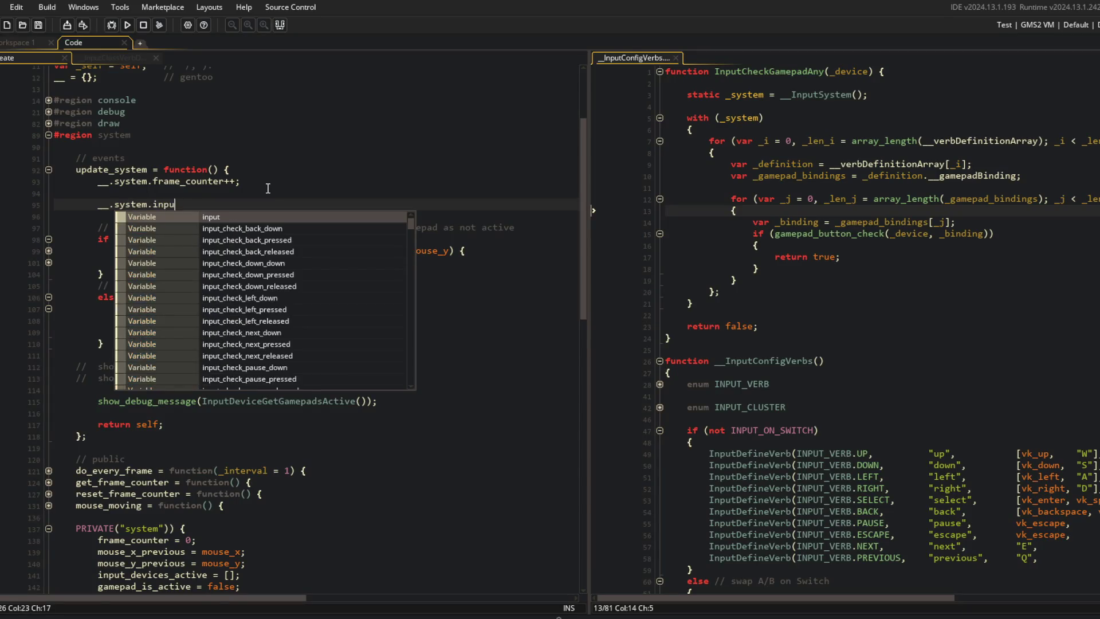
text(t_devices)
key(Return)
text(= )
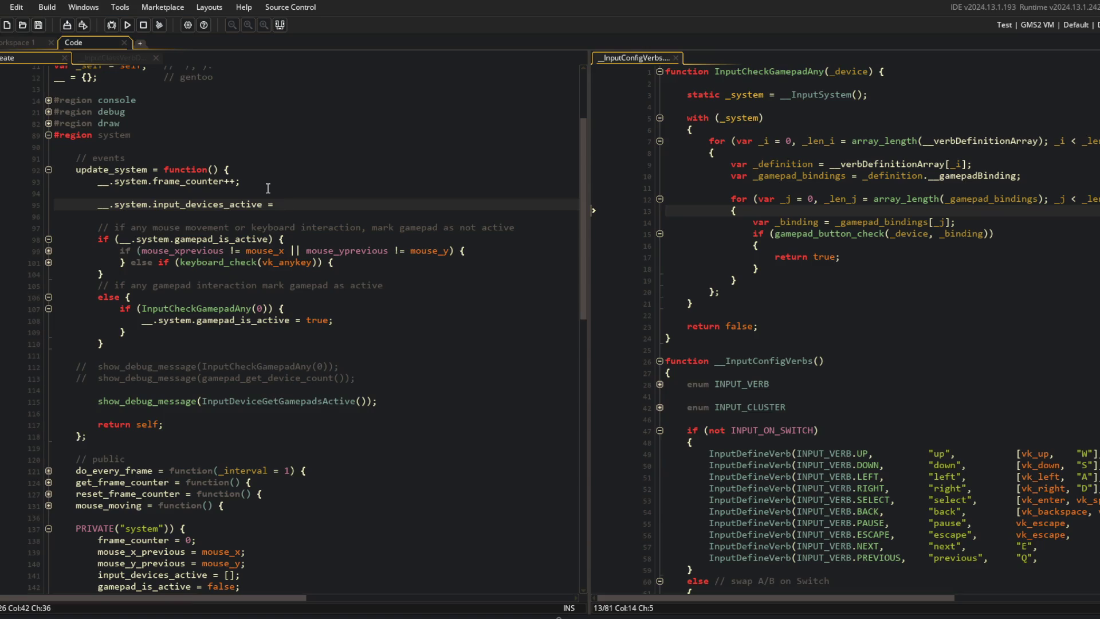
text(InputDevices)
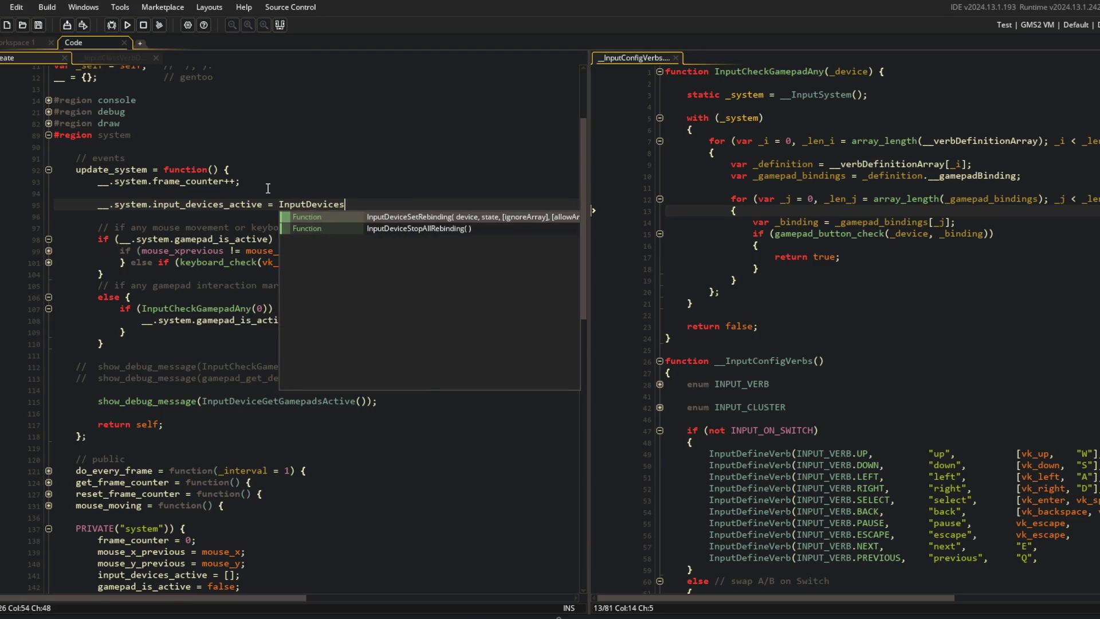
key(BackSpace)
text(GetGamep)
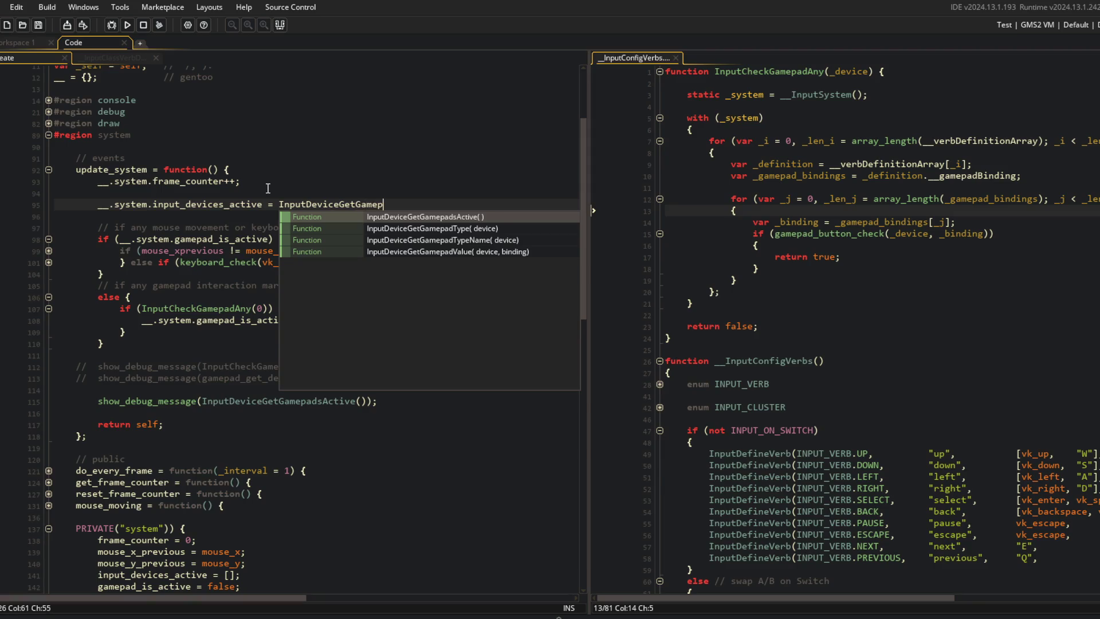
key(Return)
text(();)
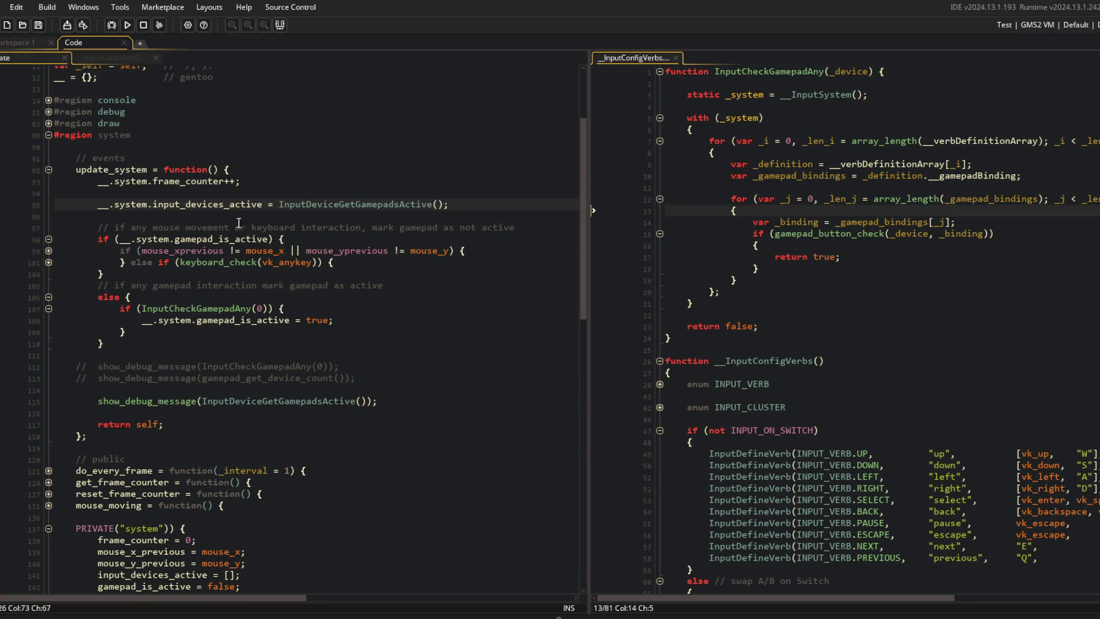
key(BackSpace)
key(BackSpace)
key(BackSpace)
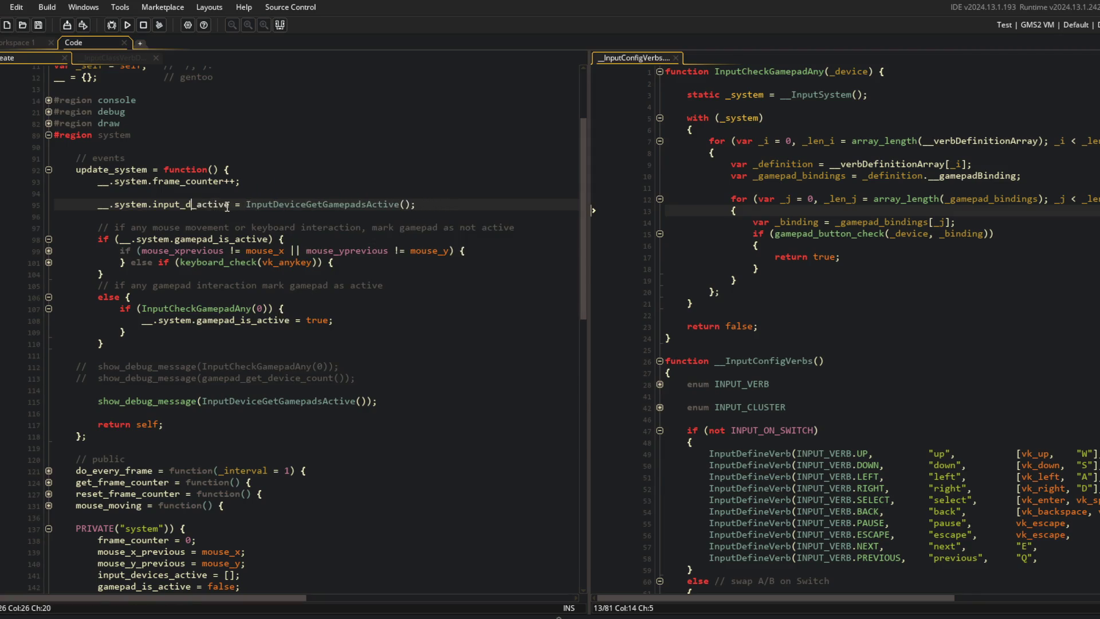
text(gamepads)
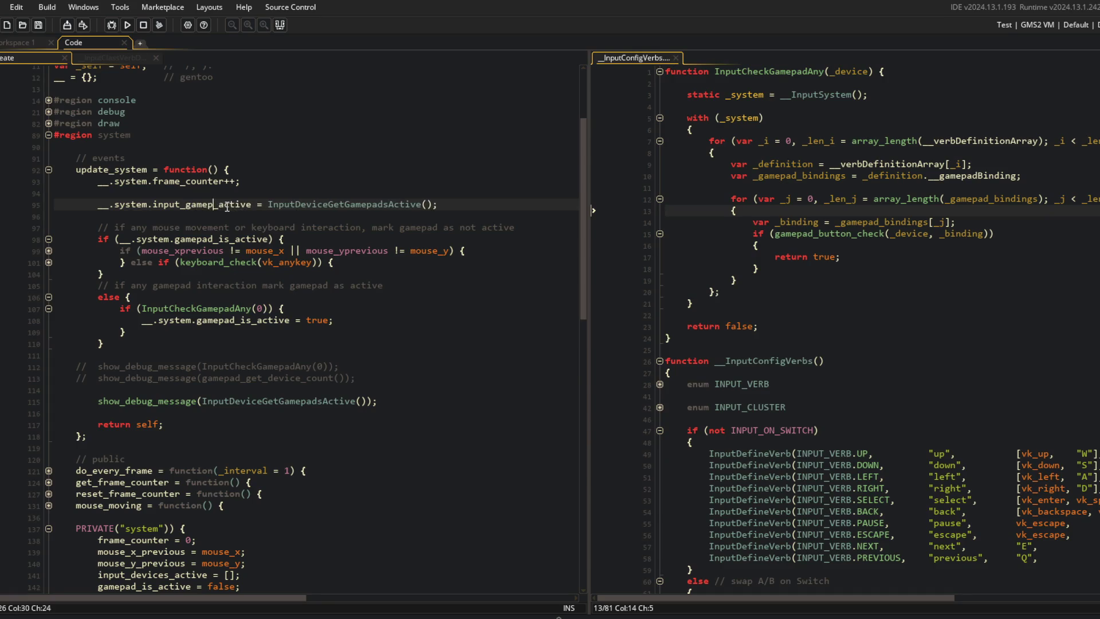
key(Left)
key(Left)
key(BackSpace)
key(BackSpace)
key(BackSpace)
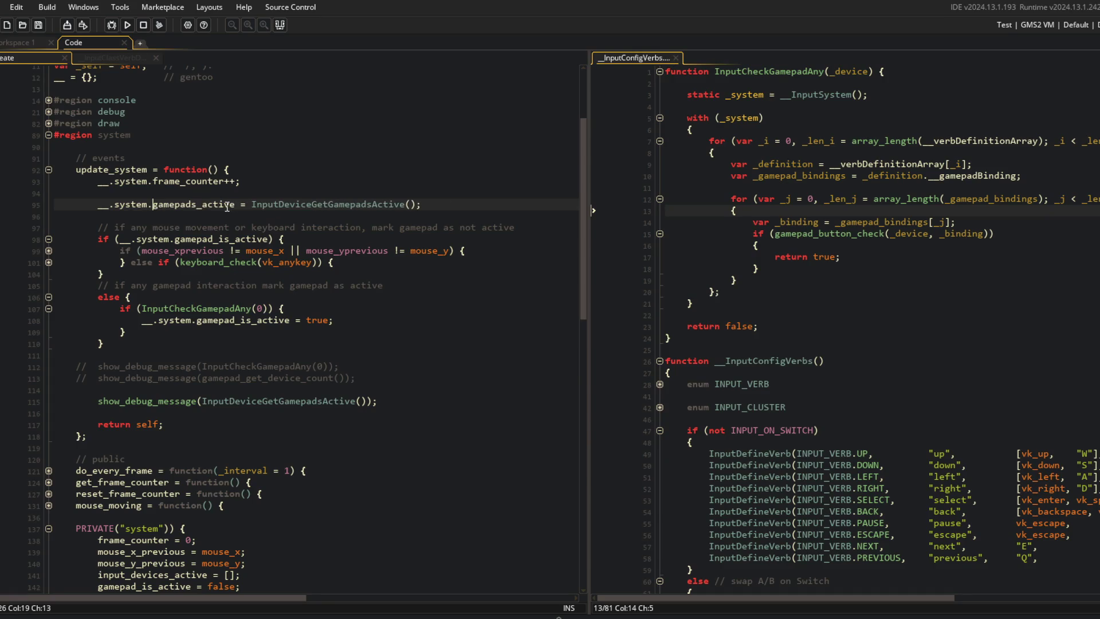
Rename the field to gamepads in the system initialiser and remove the blank line after the frame counter
scroll(287, 434, down, 5)
click(287, 434)
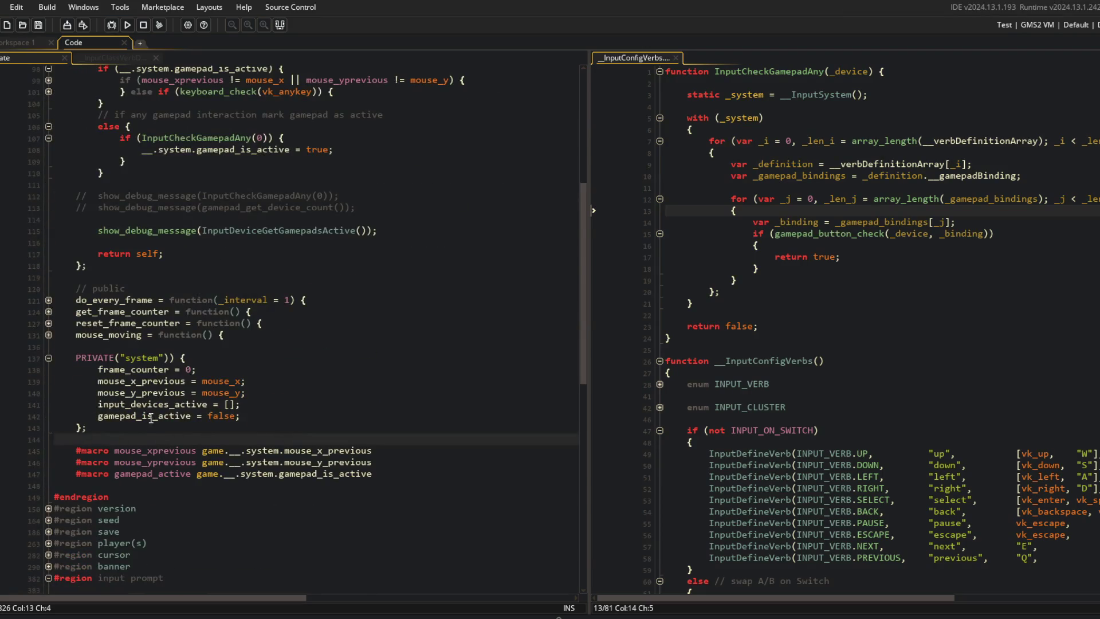
drag(98, 404, 155, 404)
text(gamepads)
scroll(218, 156, up, 2)
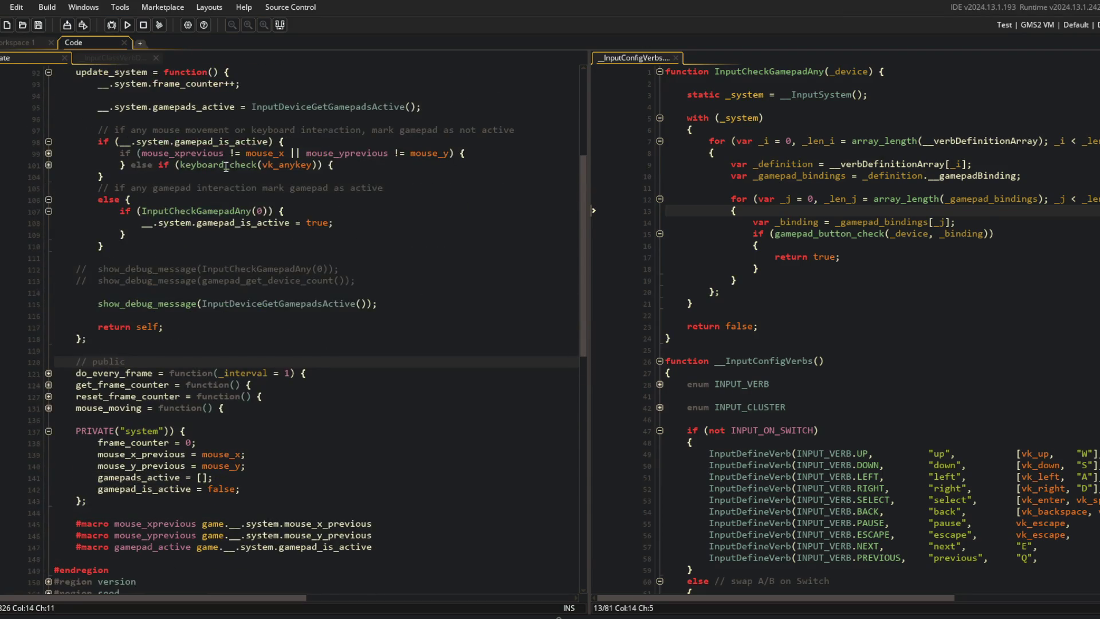
scroll(218, 156, up, 3)
click(225, 195)
key(BackSpace)
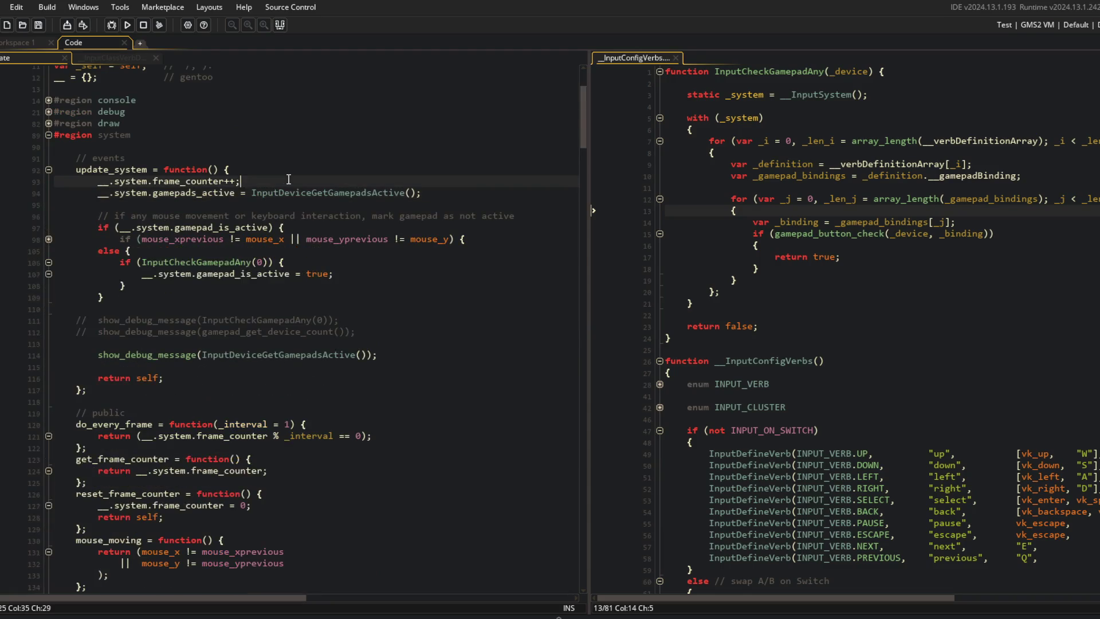
key(Down)
key(Down)
key(Down)
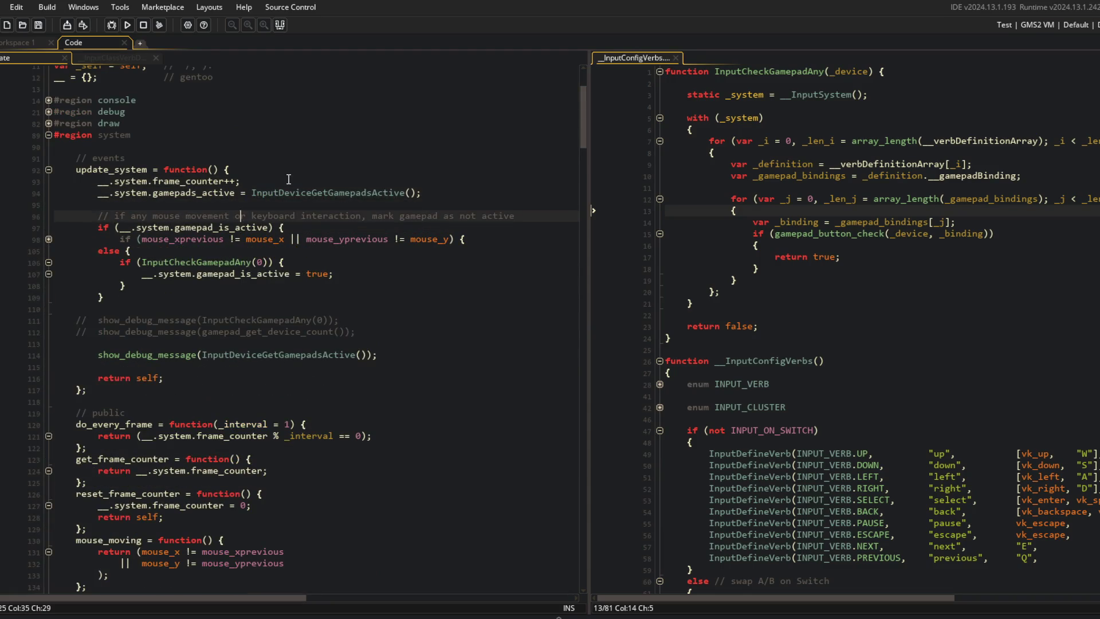
click(302, 216)
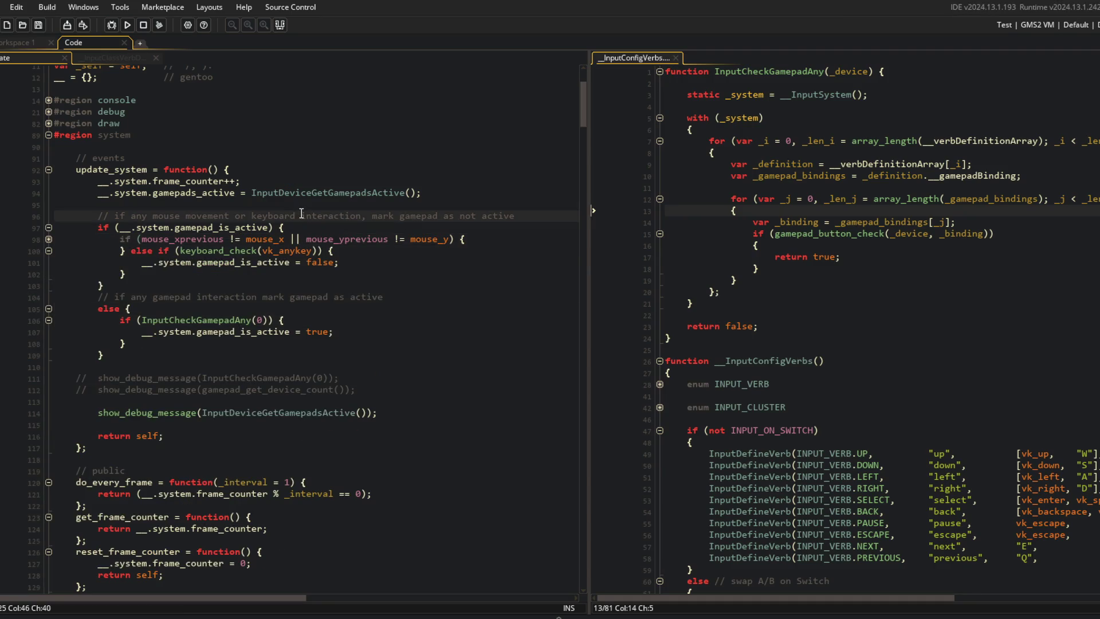
click(301, 181)
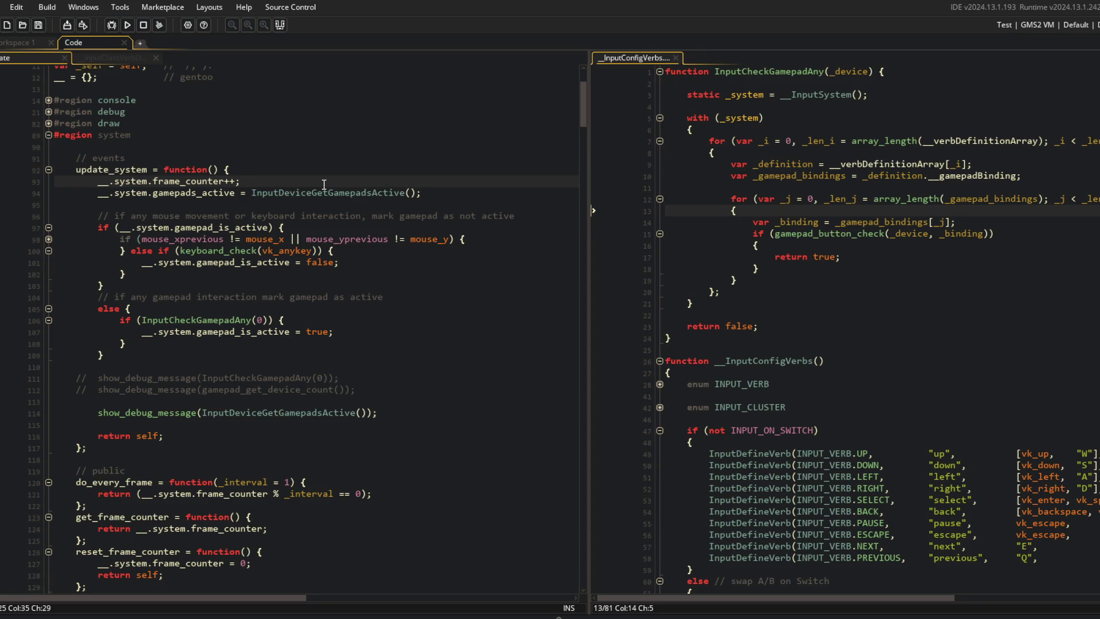
Move InputDeviceGetGamepadsActive() onto a new var _gamepads line and rename the field to gamepads_last_active
key(Return)
text(var _gamepads =)
key(Down)
key(End)
key(ctrl+shift+Left)
key(ctrl+shift+Left)
key(ctrl+x)
key(Up)
key(ctrl+v)
key(Down)
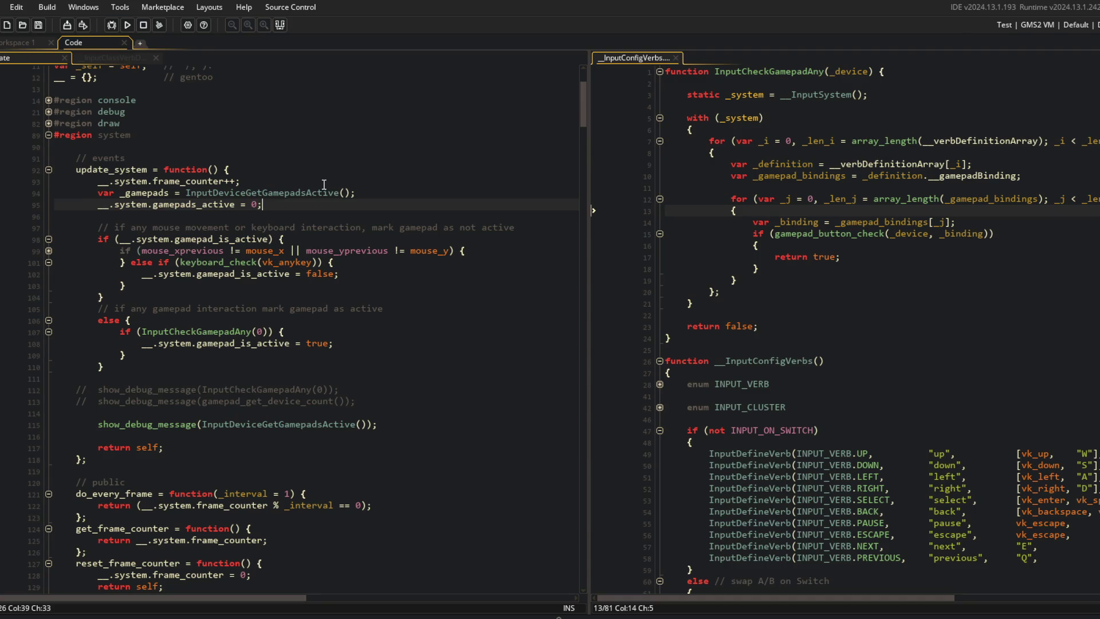
text(last_)
Check the gamepads_last_active initialiser in the system block
click(188, 343)
scroll(188, 348, down, 3)
click(201, 442)
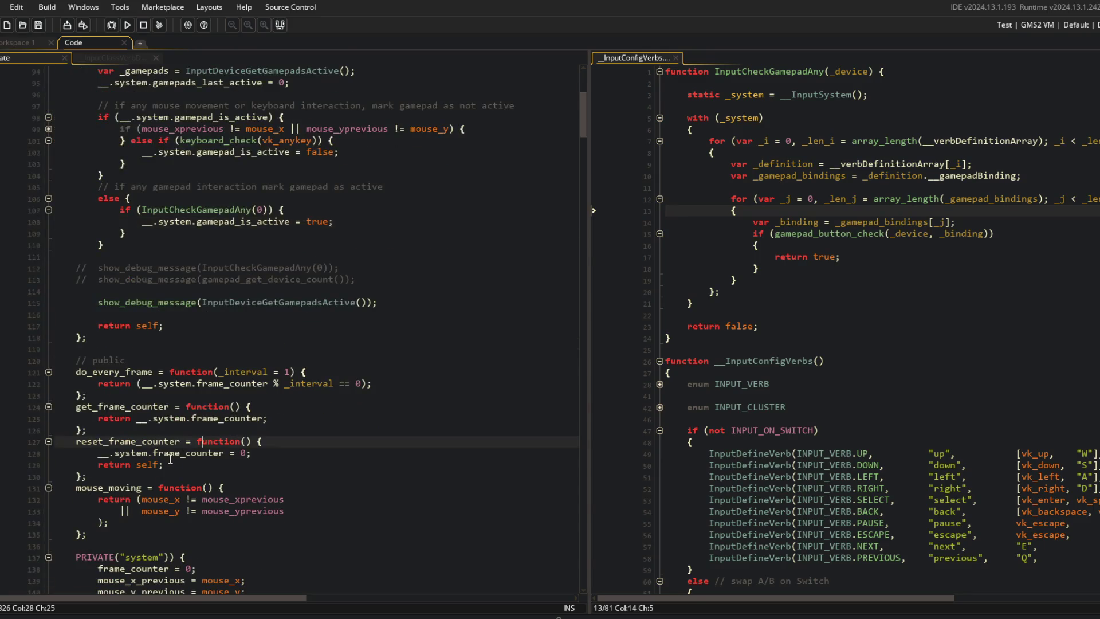
scroll(184, 411, down, 3)
click(230, 481)
click(229, 447)
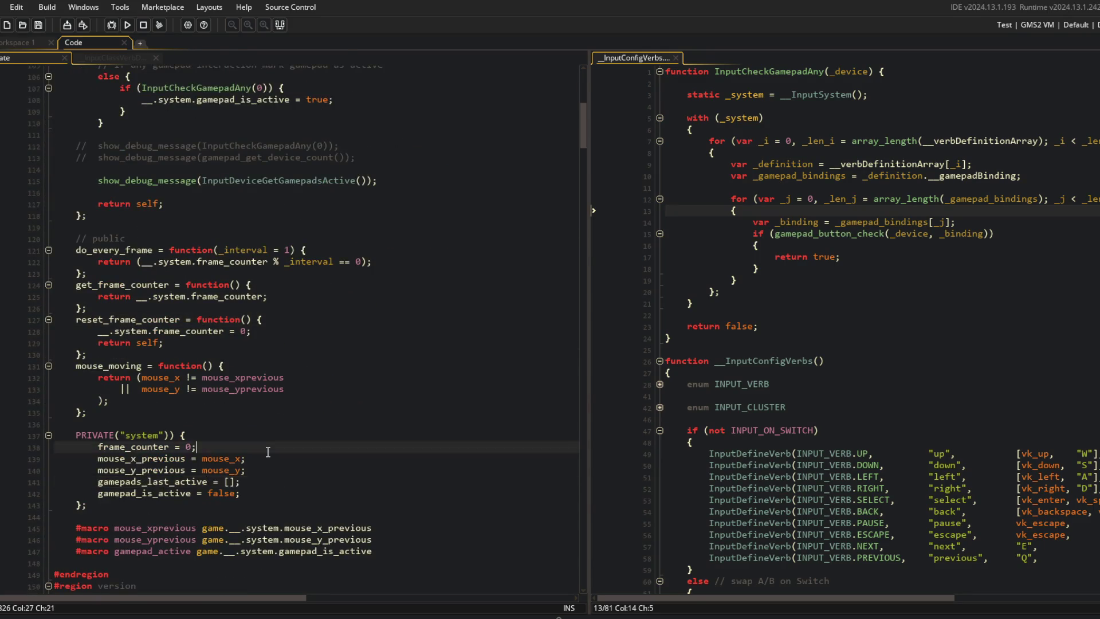
scroll(229, 343, up, 7)
click(304, 285)
Rename the local to _gamepads_active and add blank-line spacing around its declaration
click(319, 204)
click(318, 193)
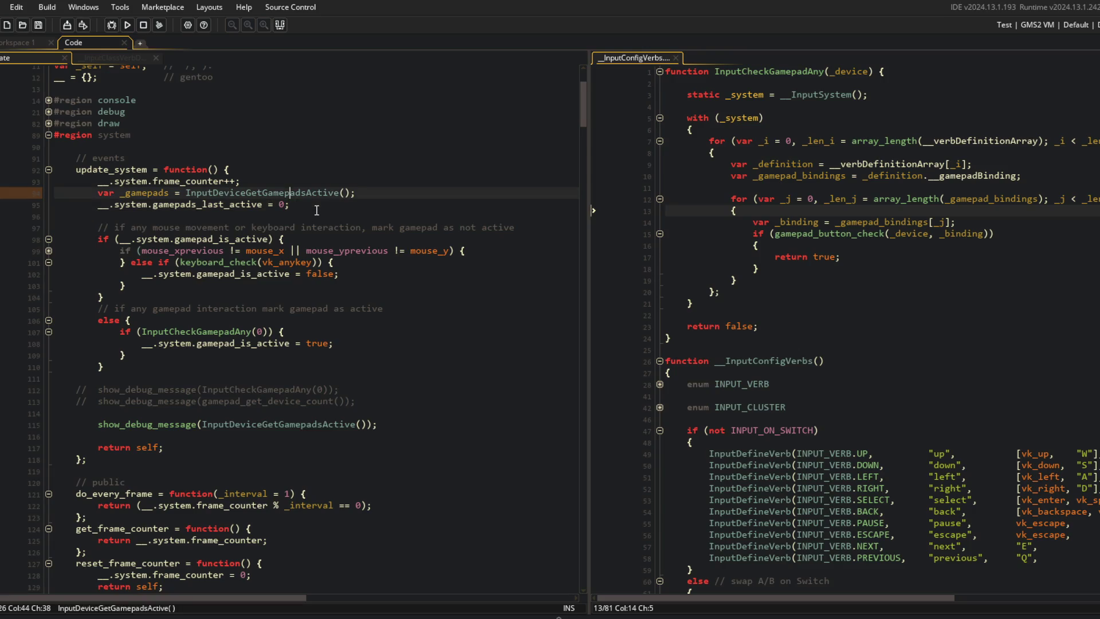
key(Return)
key(Up)
key(BackSpace)
text(_active)
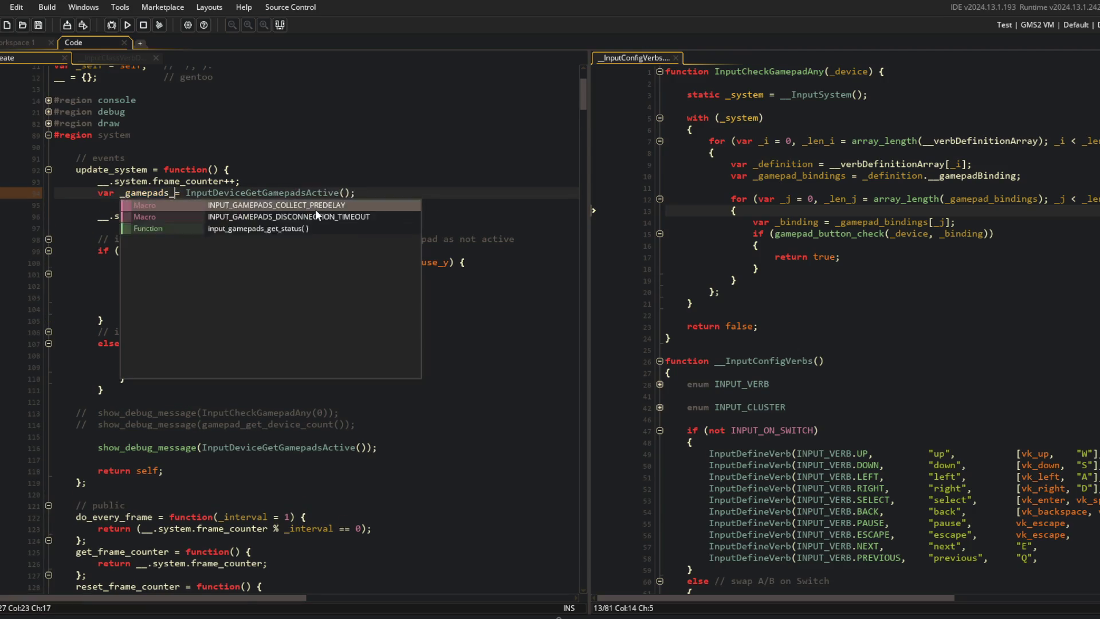
key(Up)
key(End)
key(Return)
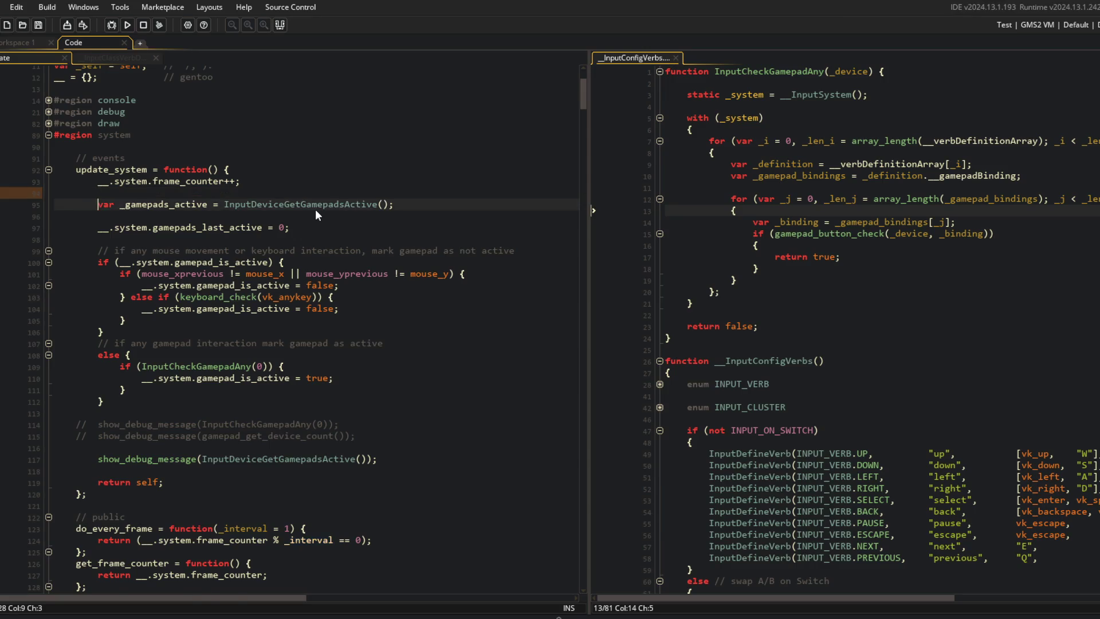
Draft an if condition comparing array_length(_gamepads_active) in update_system
key(Down)
key(End)
key(Return)
text(if (_array)
key(ctrl+BackSpace)
text(array_)
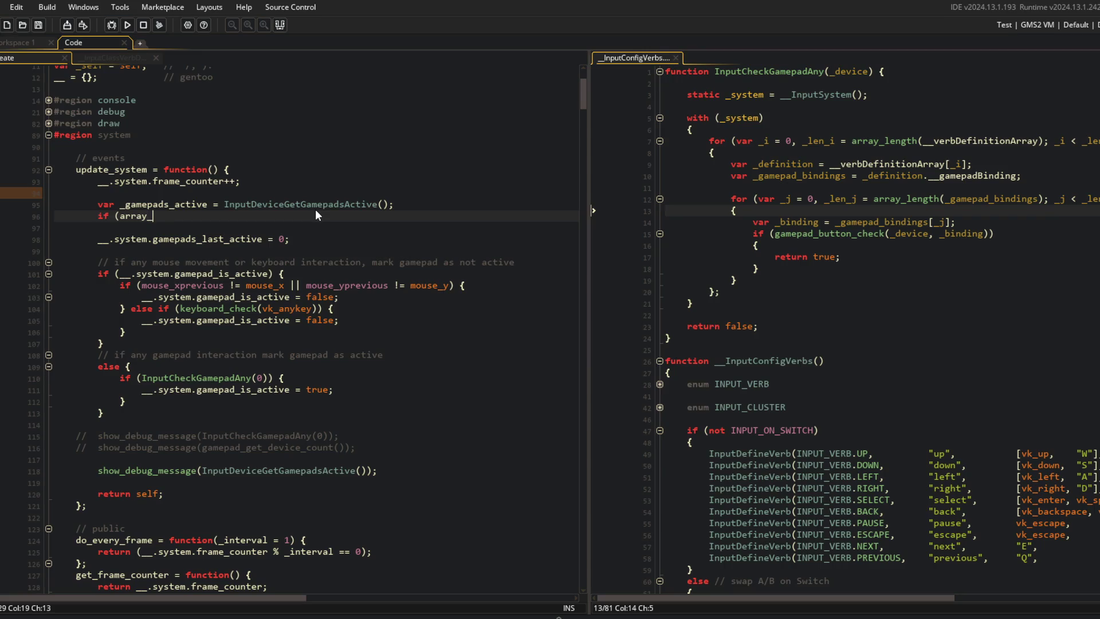
text(length(_gamepads_active) != )
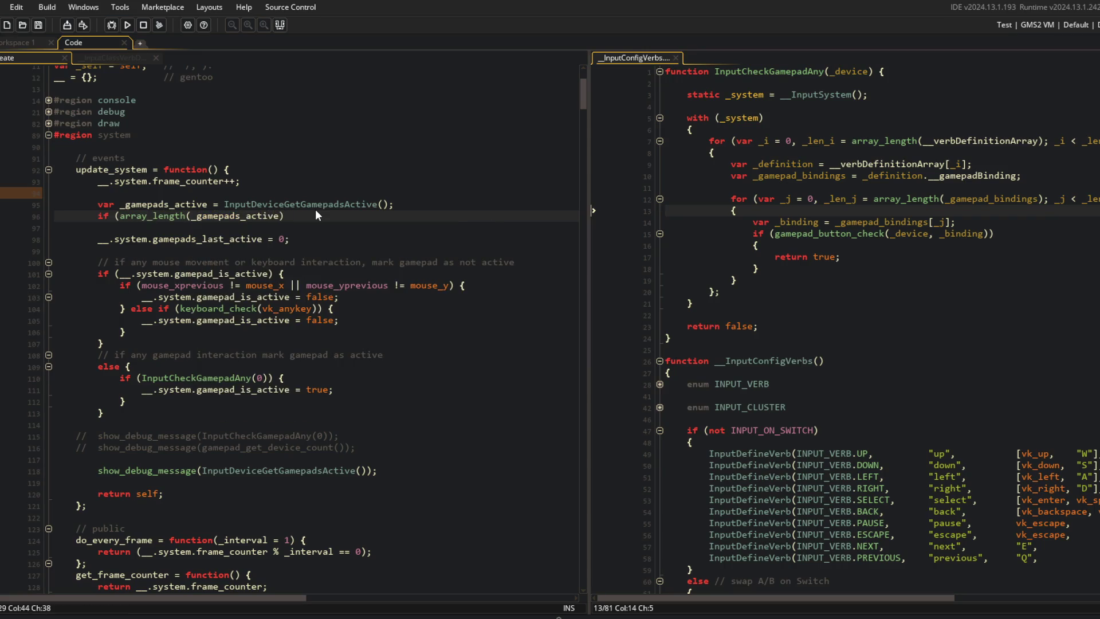
text(array_length(__)
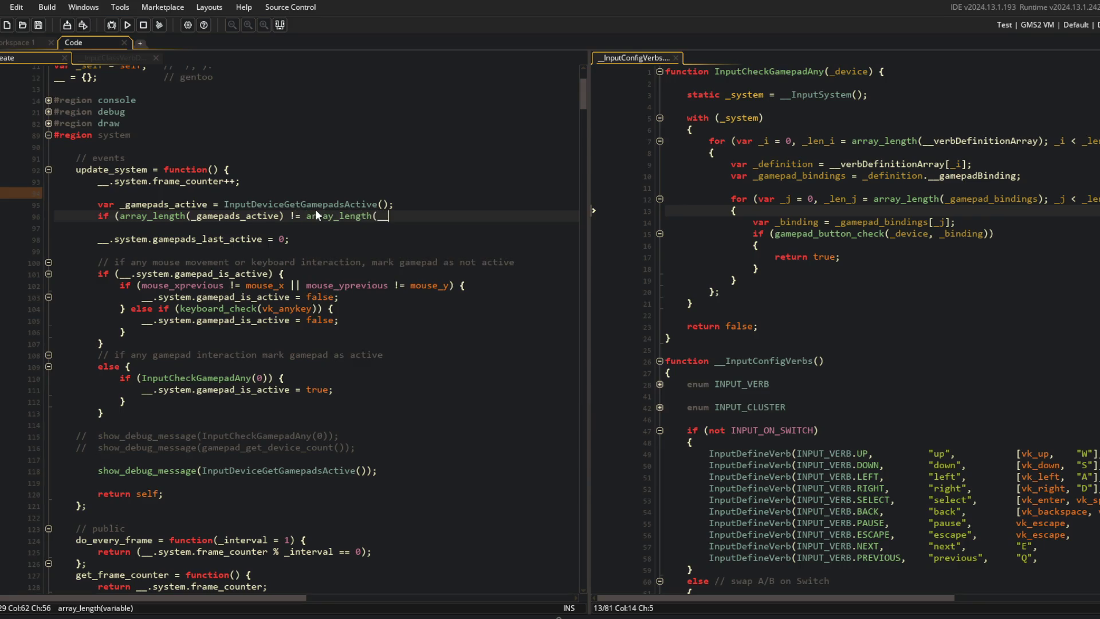
Delete the unfinished if condition and the stray array_compar text
key(BackSpace)
key(BackSpace)
key(BackSpace)
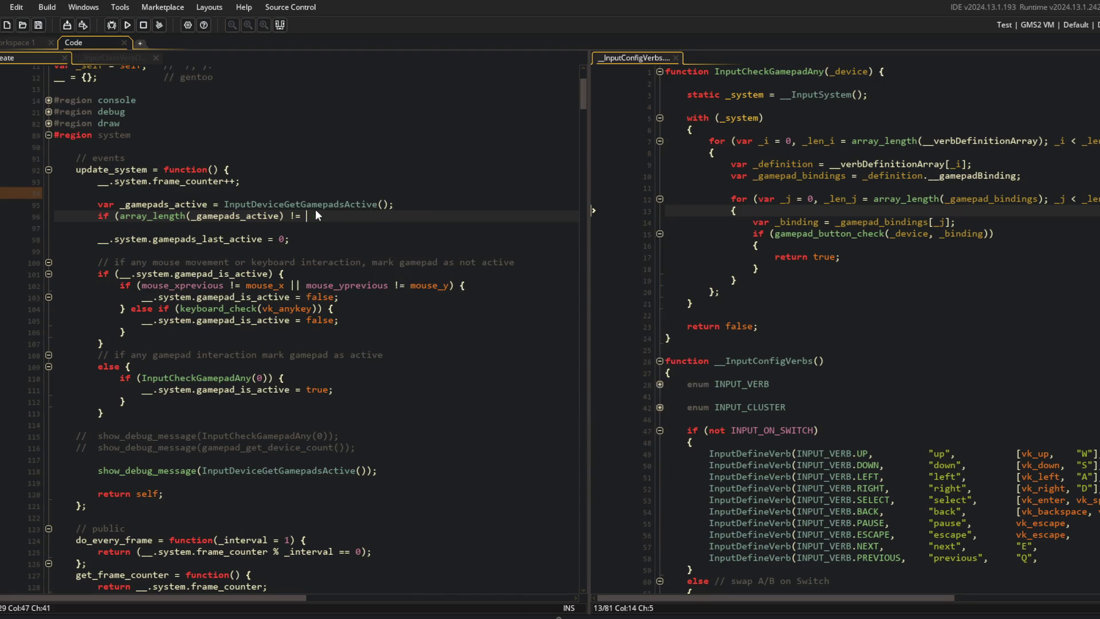
key(shift+Home)
key(Delete)
key(Insert)
key(Delete)
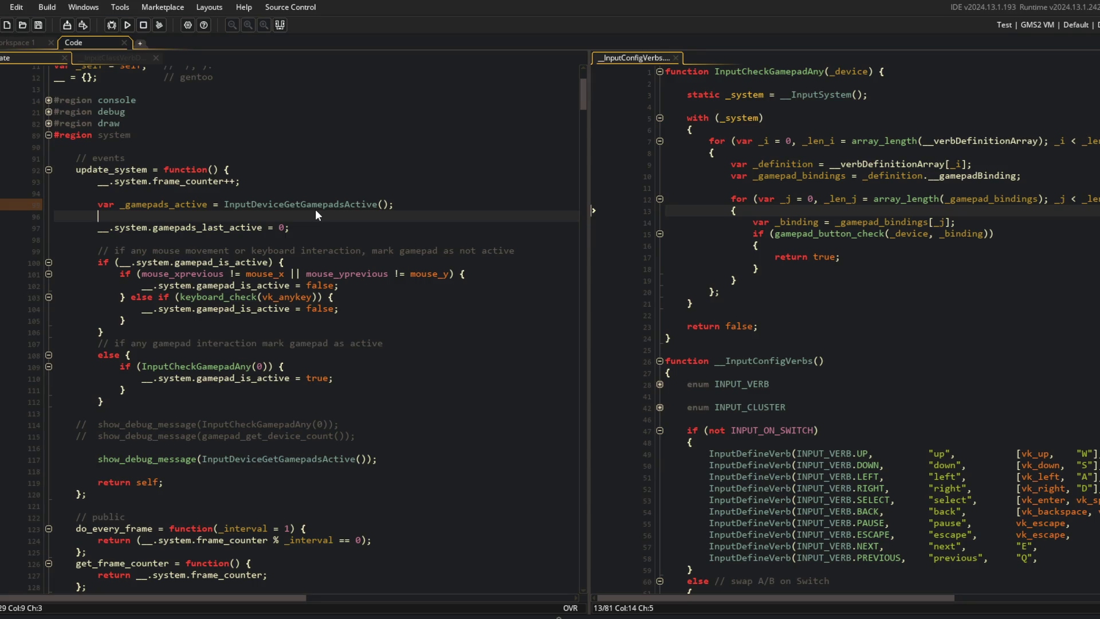
text(array_compar)
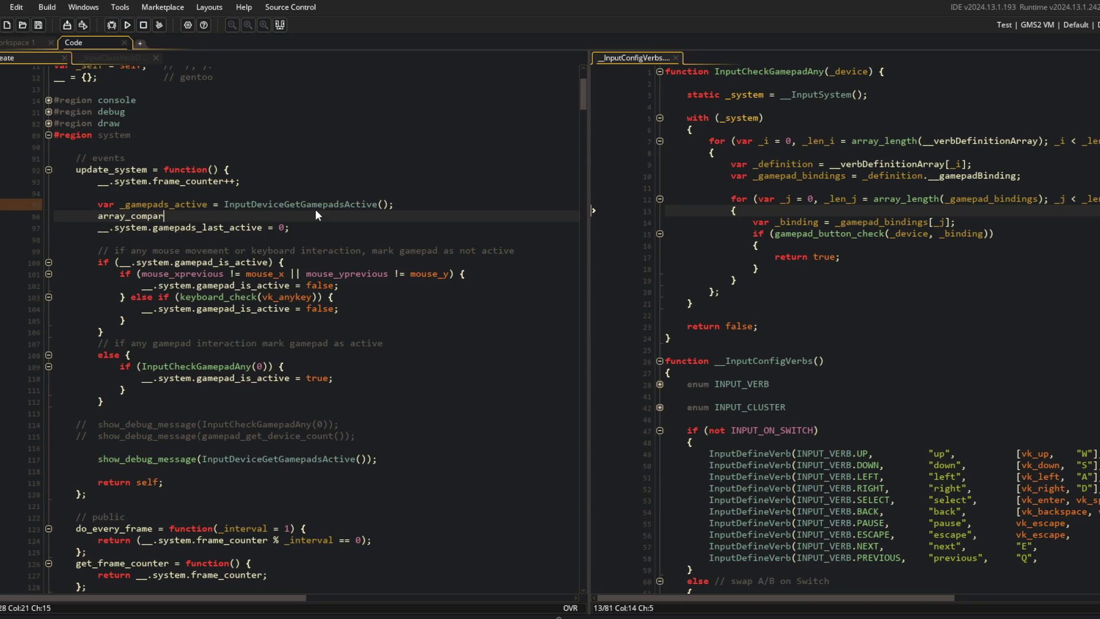
key(ctrl+BackSpace)
Search the assets for 'utils' and open the UTILS script
key(ctrl+t)
text(utils)
key(Return)
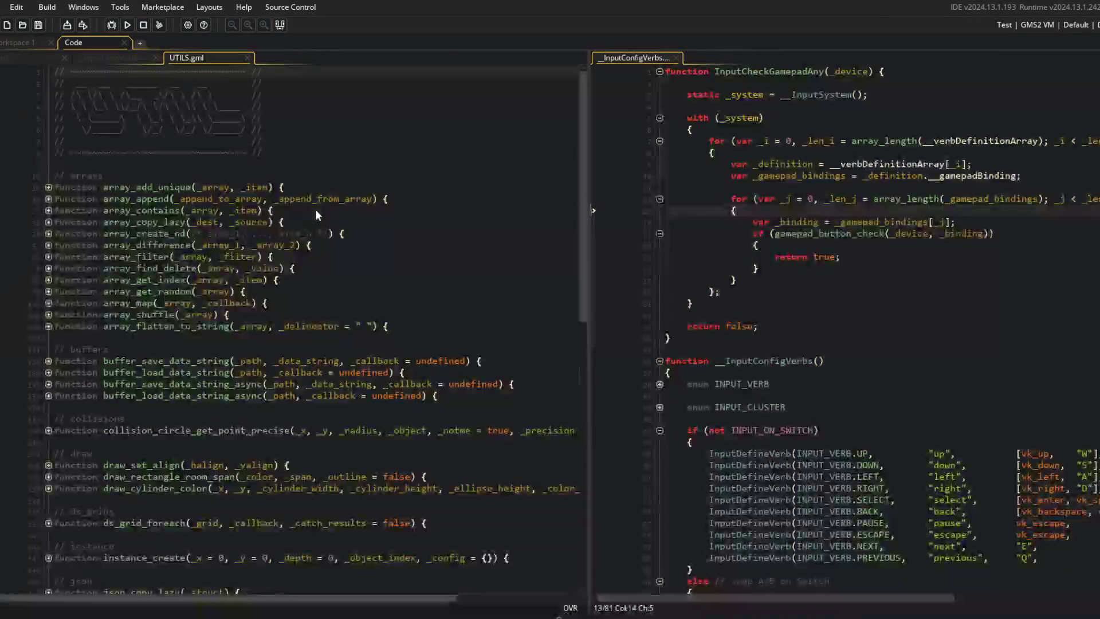
Close UTILS.gml and open InputDeviceGetGamepadsActive's definition in its own tab
click(304, 176)
middle_click(207, 57)
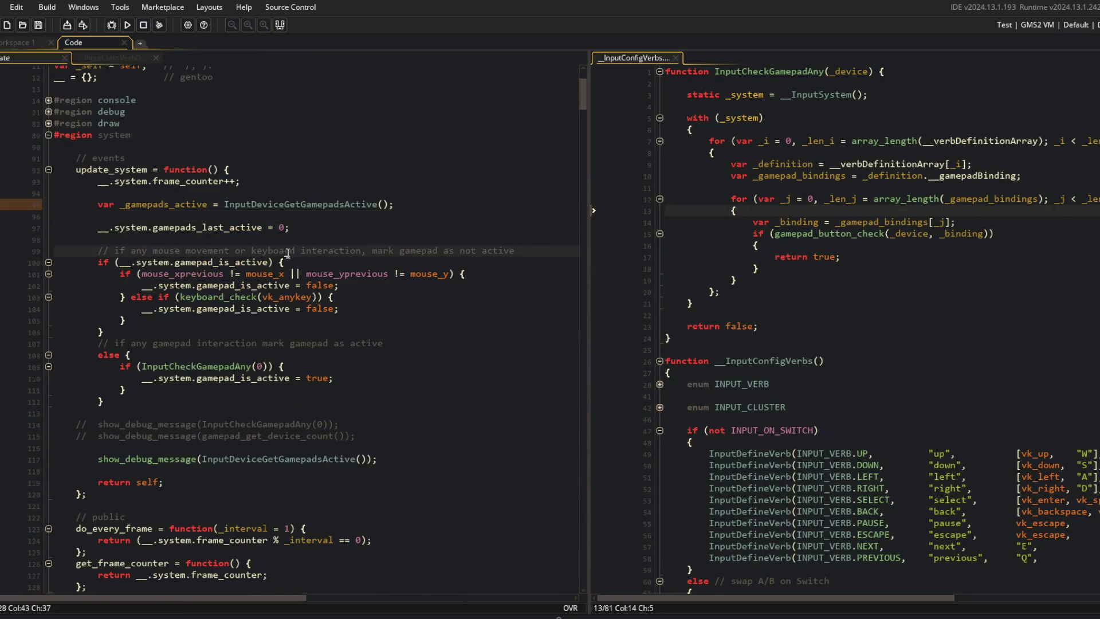
click(323, 204)
middle_click(323, 204)
Read InputDeviceGetGamepadsActive's header, device loop and return _devices line
click(321, 151)
click(259, 185)
click(215, 176)
click(239, 121)
click(222, 72)
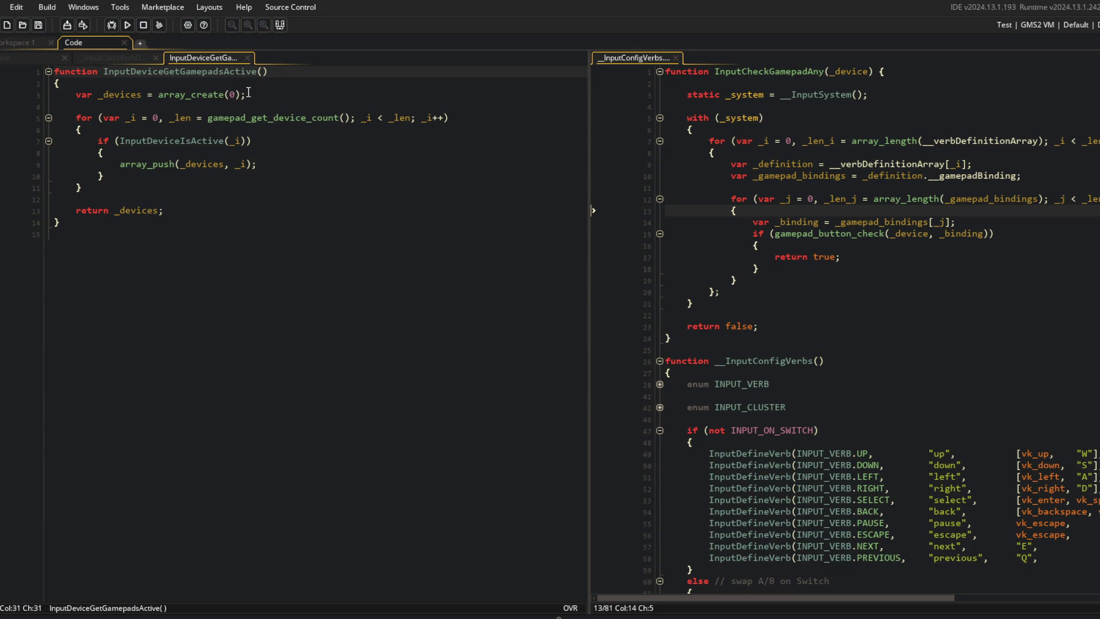
click(246, 175)
click(115, 61)
click(194, 57)
Go back to update_system and scroll to the gamepads_last_active initialiser
click(37, 56)
click(227, 225)
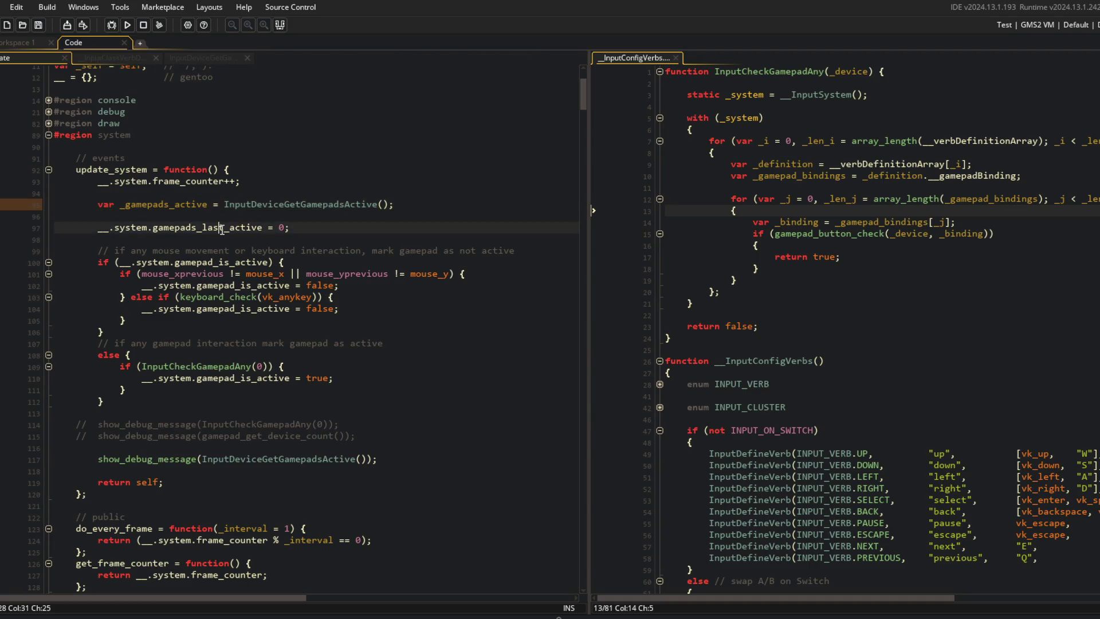
scroll(228, 214, down, 1)
scroll(228, 203, down, 4)
scroll(241, 324, down, 5)
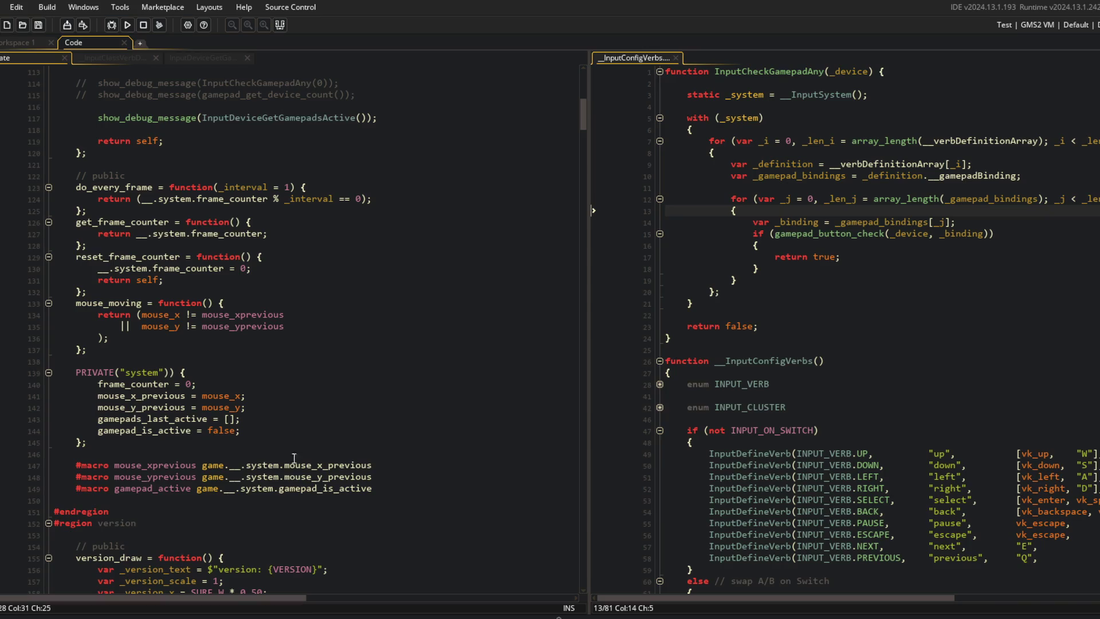
Rename the private field gamepads_last_active to gamepad_last_active
click(246, 420)
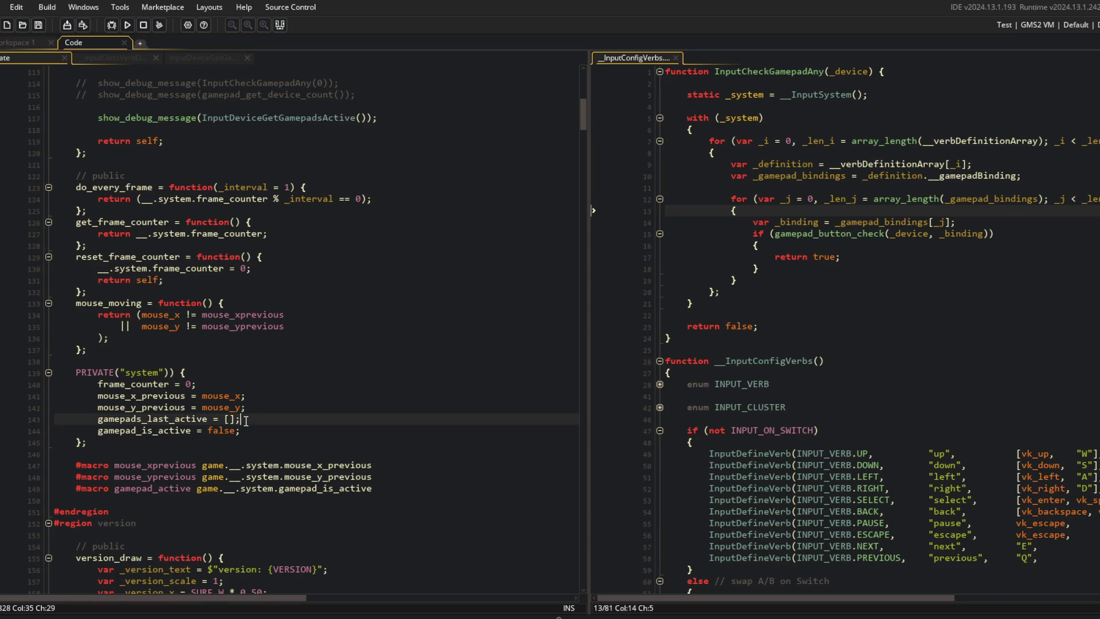
key(ctrl+Left)
key(ctrl+Left)
key(ctrl+Left)
scroll(384, 375, up, 2)
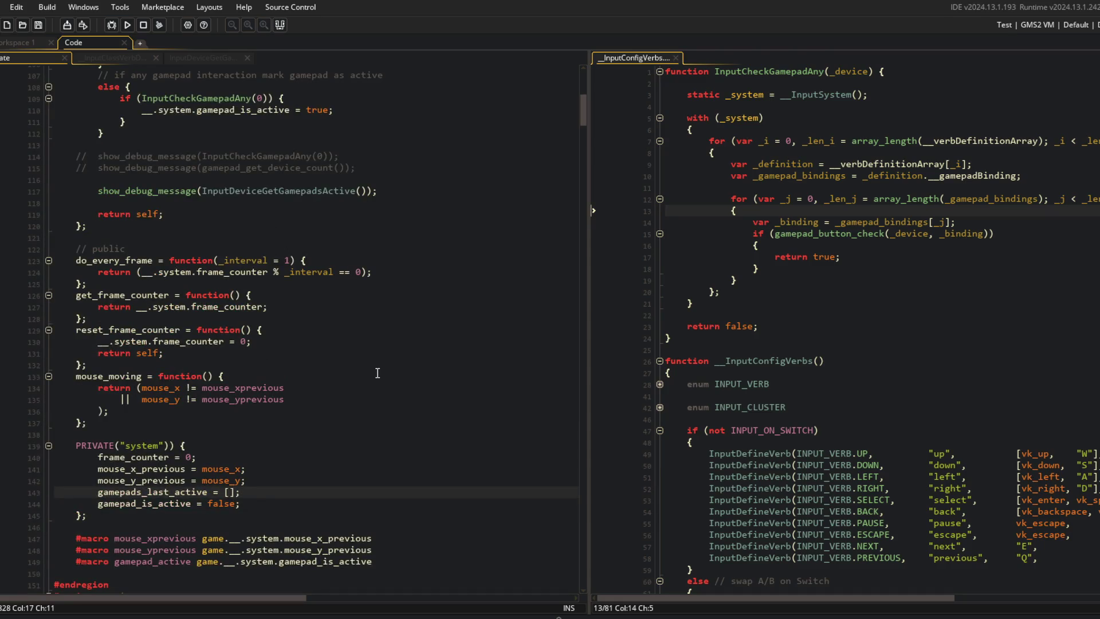
key(BackSpace)
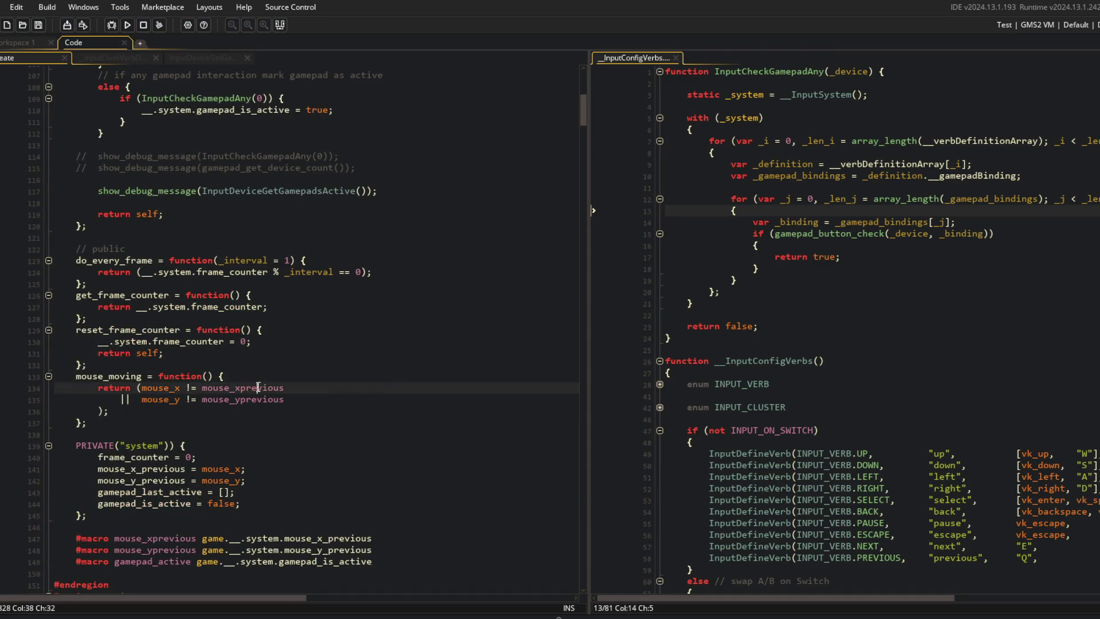
click(175, 492)
scroll(284, 304, up, 8)
Check what InputDeviceGetGamepadsActive returns, then close its definition tab
click(285, 305)
scroll(285, 304, down, 3)
scroll(284, 304, down, 6)
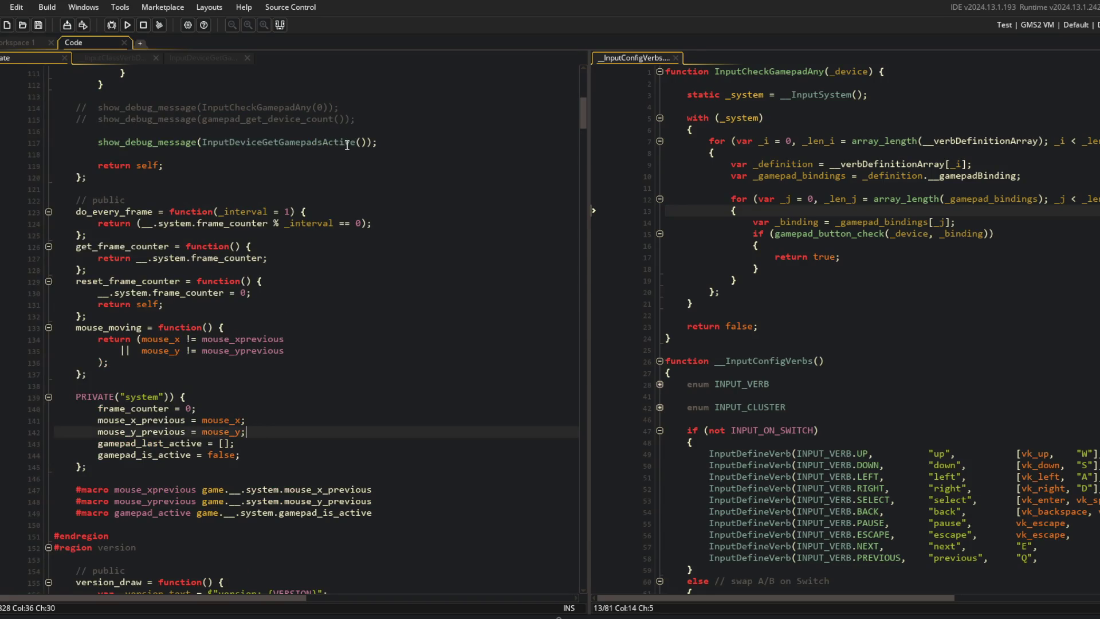
click(345, 141)
scroll(332, 186, up, 9)
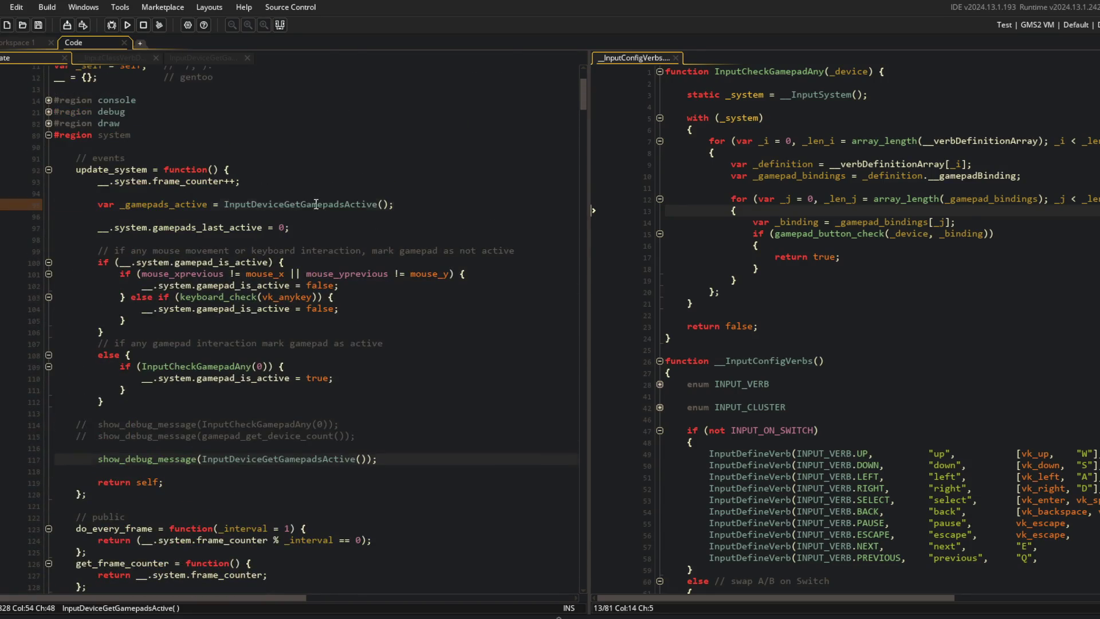
middle_click(316, 204)
click(286, 210)
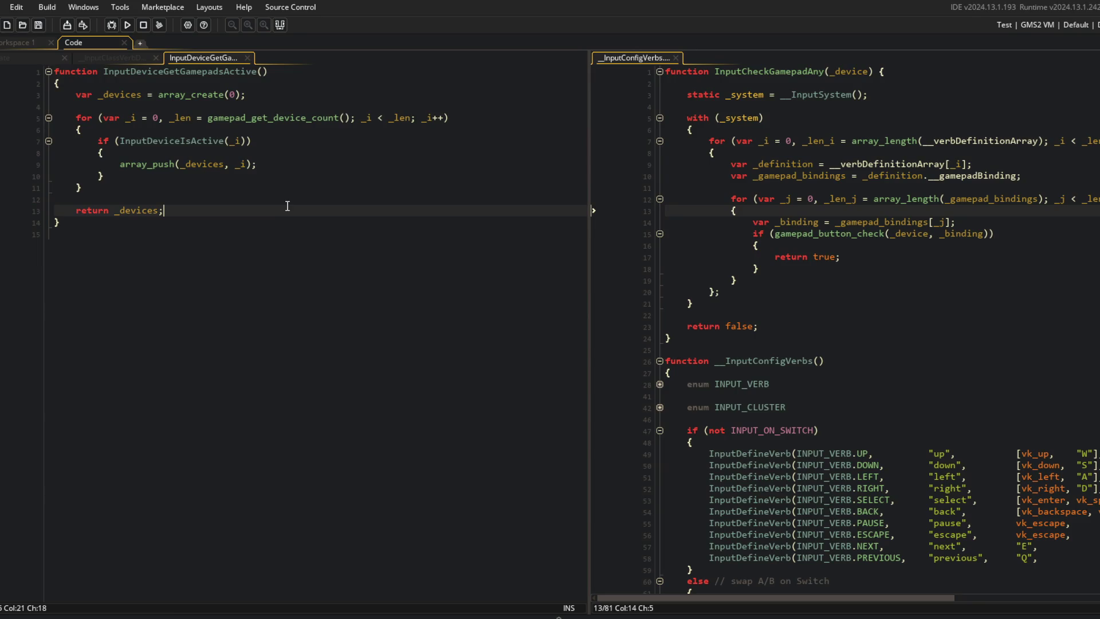
middle_click(200, 59)
click(223, 217)
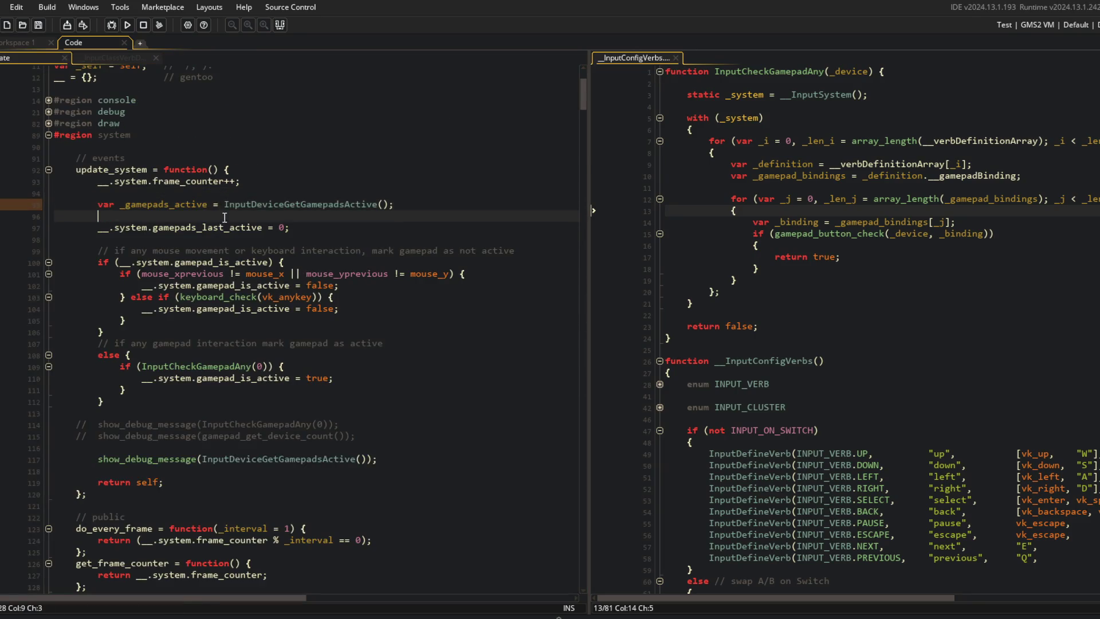
click(411, 200)
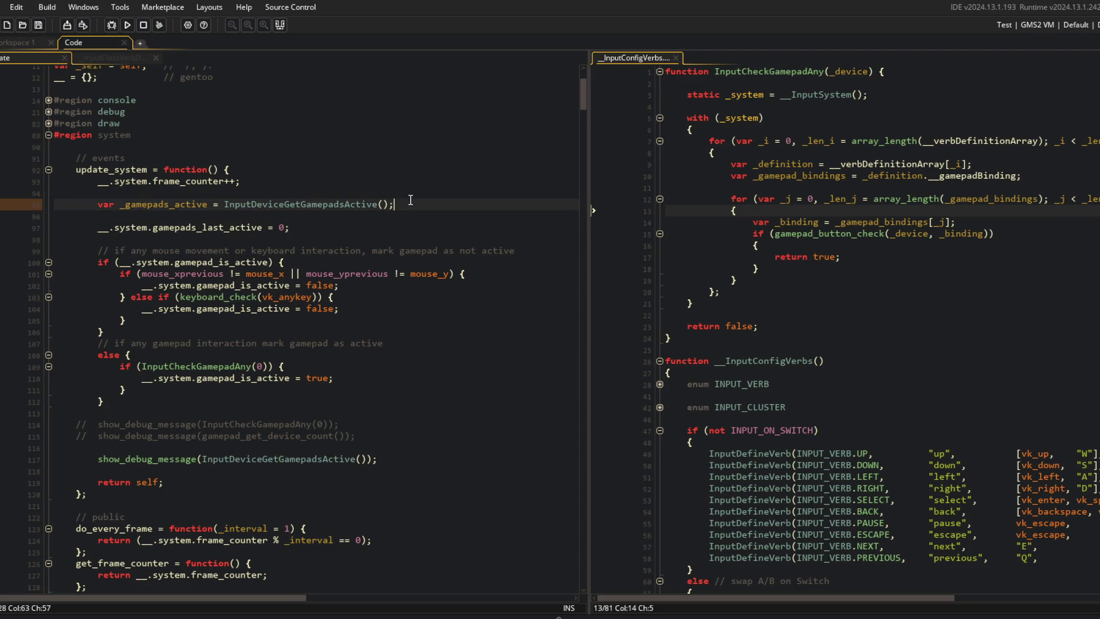
Add a for loop over _gamepads_active using _i and _len = array_length(_gamepads_active)
key(Return)
text(if)
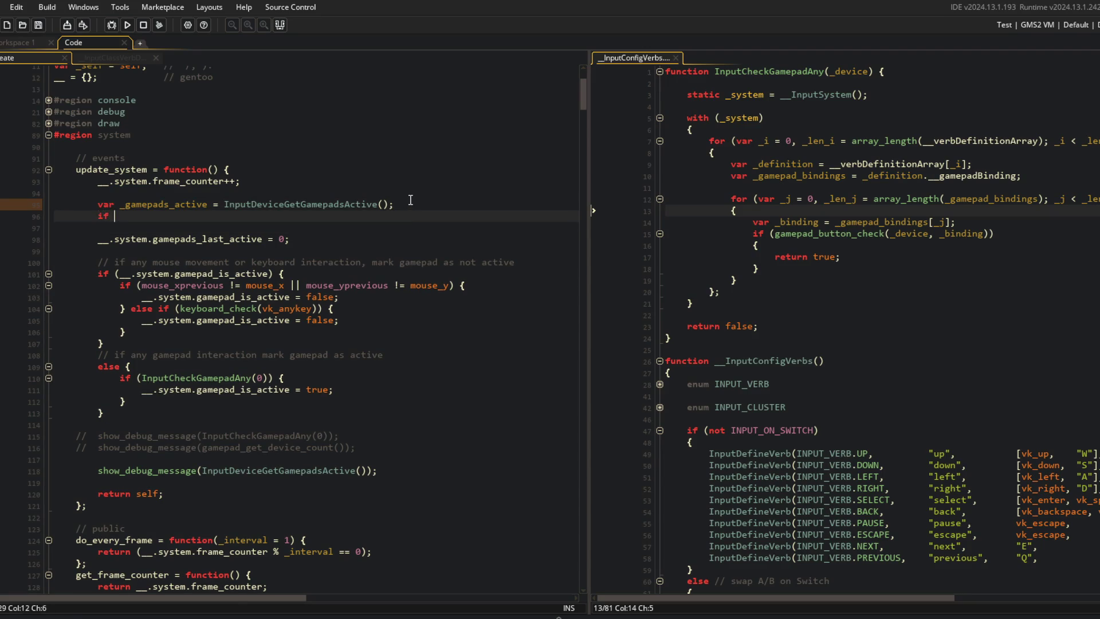
key(BackSpace)
key(BackSpace)
text(for (var _i = 0,)
text( _len = array_le)
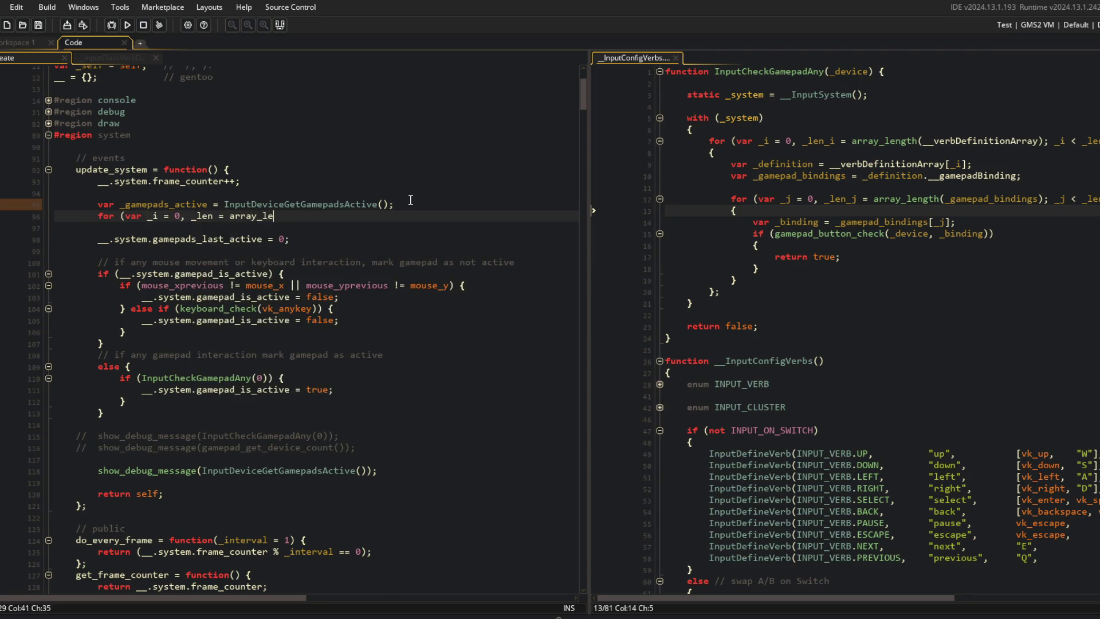
text(ngth(_gamepads)
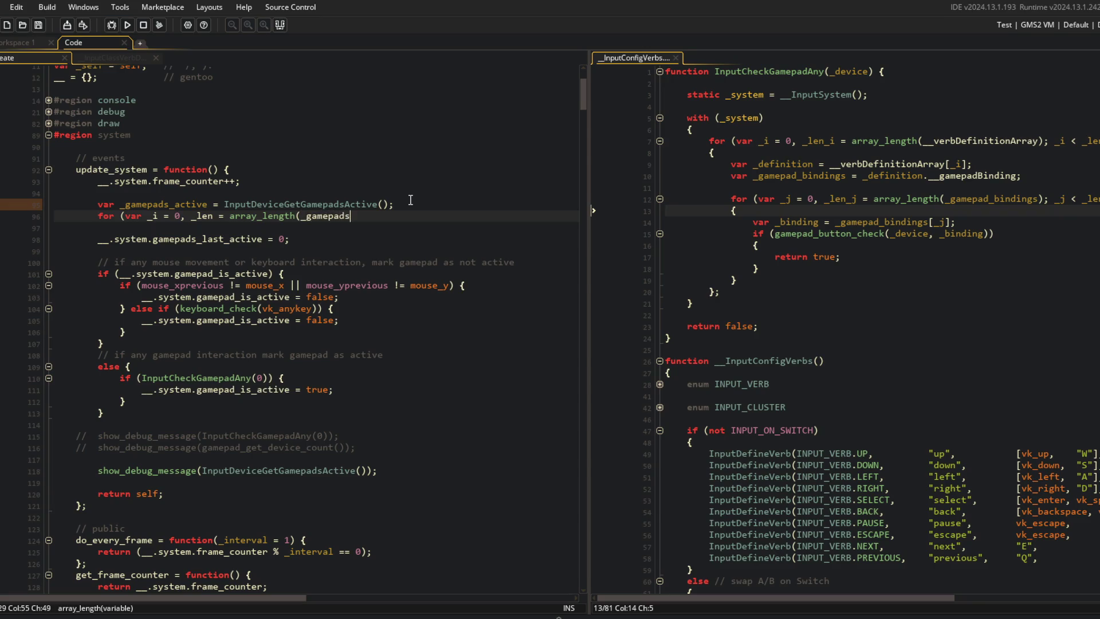
text(_active); _i < _len; _i++) {)
key(Return)
Inside the loop, store the first _gamepads_active[_i] differing from gamepad_last_active, then break
text(vif ()
key(BackSpace)
key(BackSpace)
key(BackSpace)
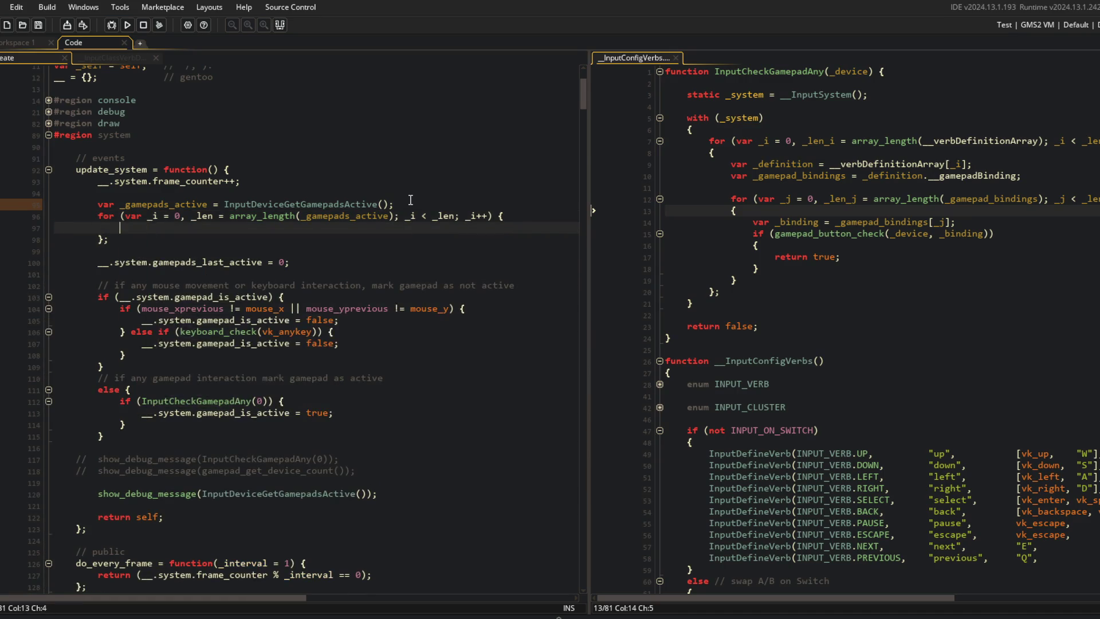
text(_gamepads_active)
text([_i] )
text(!= __.s)
text(ystem.ga)
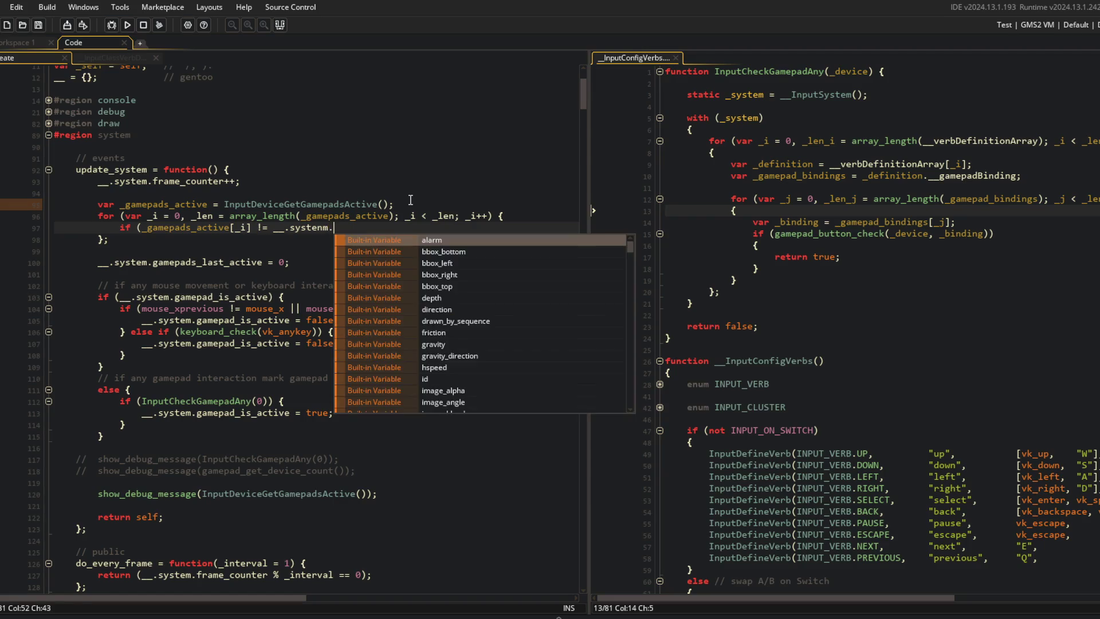
text(mepad_last)
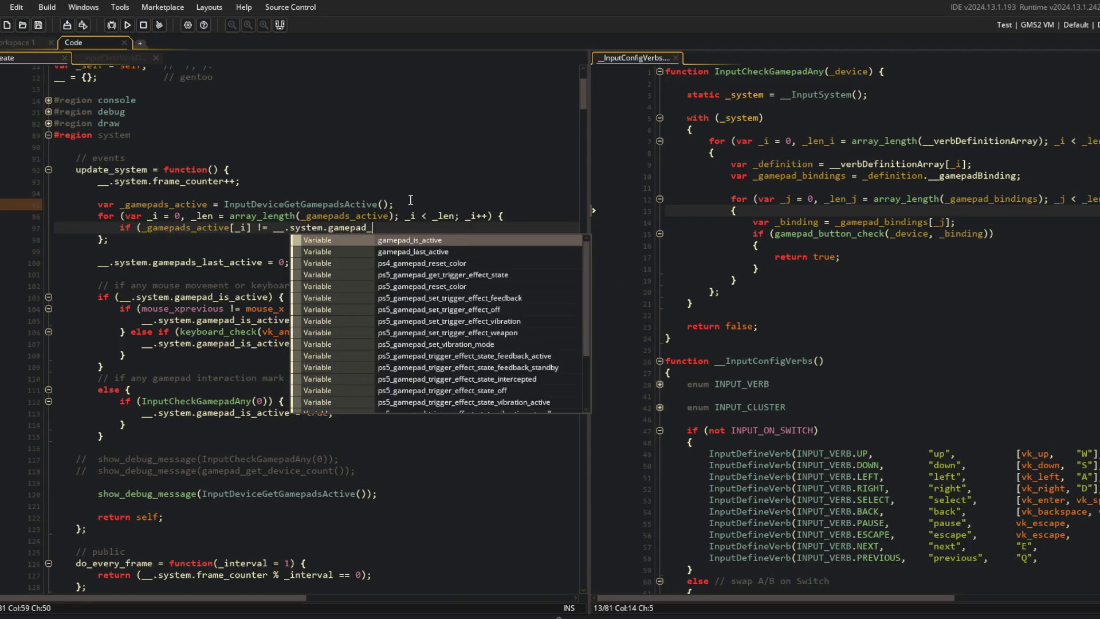
key(Return)
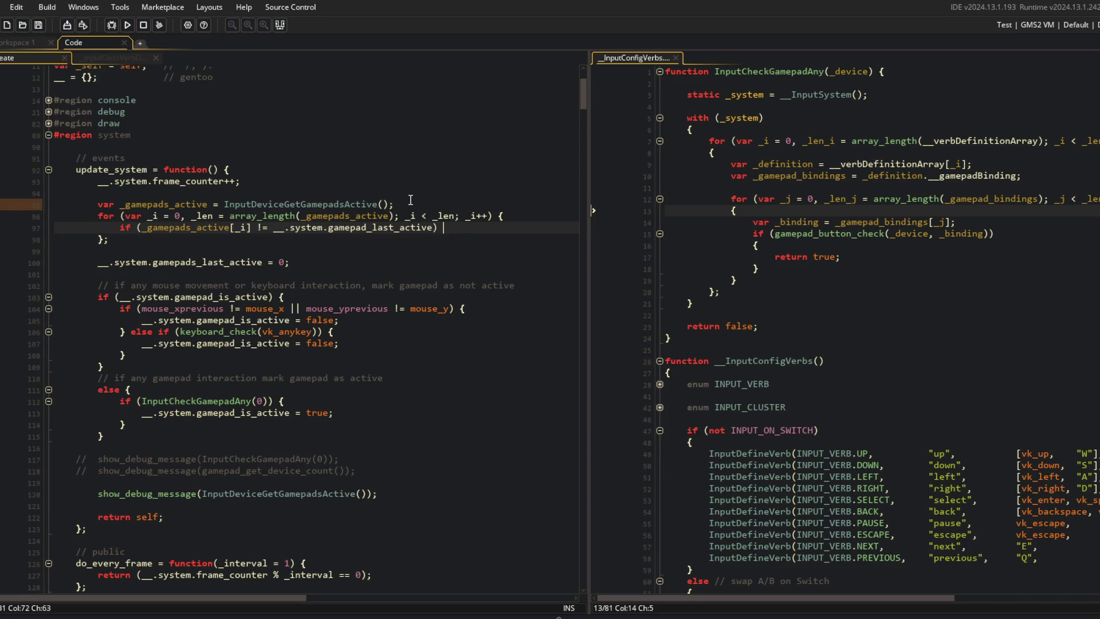
text({)
key(Return)
text(__.syst)
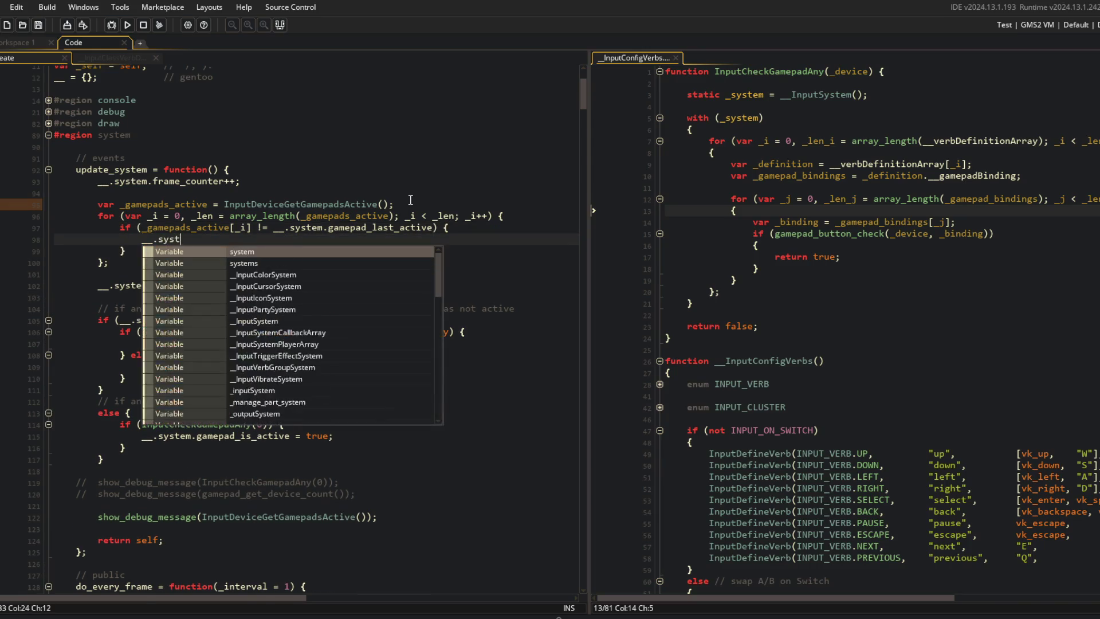
text(em.gamepad_last)
key(Return)
text(= _gamep)
key(Return)
text([_i];)
key(Return)
text(break;)
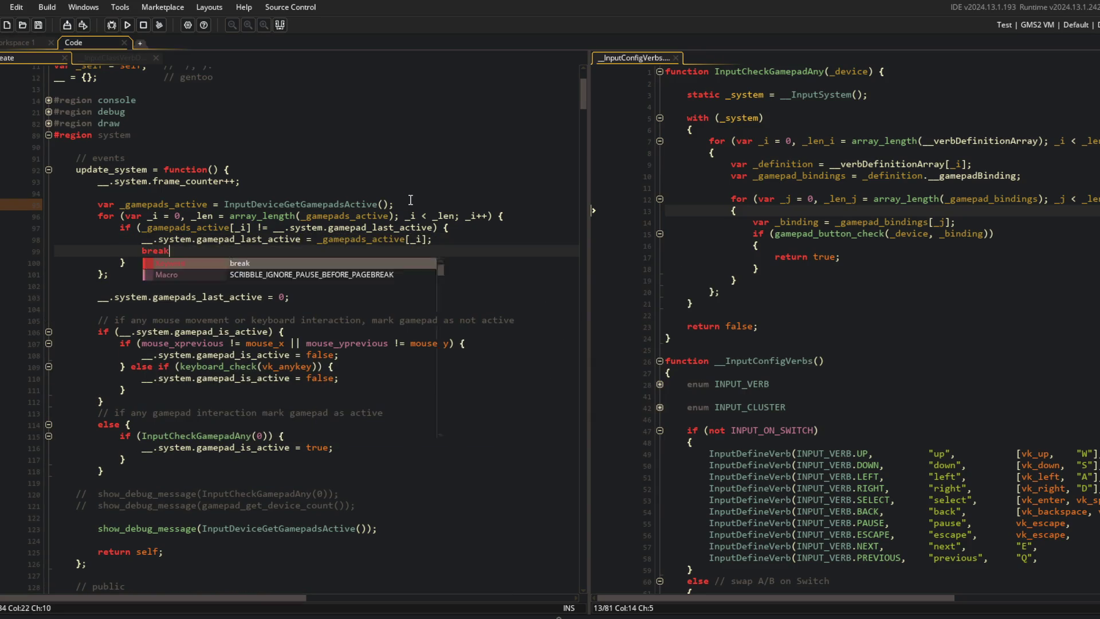
Add an 'update gamepad last active' comment and delete the old gamepads_last_active reset line
key(Up)
key(Up)
key(Up)
key(Return)
text(/ update gamepad last activ)
key(Down)
key(Down)
key(Down)
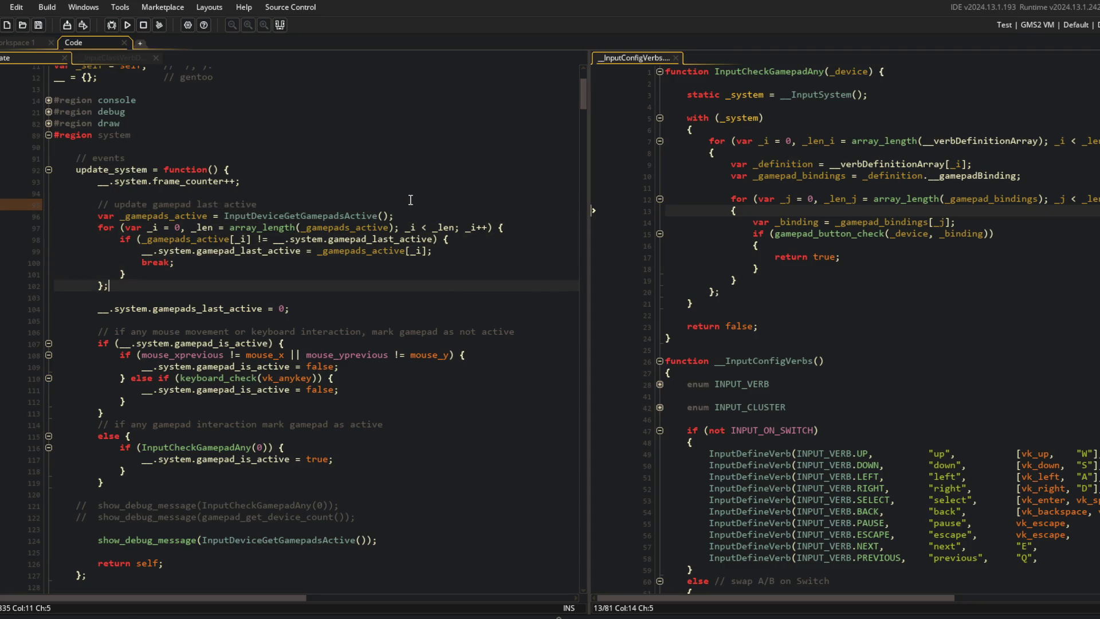
key(shift+Down)
key(shift+Down)
key(Delete)
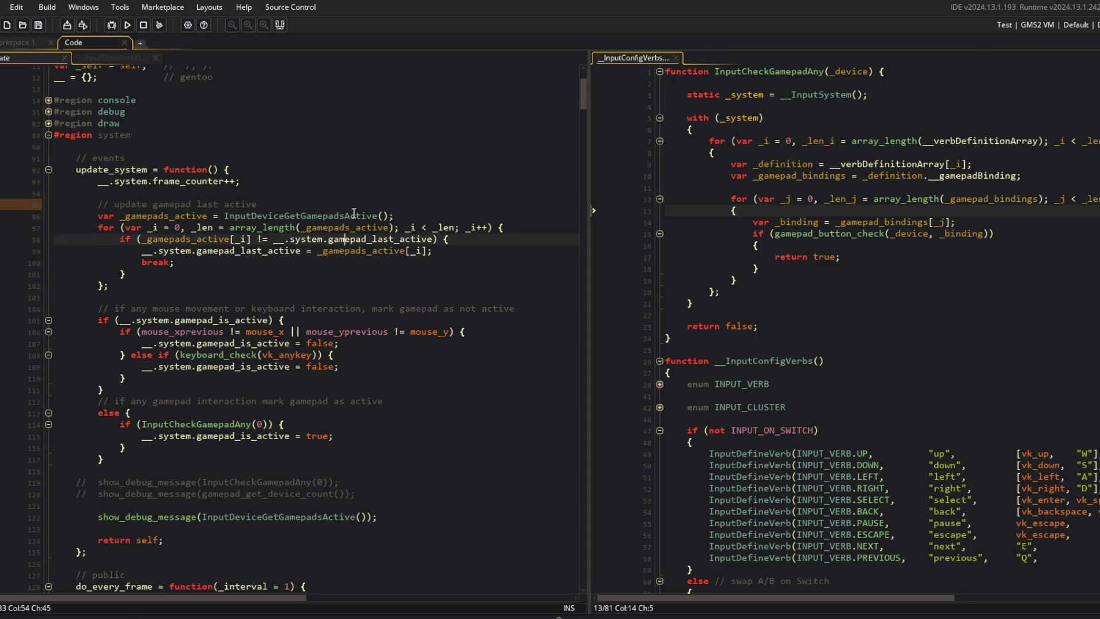
scroll(323, 243, down, 9)
Replace gamepad_last_active's [] initial value with undefined
click(270, 500)
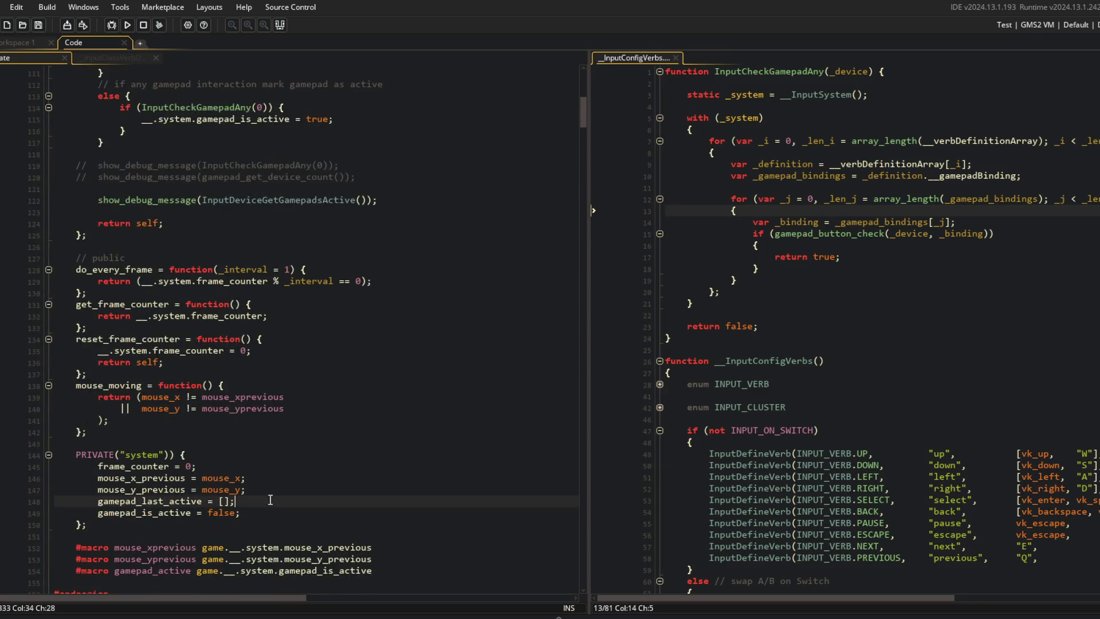
key(Left)
key(BackSpace)
key(BackSpace)
text(undefined)
Insert a new line after the gamepad loop's closing brace
click(263, 491)
click(399, 444)
scroll(398, 443, down, 2)
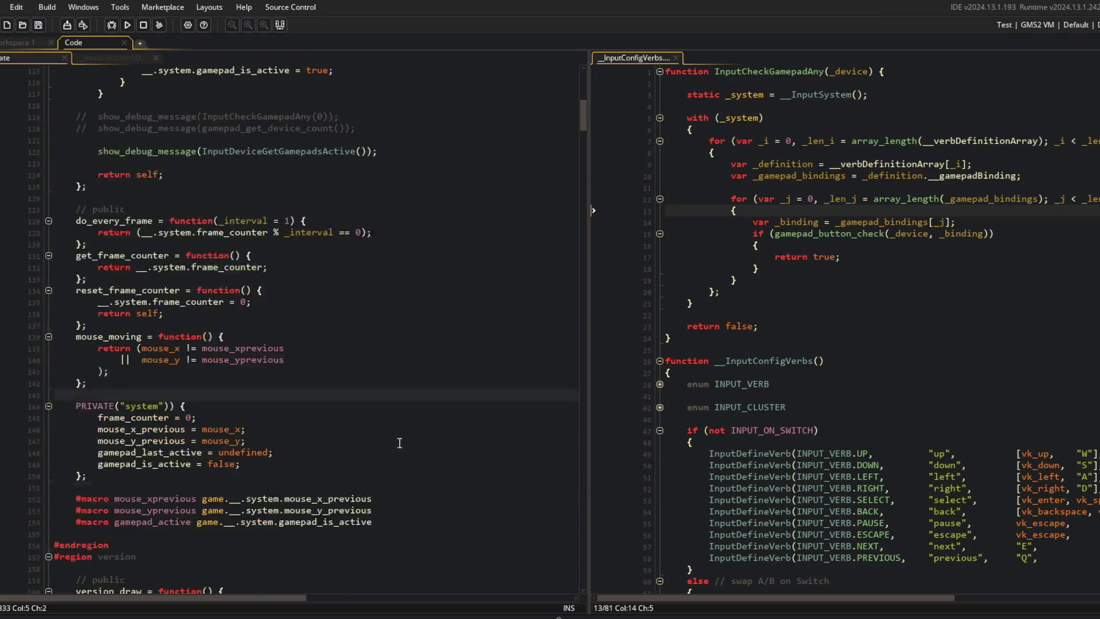
click(248, 488)
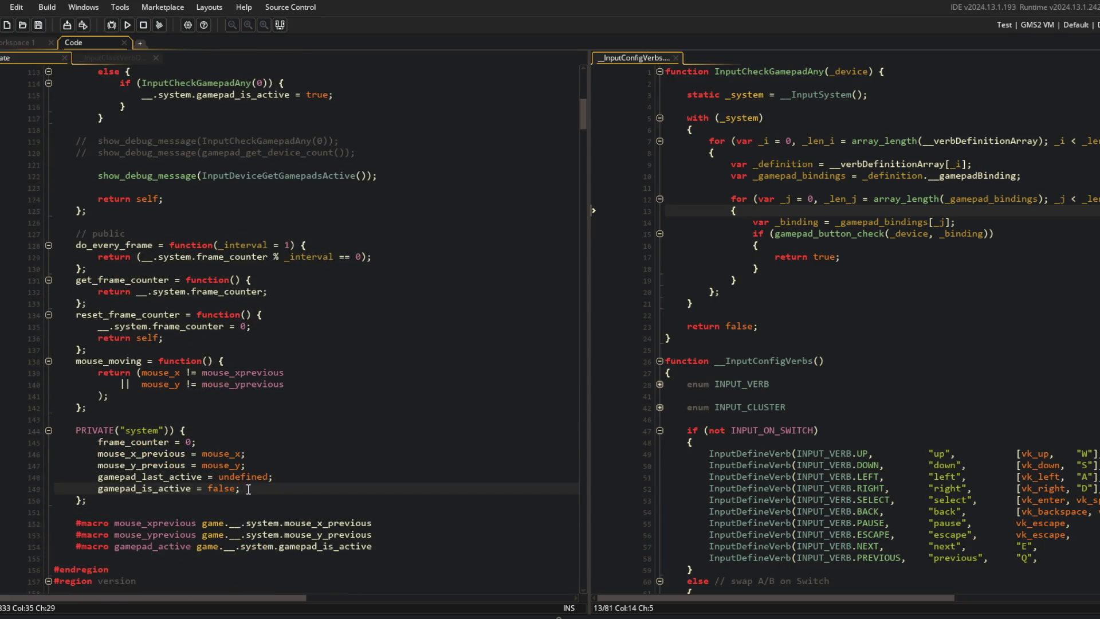
scroll(300, 453, up, 8)
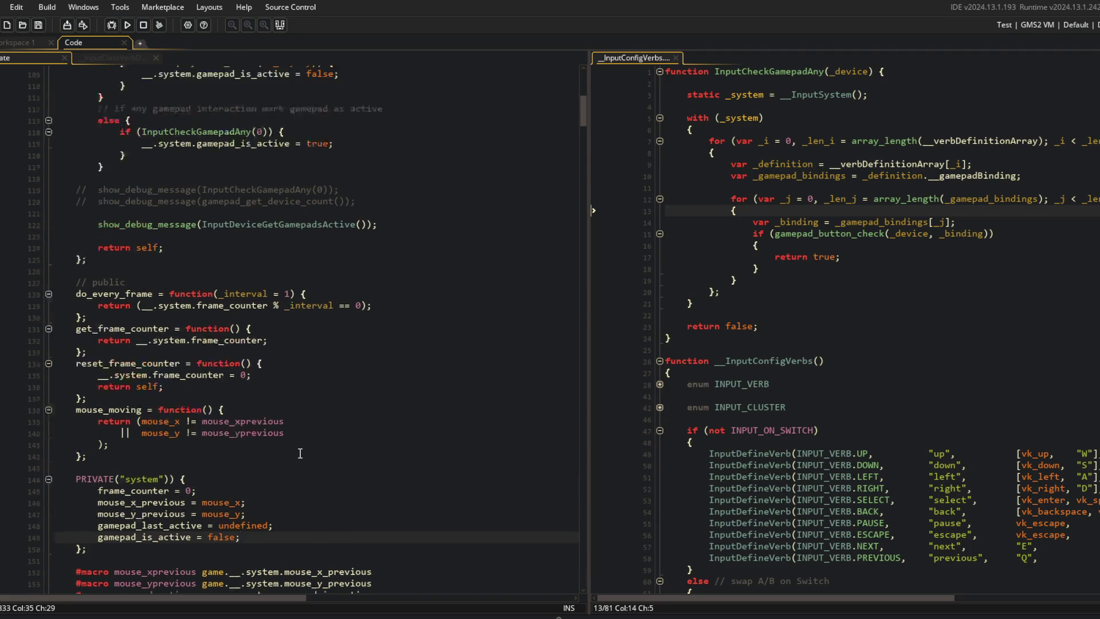
click(411, 195)
click(192, 210)
scroll(269, 185, down, 7)
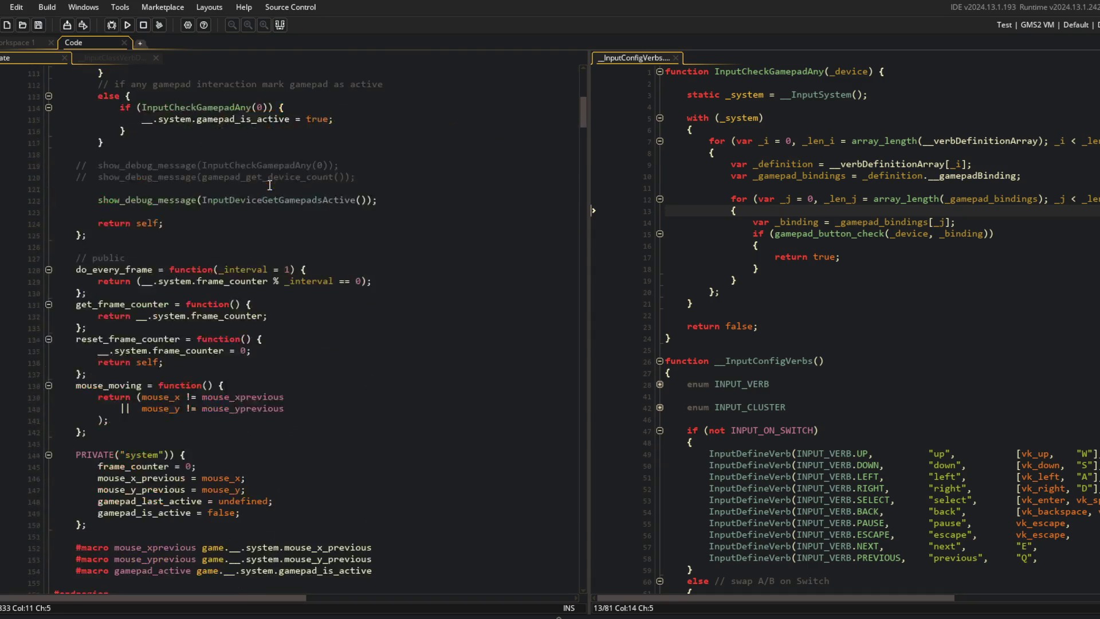
scroll(269, 185, up, 8)
key(Return)
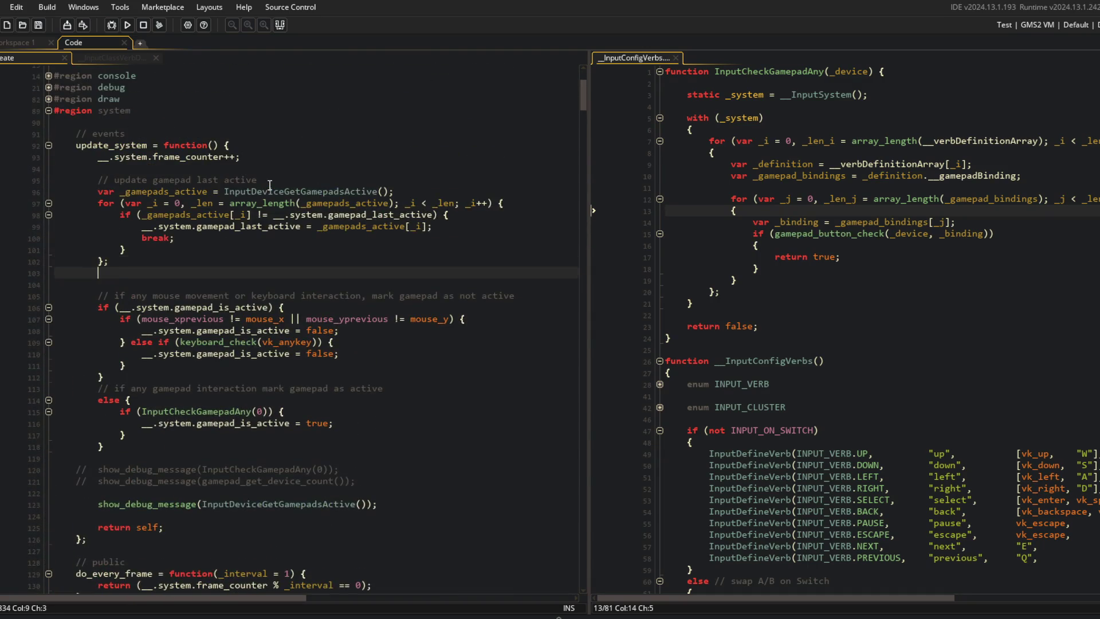
Set __.system.gamepad_is_active = (_len > 0) right after the loop
text(__.system.game)
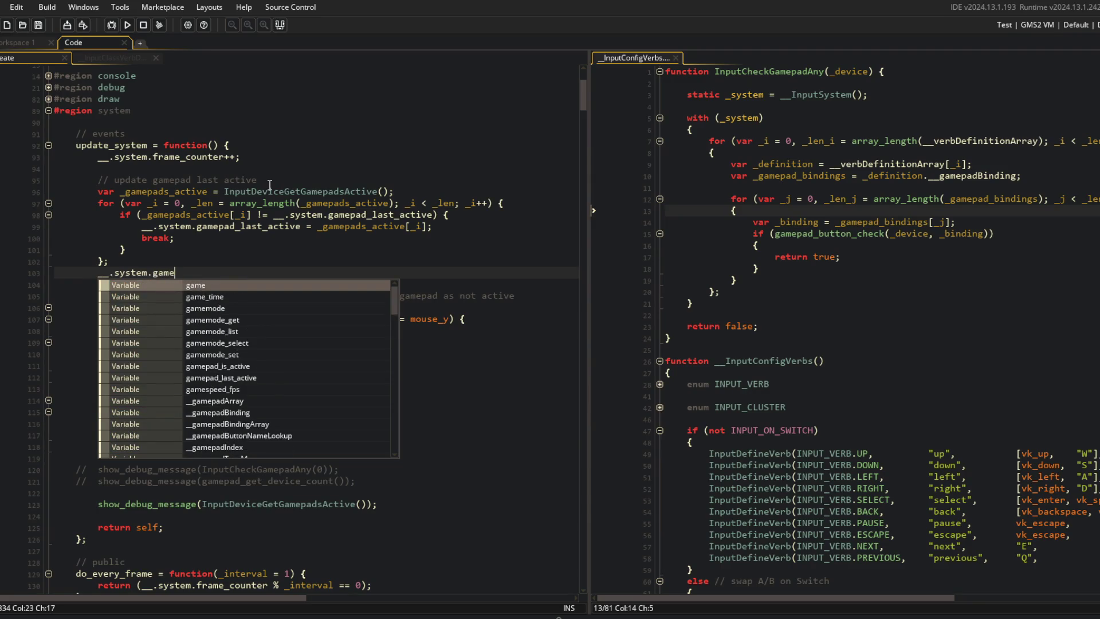
text(pad)
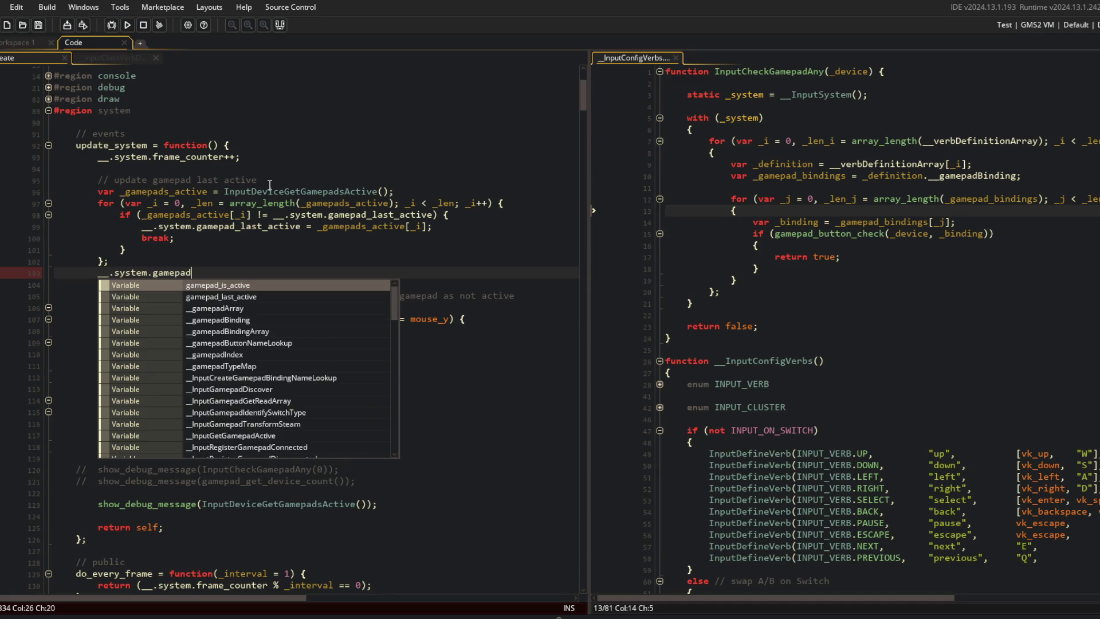
key(Return)
text(a)
key(BackSpace)
text(array)
key(BackSpace)
key(BackSpace)
key(BackSpace)
text(_len > 0)
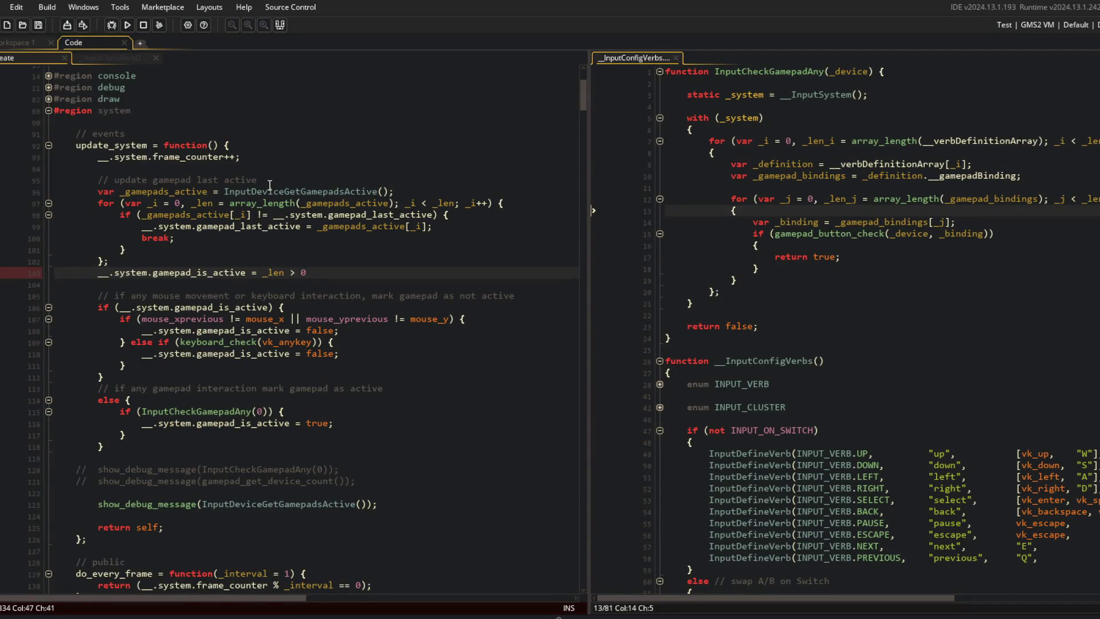
key(ctrl+Left)
key(ctrl+Left)
key(ctrl+Left)
text(()
click(407, 203)
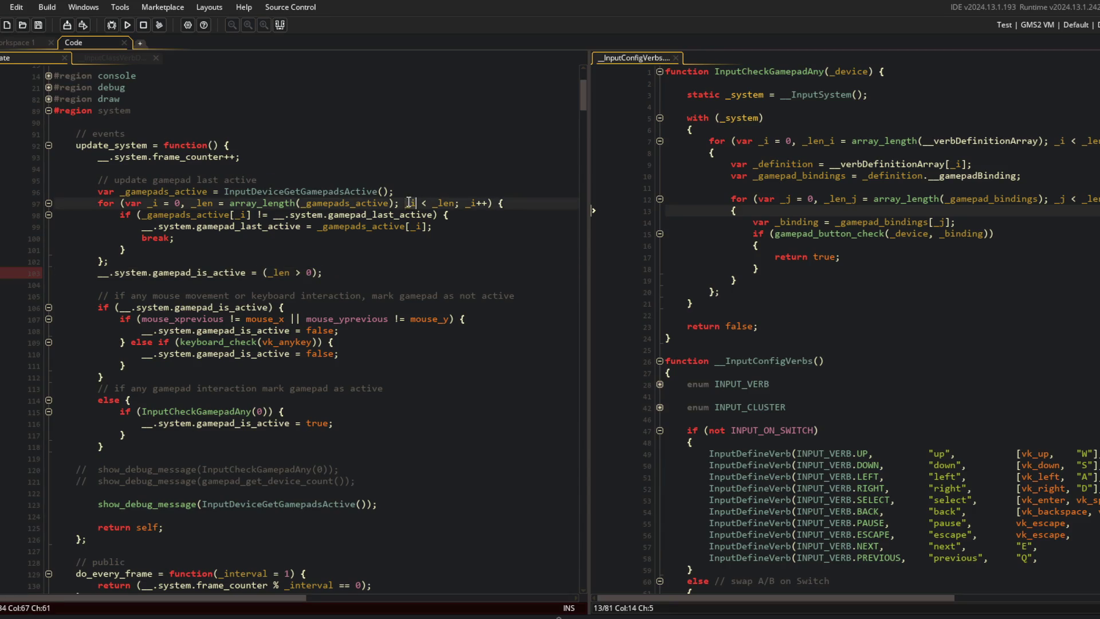
Change the comment to read 'update gamepad(s) last active'
click(194, 181)
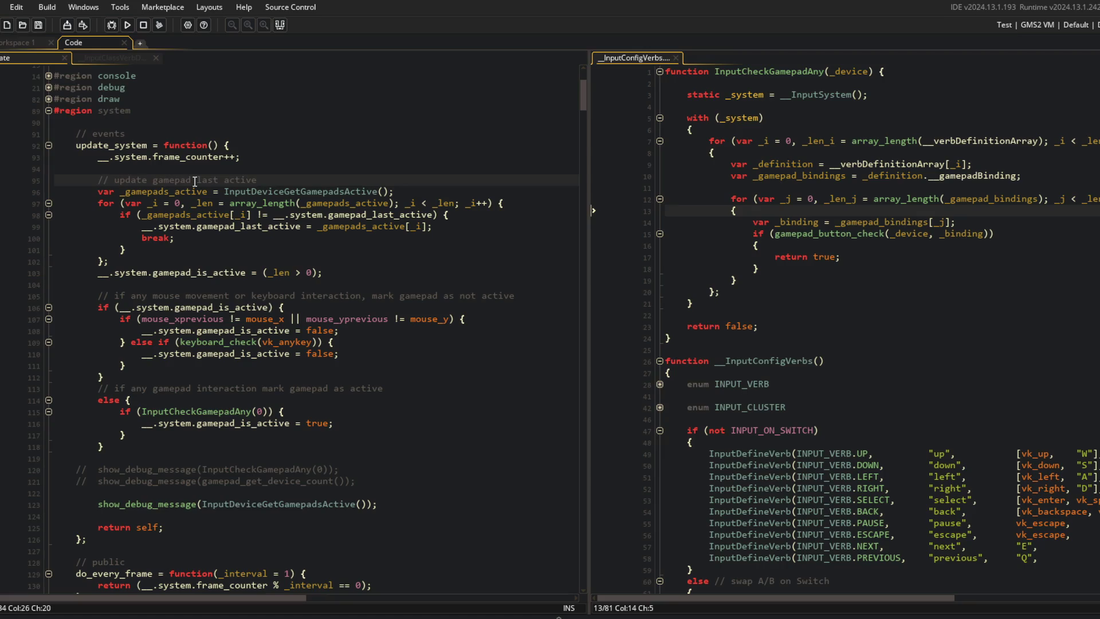
text('s)
key(BackSpace)
key(BackSpace)
text((s))
key(Up)
key(Up)
key(Up)
Step through the mouse/keyboard and gamepad checks in update_system
click(305, 225)
click(235, 227)
click(285, 233)
click(300, 272)
click(365, 269)
click(359, 312)
click(295, 428)
click(360, 355)
click(376, 269)
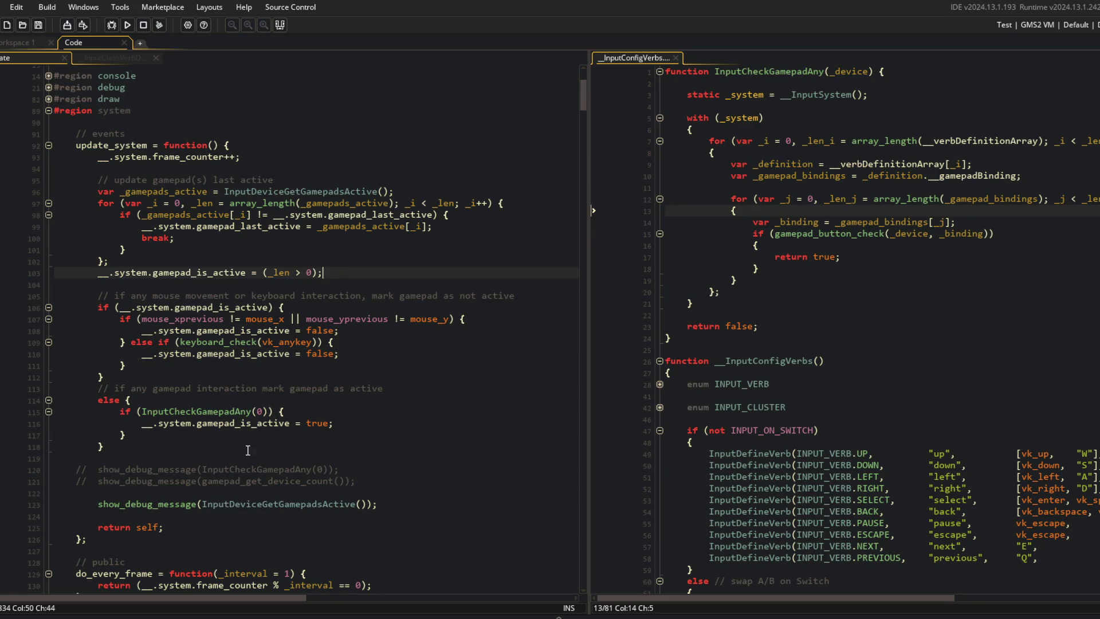
click(263, 295)
click(345, 270)
key(Down)
key(Down)
key(Down)
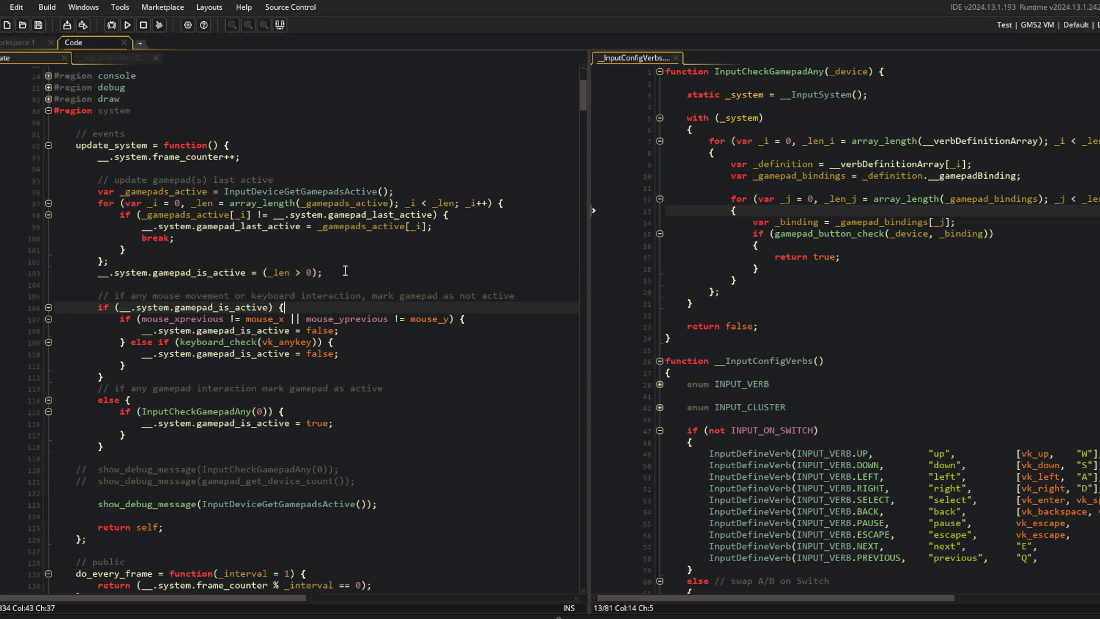
key(Down)
key(Down)
click(387, 471)
key(Up)
Move the gamepad last-active update block below the mouse/keyboard and gamepad checks
click(331, 413)
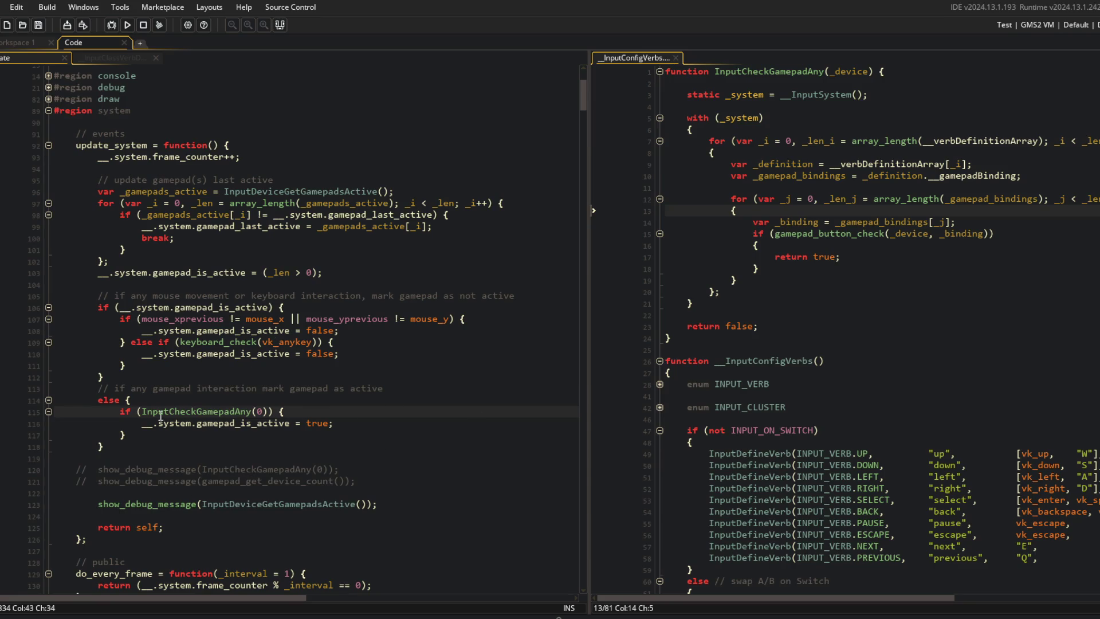
click(269, 307)
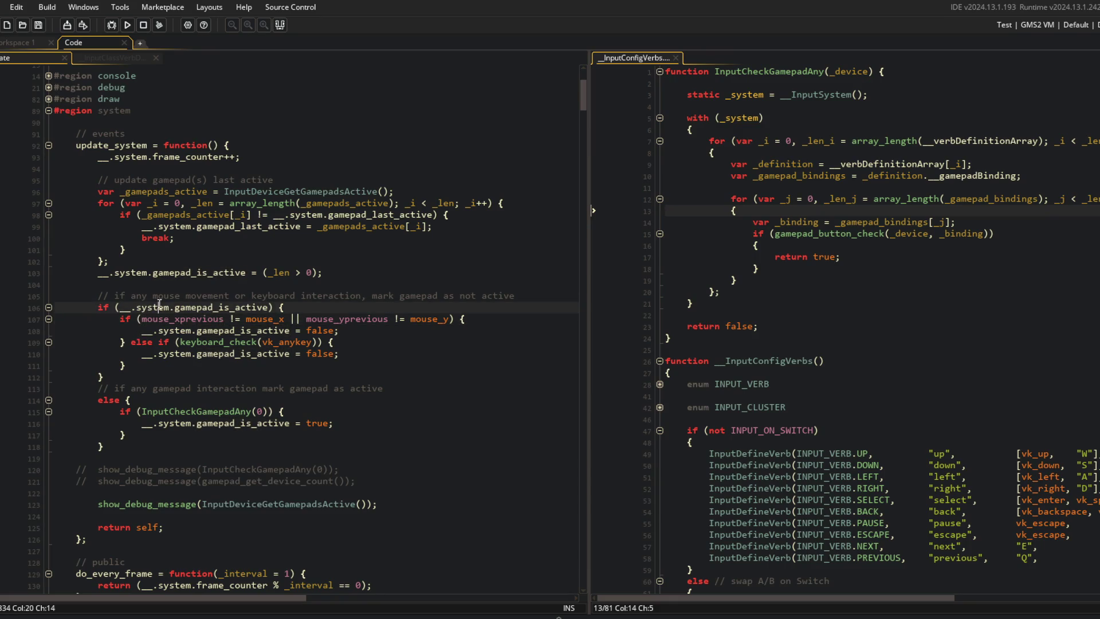
click(247, 273)
key(End)
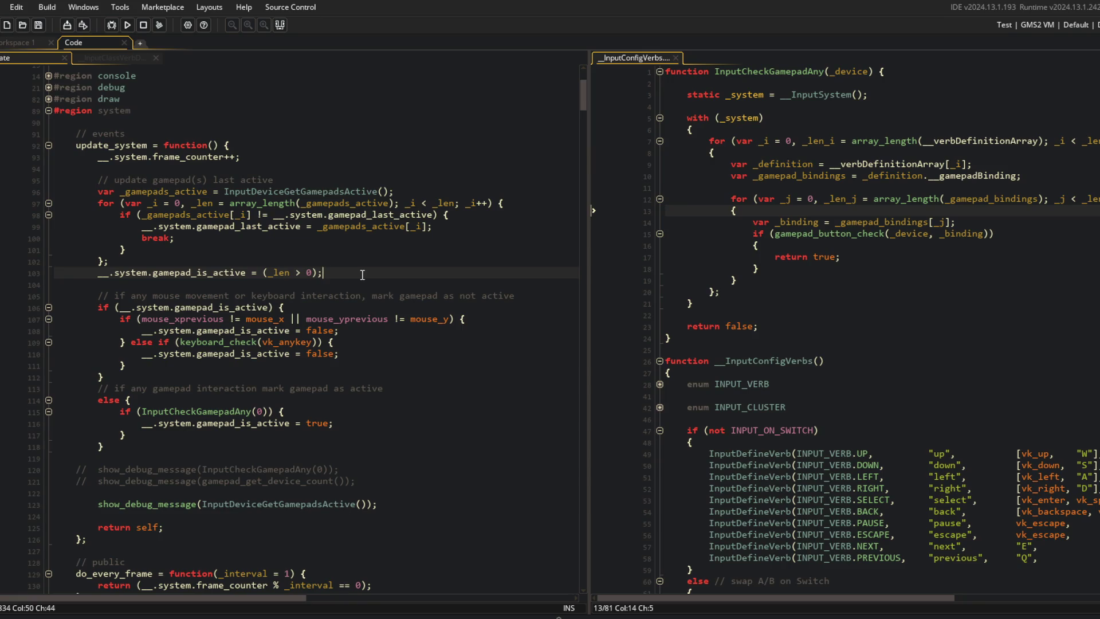
key(shift+Up)
key(shift+Up)
key(shift+Up)
key(shift+Home)
key(ctrl+c)
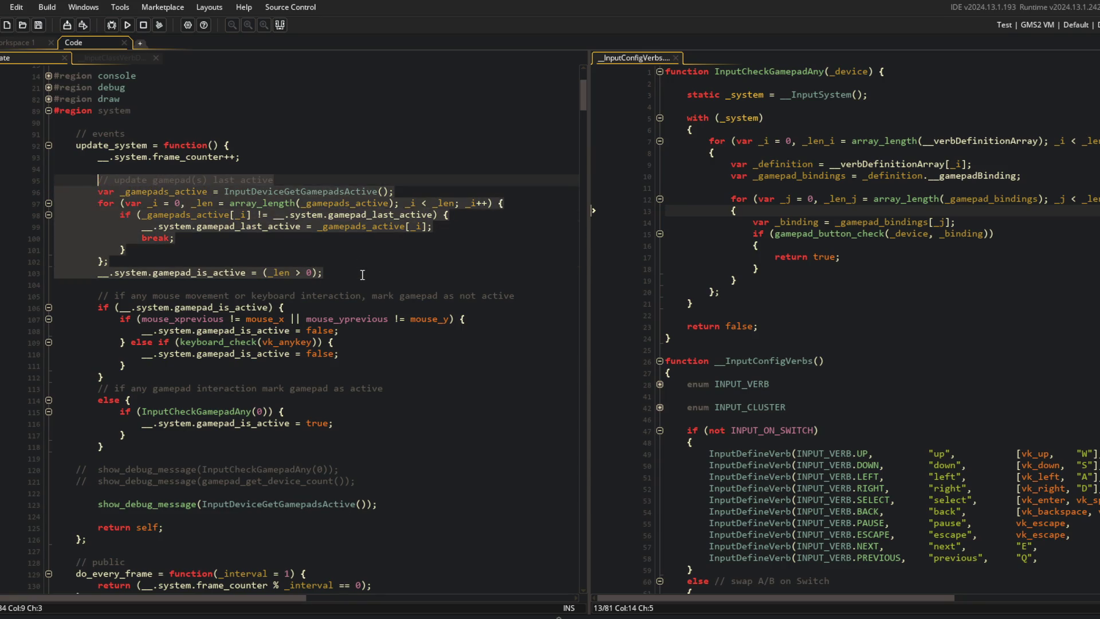
key(Delete)
key(Delete)
key(Delete)
key(Down)
key(Down)
key(Down)
key(Down)
key(Down)
key(Down)
key(ctrl+v)
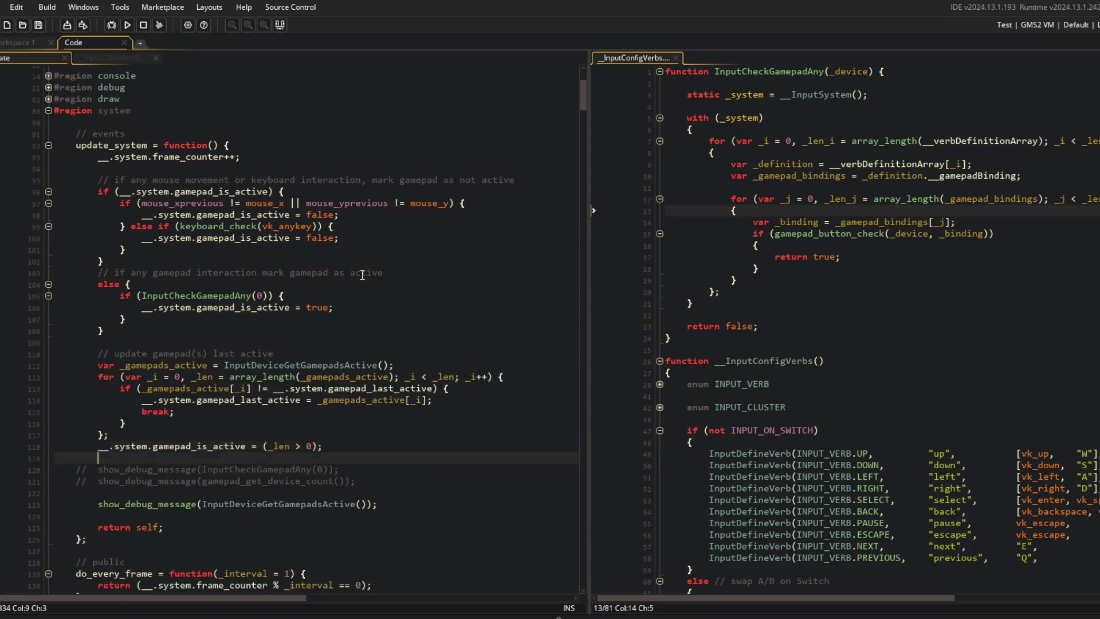
Delete the show_debug_message lines before return self
key(Up)
key(shift+Down)
key(shift+Down)
key(shift+Down)
key(Delete)
scroll(362, 275, down, 4)
mouse_move(98, 231)
mouse_down()
mouse_move(246, 255)
mouse_move(333, 324)
mouse_move(258, 258)
mouse_move(395, 326)
mouse_up()
click(395, 326)
scroll(324, 289, up, 3)
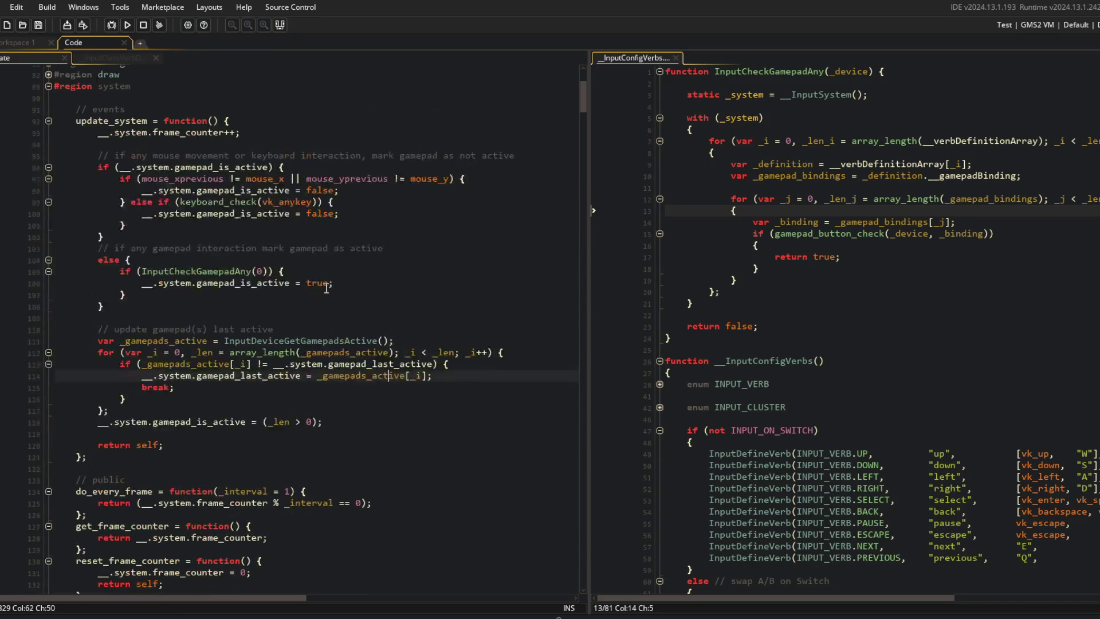
mouse_move(103, 144)
mouse_down()
mouse_move(344, 207)
mouse_move(485, 274)
mouse_up()
click(321, 213)
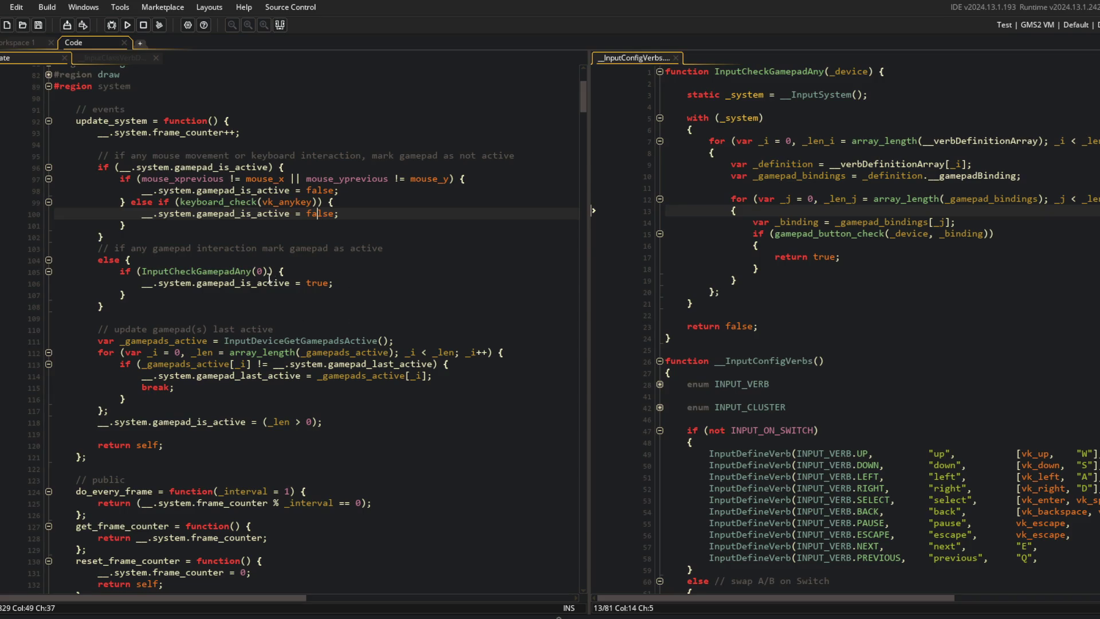
click(158, 167)
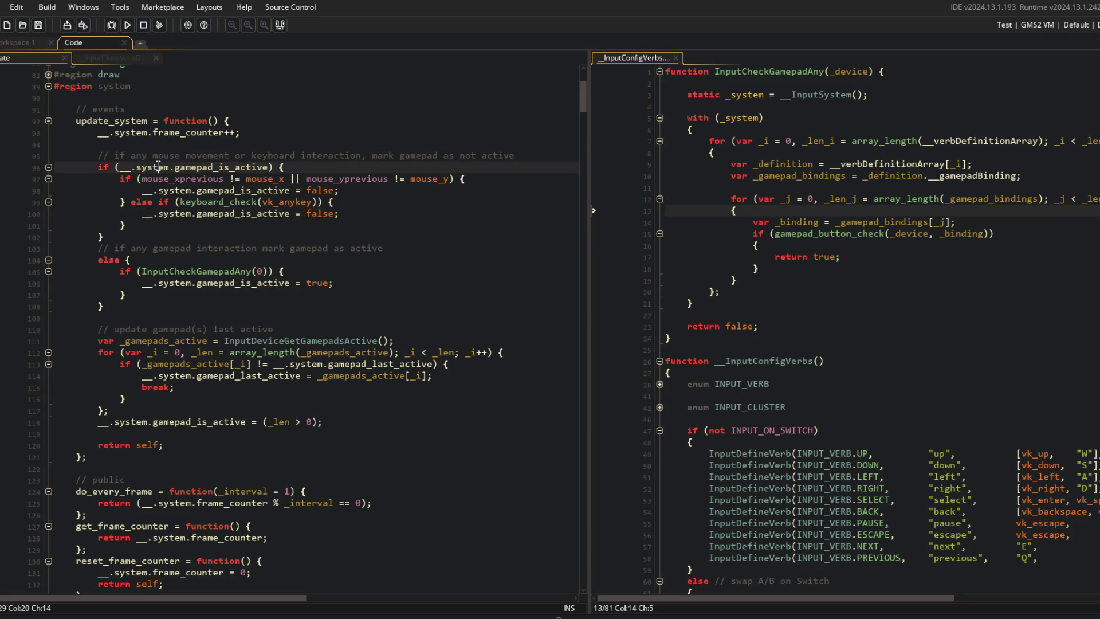
mouse_move(99, 179)
mouse_down()
mouse_move(268, 239)
mouse_move(282, 225)
mouse_up()
click(283, 225)
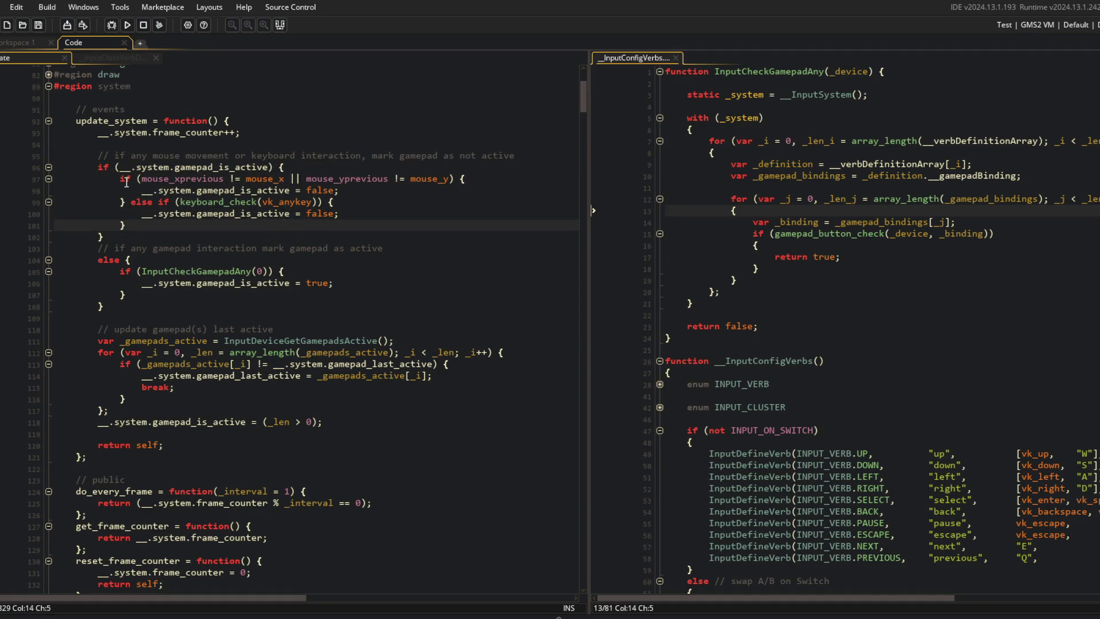
click(210, 201)
key(Down)
key(Down)
key(Down)
key(Home)
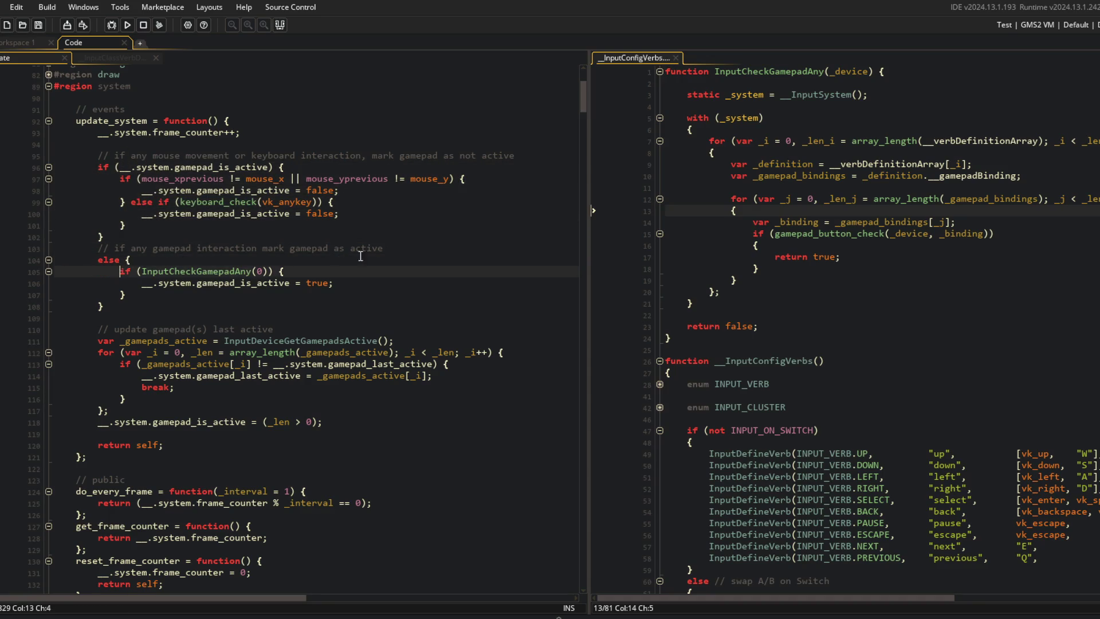
click(184, 342)
click(406, 336)
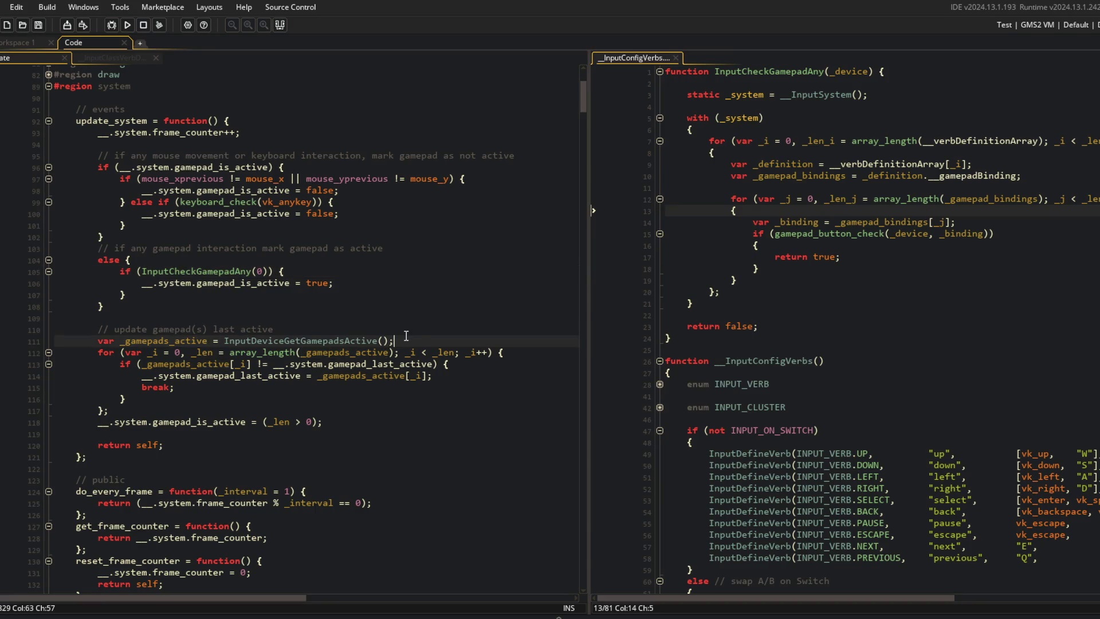
double_click(194, 340)
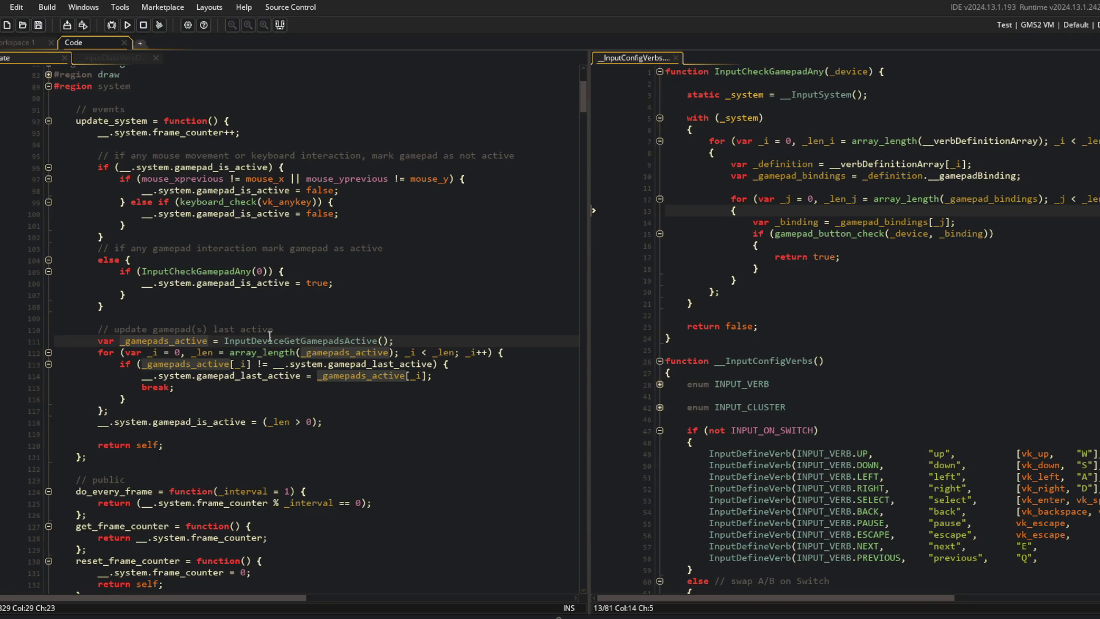
click(364, 340)
click(228, 340)
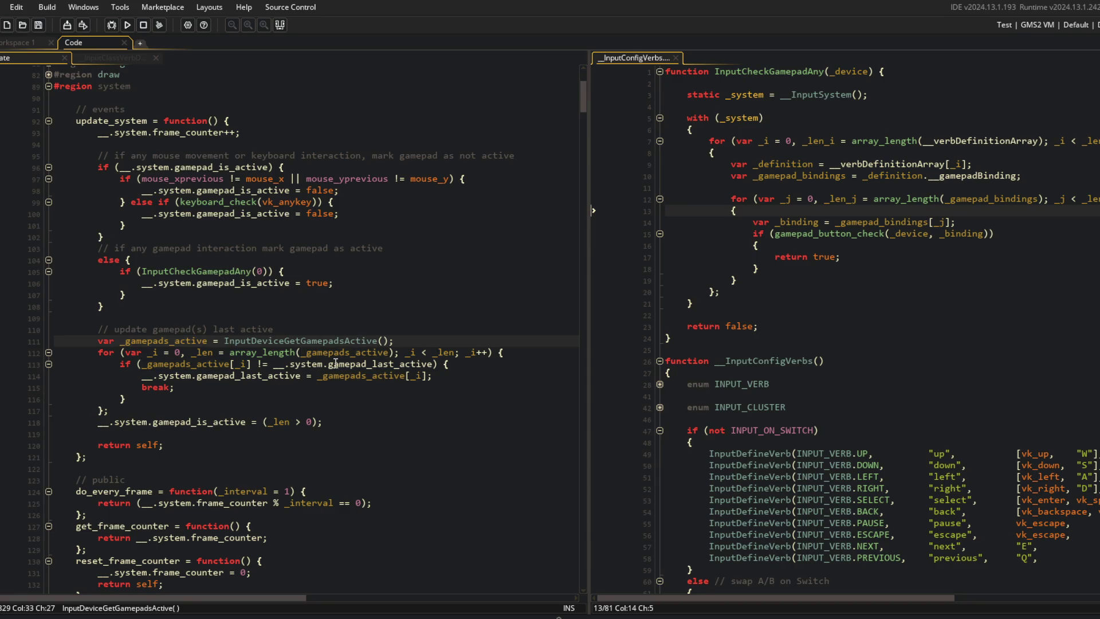
double_click(146, 341)
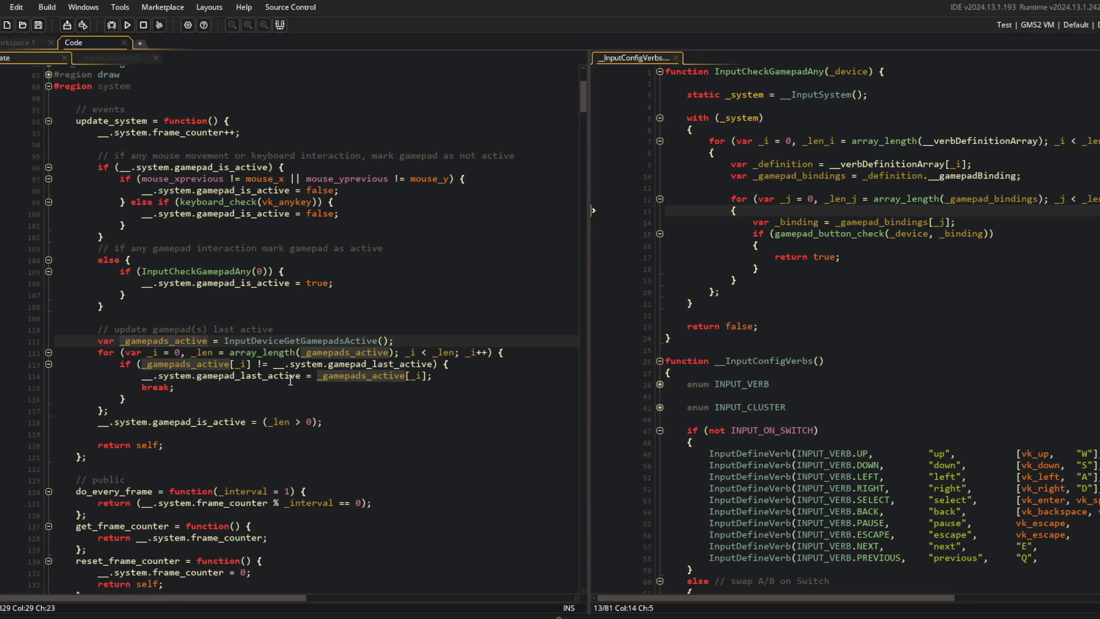
click(333, 421)
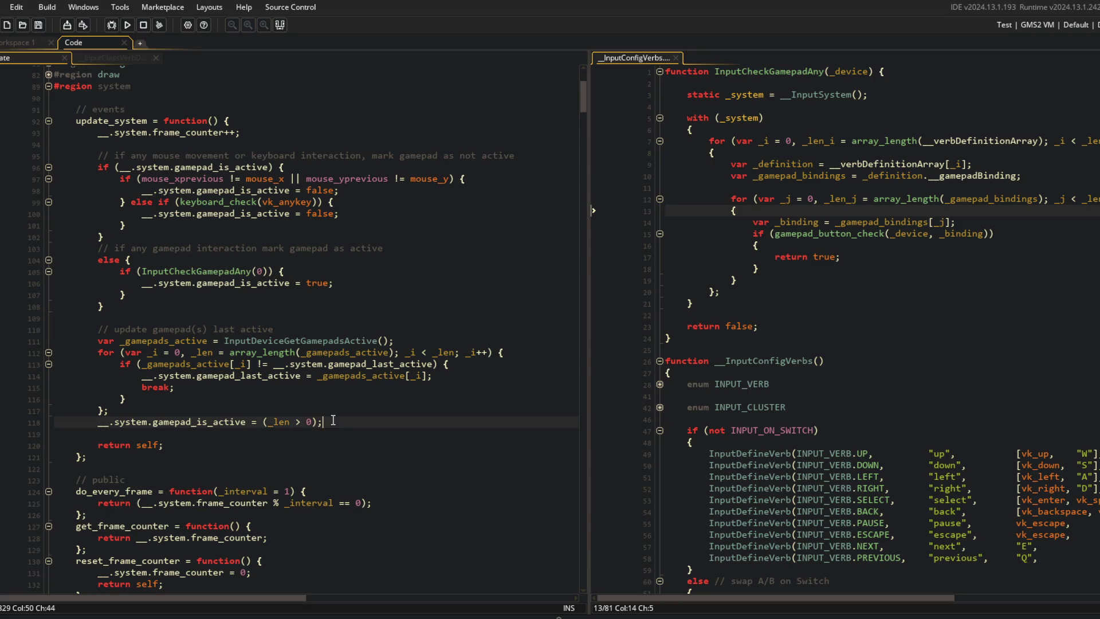
shift+click(98, 329)
key(Delete)
Paste the last-active gamepad block right after frame_counter++ and end its (_len > 0) line with a semicolon
click(264, 143)
key(Return)
key(Return)
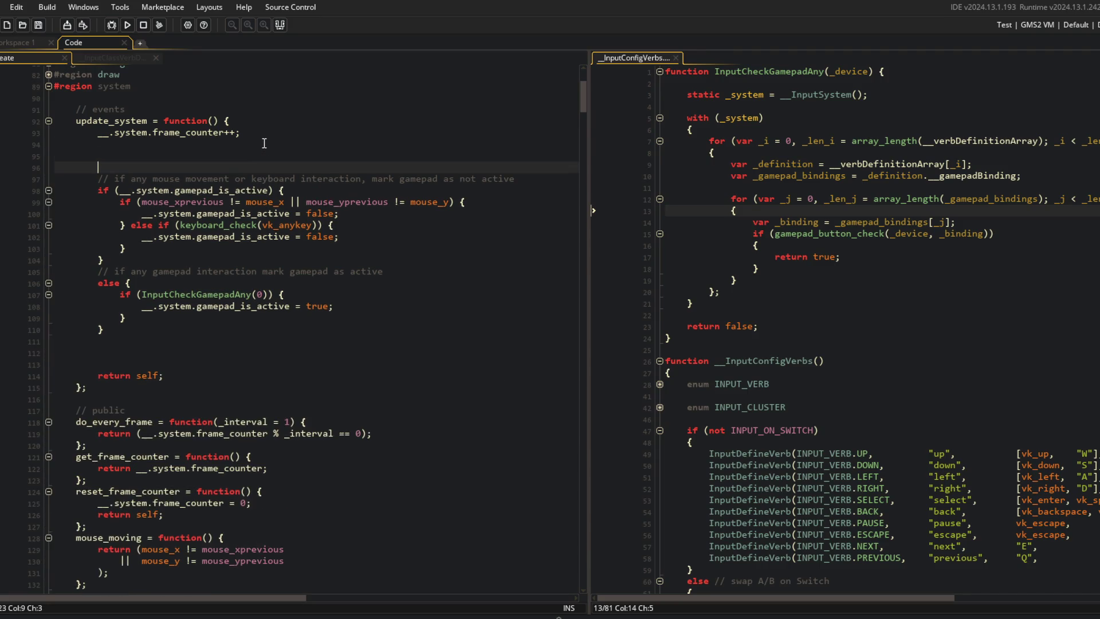
key(ctrl+v)
click(318, 248)
text(;)
click(392, 271)
click(302, 282)
click(348, 249)
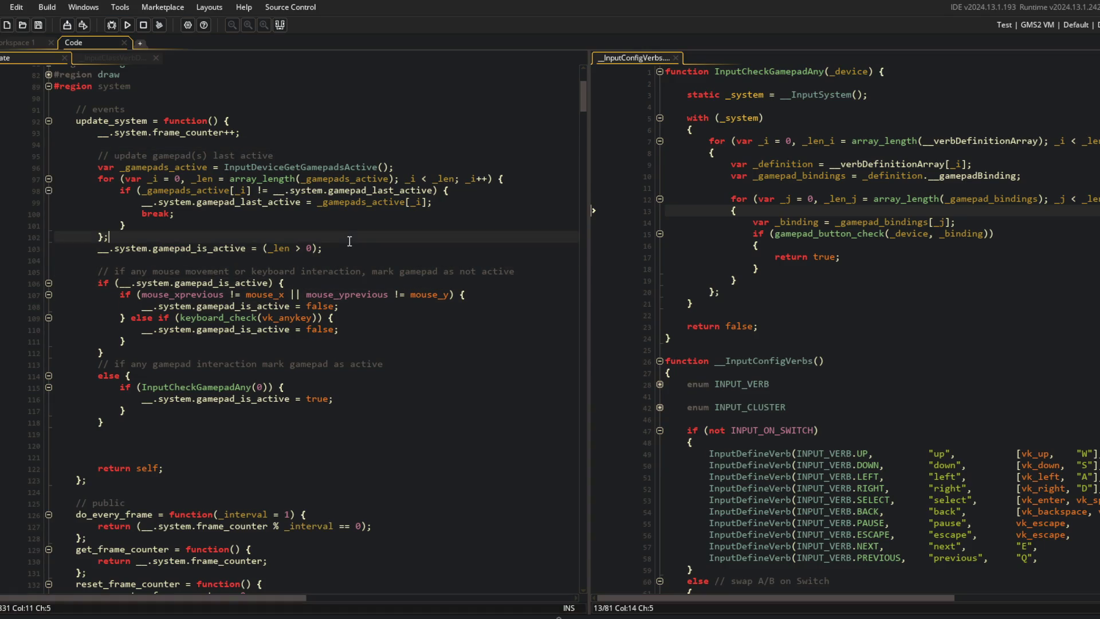
Delete the gamepad-input else branch from update_system
click(177, 366)
key(ctrl+d)
key(ctrl+d)
key(ctrl+d)
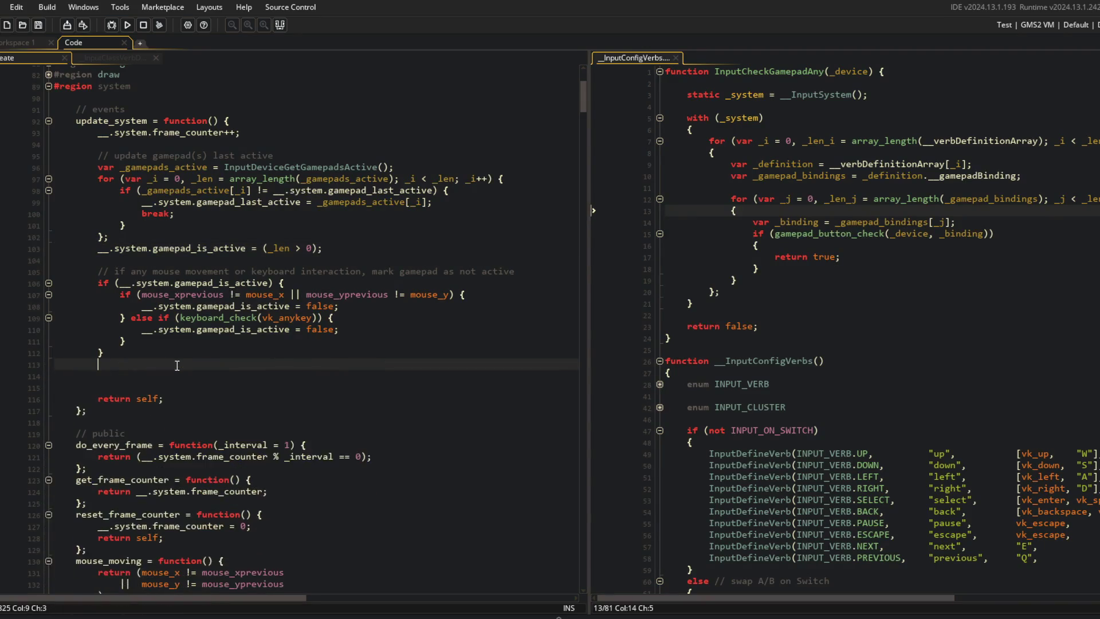
click(291, 296)
Add show_debug_message(gamepad_active) after the input checks and run the game with F5
click(217, 348)
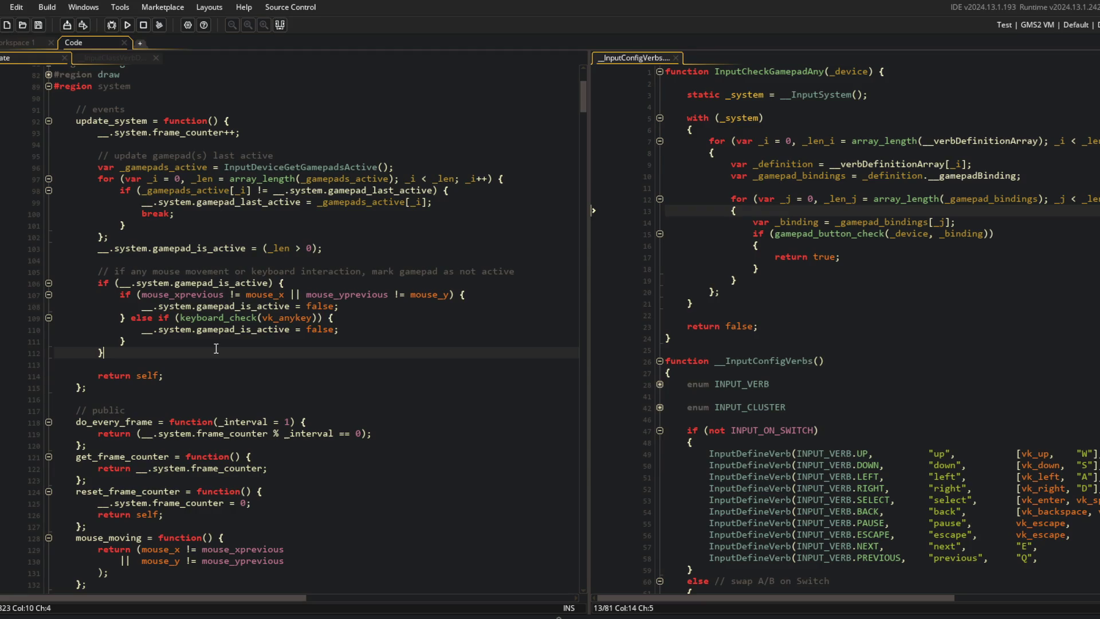
key(Return)
key(Return)
text(show_debug_message()
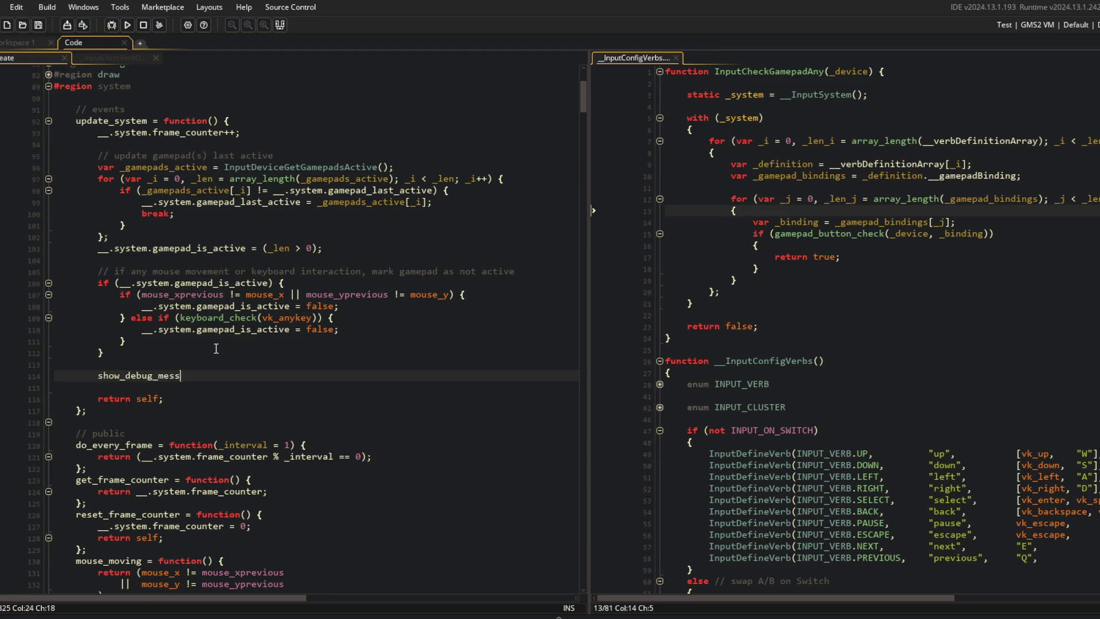
text(gamepad_active);)
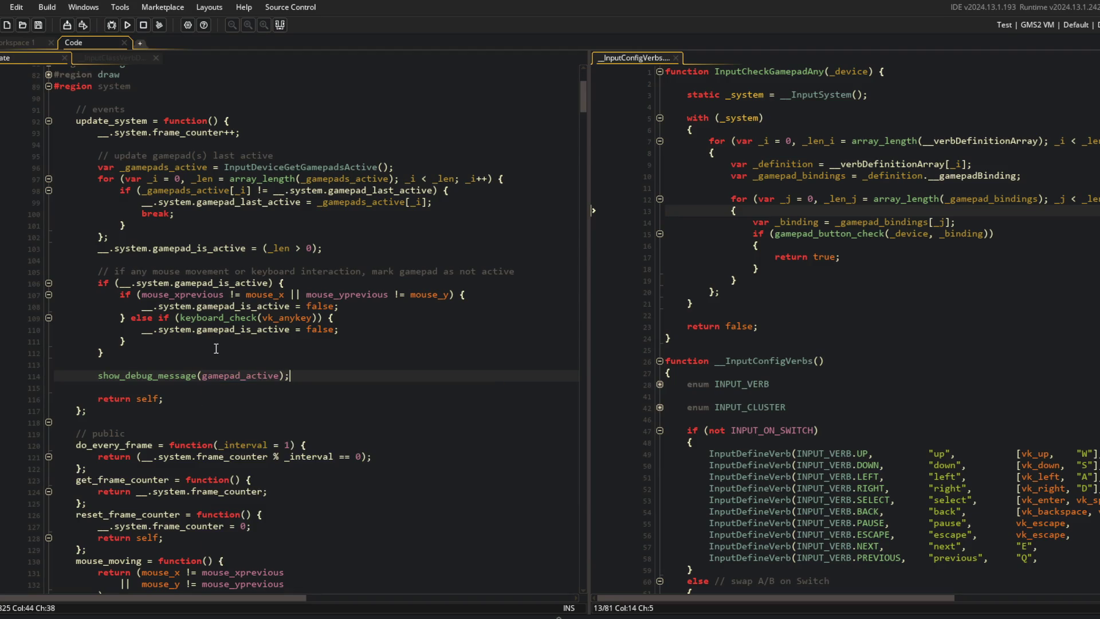
key(F5)
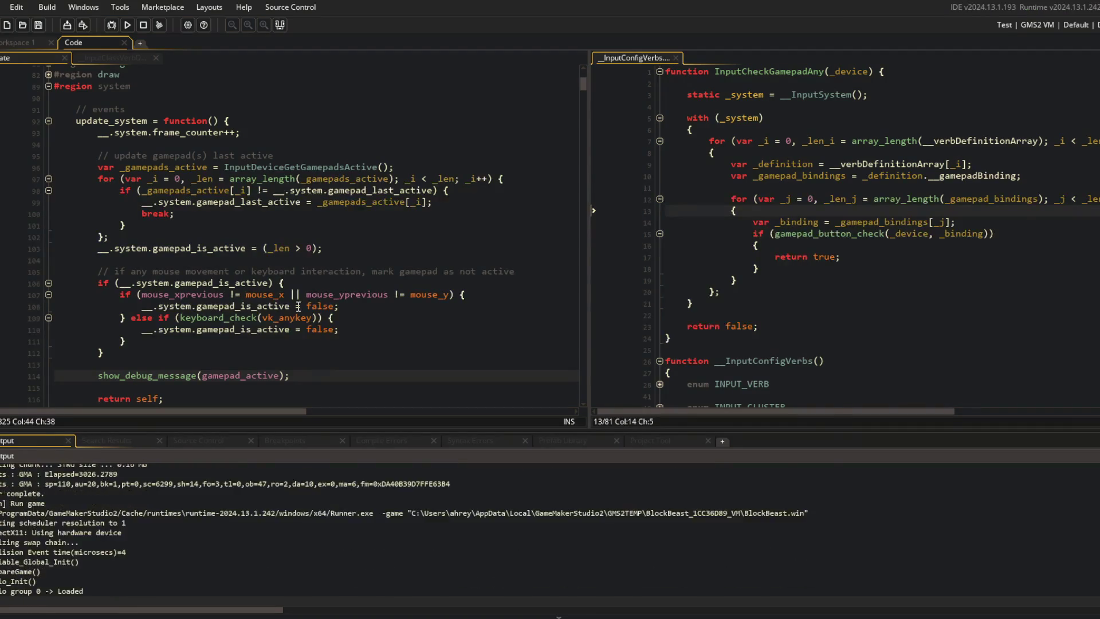
Stop the running game and collapse the build Output panel
key(Tab)
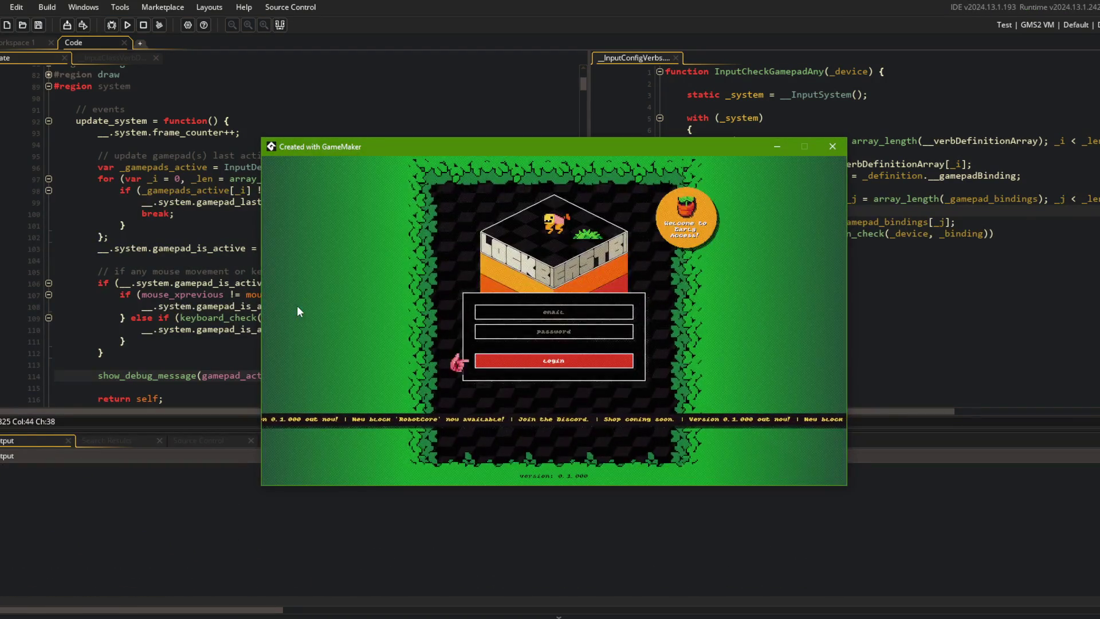
click(143, 25)
click(280, 318)
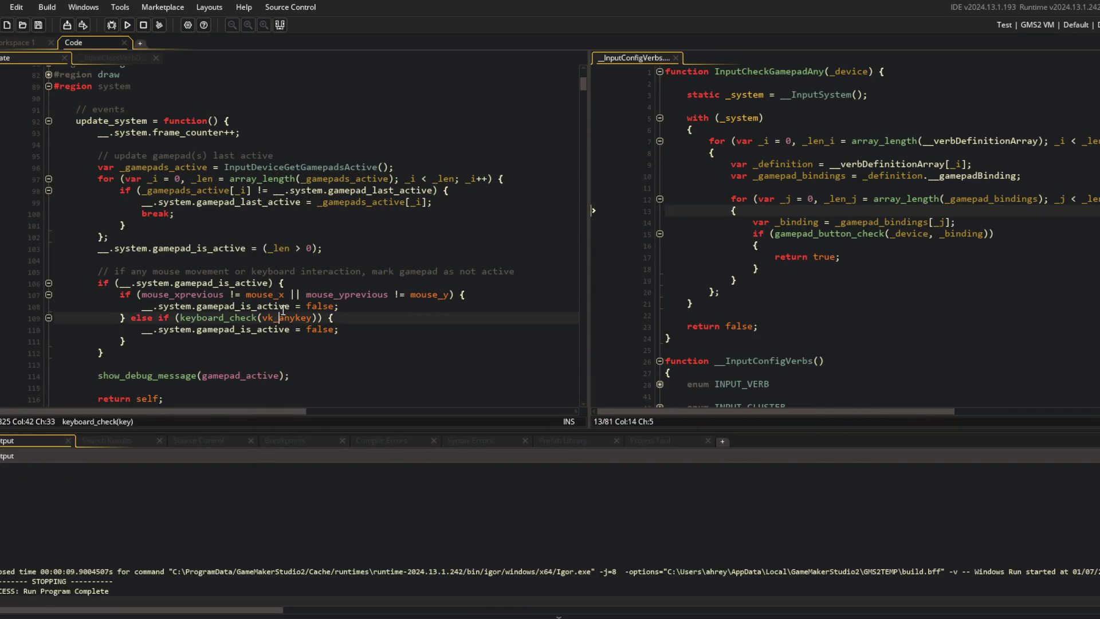
click(280, 24)
Wrap the gamepad_is_active assignment in if (_len > 0) { ... = true; } and rerun the game
click(239, 237)
key(Return)
text(if (_len >)
key(Down)
key(Home)
key(Tab)
key(End)
key(Return)
text(})
key(Up)
key(End)
key(BackSpace)
key(BackSpace)
key(BackSpace)
key(BackSpace)
key(BackSpace)
key(BackSpace)
text(true;)
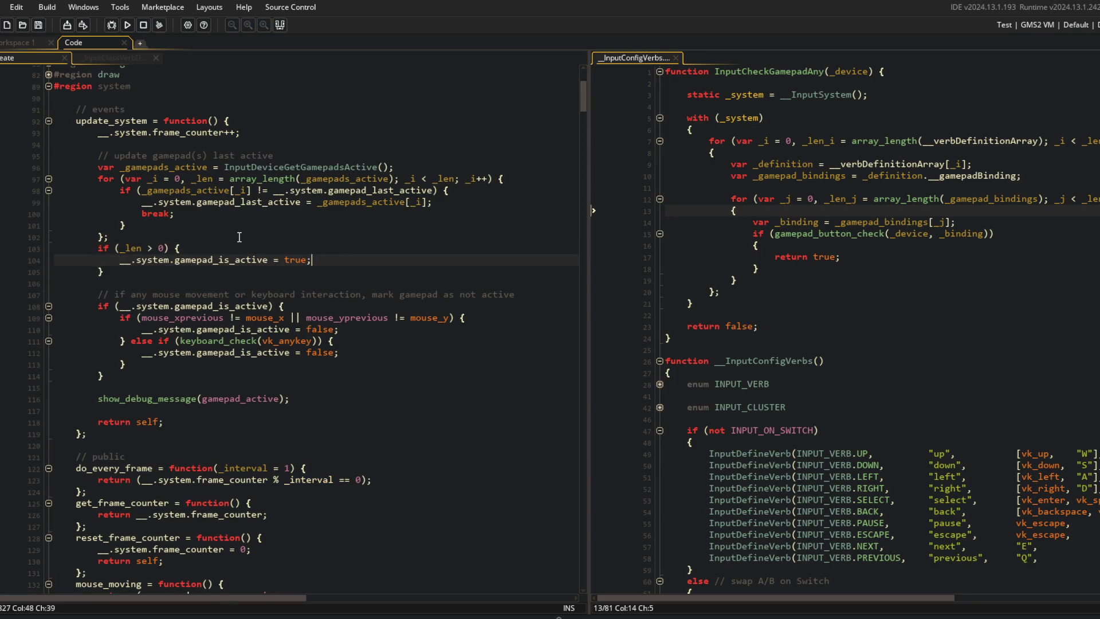
key(F5)
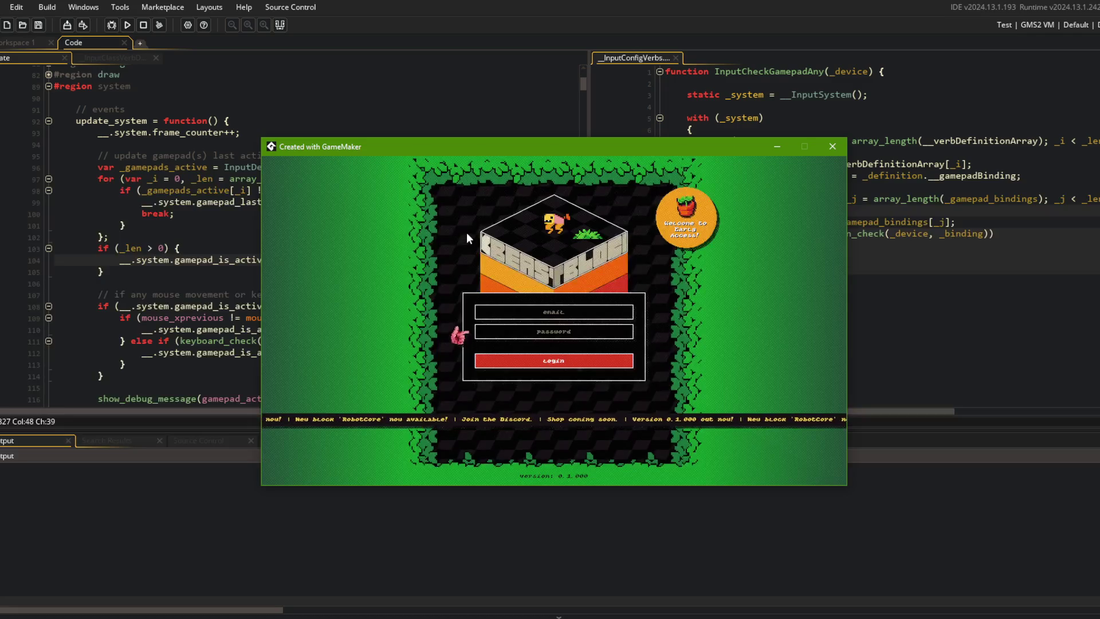
Tab between the login button and password field, then close the game window
key(Tab)
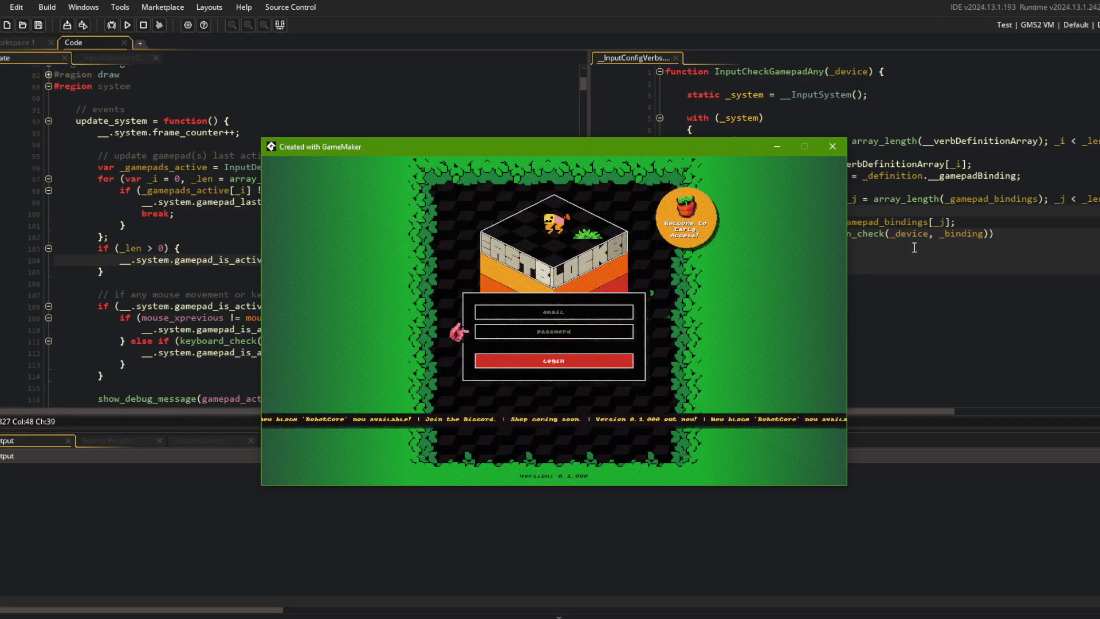
key(shift+Tab)
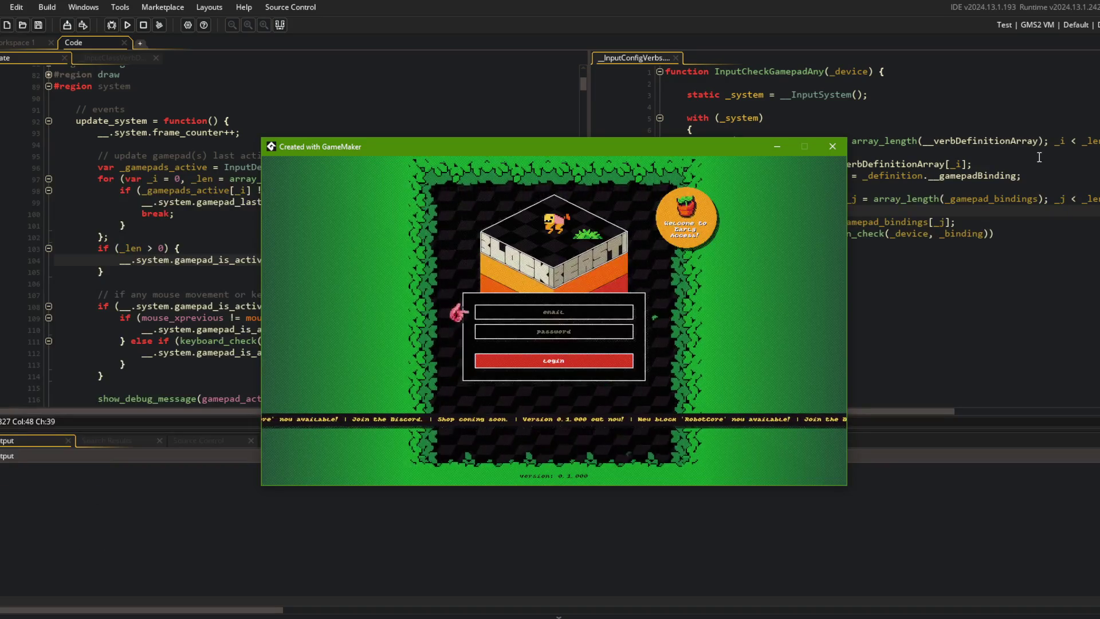
click(832, 147)
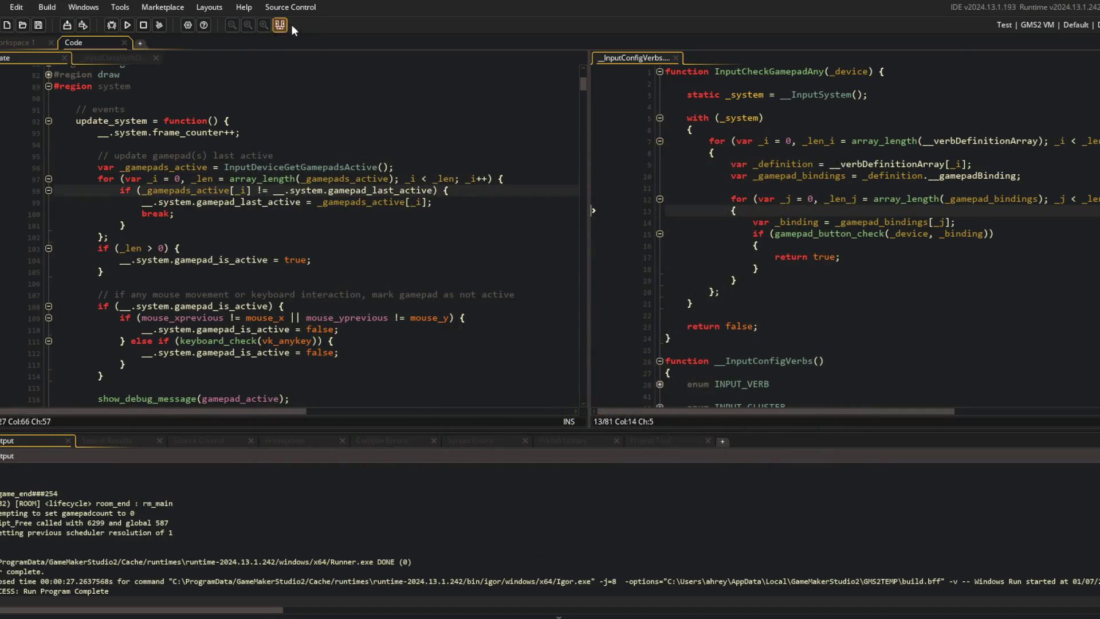
Collapse the if (_len > 0) block into a one-line if setting gamepad_is_active
click(338, 252)
key(Down)
key(Home)
key(BackSpace)
key(BackSpace)
key(ctrl+Delete)
key(Down)
key(End)
key(BackSpace)
key(Delete)
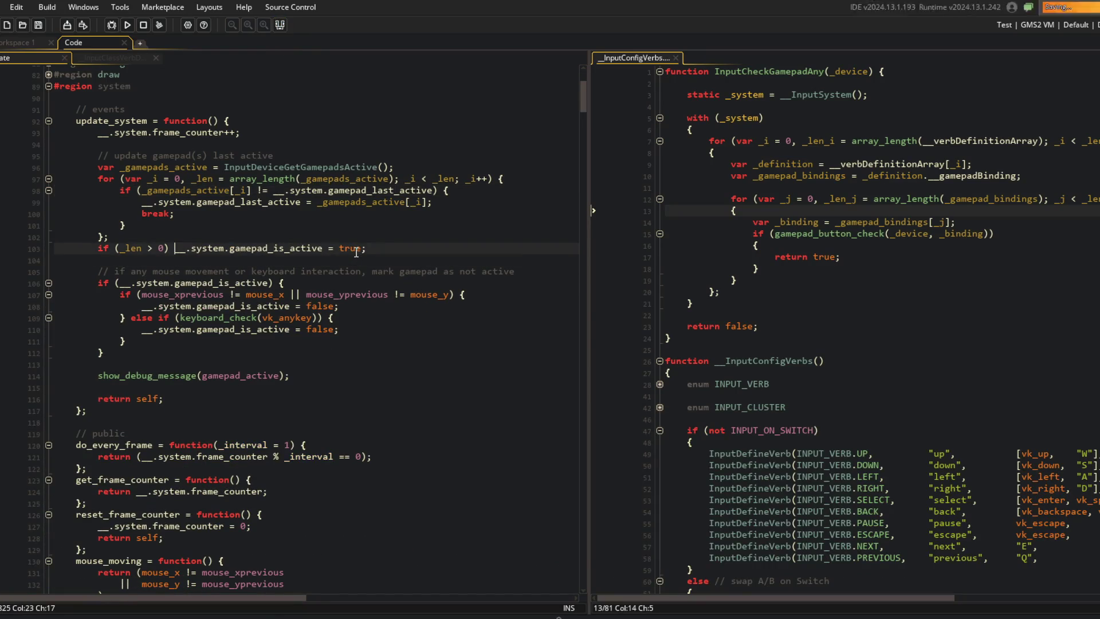
Delete the show_debug_message(gamepad_active) line
key(Down)
key(Down)
key(Down)
key(ctrl+d)
key(ctrl+d)
click(367, 253)
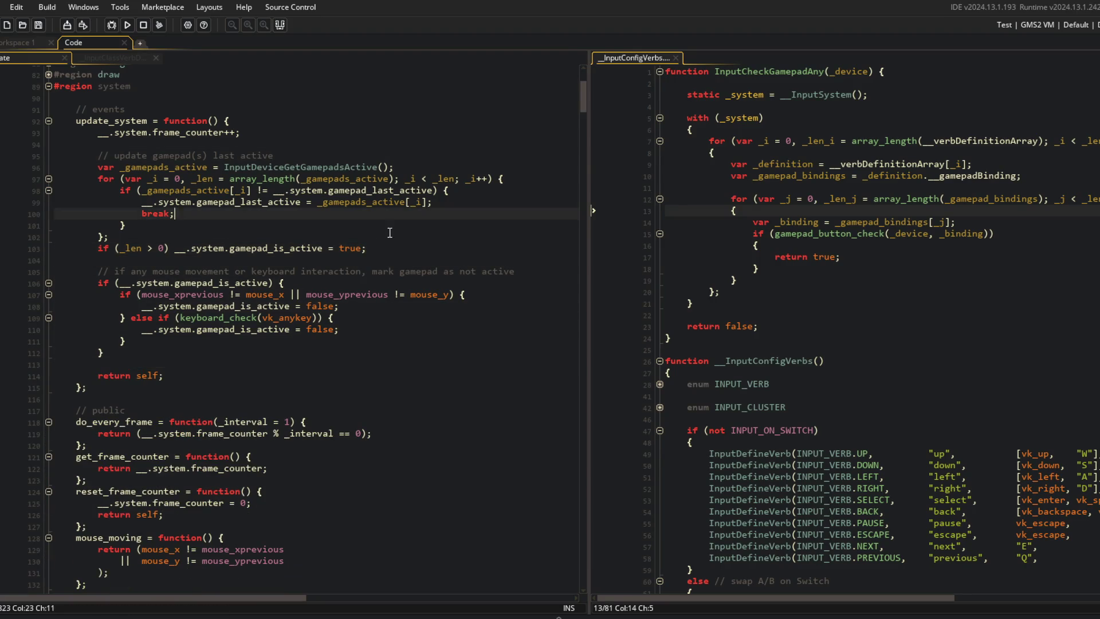
Close the _InputClassVerbDefinition script tab
click(100, 57)
middle_click(123, 58)
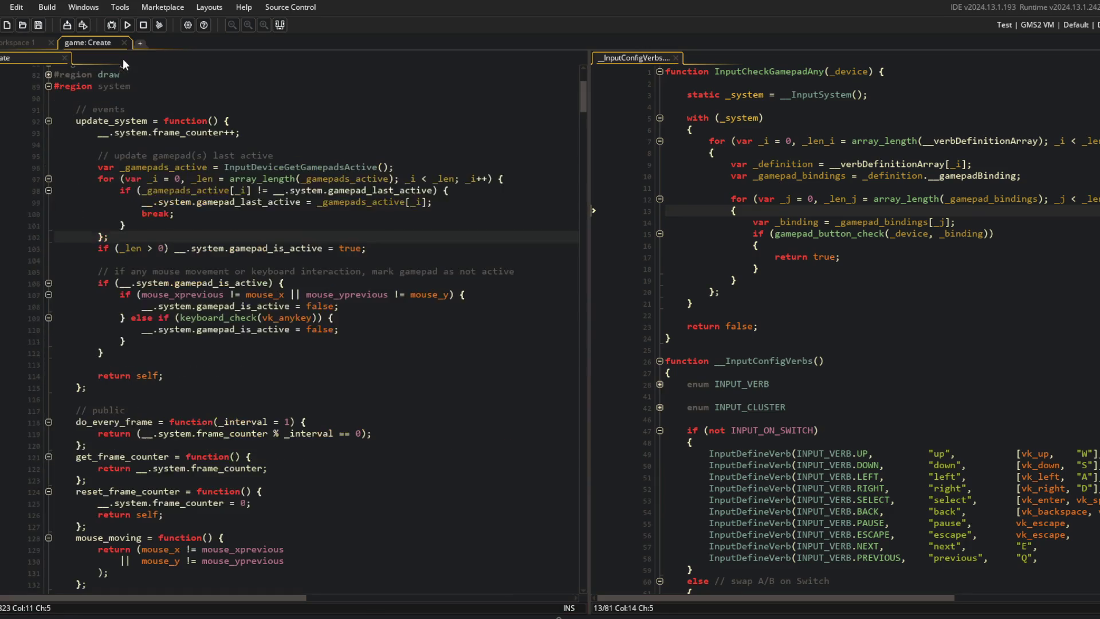
click(794, 141)
Delete the InputCheckGamepadAny function from __InputConfigVerbs
click(824, 72)
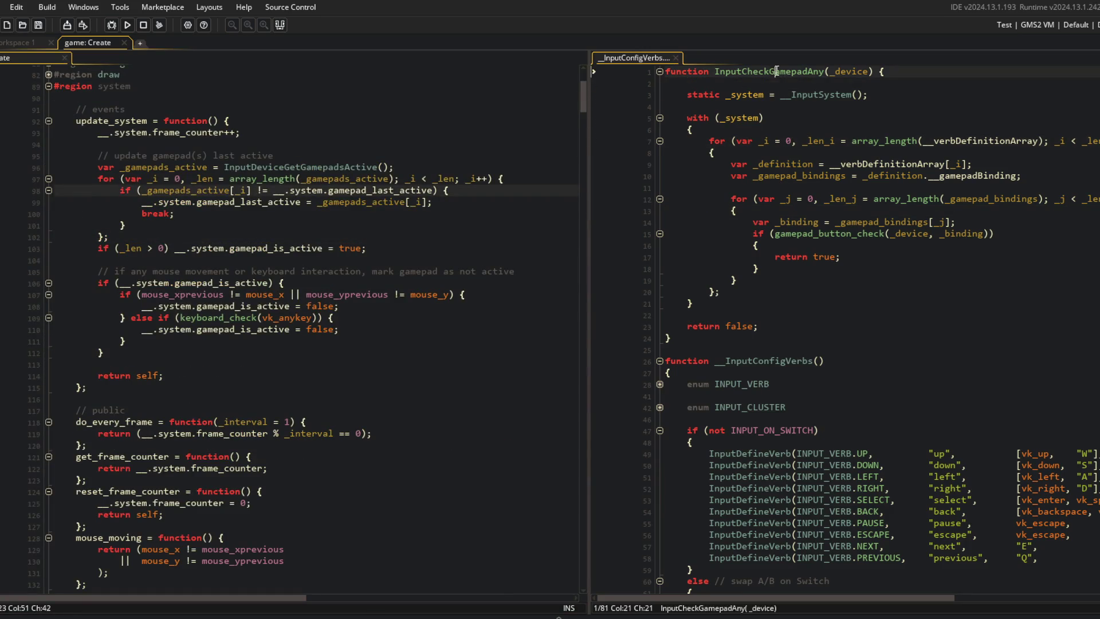
click(452, 179)
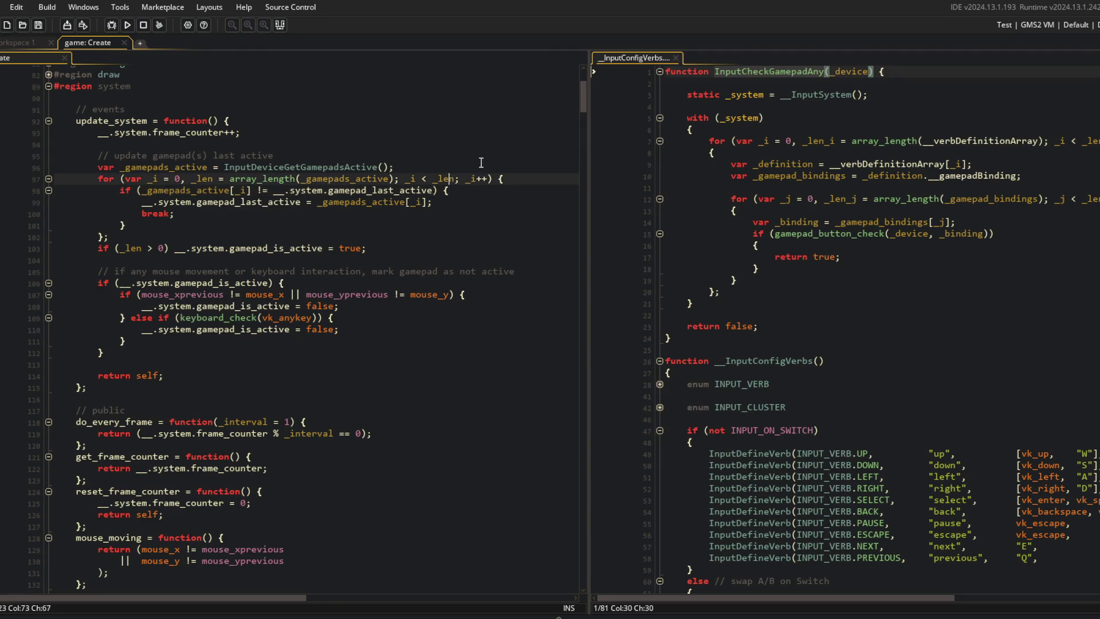
drag(611, 344, 611, 71)
key(Delete)
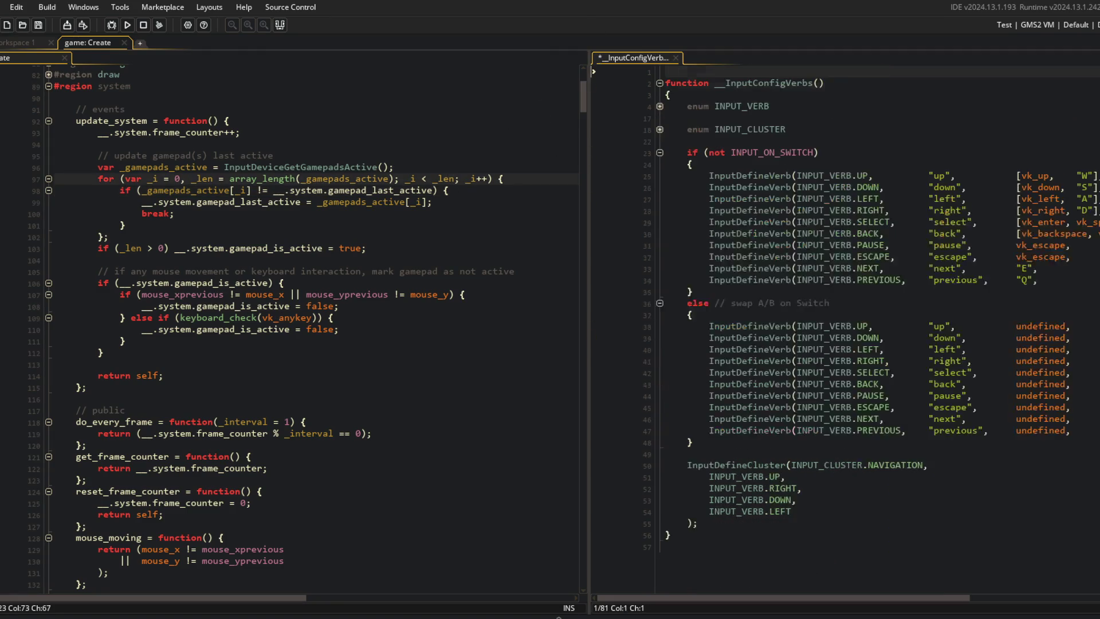
key(Delete)
click(367, 213)
click(393, 166)
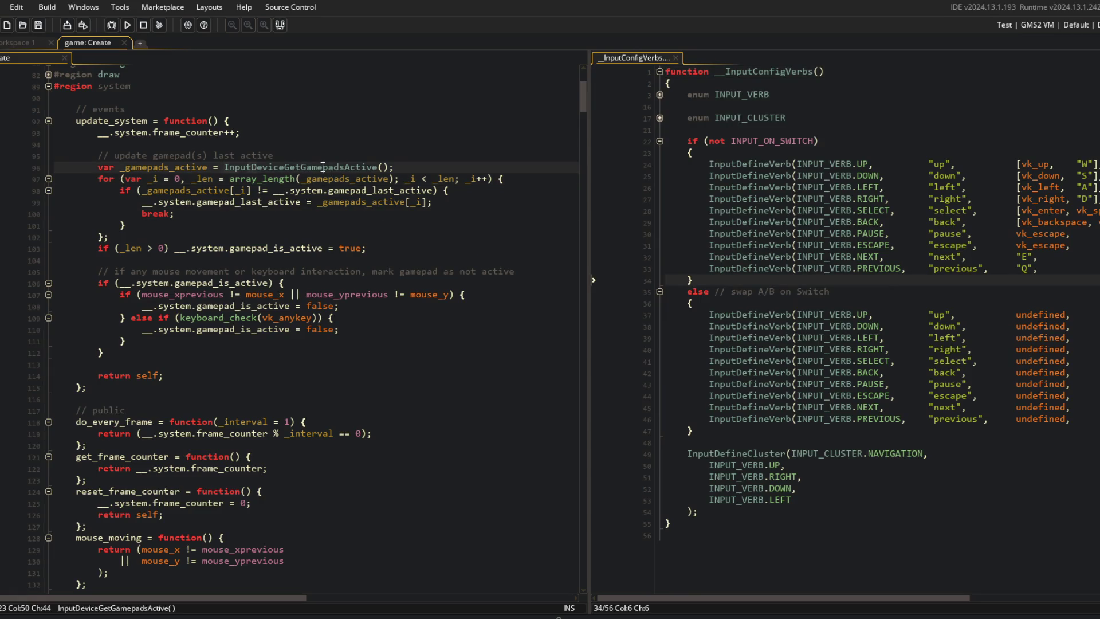
In Command Prompt, git add, commit as 'InputDeviceGetGamepadsActive', and push
key(alt+Tab)
click(469, 247)
text(git add .)
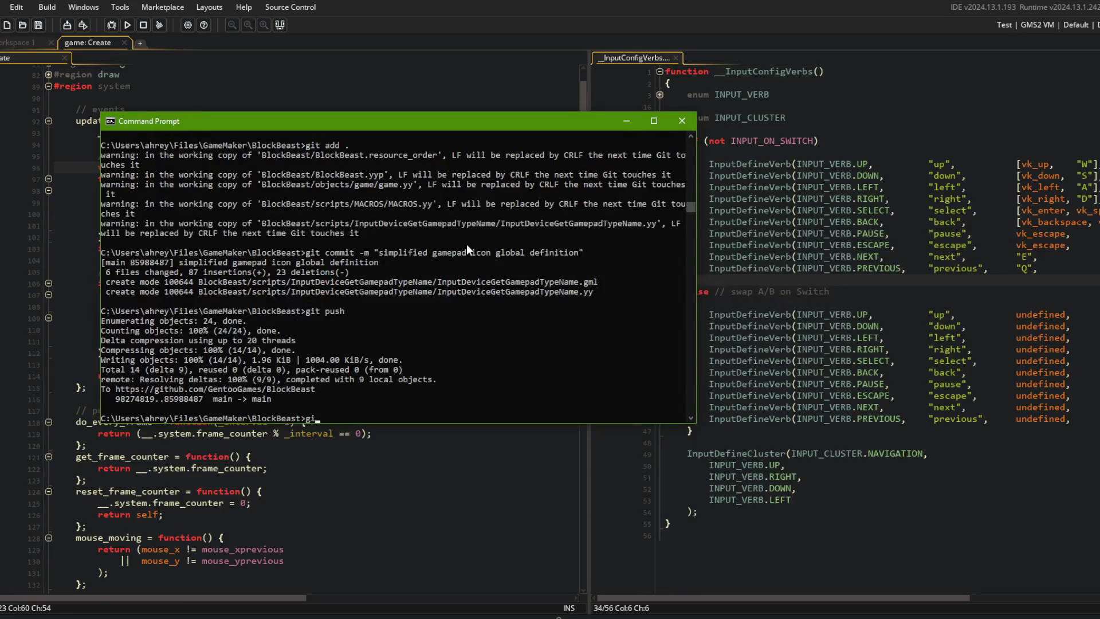
key(Return)
text(git commit -m 'InputDeviceGetGamepadsActive)
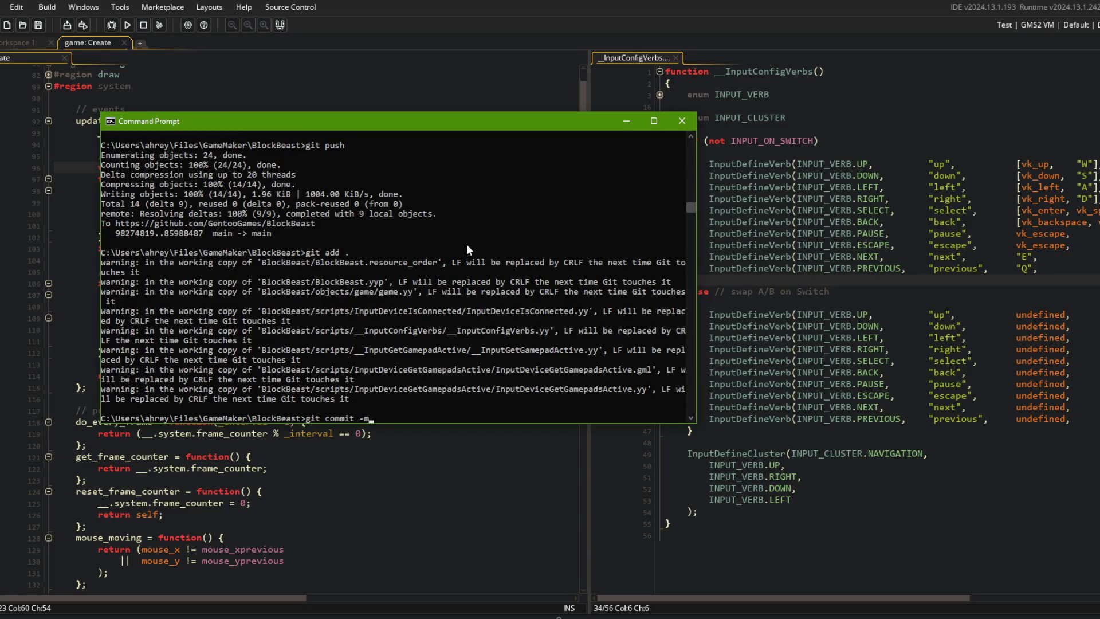
key(Return)
text(git push)
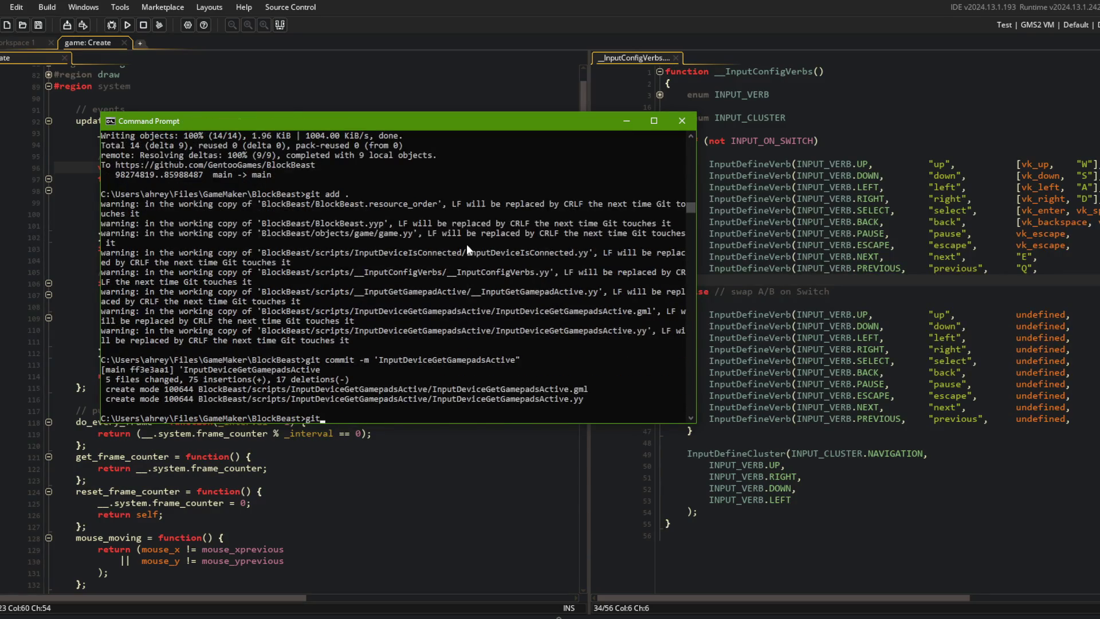
key(Return)
click(80, 258)
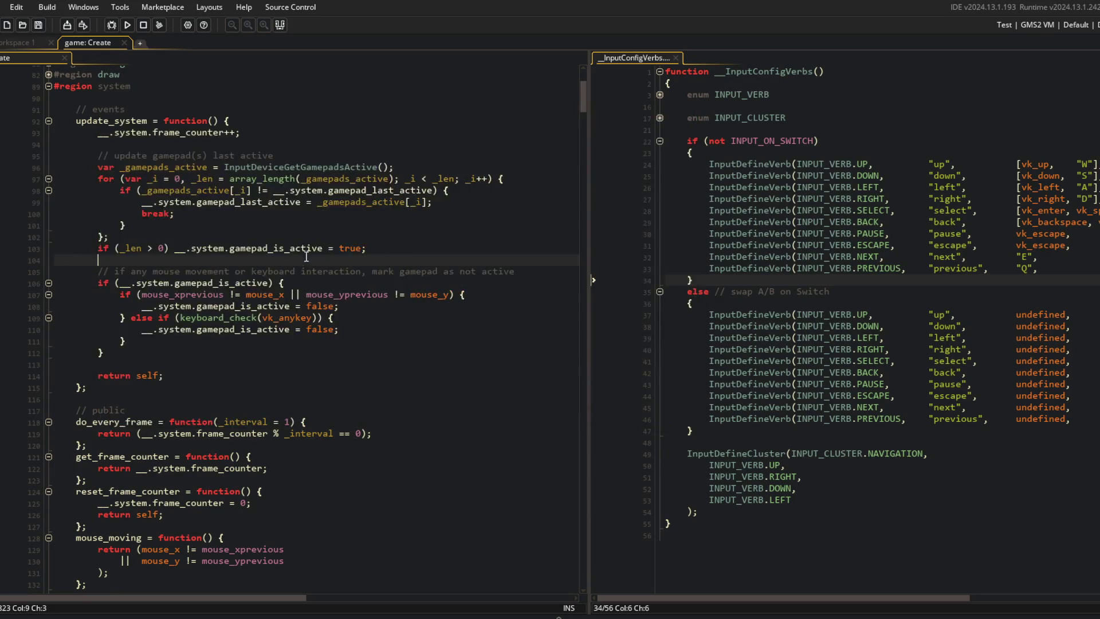
Fold the system region and expand input prompt > PRIVATE prompts > get_input_type_icon
click(49, 121)
click(50, 86)
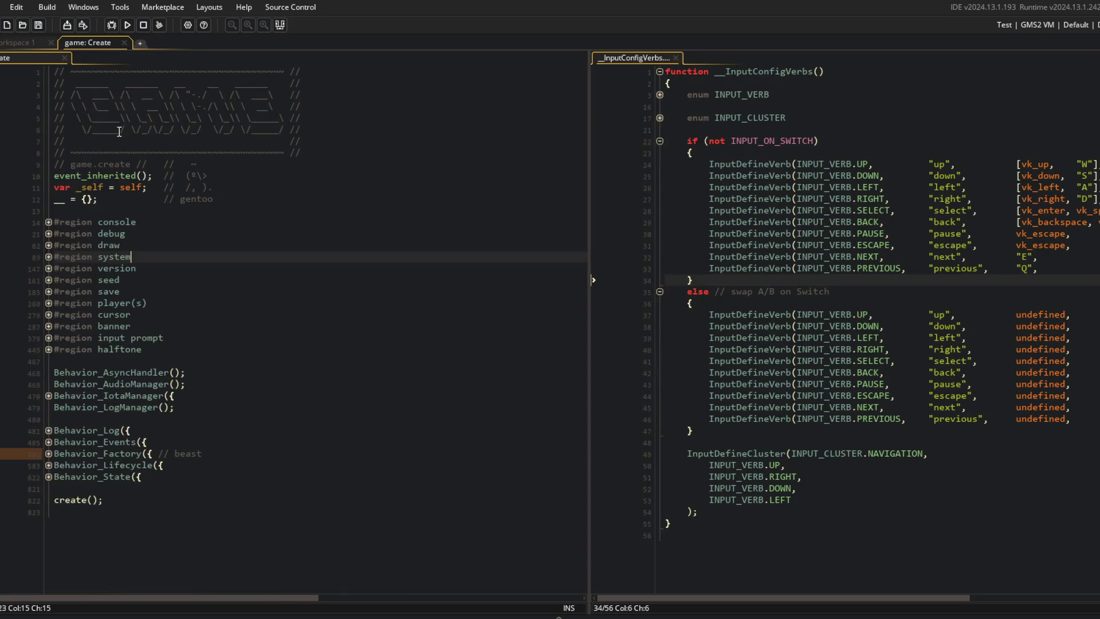
click(239, 396)
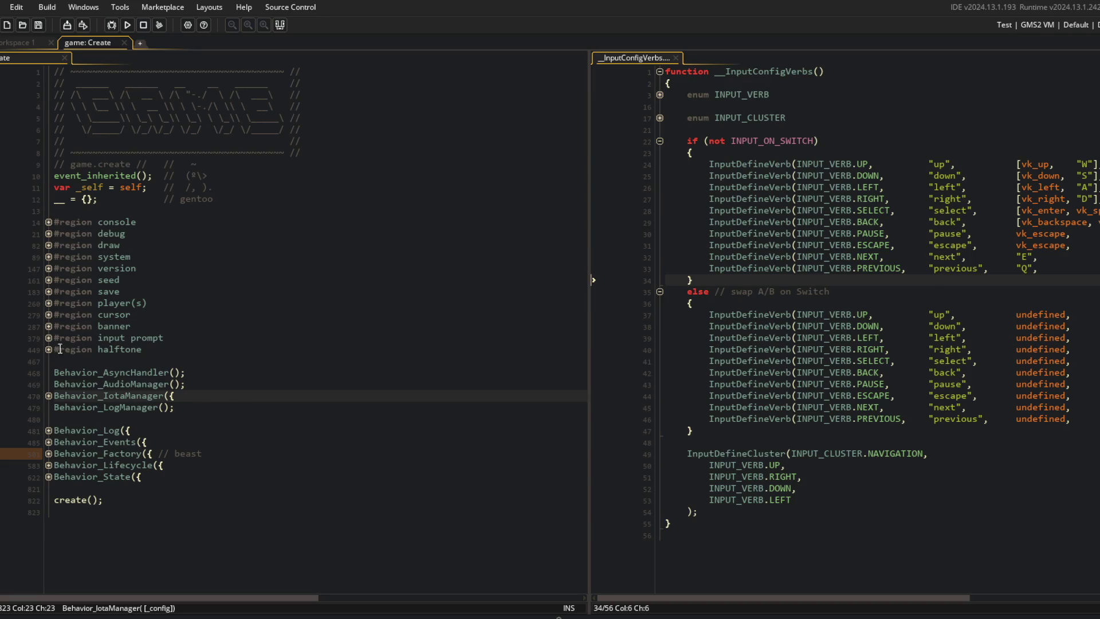
click(49, 338)
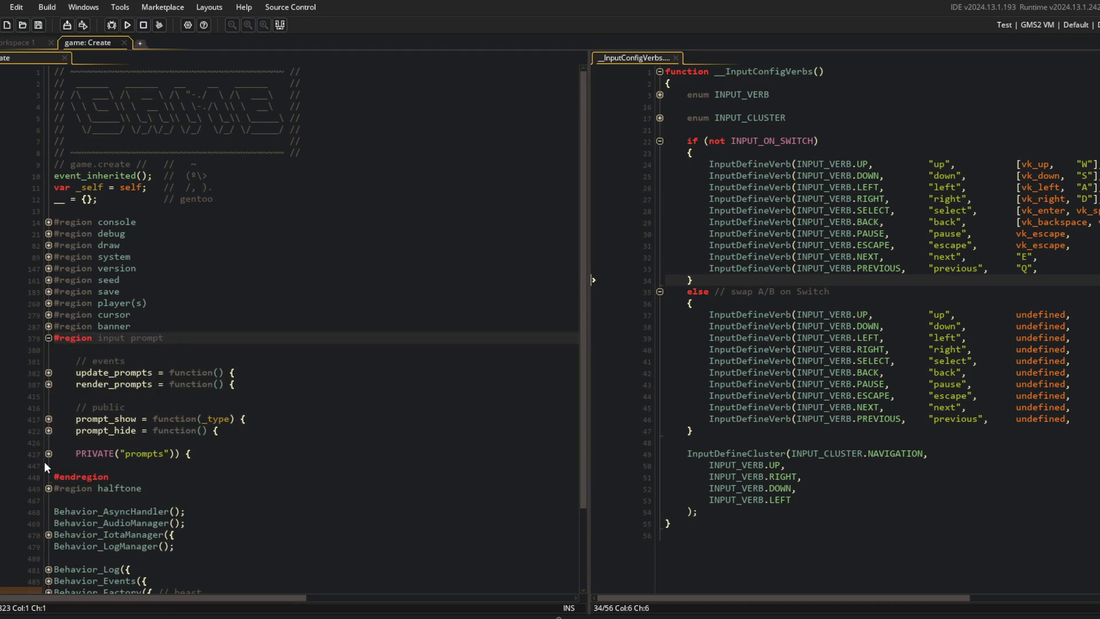
click(49, 384)
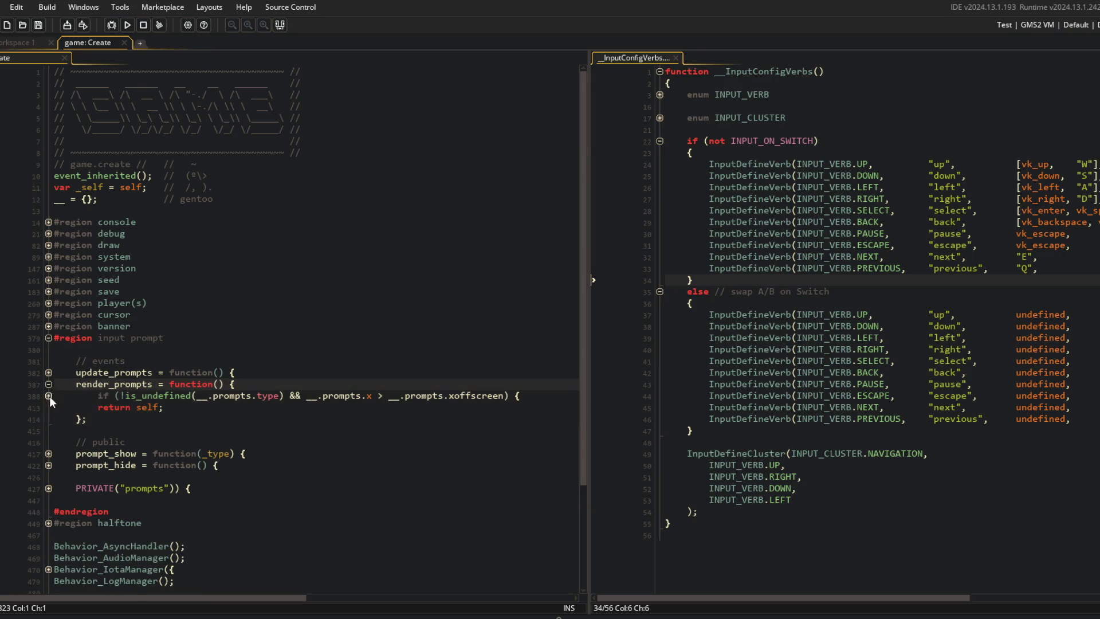
click(49, 395)
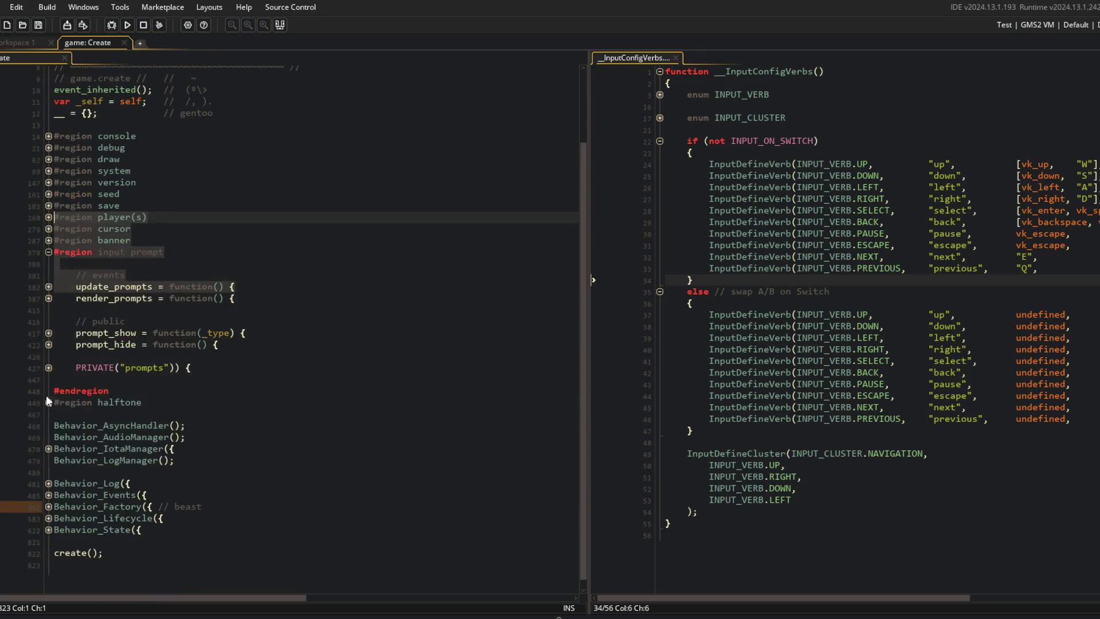
click(48, 367)
click(48, 379)
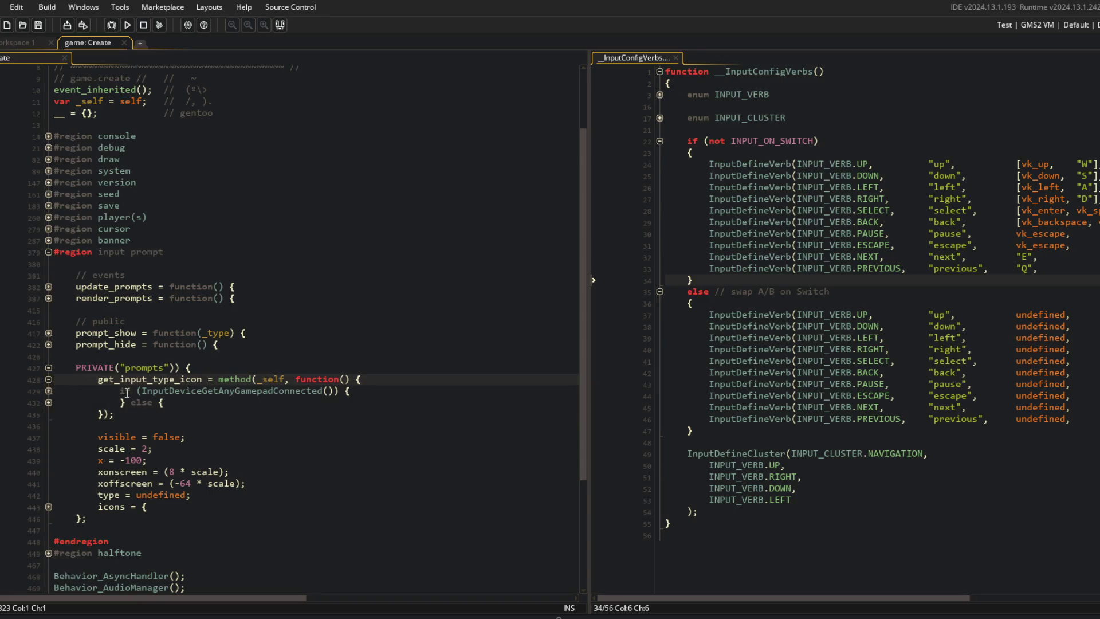
click(49, 403)
click(48, 390)
click(348, 371)
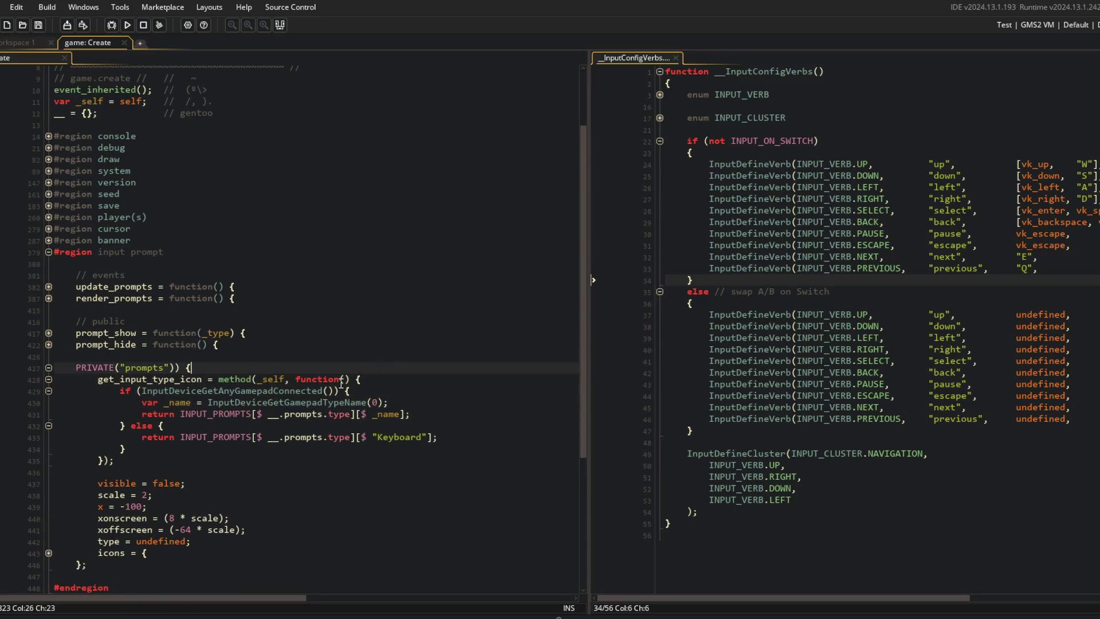
Replace InputDeviceGetAnyGamepadConnected() with gamepad_active on line 429
double_click(240, 390)
click(148, 390)
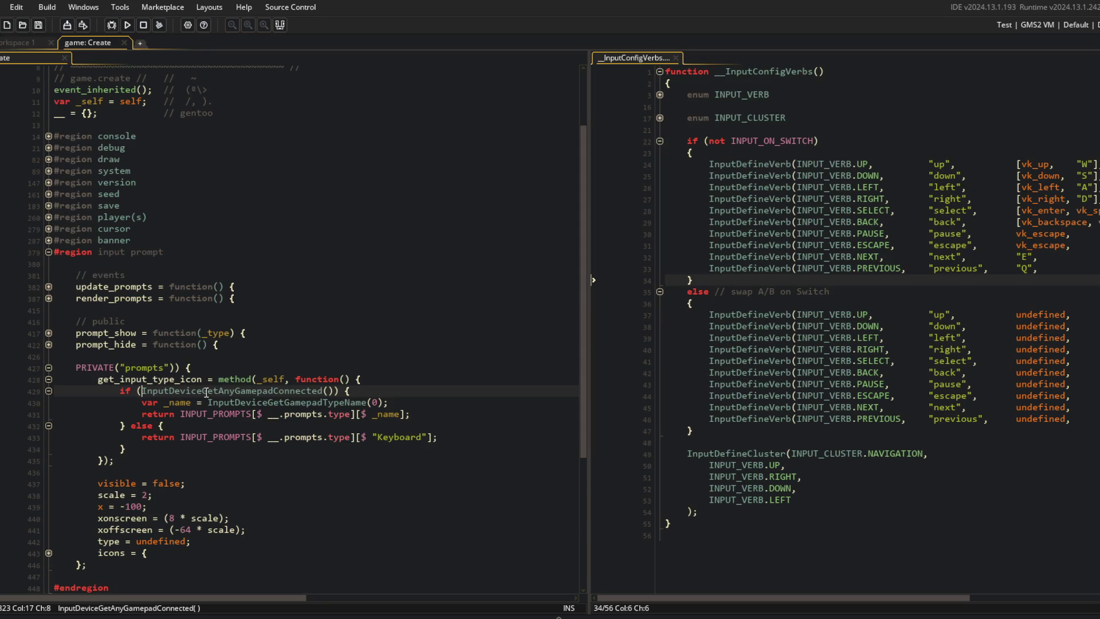
key(ctrl+Right)
key(ctrl+Right)
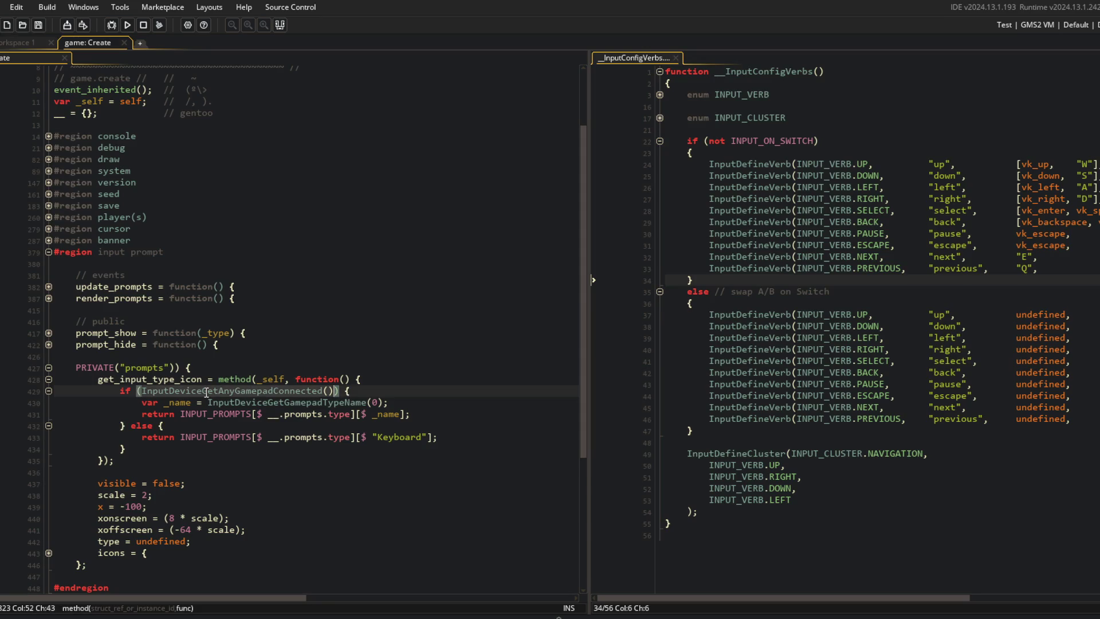
key(ctrl+shift+Left)
key(ctrl+shift+Left)
key(ctrl+shift+Left)
key(BackSpace)
text(gamepad_active)
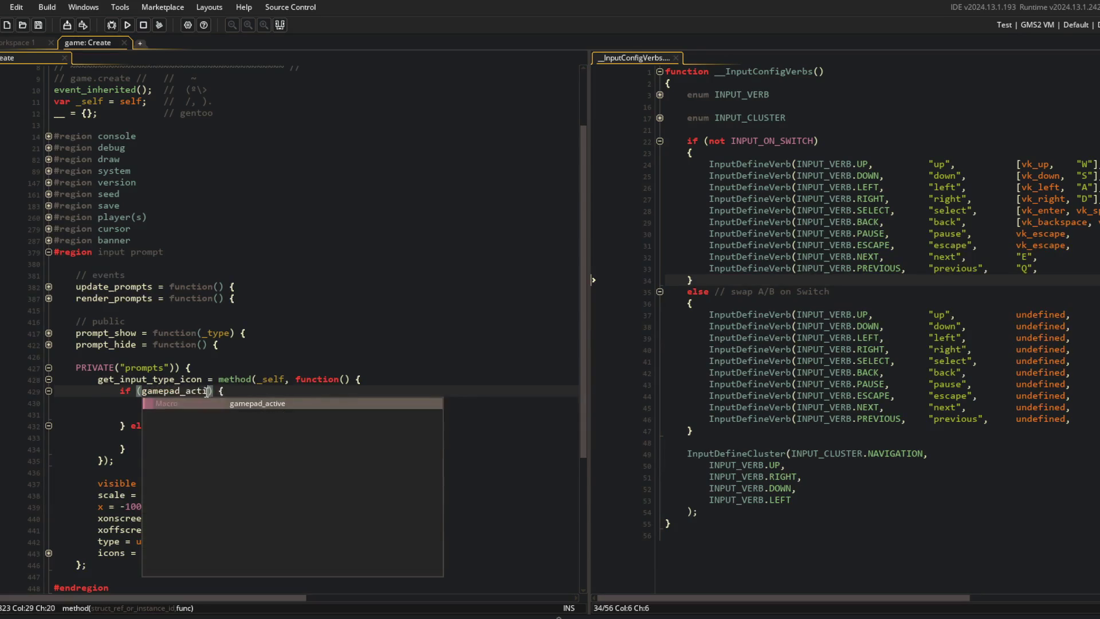
Build and run the game, then log in to reach the main menu
click(243, 334)
click(128, 25)
click(362, 281)
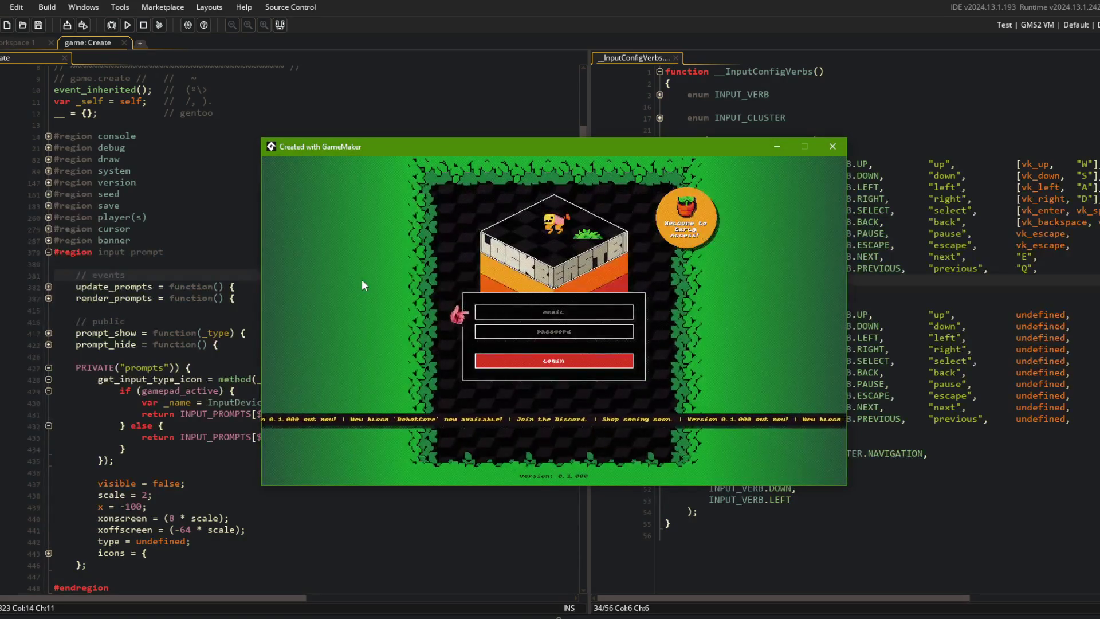
click(514, 361)
Open beast selection, move across the beast cards, and cycle tabs with q/e to Preset
key(Return)
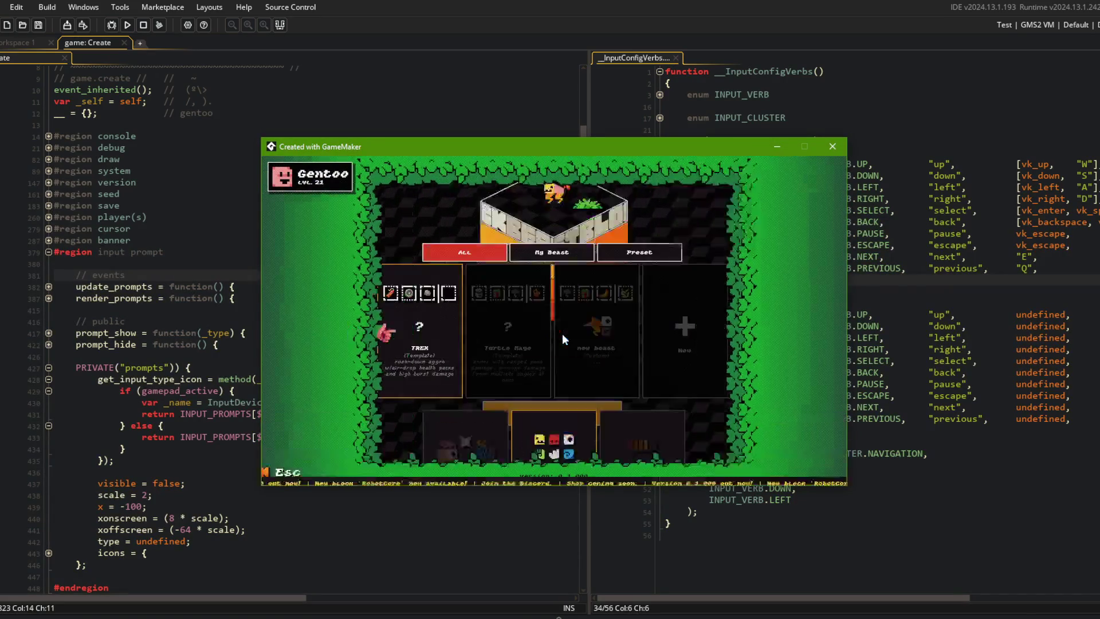
key(Right)
key(q)
key(e)
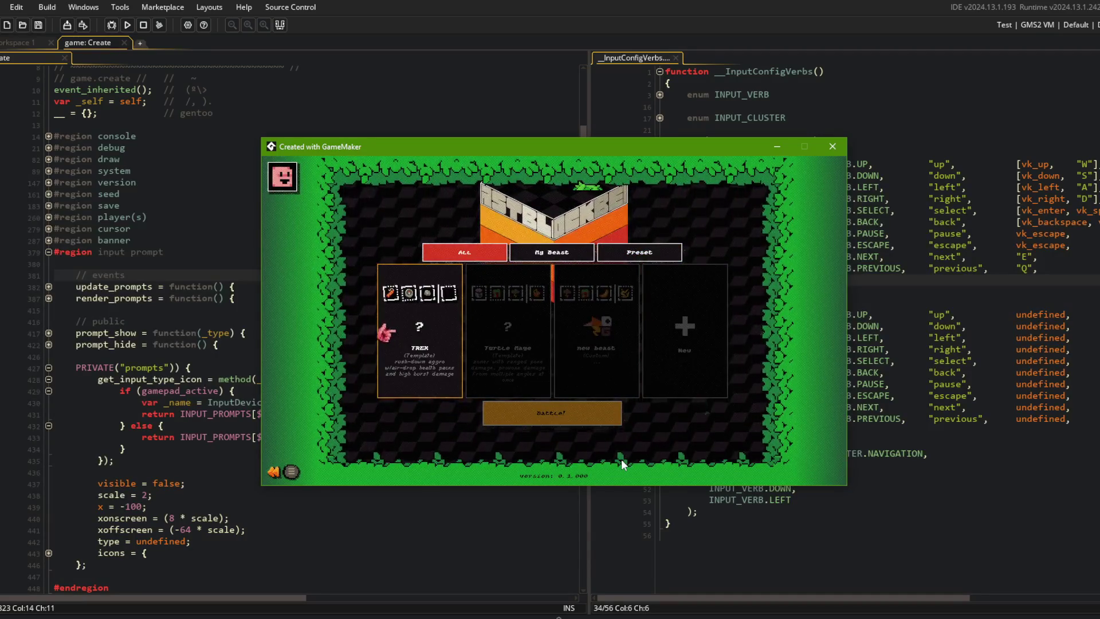
key(e)
key(e)
key(Right)
key(Left)
Cycle tabs between All, Preset and My Beast, then close the game window
key(e)
key(q)
key(e)
key(q)
key(q)
key(e)
click(833, 146)
click(185, 237)
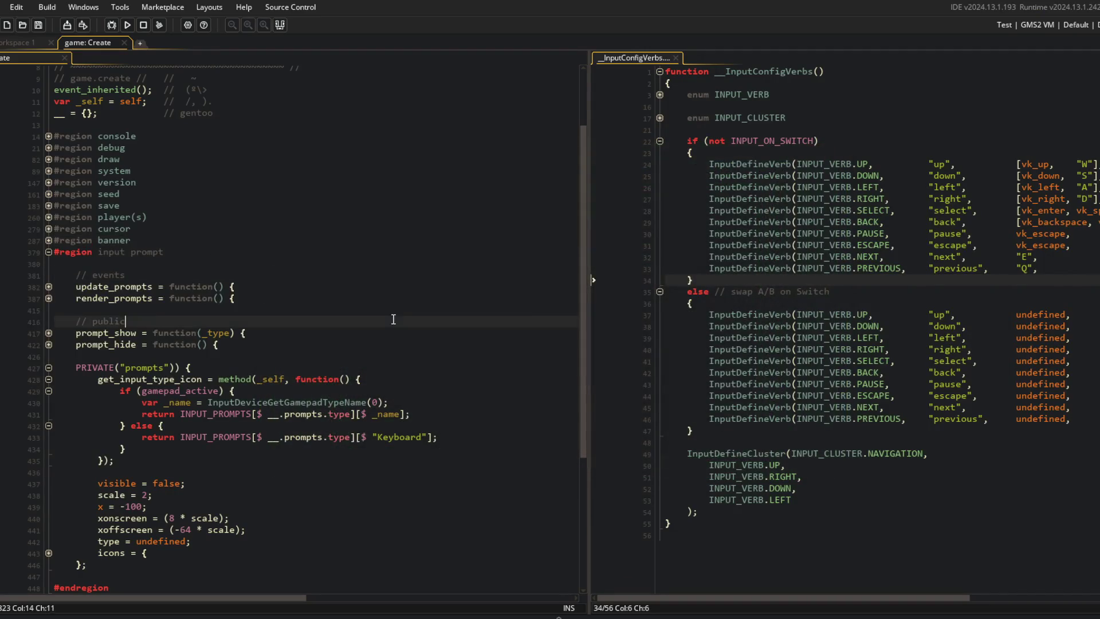
Stage, commit 'gamepad/keyboard icons react in real-time to most recent input device', and push
key(alt+Tab)
click(466, 251)
text(git add .)
key(Return)
text(git commit -m "gamepad/keyboard )
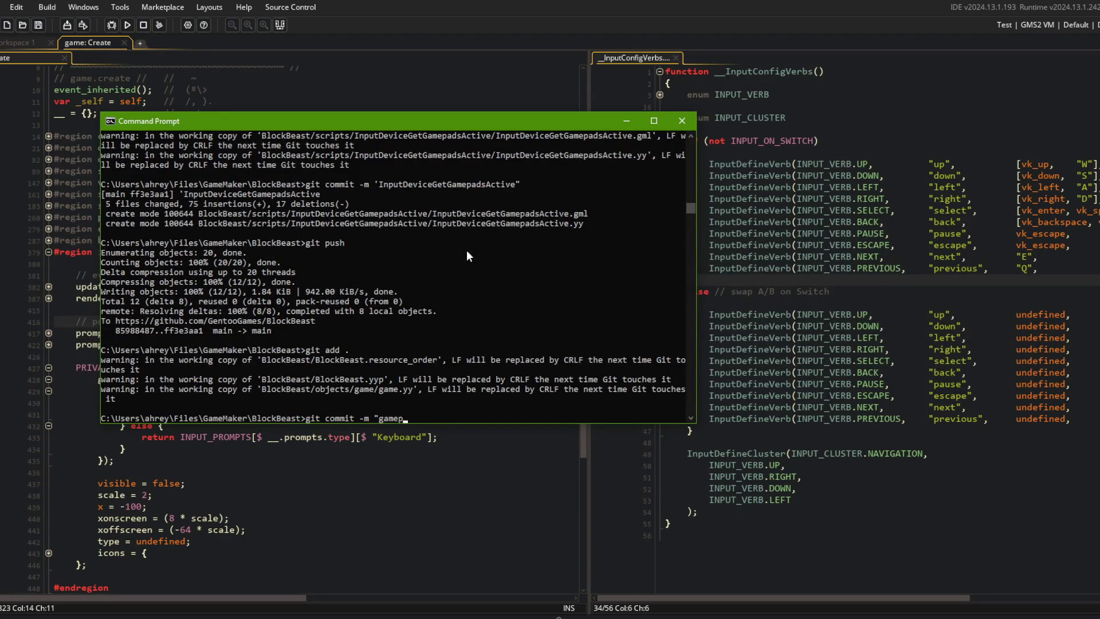
text(icons react in real-time to most recent inp)
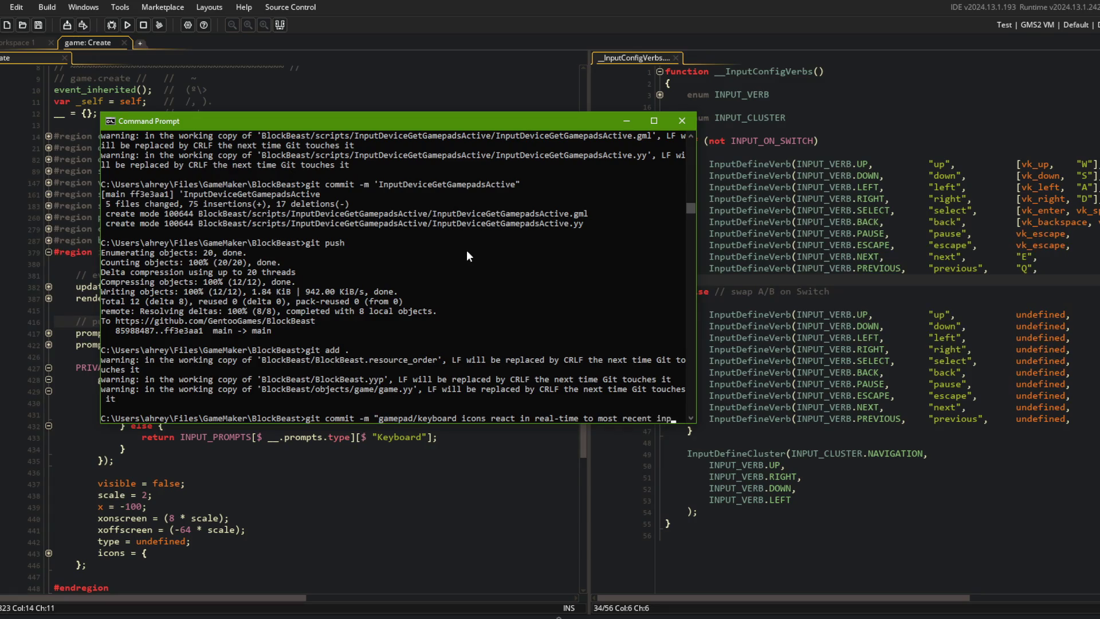
text(ut device")
key(Return)
text(git push)
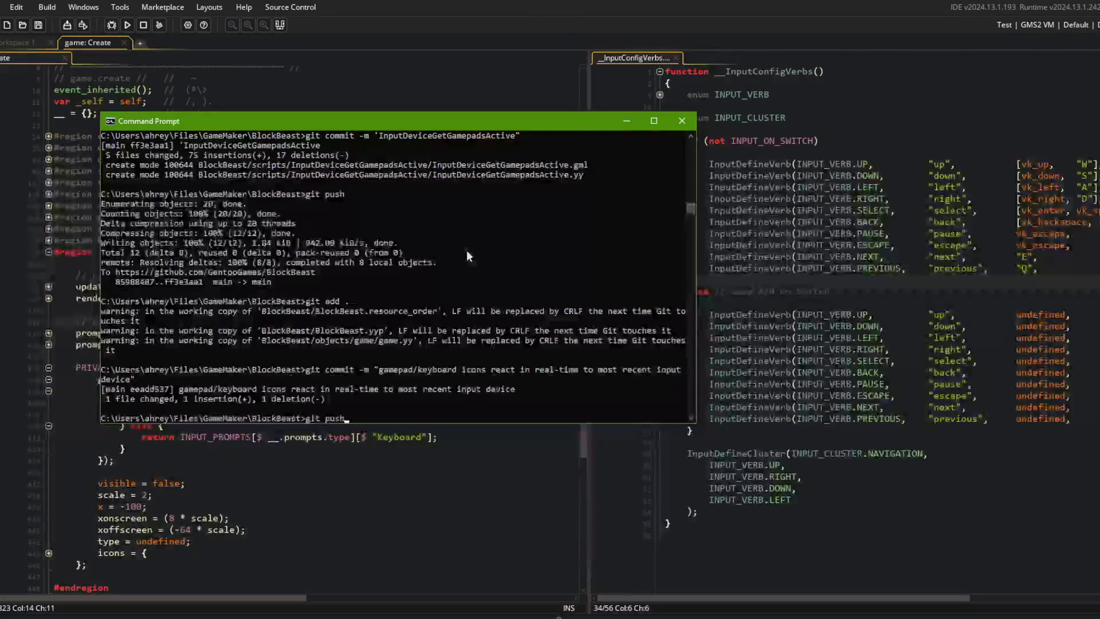
key(Return)
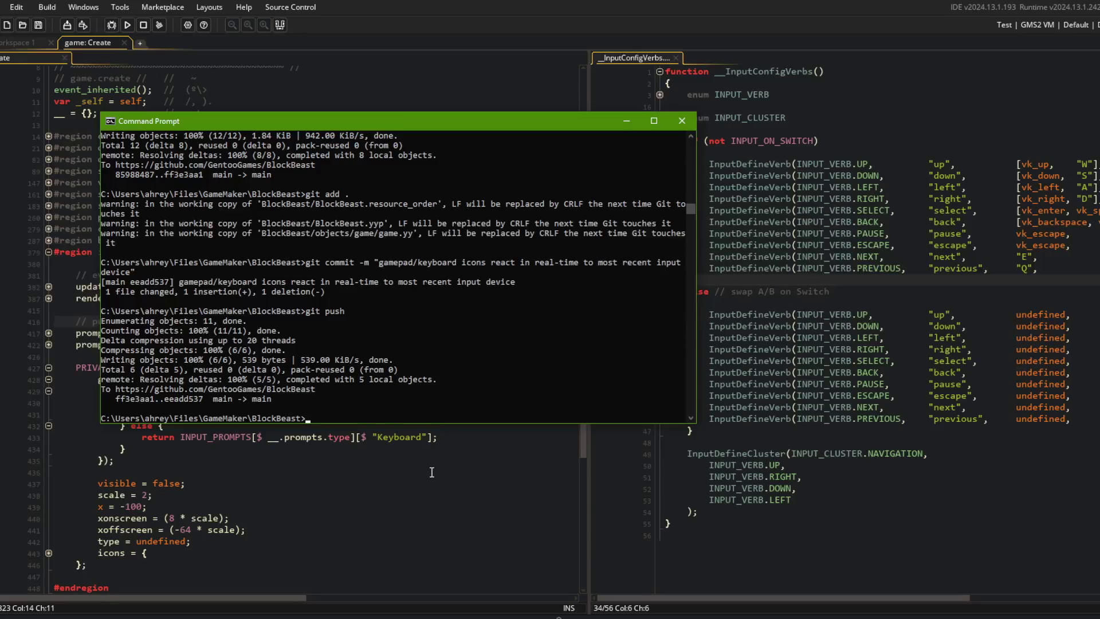
key(alt+Tab)
click(285, 402)
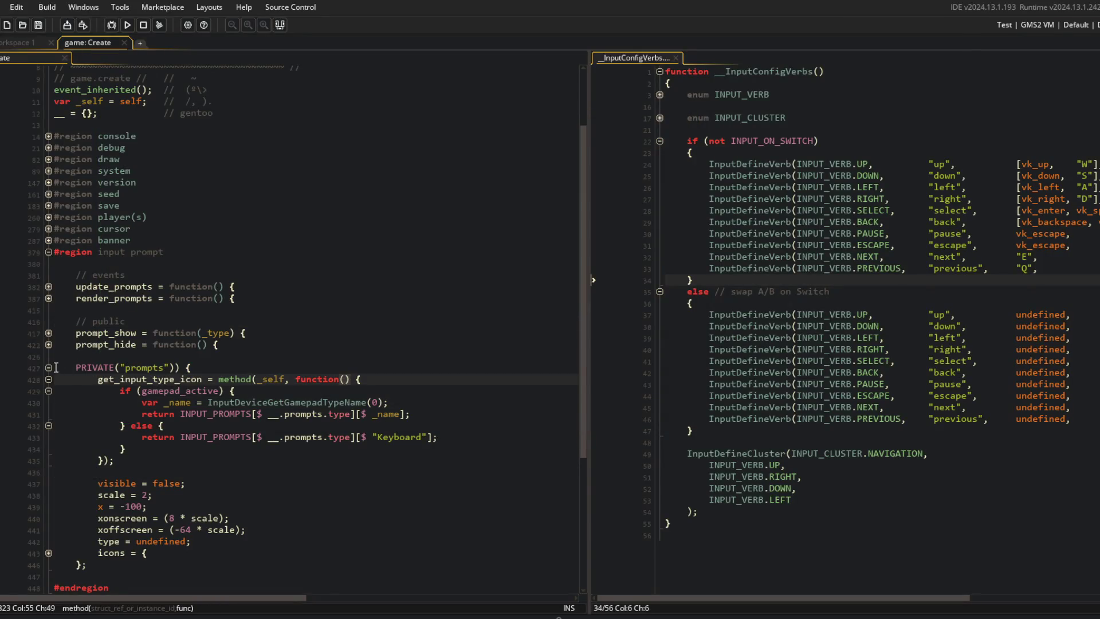
Fold the PRIVATE prompts block, then search assets for 'todo' and open it
click(49, 367)
click(13, 43)
key(ctrl+t)
key(Escape)
key(ctrl+t)
text(todo)
key(Return)
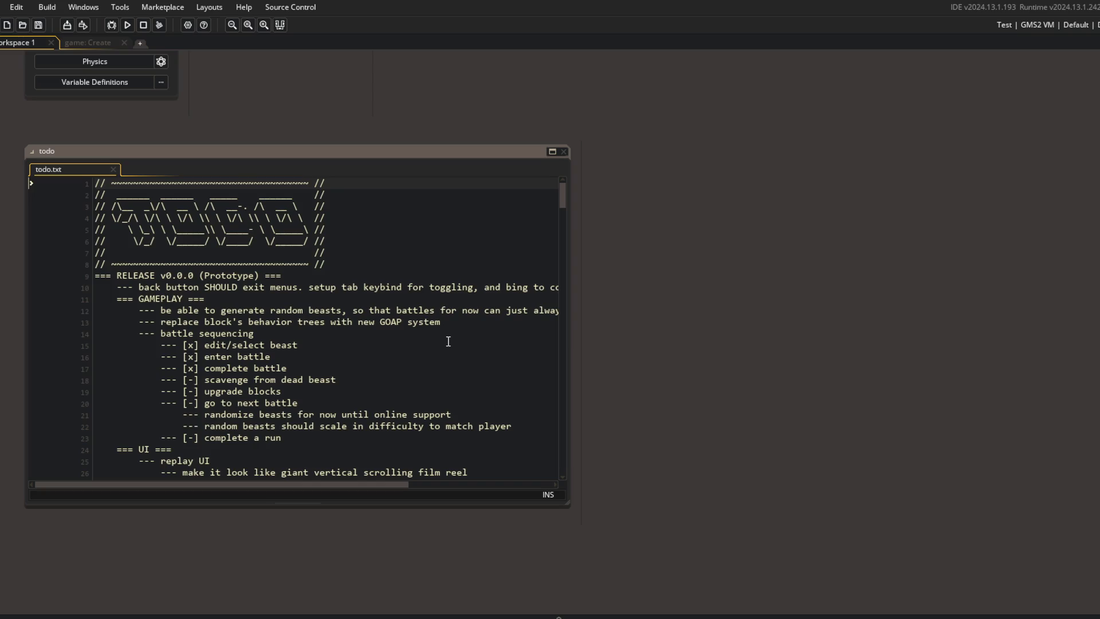
Maximise the todo note into its own tab and review the back-button and GAMEPLAY notes
click(332, 310)
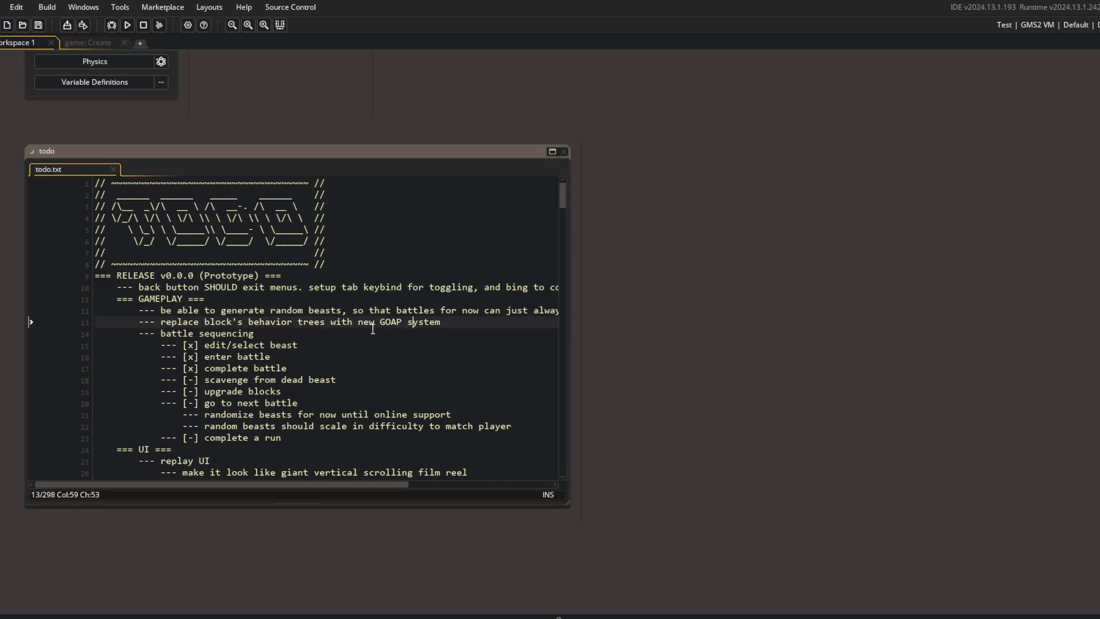
click(271, 287)
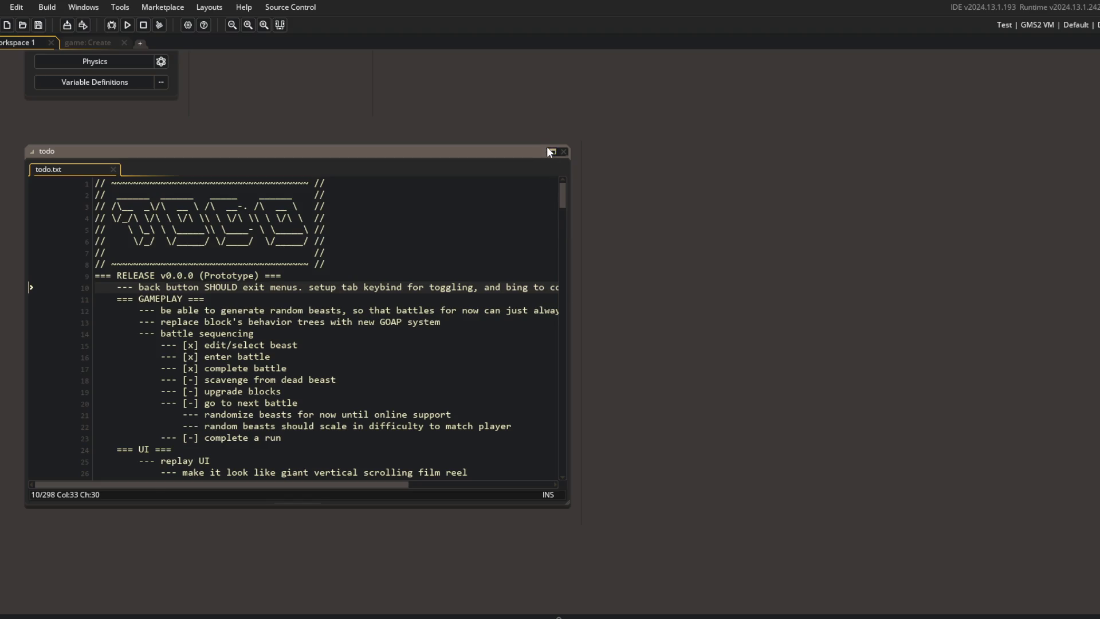
click(549, 152)
click(682, 219)
click(263, 190)
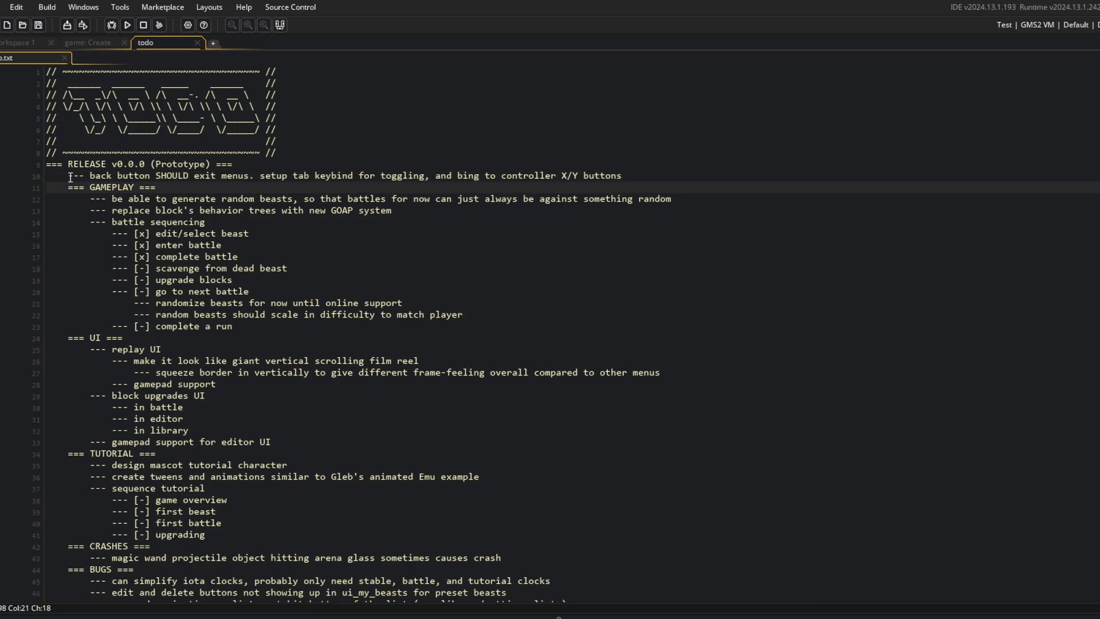
drag(70, 178, 641, 171)
click(641, 171)
drag(18, 176, 434, 193)
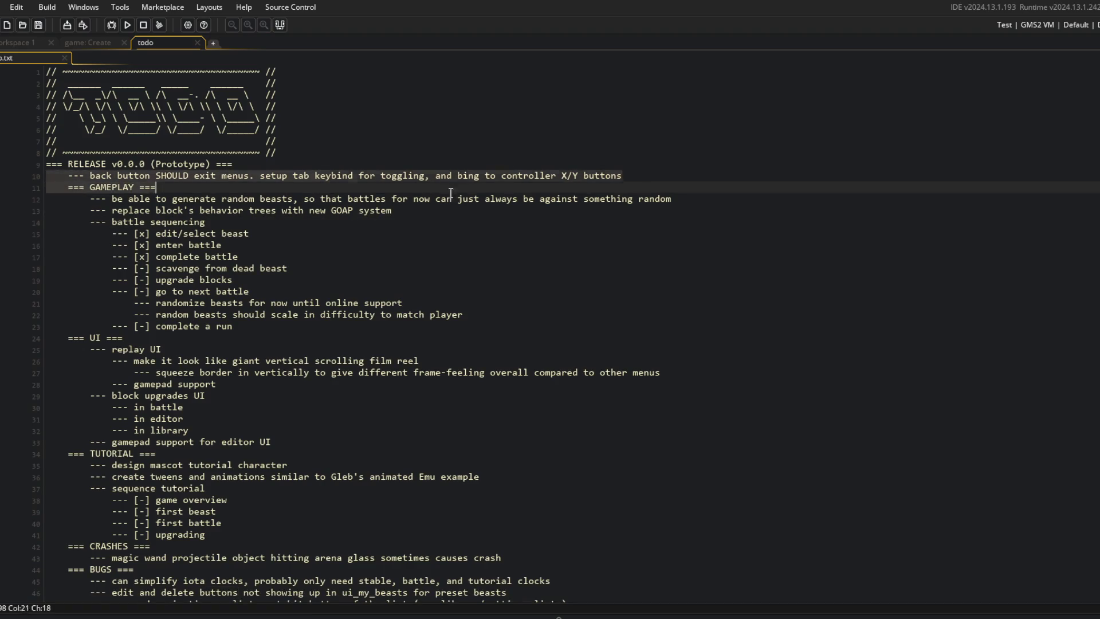
click(608, 164)
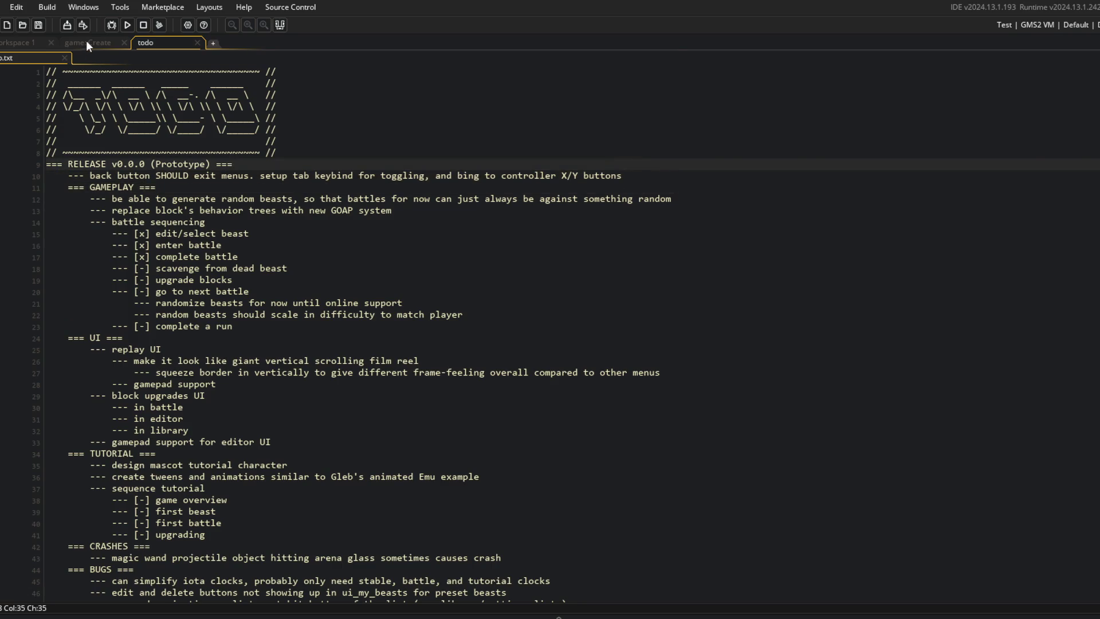
Collapse the Object: game panels in the workspace and return to game: Create
click(87, 43)
click(25, 42)
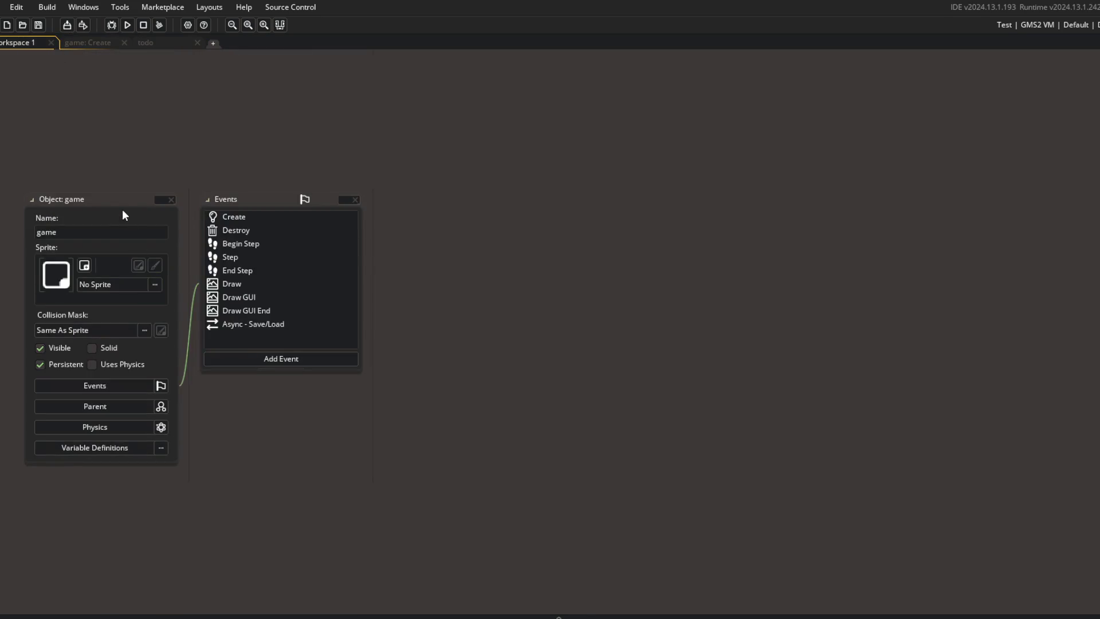
double_click(133, 201)
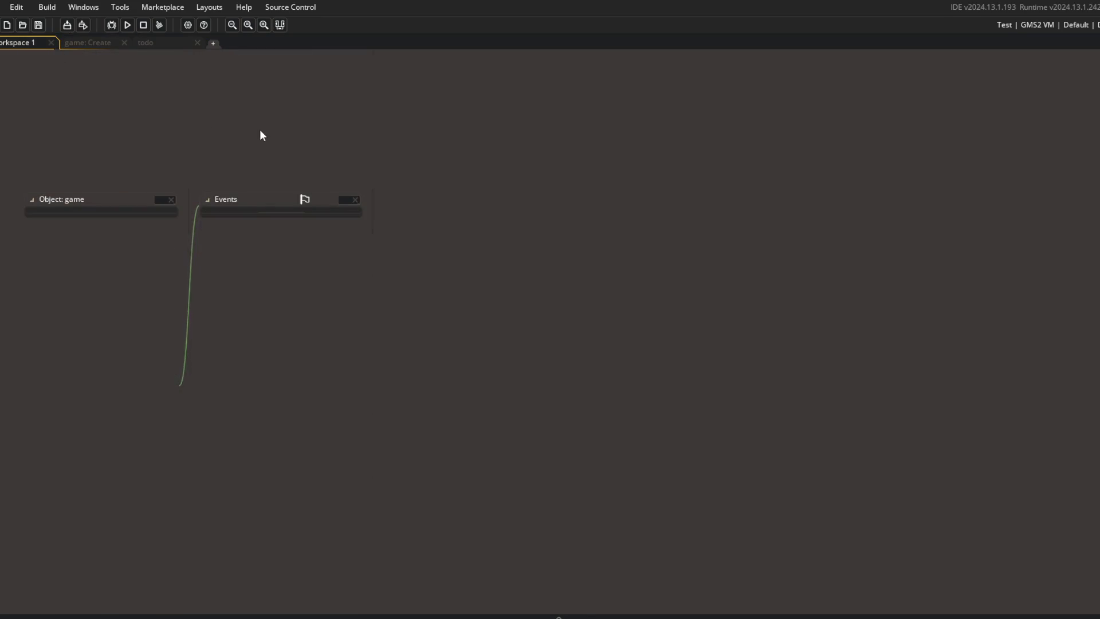
click(174, 42)
click(81, 41)
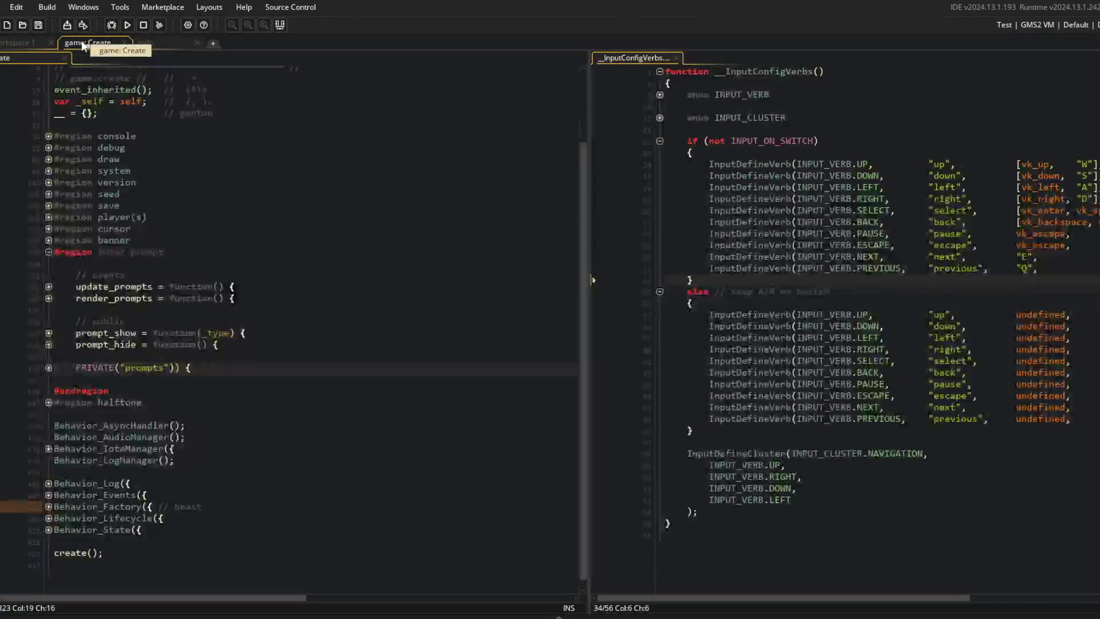
Close the game: Create tab and open ui_my_beasts' Create event in its own tab
middle_click(81, 44)
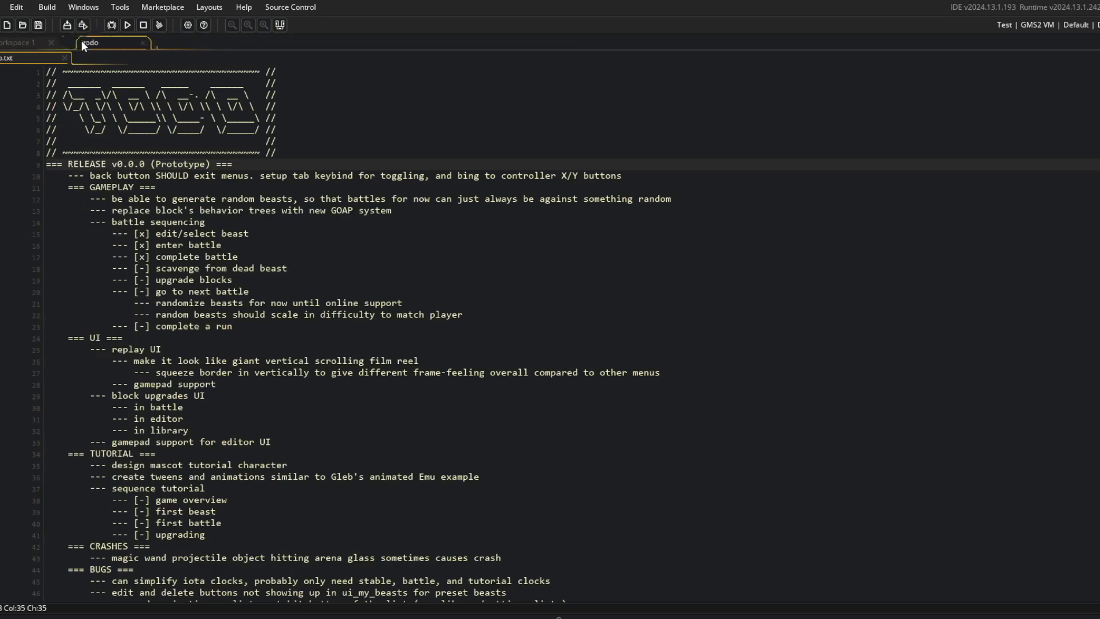
click(16, 43)
key(ctrl+t)
text(ui_my)
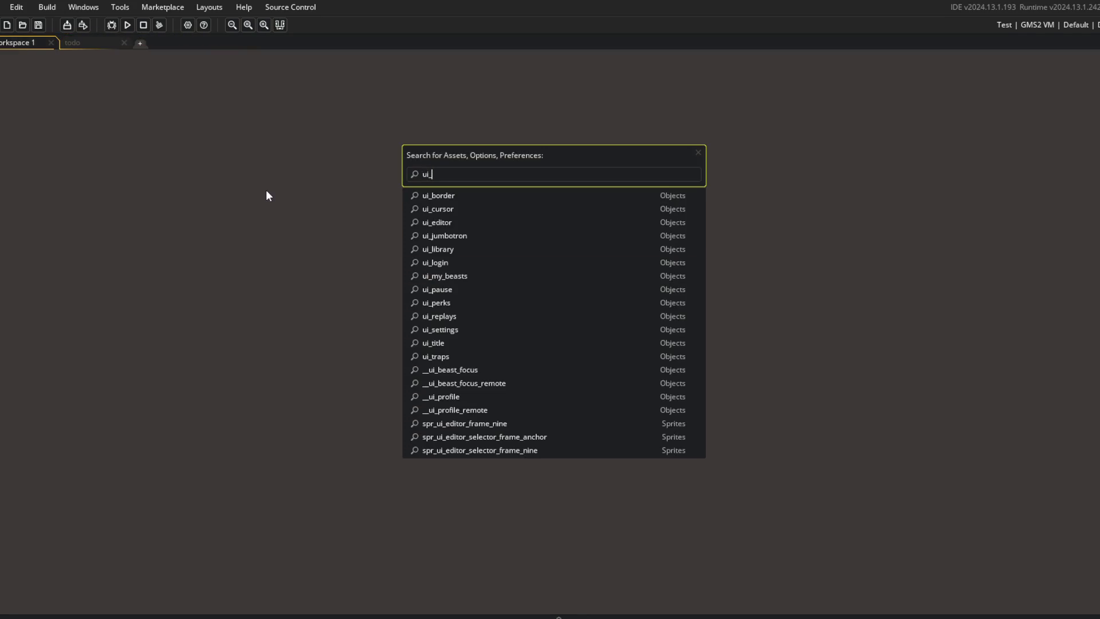
key(Return)
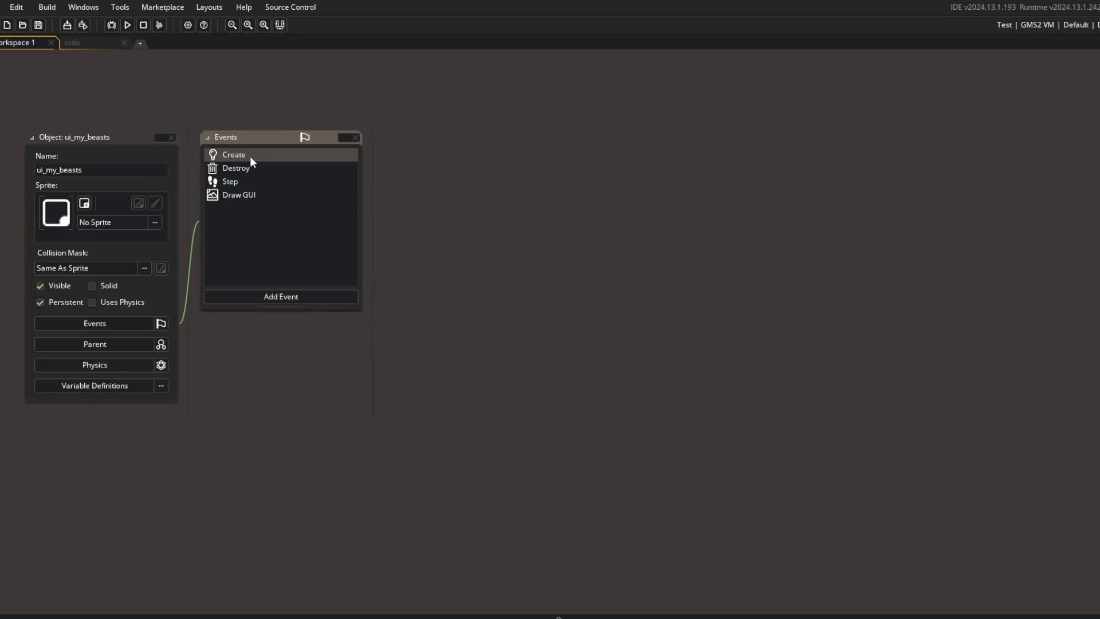
double_click(250, 156)
click(911, 138)
click(302, 124)
Open the ui_library object's Create event code in its own tab
key(ctrl+t)
text(ui_lib)
key(Return)
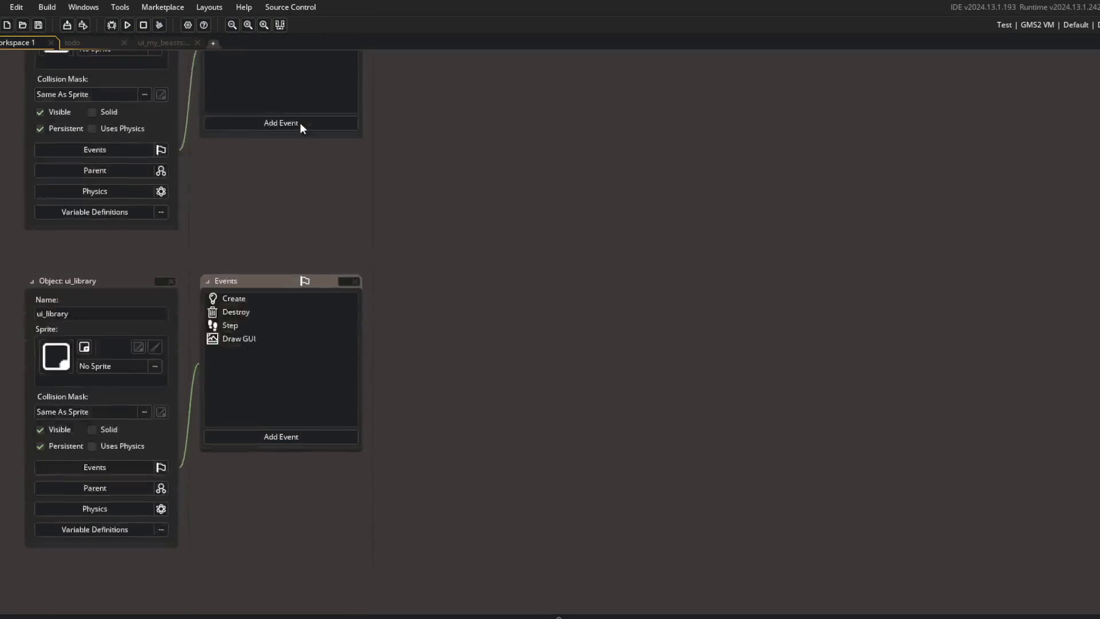
double_click(311, 214)
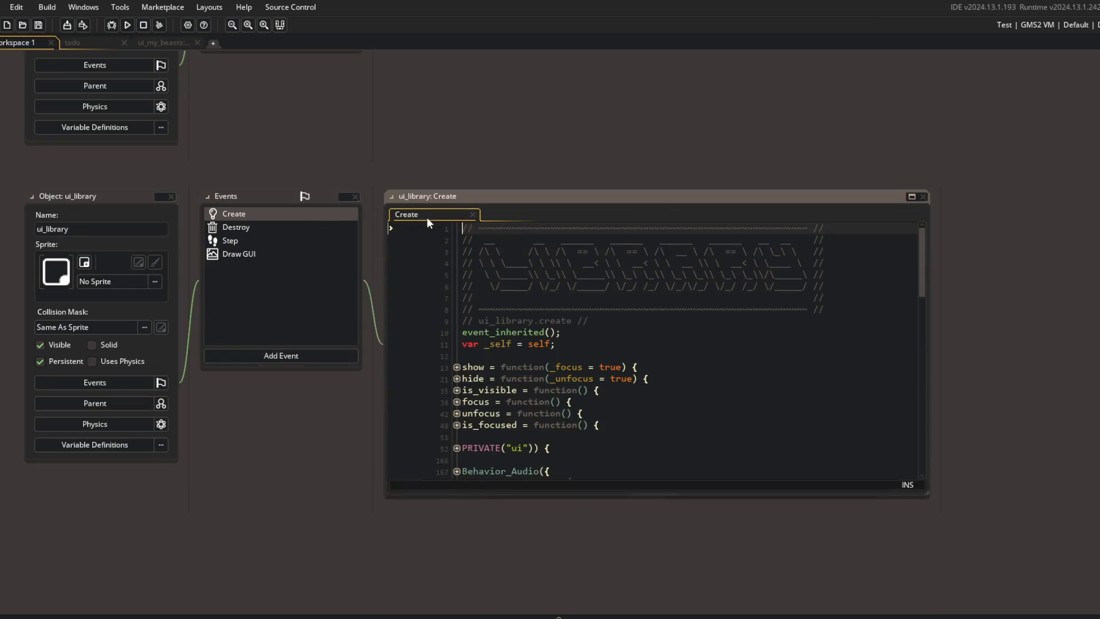
click(912, 197)
click(268, 160)
Search for the __InputConfigVerbs script, then cancel the search and return to the code
key(ctrl+t)
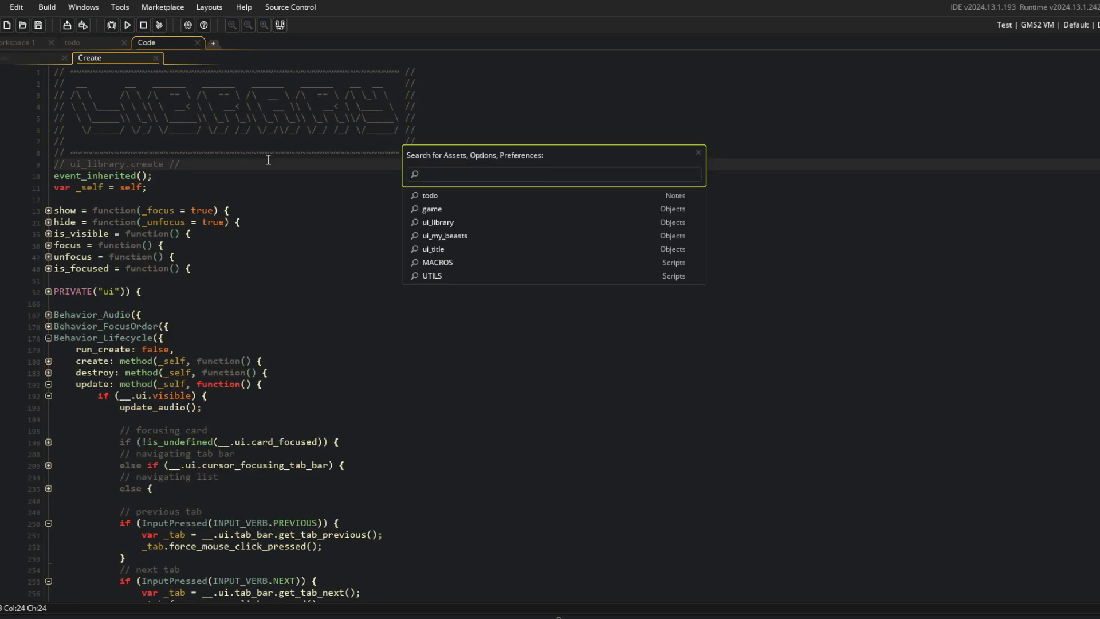
text(input_ve)
key(ctrl+a)
text(_)
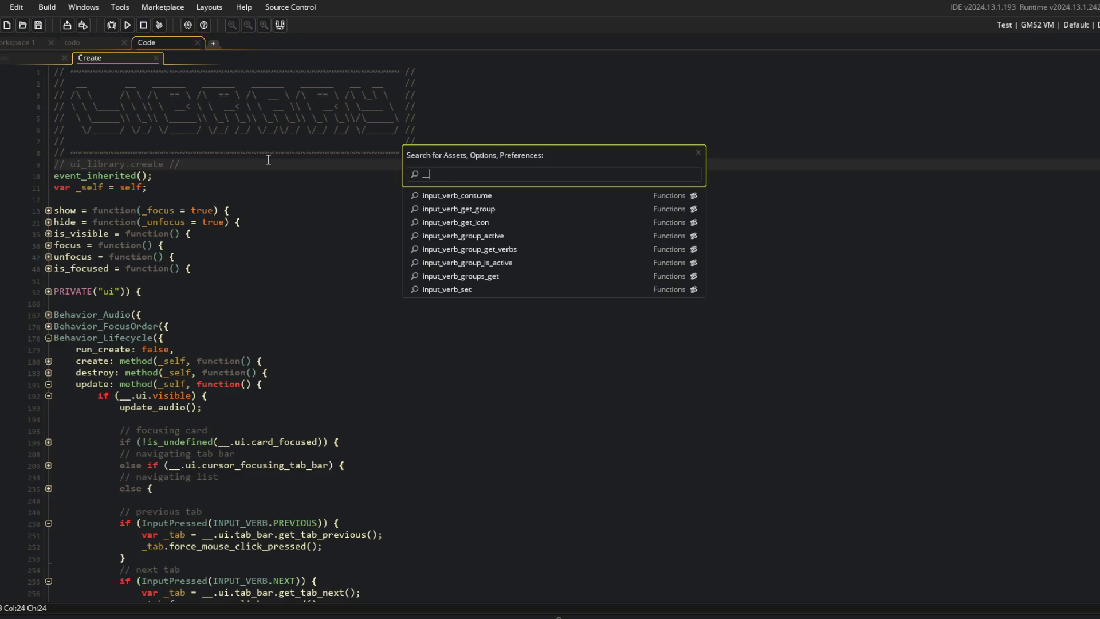
text(_inpue)
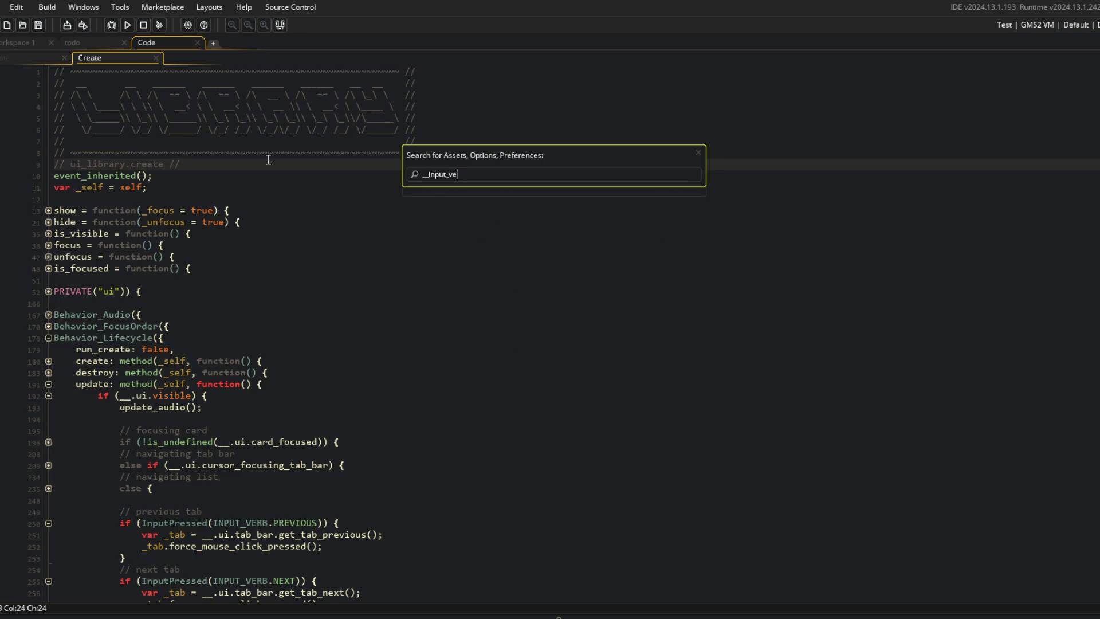
text(on)
key(Down)
key(Escape)
right_click(335, 266)
click(293, 187)
Open __InputConfigVerbs from the Asset Browser's Config folder, then collapse the asset tree
key(F12)
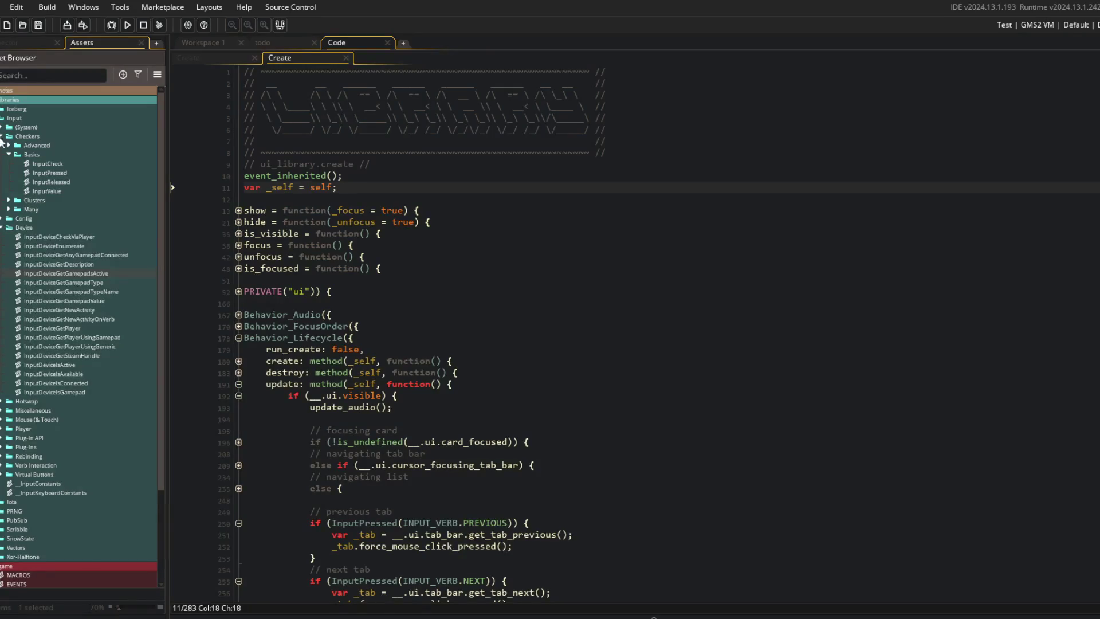
click(1, 136)
click(2, 146)
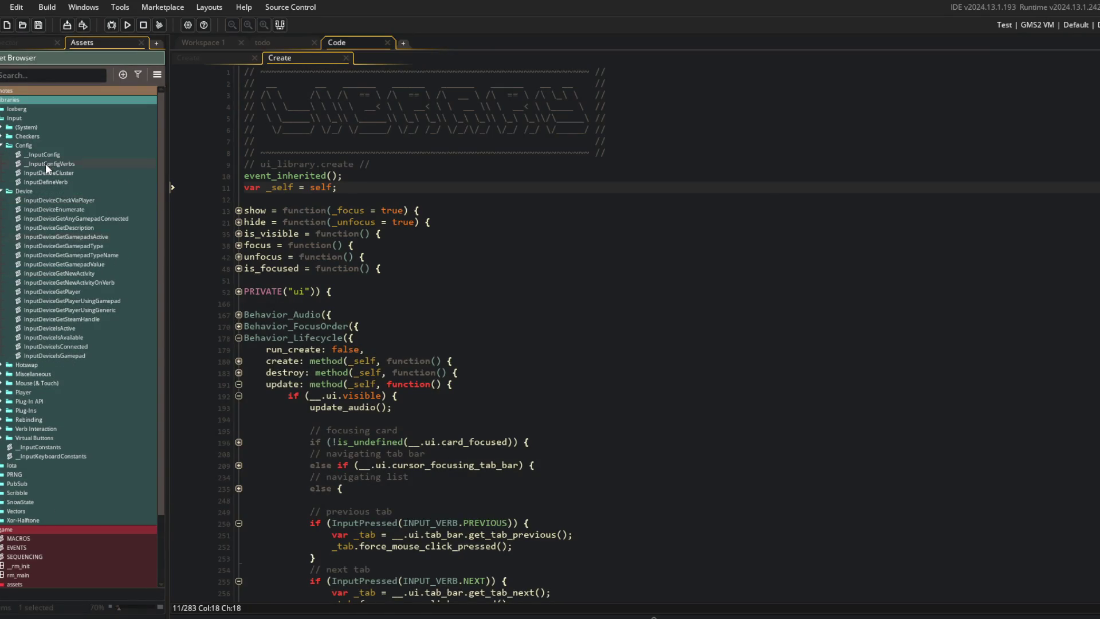
double_click(46, 163)
right_click(72, 129)
click(109, 280)
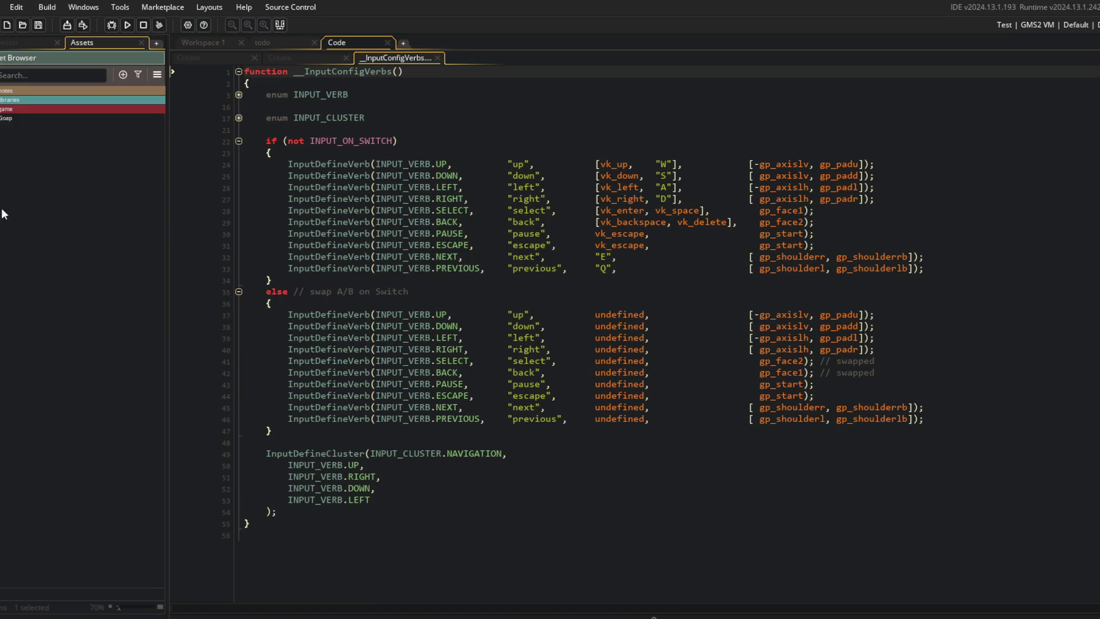
key(F12)
Split the code editor and put __InputConfigVerbs in a widened right pane
right_click(323, 221)
click(375, 408)
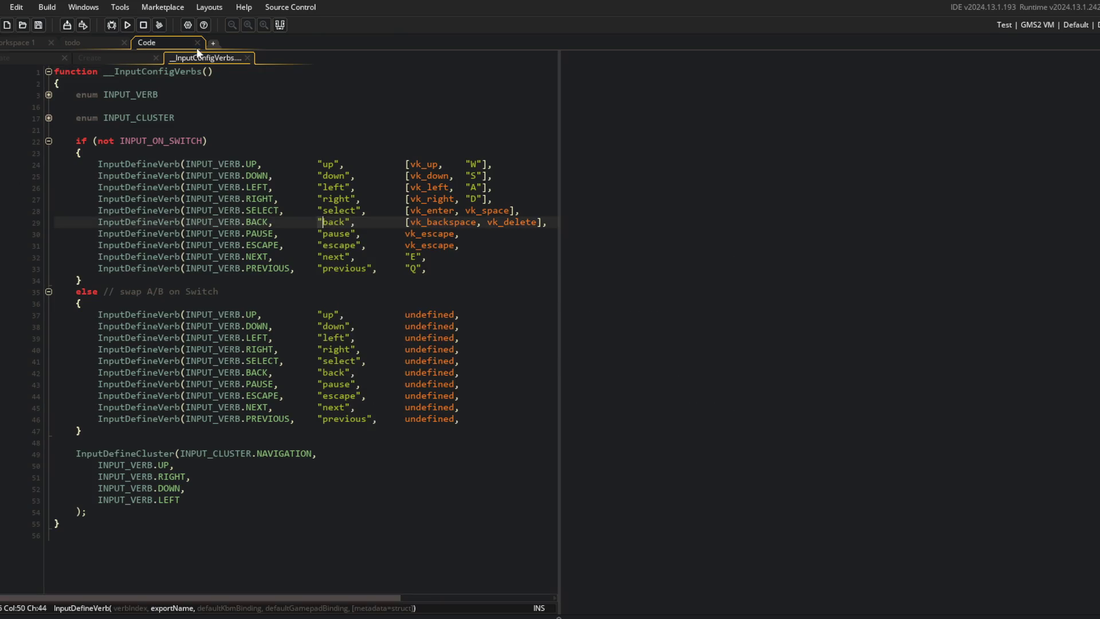
drag(198, 53, 807, 293)
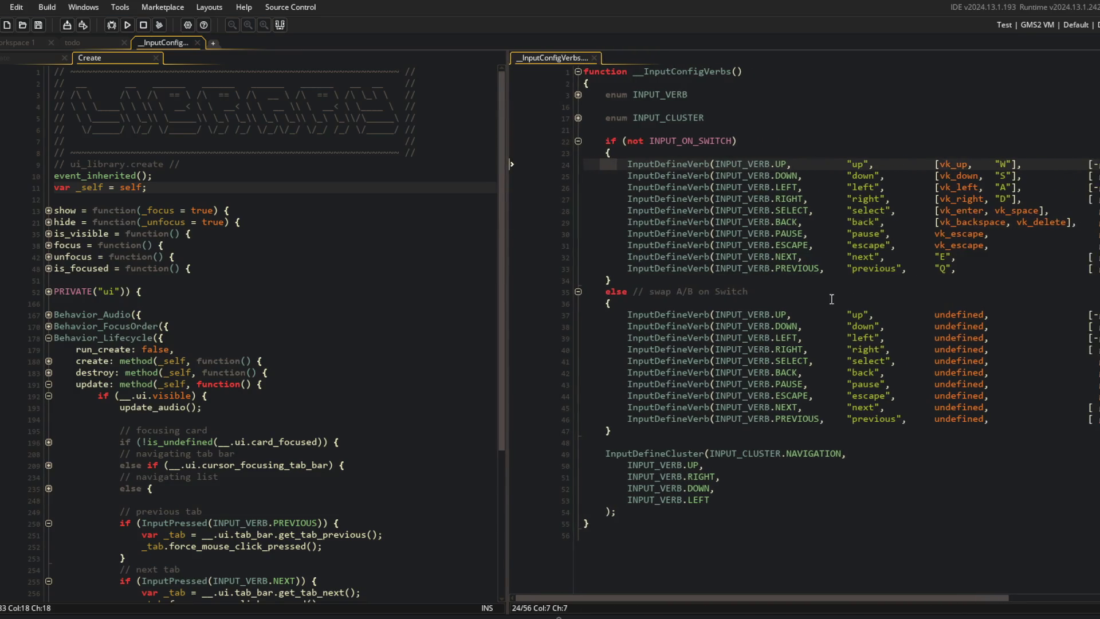
drag(507, 130, 395, 130)
Add TOGGLE to the INPUT_VERB enum after PREVIOUS and save
click(922, 197)
key(ctrl+Right)
click(701, 268)
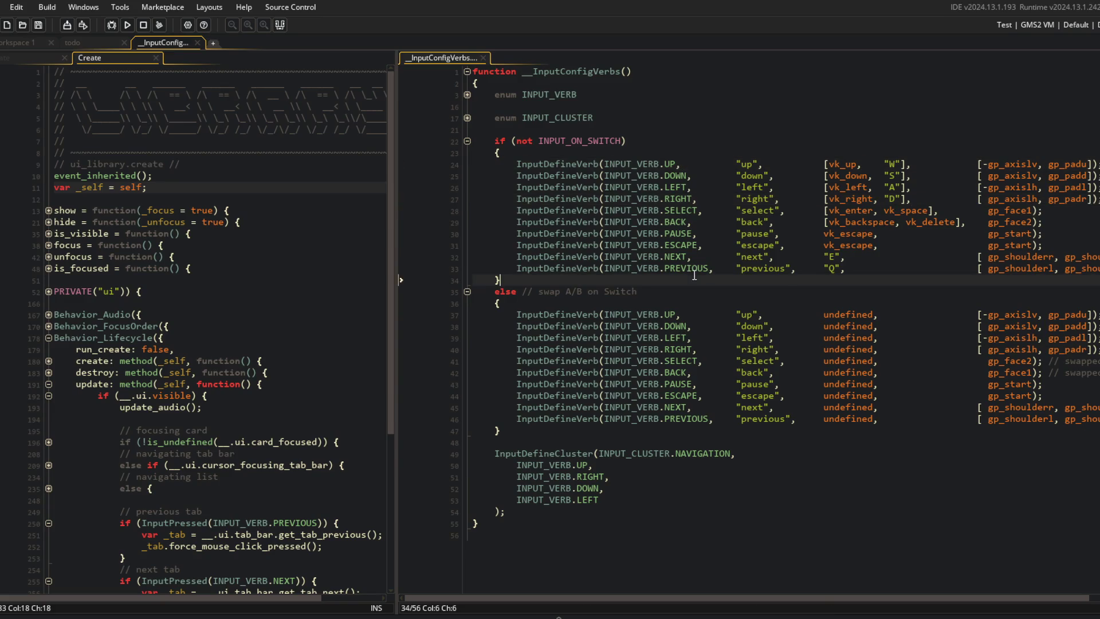
click(497, 100)
click(658, 222)
key(Return)
text(TOGGLE,)
key(ctrl+s)
Duplicate the PREVIOUS verb definition and change its verb to TOGGLE
click(656, 223)
scroll(656, 226, down, 4)
click(665, 298)
key(ctrl+d)
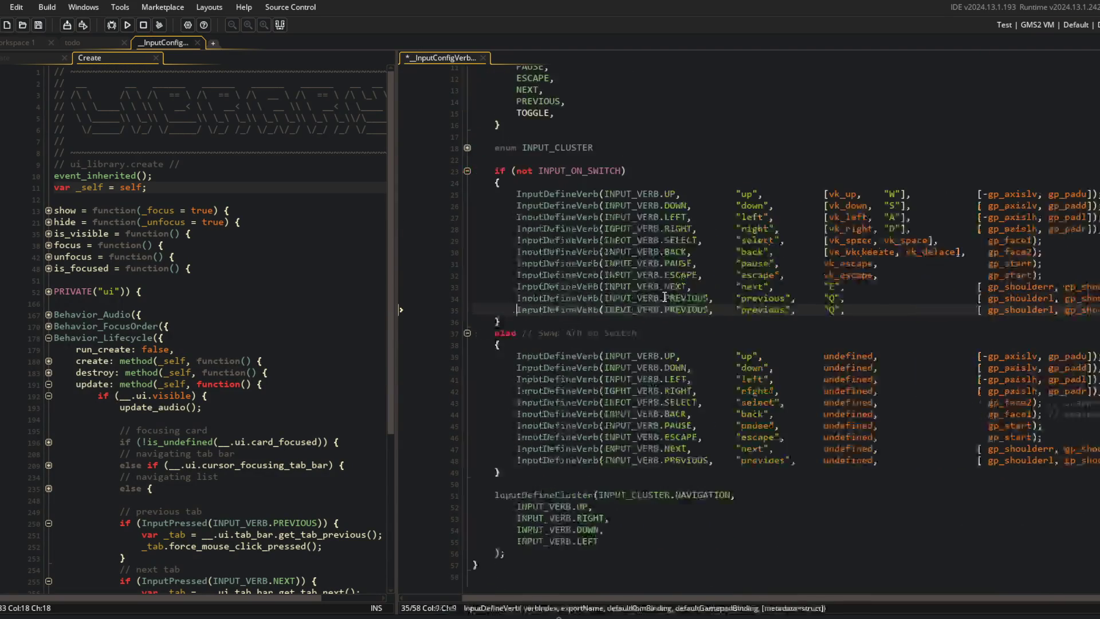
key(ctrl+Delete)
text(TO)
key(Return)
Name the new verb 'toggle', bind it to vk_tab instead of Q, and save
key(ctrl+Right)
key(ctrl+Delete)
text(toggle)
key(ctrl+Right)
key(BackSpace)
key(ctrl+Delete)
text(vk_t)
key(Return)
key(ctrl+s)
Replace TOGGLE's shoulder-button bindings with gp_face3 and gp_face4 and save
key(ctrl+Right)
key(ctrl+Right)
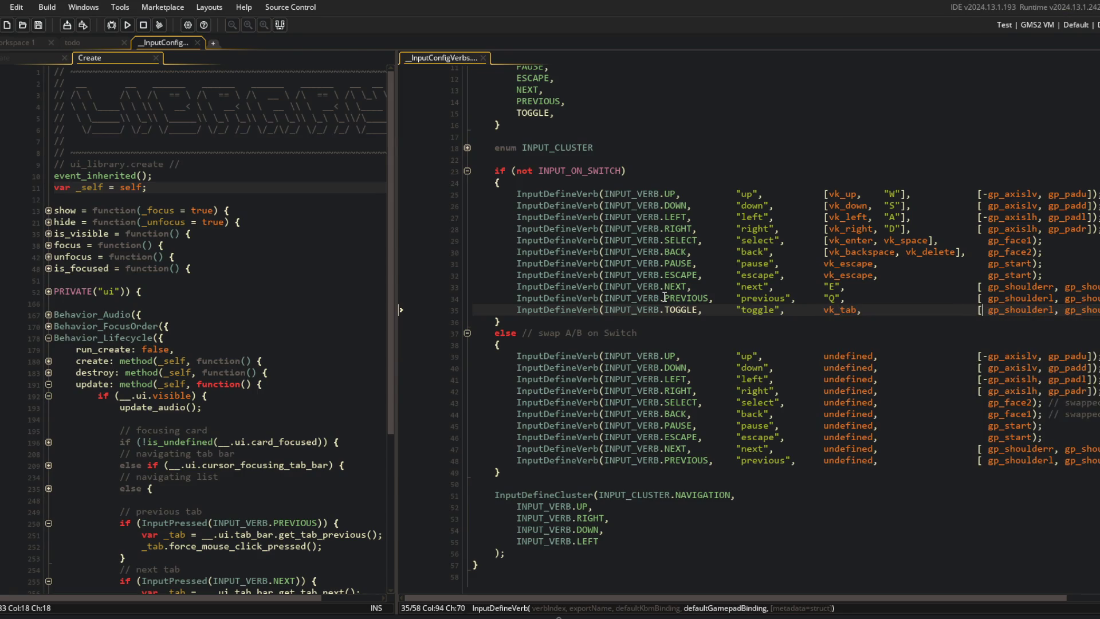
key(ctrl+shift+Right)
key(ctrl+shift+Right)
key(ctrl+shift+Right)
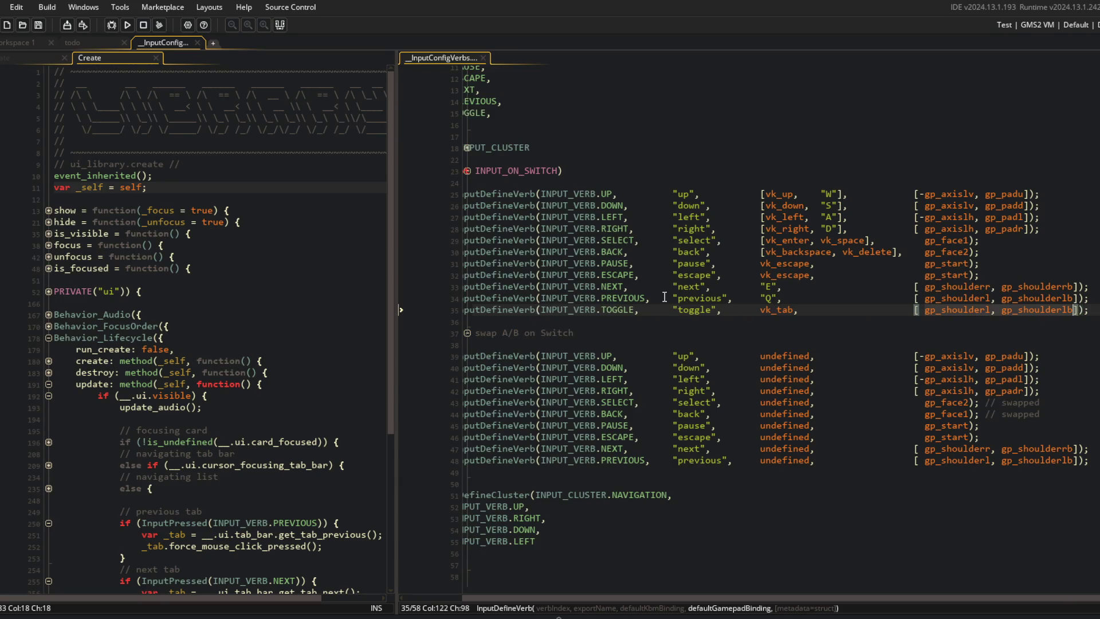
text(gp_face)
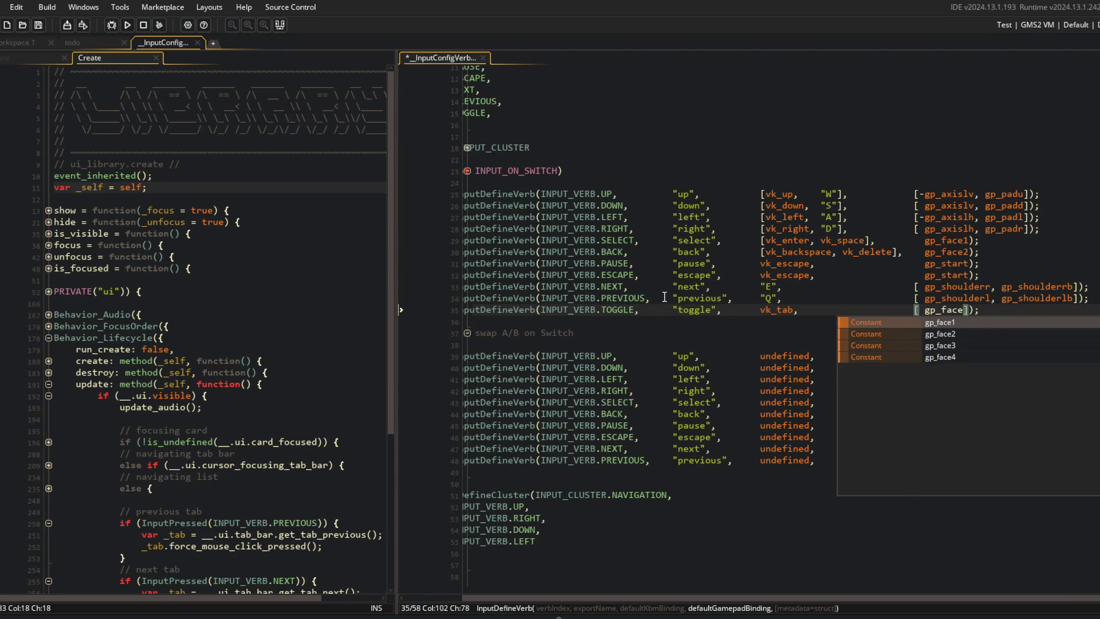
text(3, gp_fa)
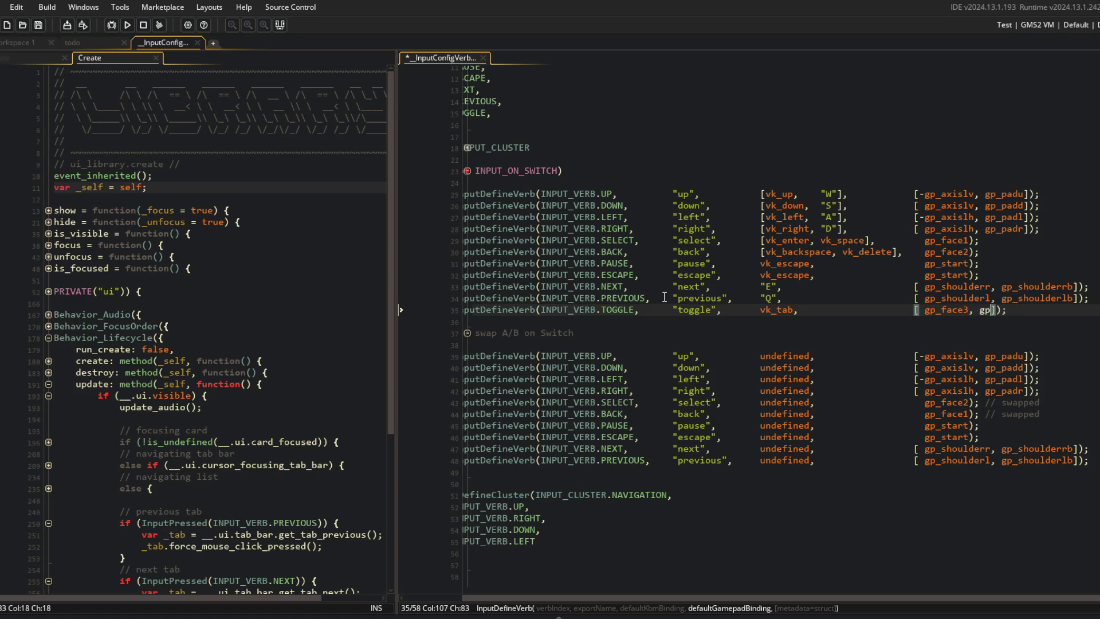
text(ce4)
key(ctrl+s)
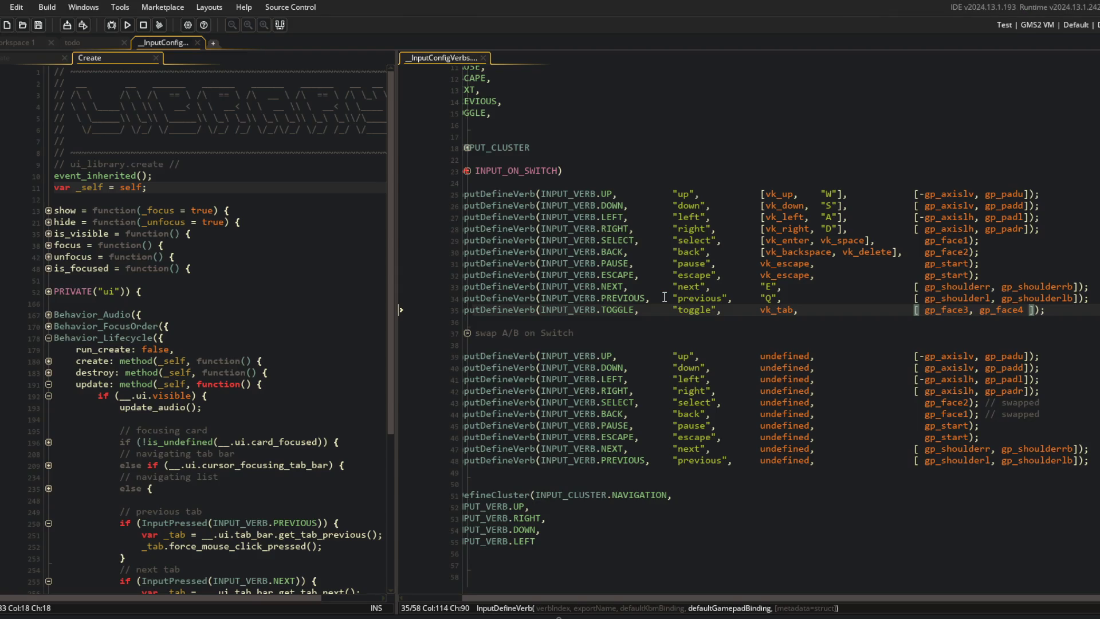
Paste the TOGGLE definition below PREVIOUS in the Switch branch, using undefined instead of vk_tab, and save
key(Home)
click(903, 466)
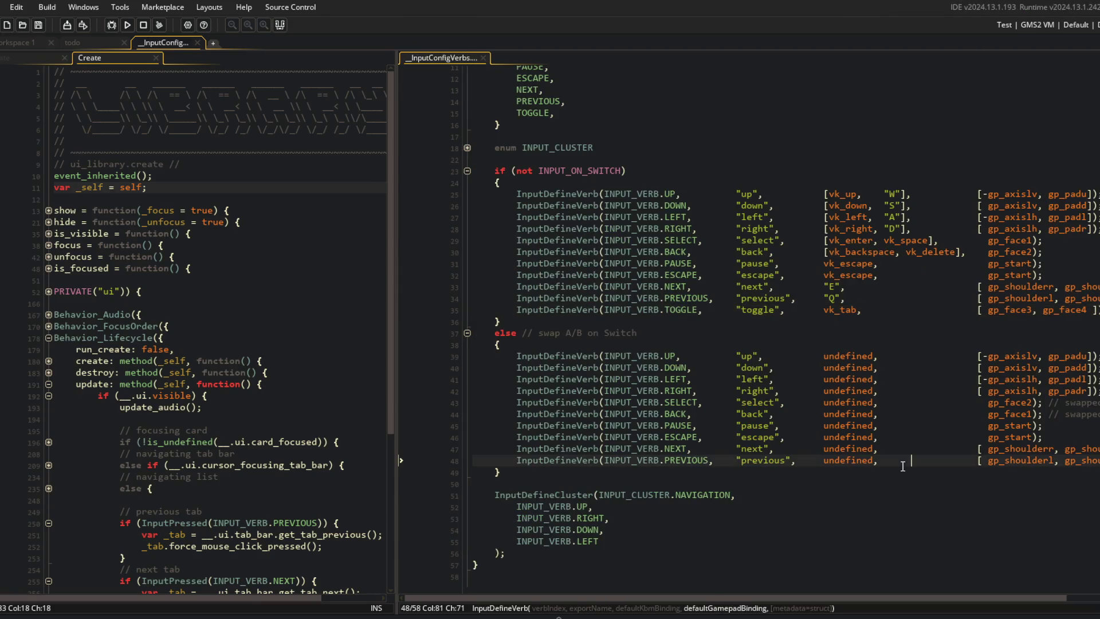
key(End)
key(Return)
key(ctrl+v)
key(Home)
key(ctrl+Right)
key(ctrl+Right)
key(ctrl+Right)
key(ctrl+Right)
key(ctrl+Right)
key(ctrl+Delete)
text(undefined)
key(ctrl+Right)
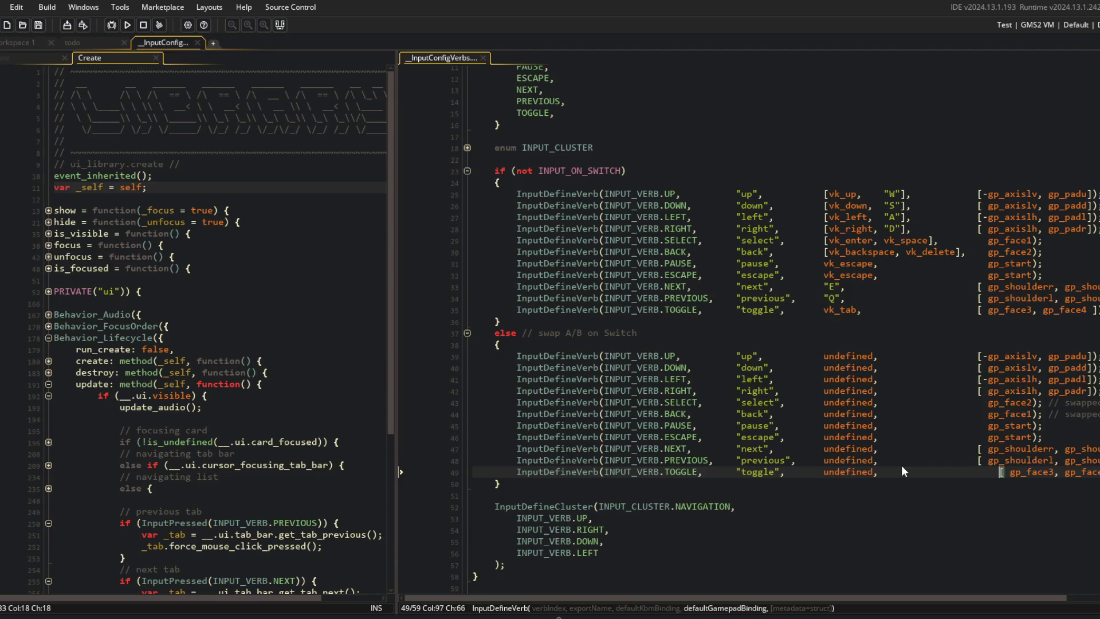
key(BackSpace)
key(ctrl+s)
Review the first verb branch, close the __InputConfigVerbs tab, and return to ui_library Create
click(929, 345)
click(929, 321)
scroll(802, 316, down, 1)
scroll(707, 307, up, 3)
click(681, 156)
drag(182, 106, 187, 94)
middle_click(434, 62)
right_click(306, 137)
click(304, 252)
click(276, 296)
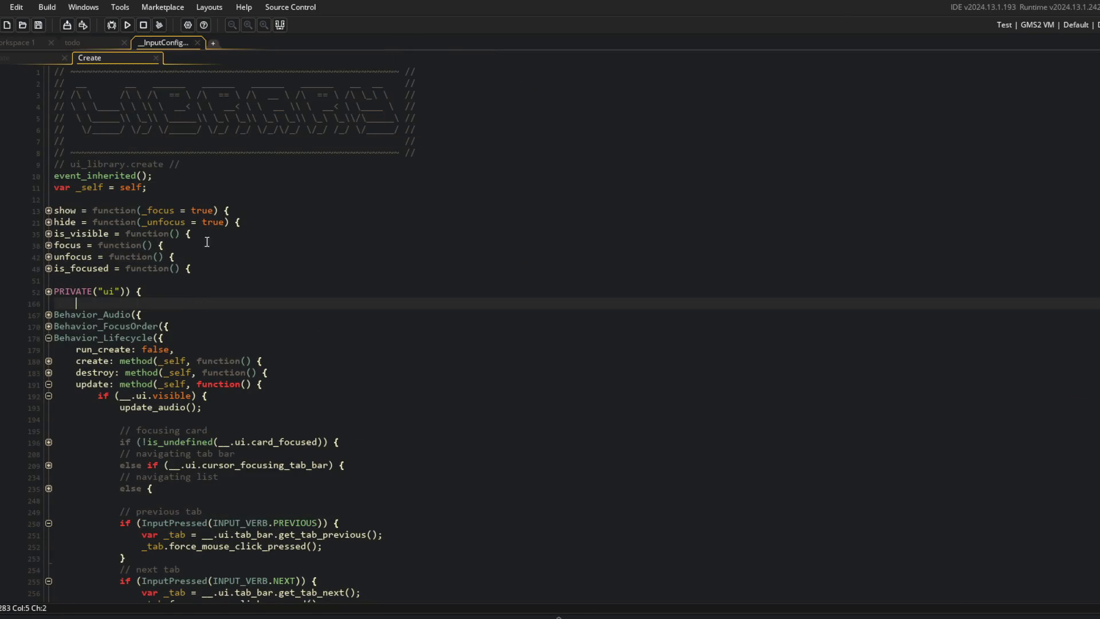
Fold ui_library's Behavior_Lifecycle block and switch to the ui_my_beasts Create code
scroll(276, 296, down, 5)
key(ctrl+m)
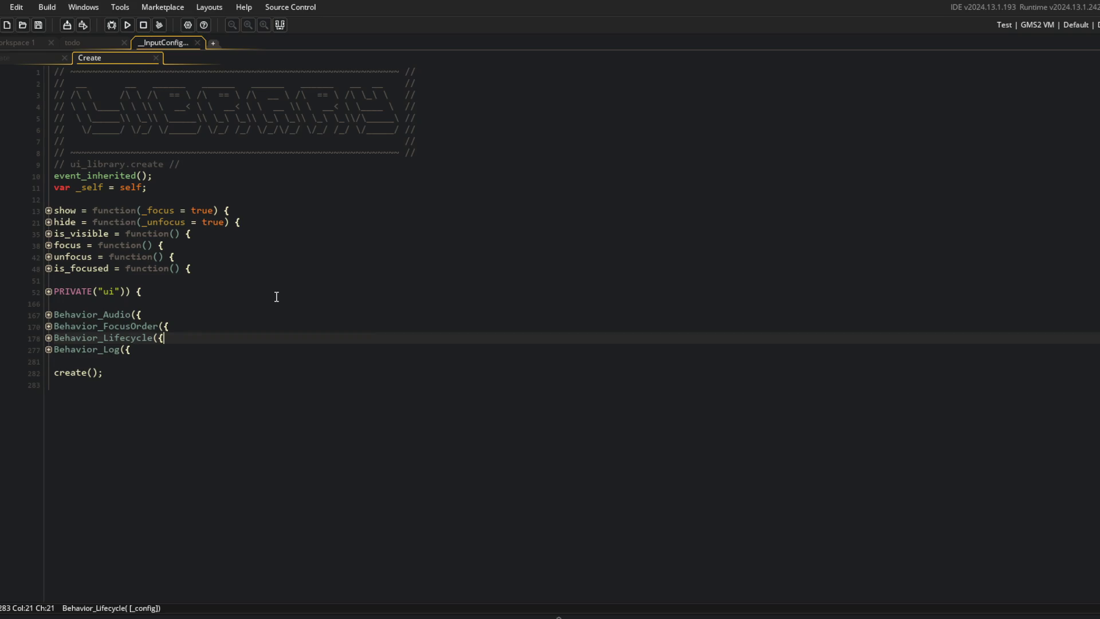
click(276, 296)
click(243, 222)
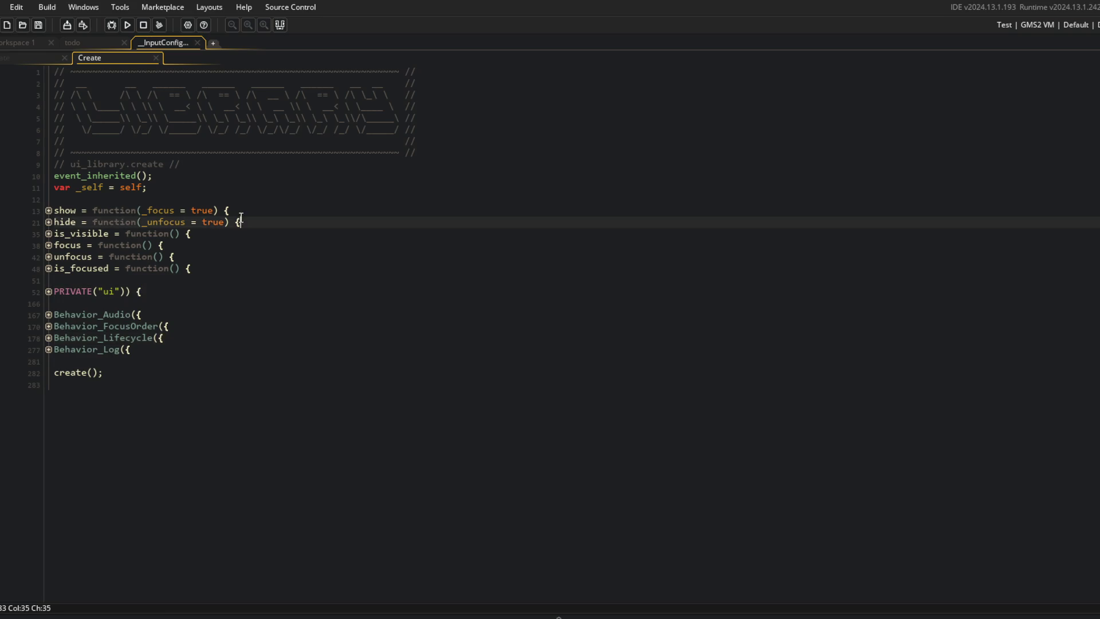
click(38, 57)
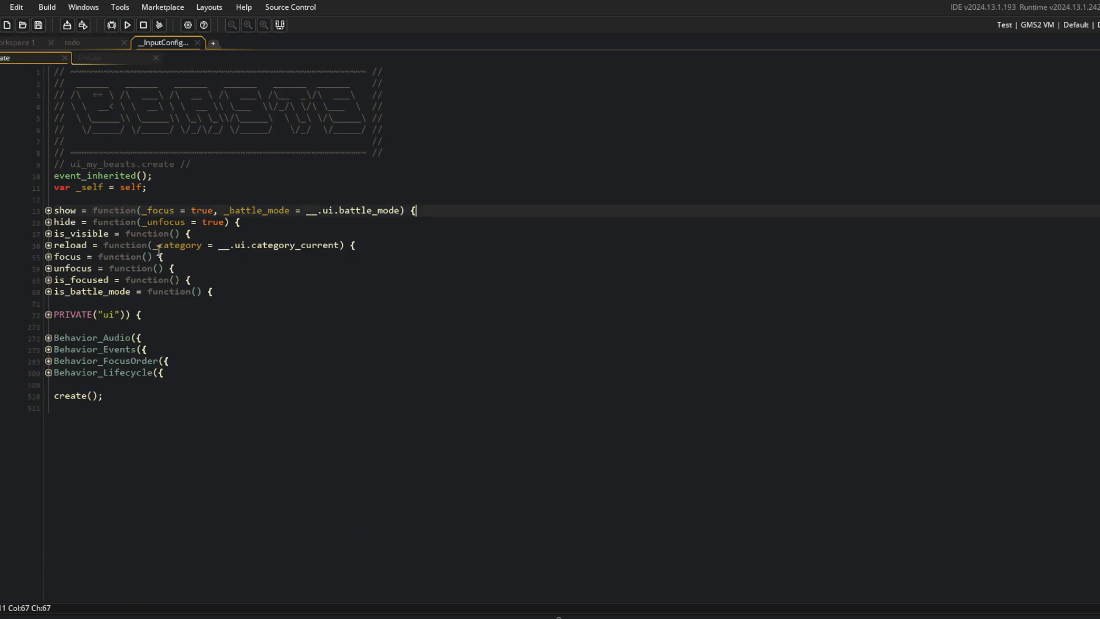
Inspect the tab bar and button setup in the PRIVATE ui block, then collapse it
click(49, 315)
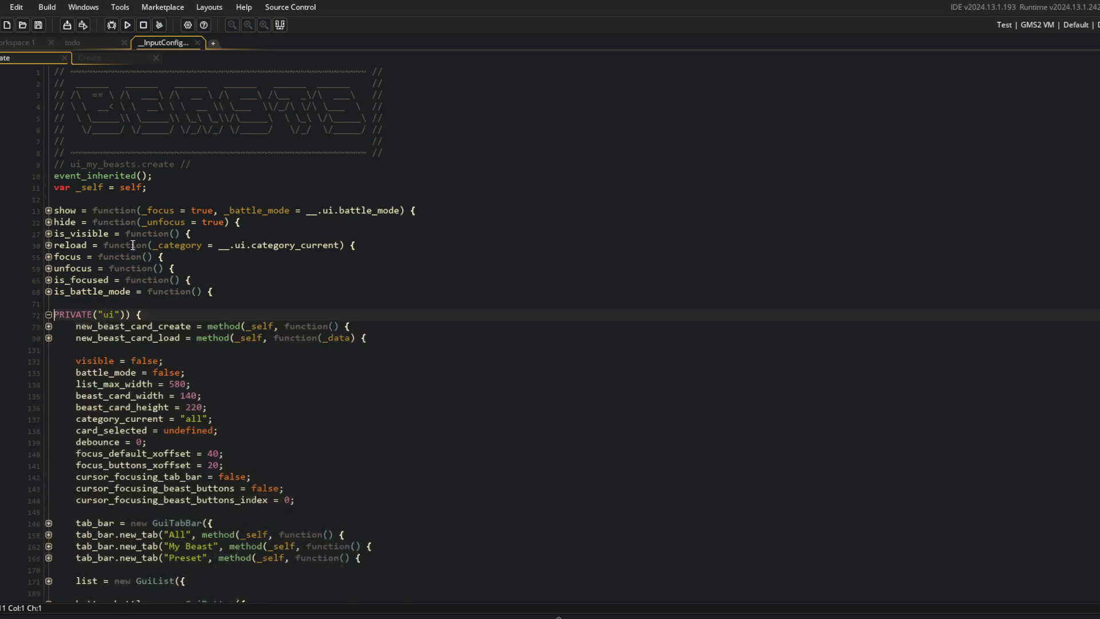
scroll(133, 245, down, 7)
click(275, 400)
scroll(50, 156, up, 3)
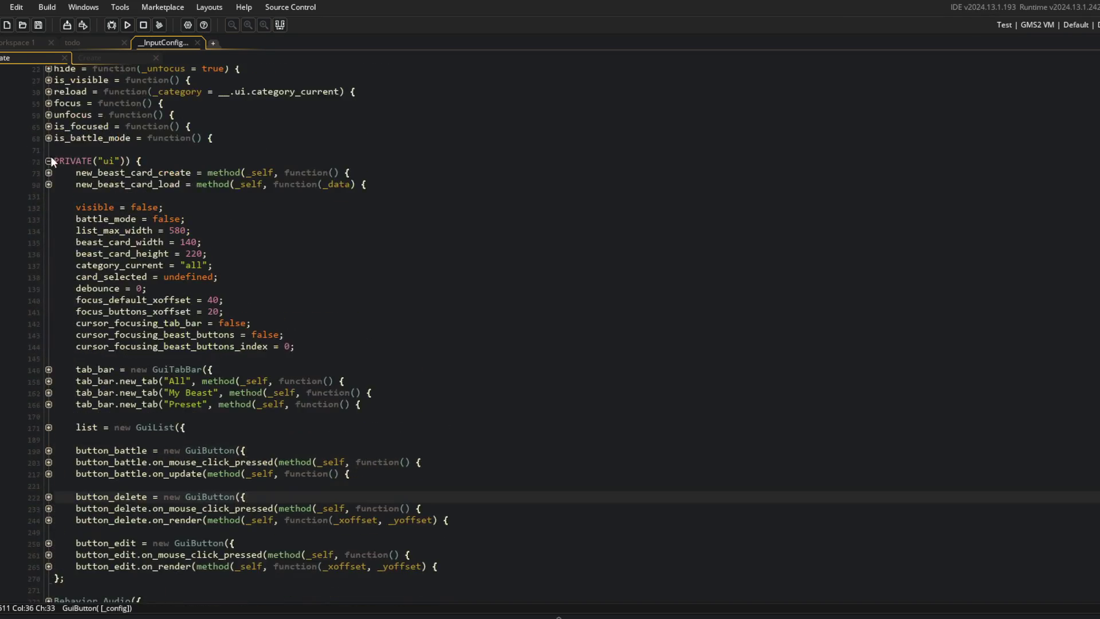
click(50, 157)
Unfold Behavior_Lifecycle > update, its gamepad navigation and exit-to-title handler, then run the game
click(49, 373)
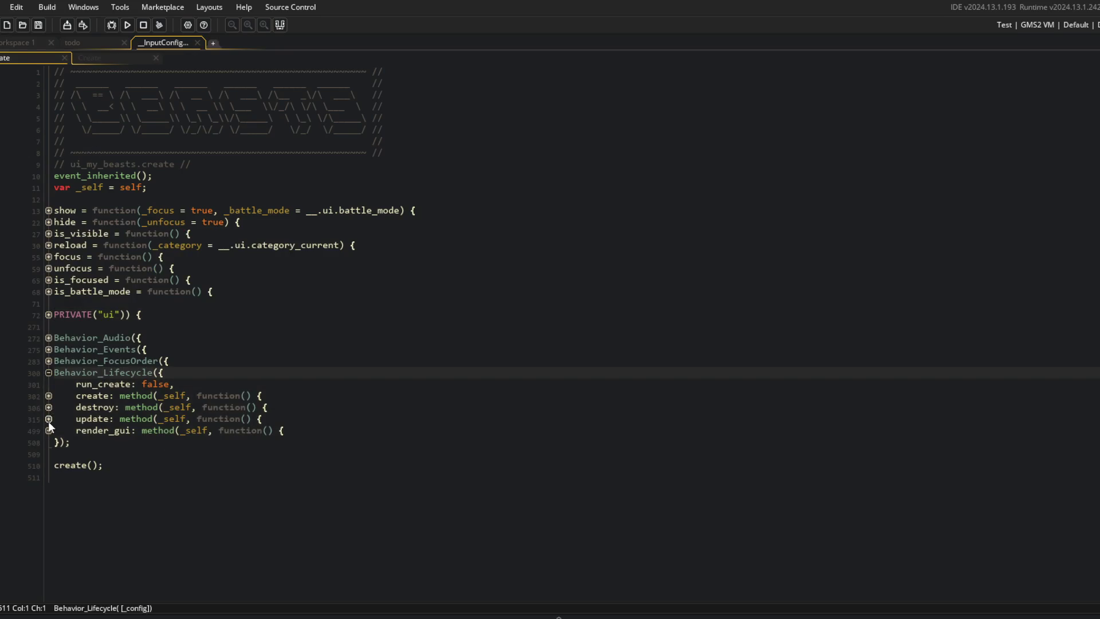
click(49, 419)
click(53, 431)
click(50, 431)
scroll(122, 396, down, 4)
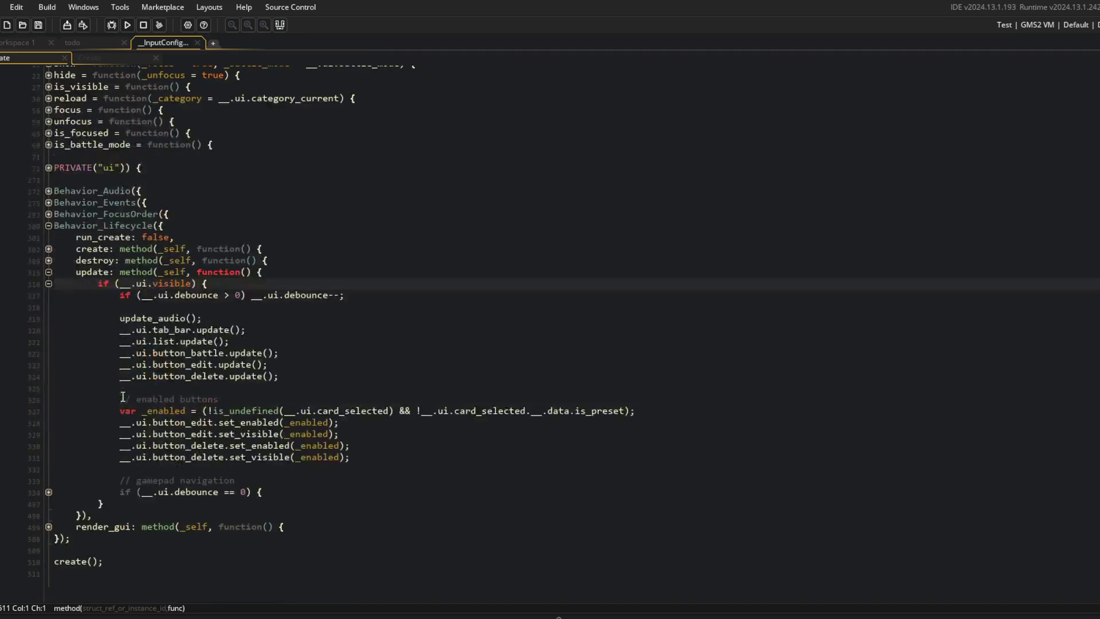
click(48, 492)
scroll(172, 458, down, 3)
click(309, 399)
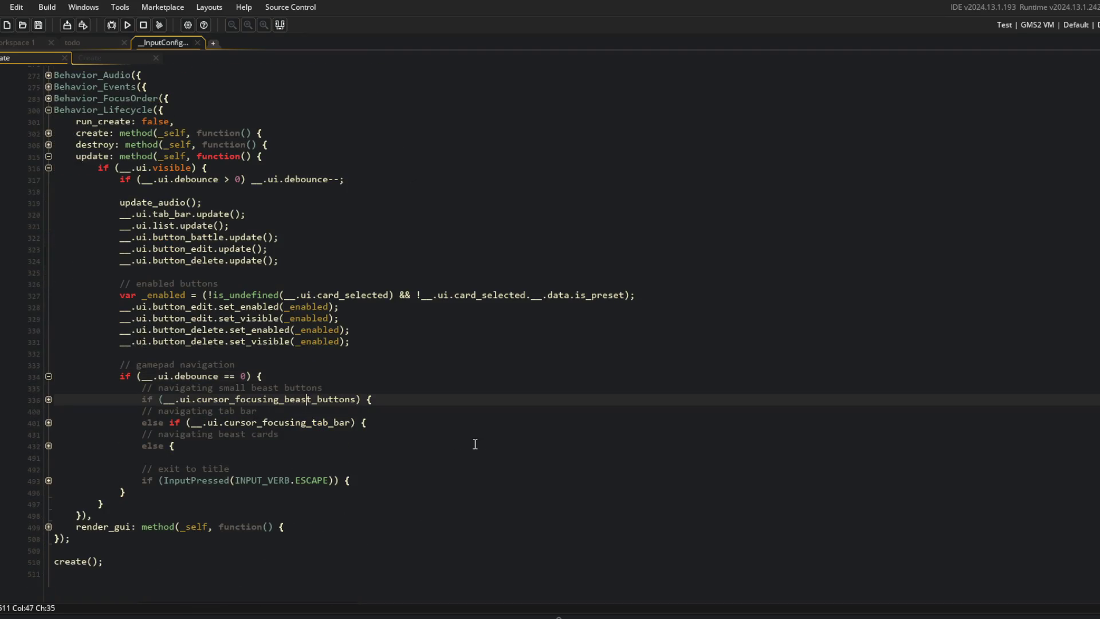
click(48, 480)
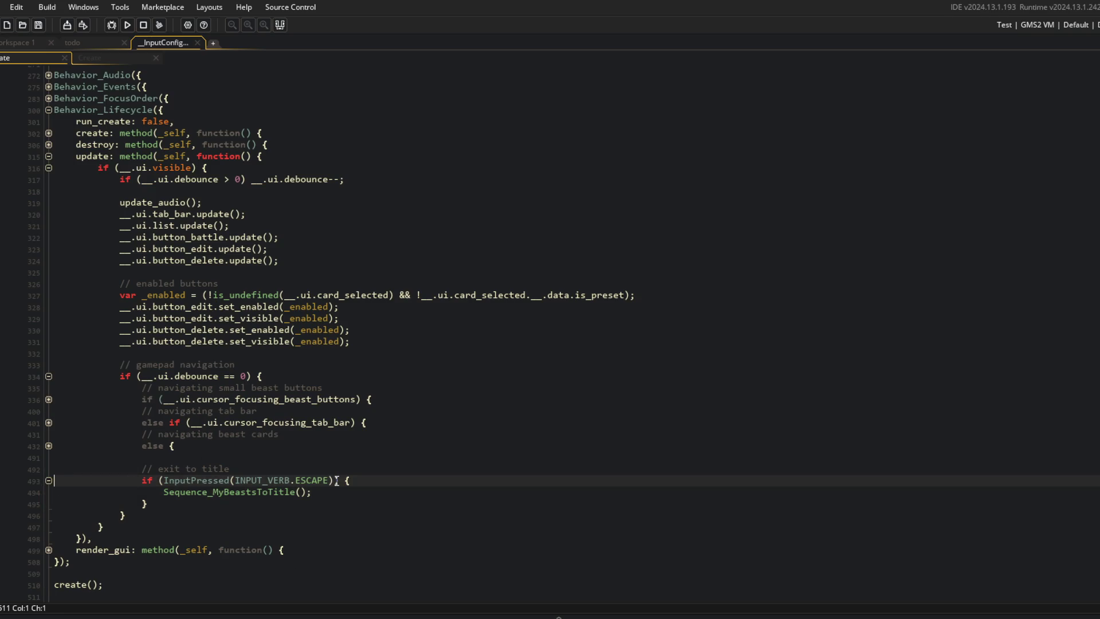
click(337, 481)
click(335, 294)
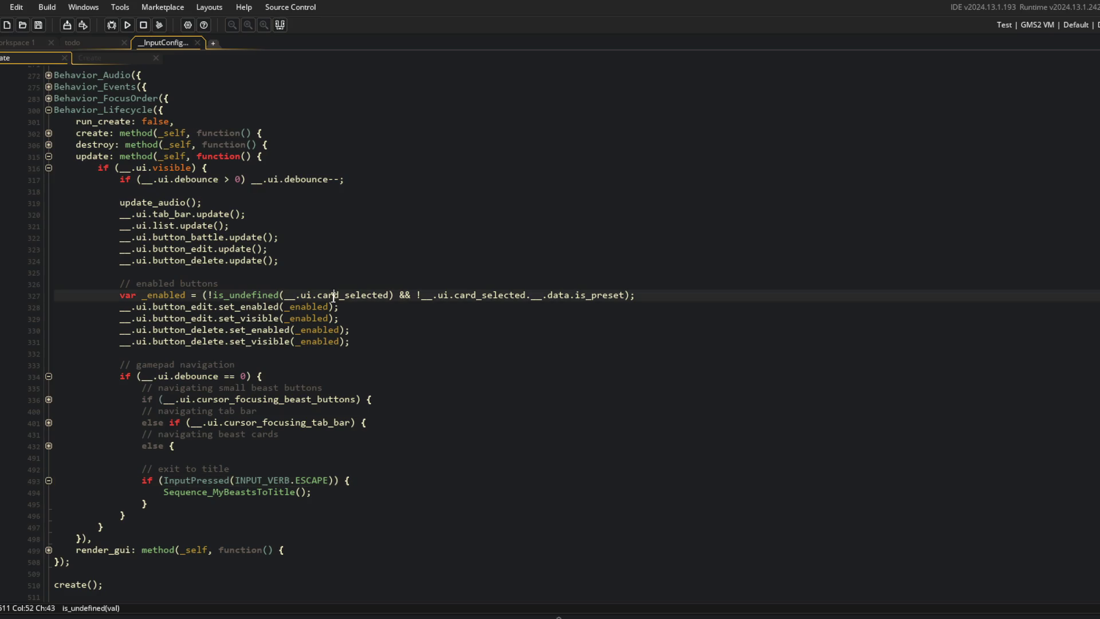
click(127, 25)
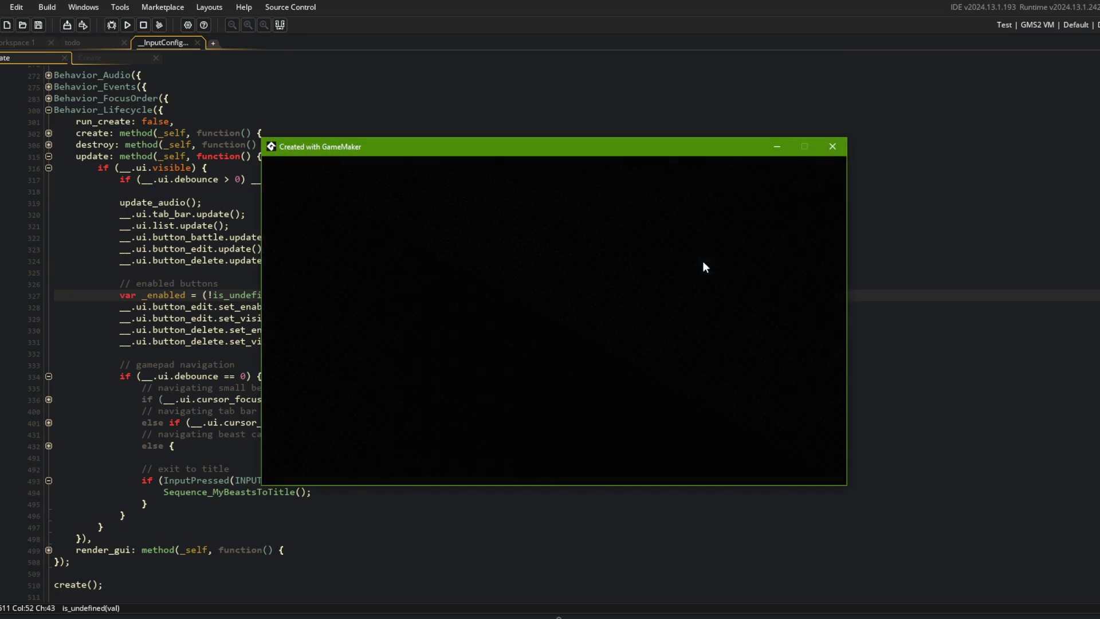
Get past the login screen into the Beasts list and cycle the My Beast, Preset and All tabs
key(Return)
key(Right)
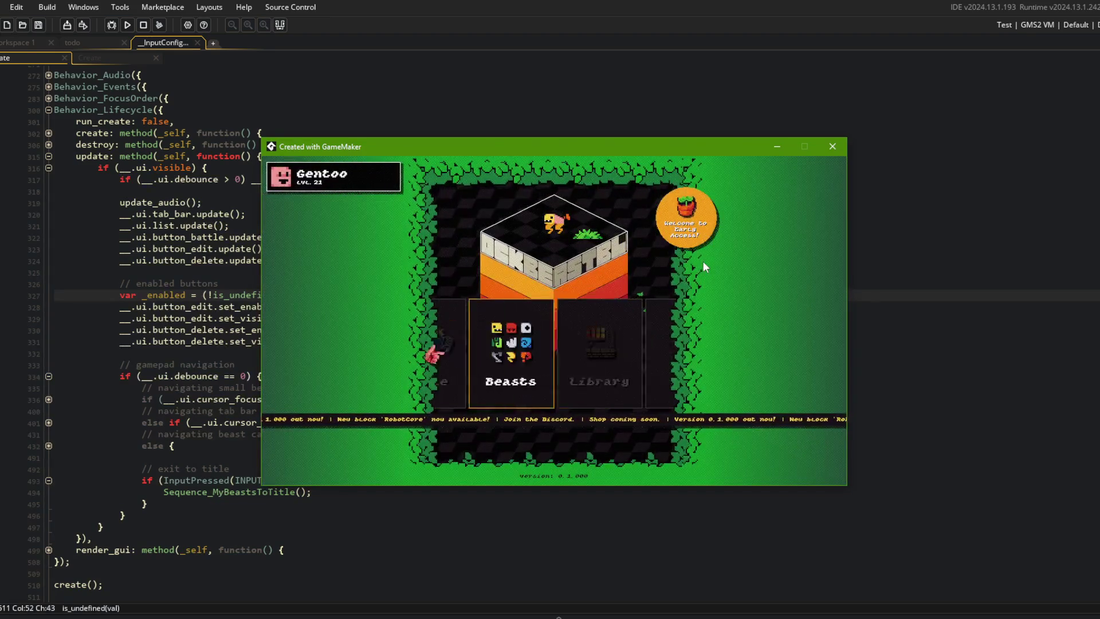
key(Return)
key(Right)
key(Up)
key(Right)
key(Left)
key(Right)
Move focus across the beast cards and test Up returning focus to the tab bar
key(Right)
key(Down)
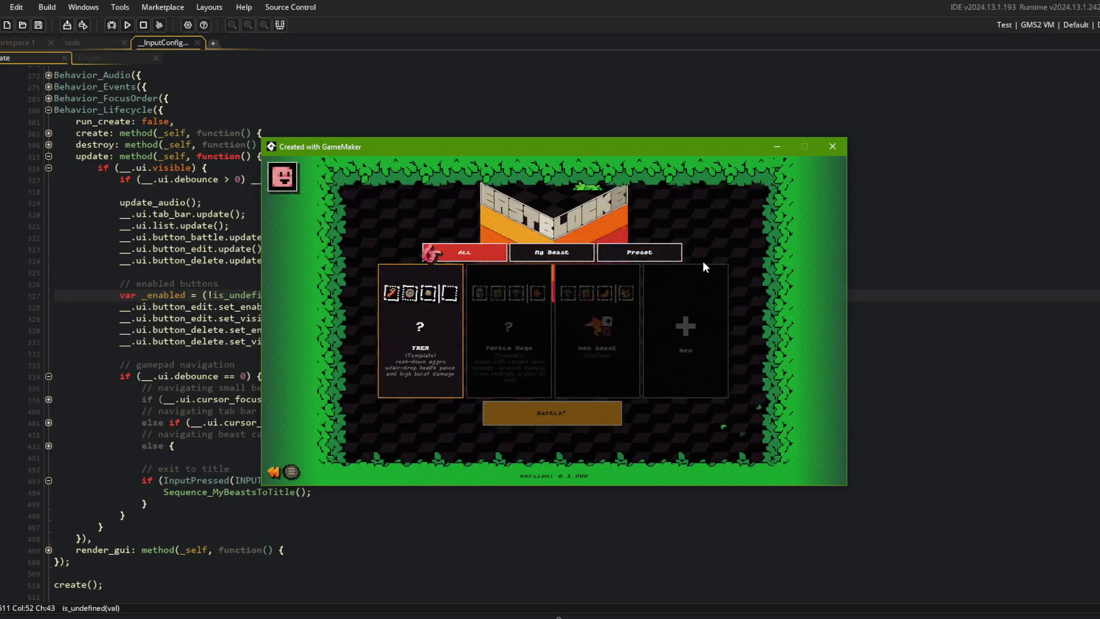
key(Right)
key(Left)
key(Right)
key(Right)
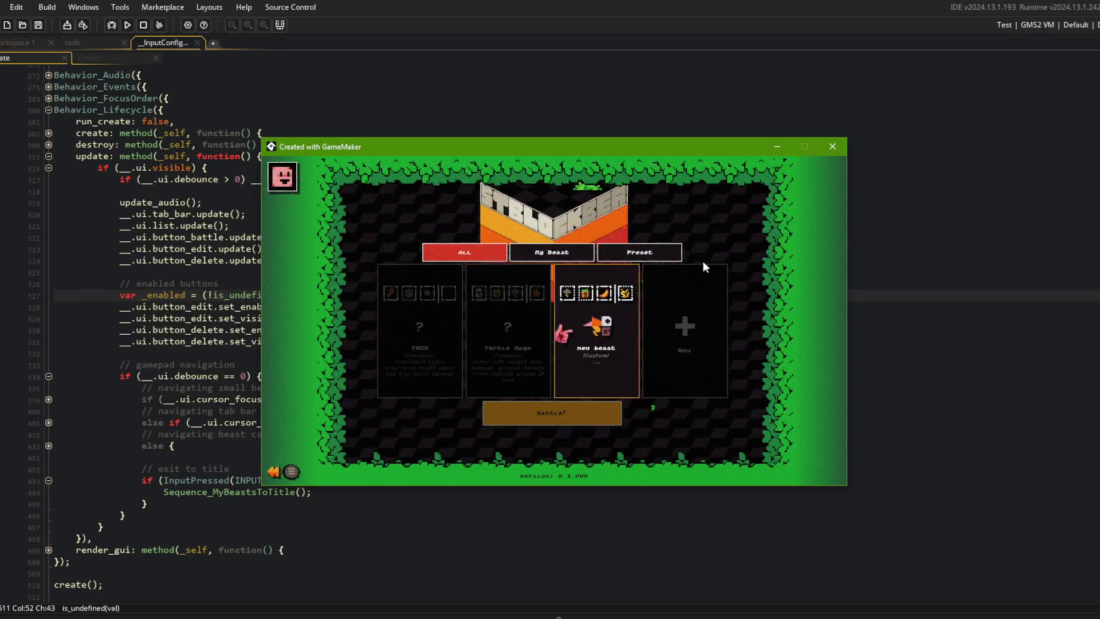
key(Up)
key(Down)
key(Right)
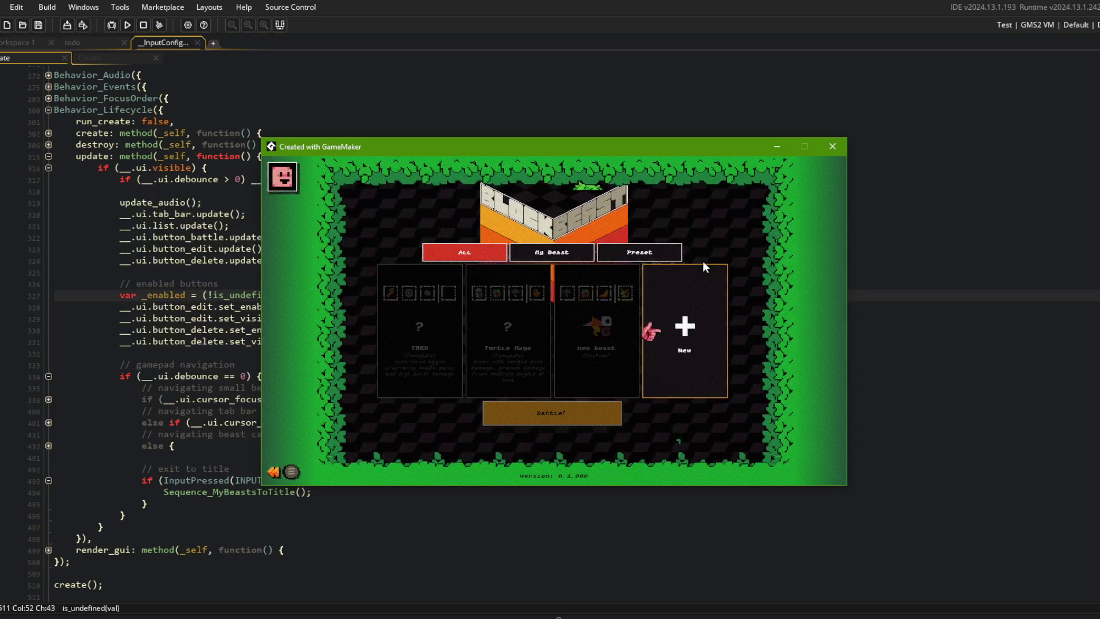
key(Left)
key(Left)
key(Up)
key(Down)
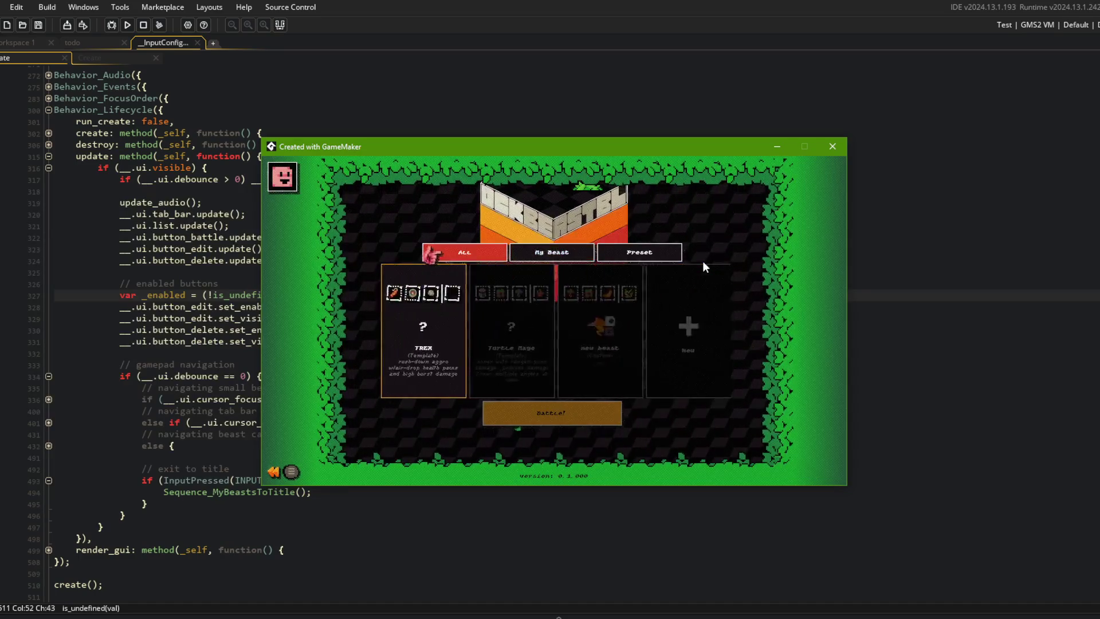
key(Up)
Switch between the Preset and My Beast tabs, focus the new beast card, then return to the editor
key(Left)
key(Left)
key(Right)
key(Left)
key(Down)
key(Right)
key(Left)
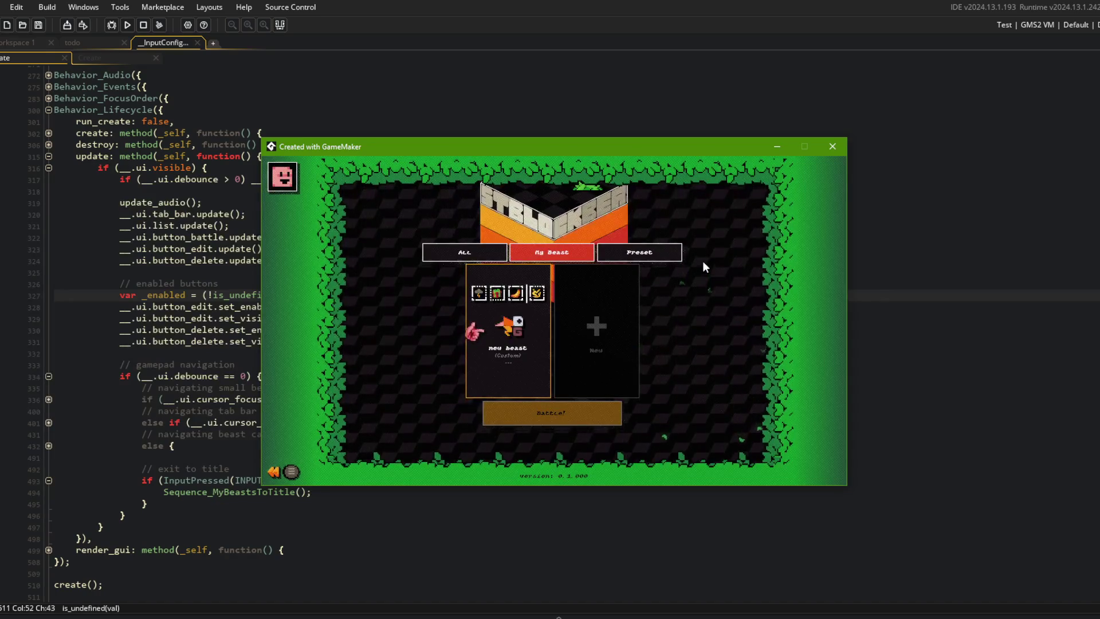
click(673, 99)
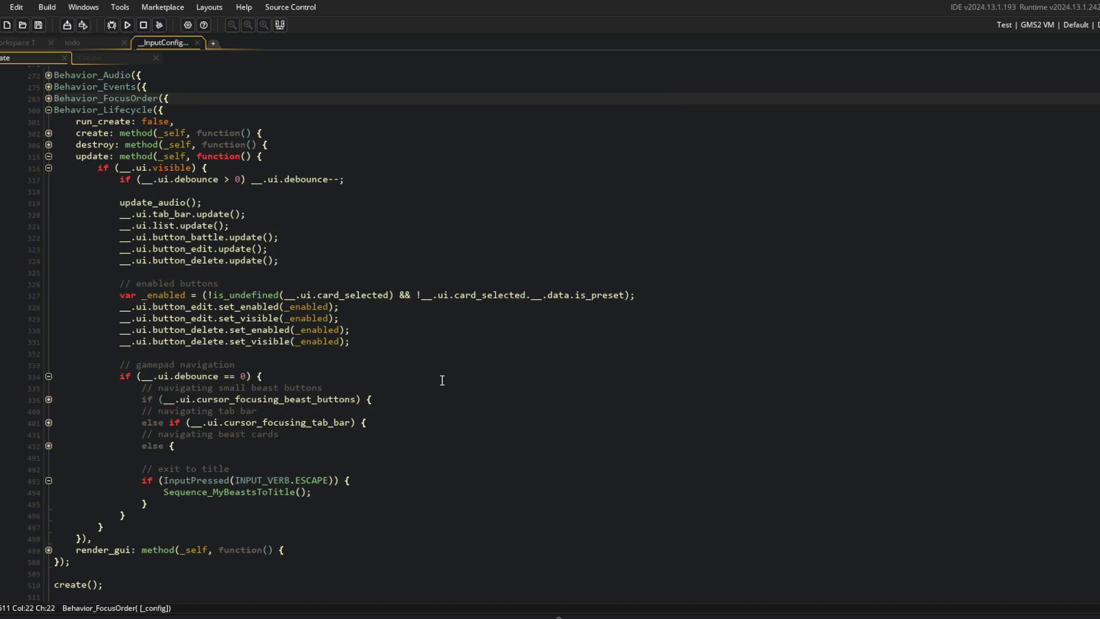
Extend the tab bar's BACK exit condition with '|| InputPressed(INPUT_VERB.TOGGLE)'
click(313, 366)
click(49, 423)
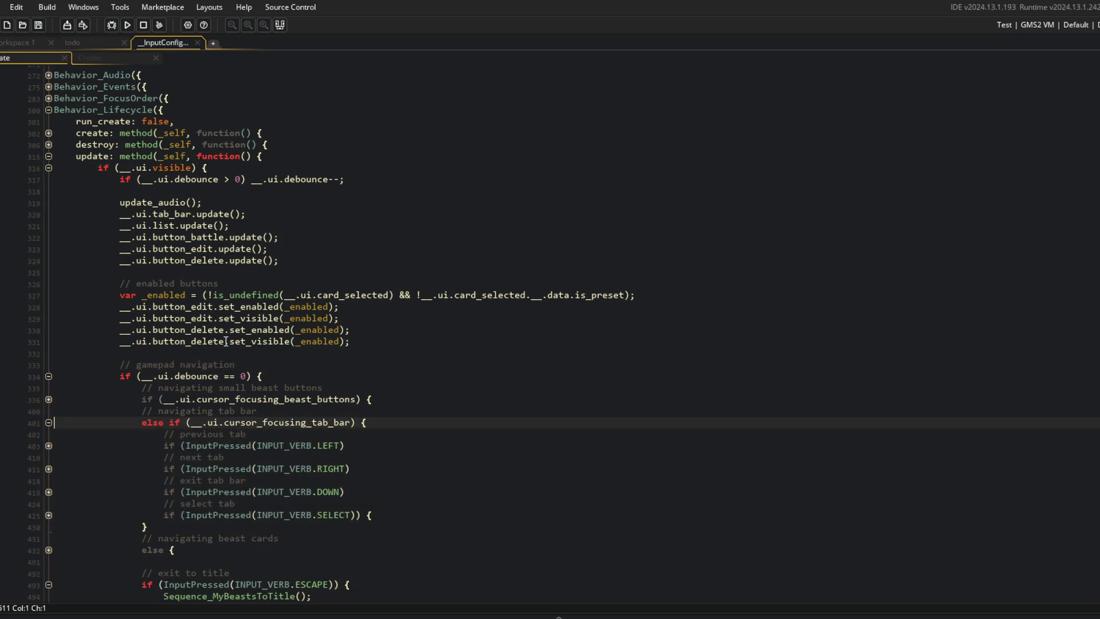
scroll(379, 496, down, 2)
click(253, 454)
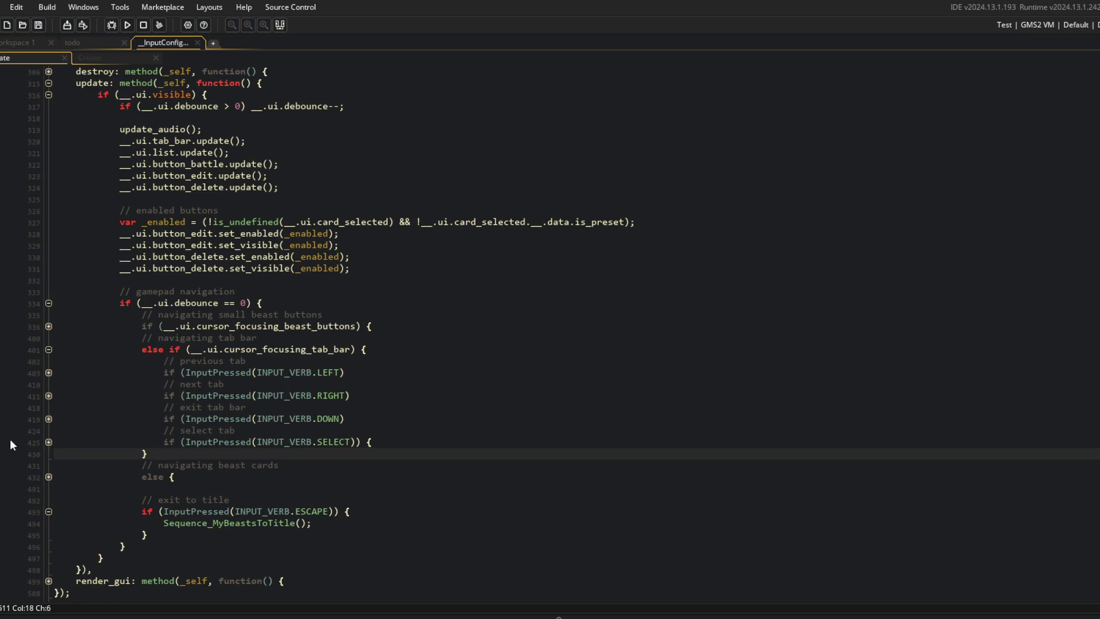
click(48, 419)
click(364, 430)
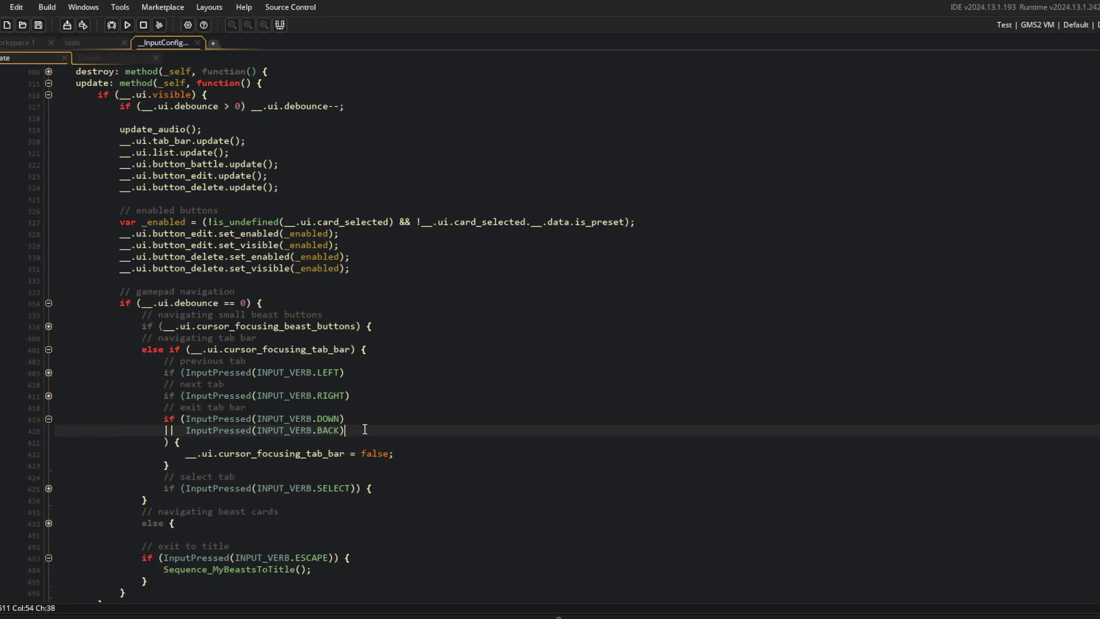
key(Return)
text(||  In)
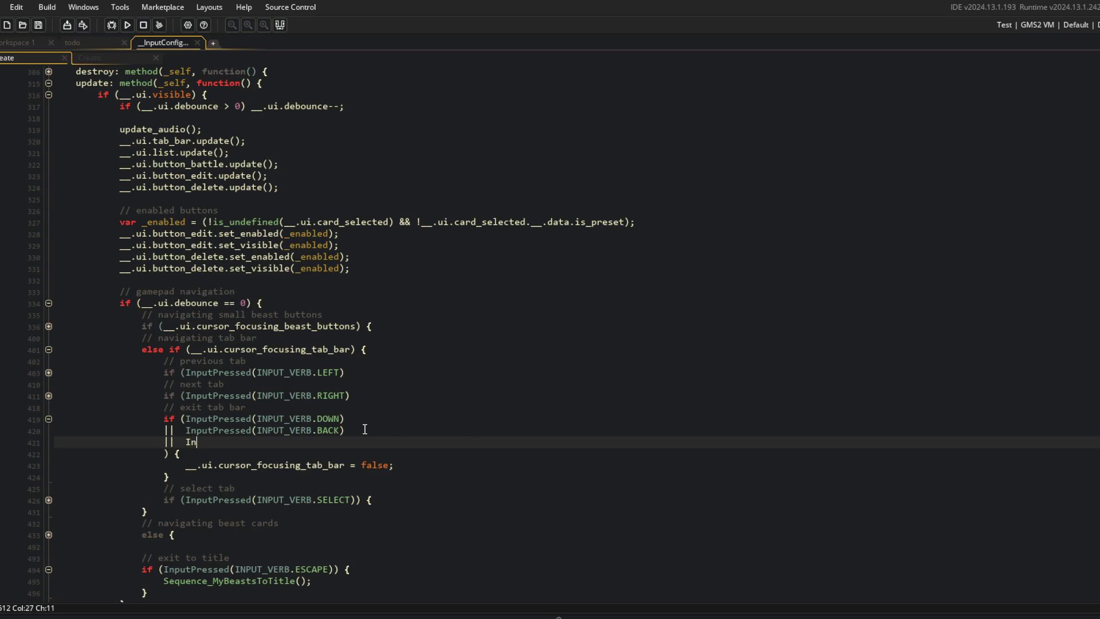
text(putPressed(IN)
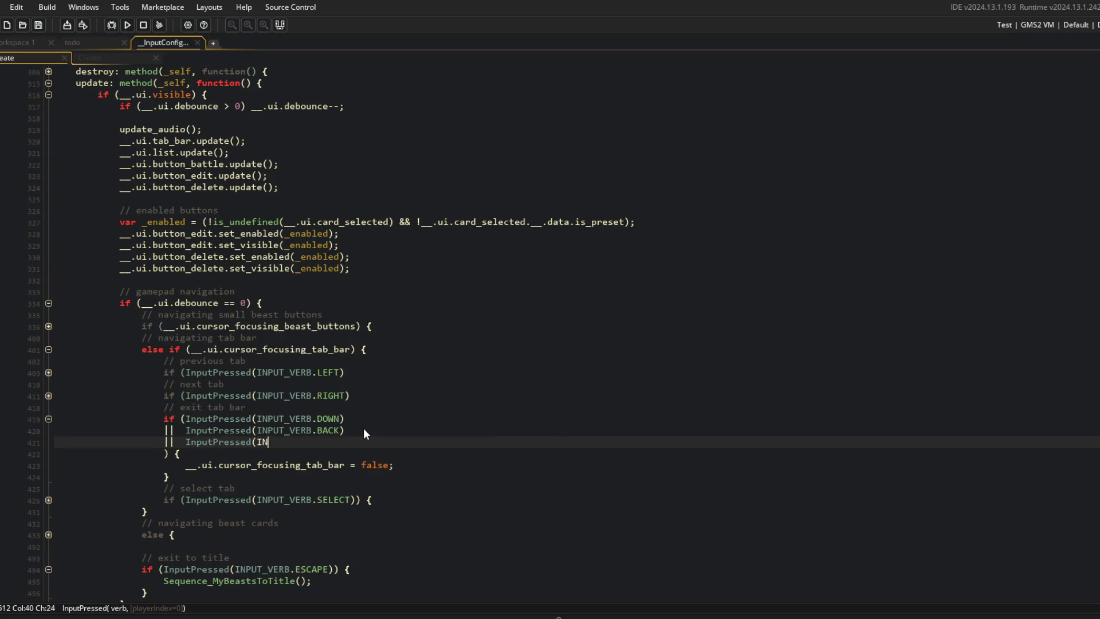
text(PUT_VERB.TOGGLE()
key(BackSpace)
text())
Collapse the tab bar block and unfold the small beast buttons block, peeking at BACK and the switch
click(421, 349)
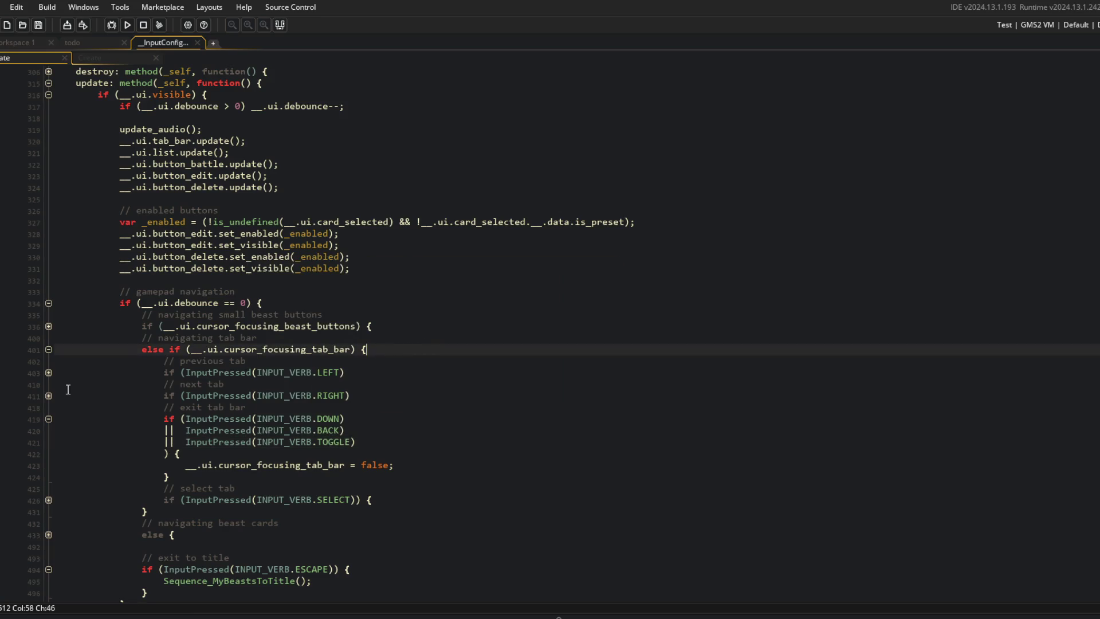
click(49, 350)
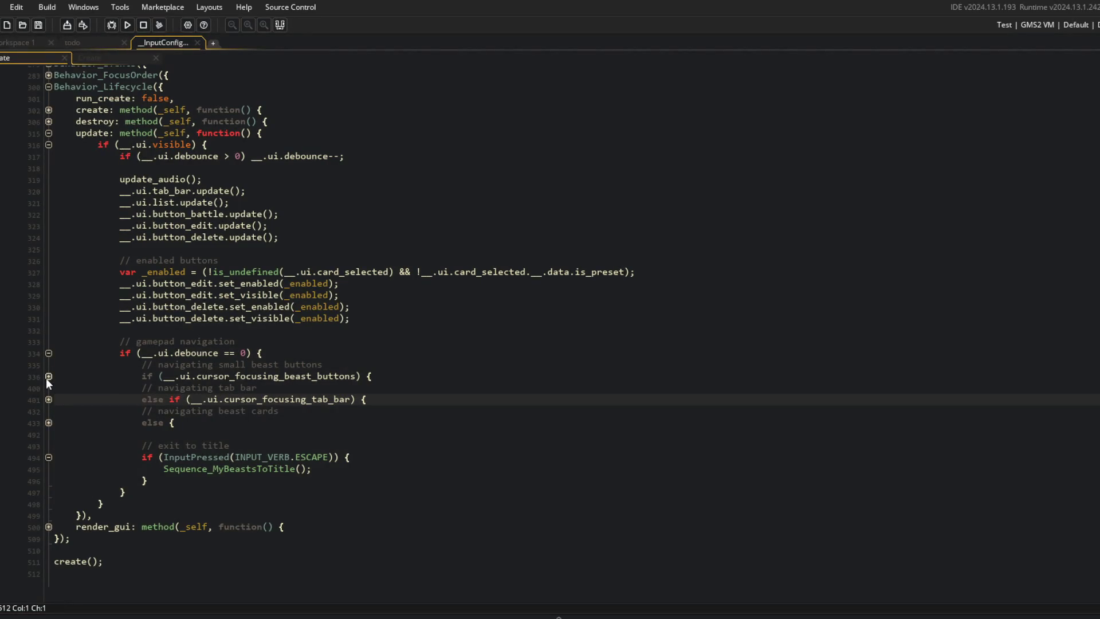
click(48, 377)
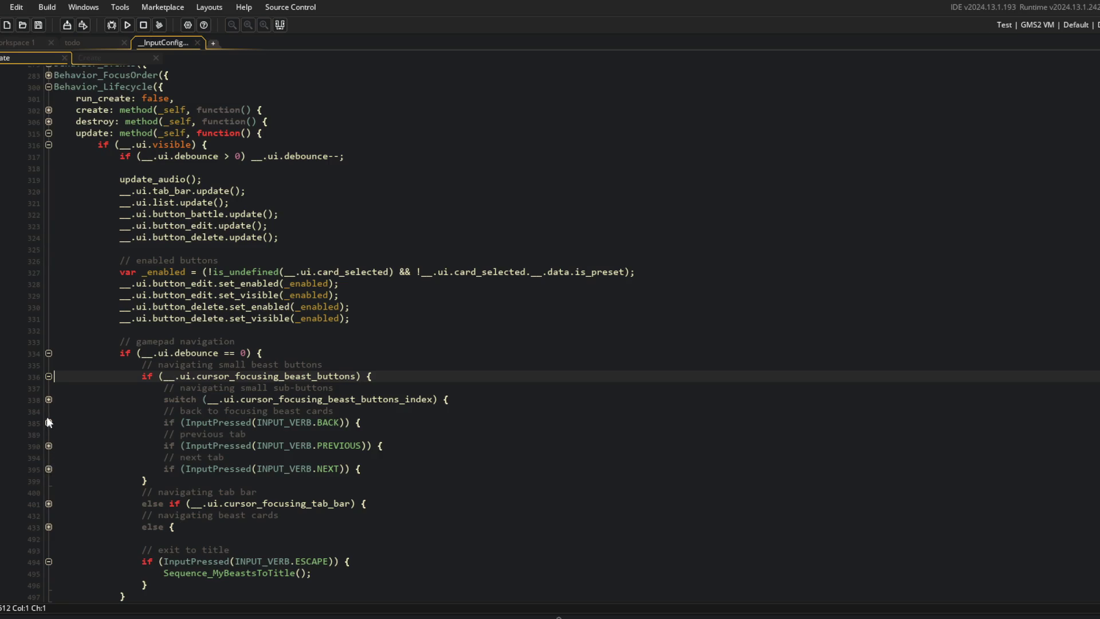
click(49, 423)
click(48, 423)
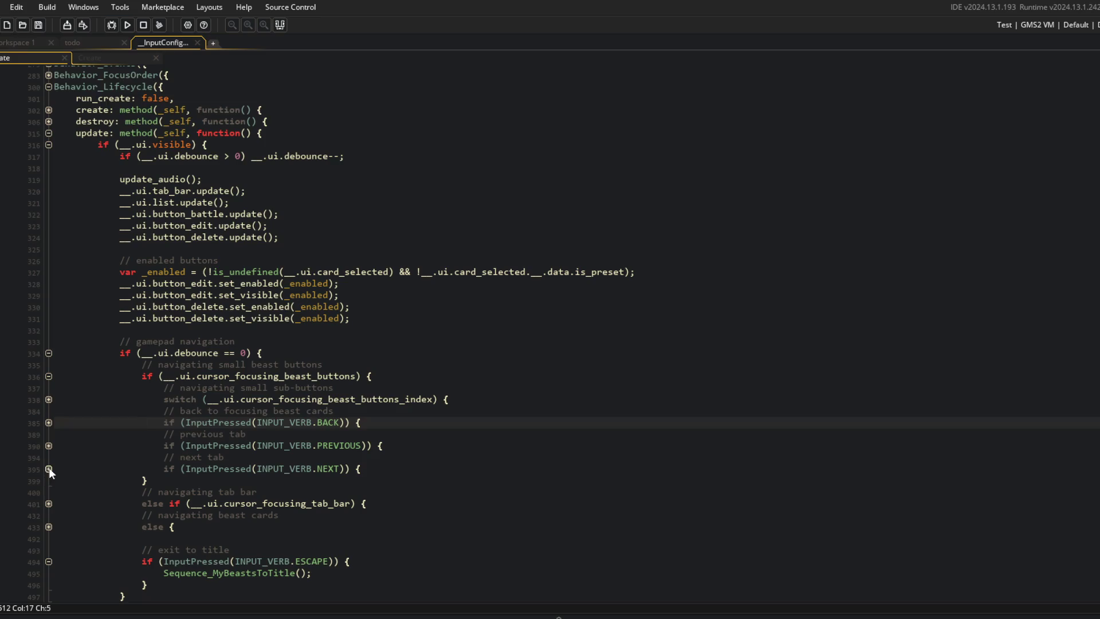
click(48, 398)
click(48, 399)
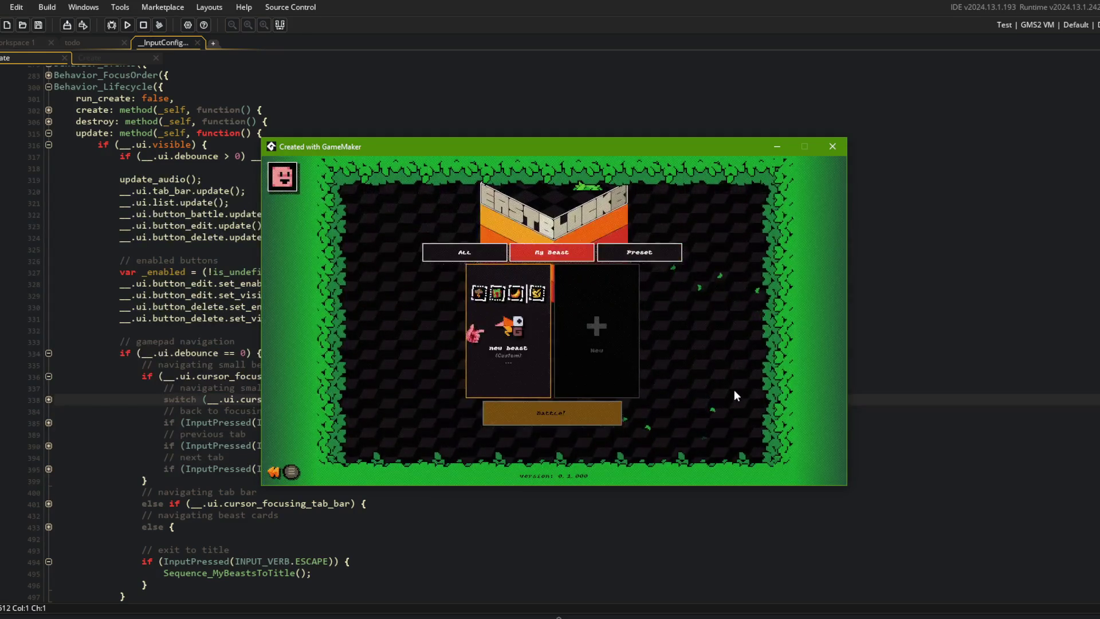
Cycle the game's beast tabs with Q, then return to the editor at the exit-to-title comment
key(q)
key(q)
key(q)
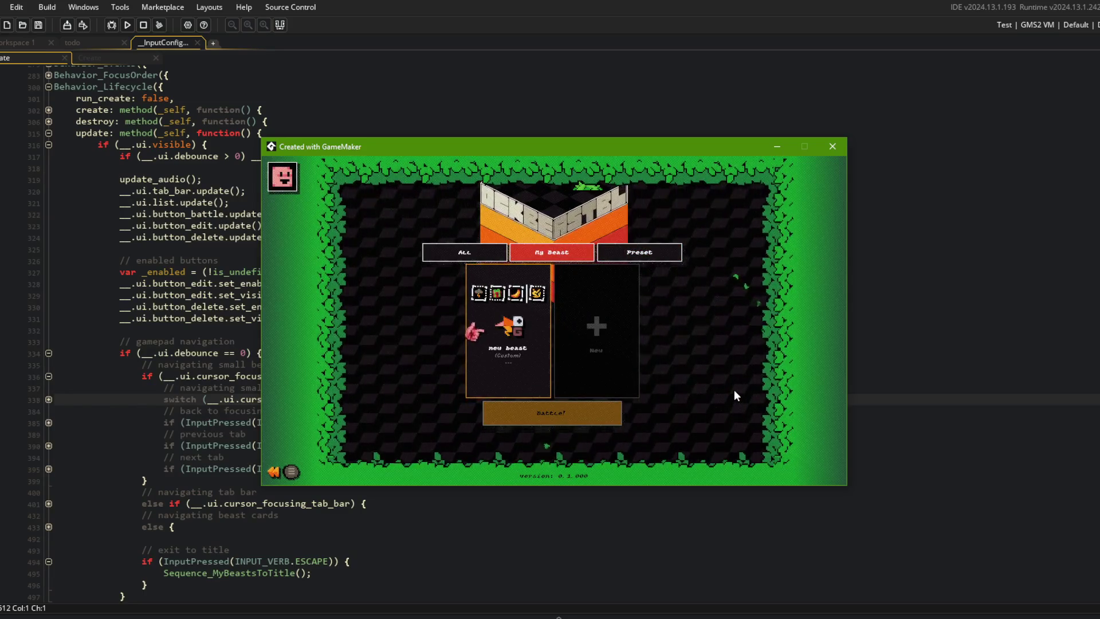
click(215, 321)
scroll(231, 370, down, 3)
click(232, 445)
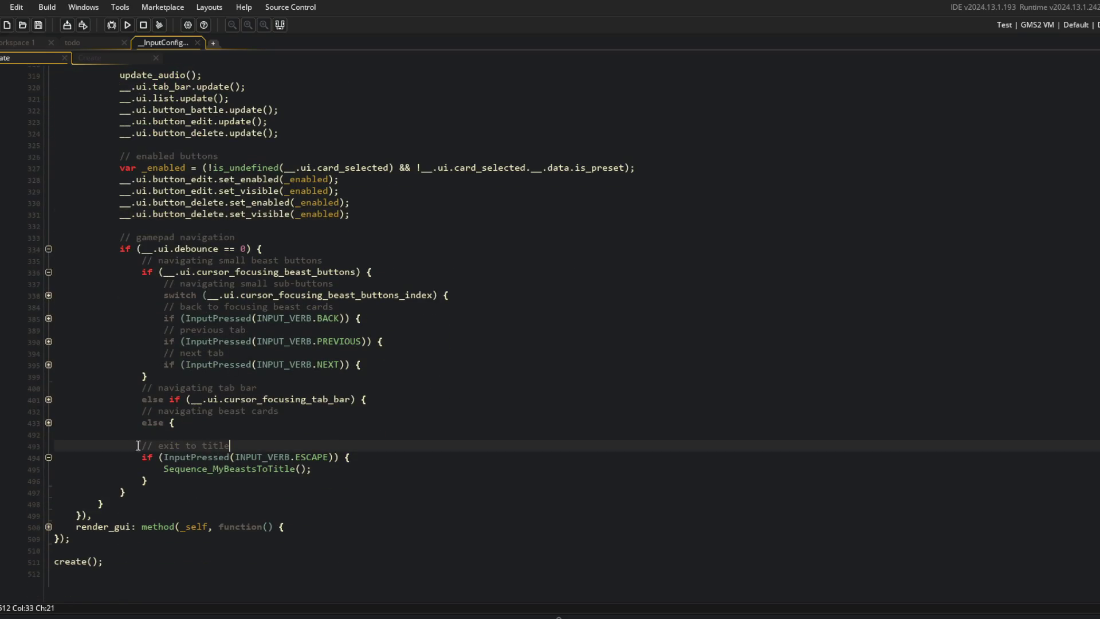
Below the NEXT handler, add a focus comment and an if (InputPressed(INPUT_VERB.TOGGLE)) block
click(168, 352)
scroll(242, 290, up, 1)
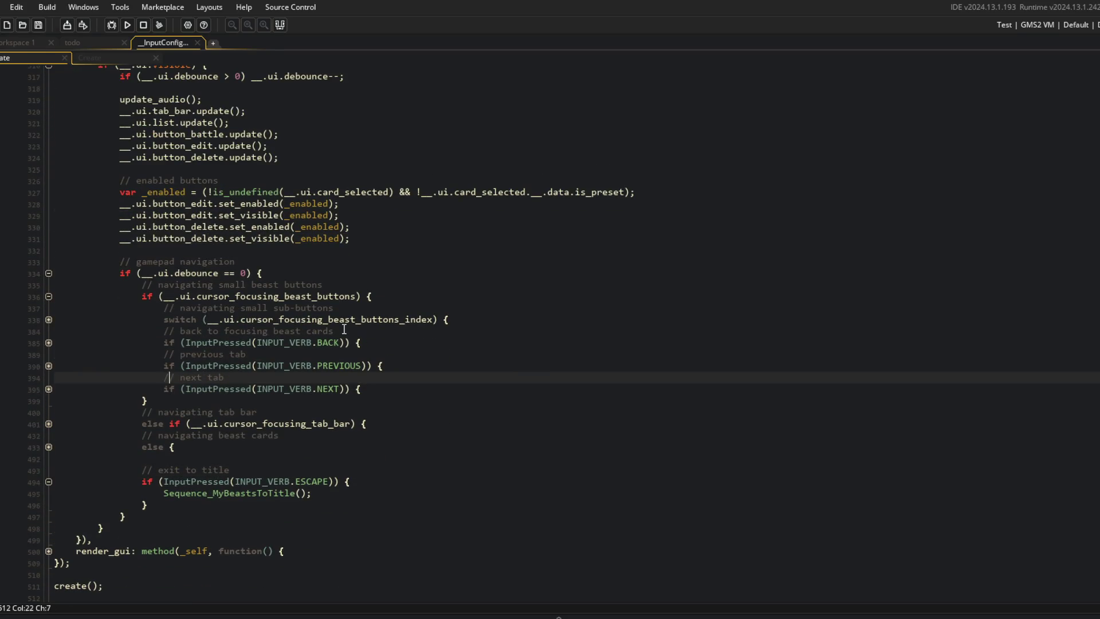
click(383, 389)
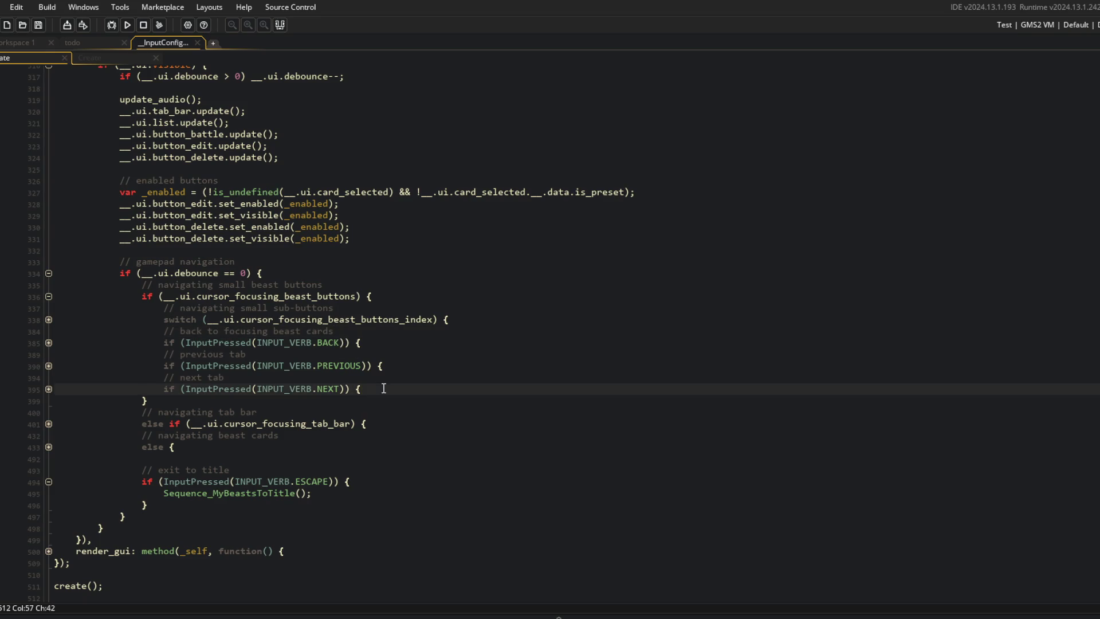
key(Return)
text(/ fp)
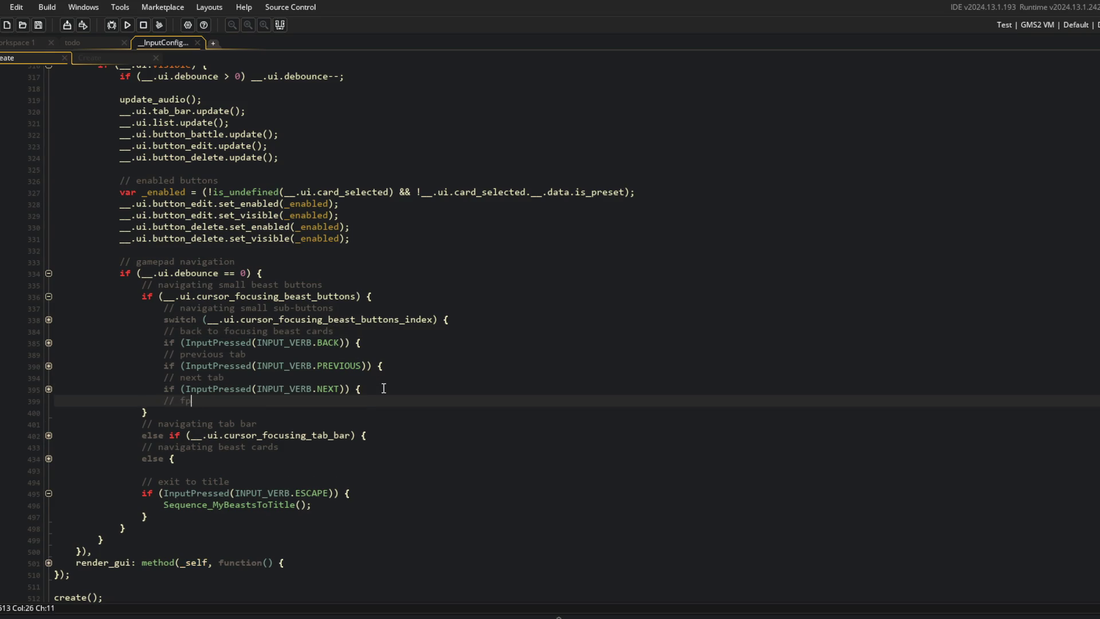
text(ocr)
key(Return)
text(i)
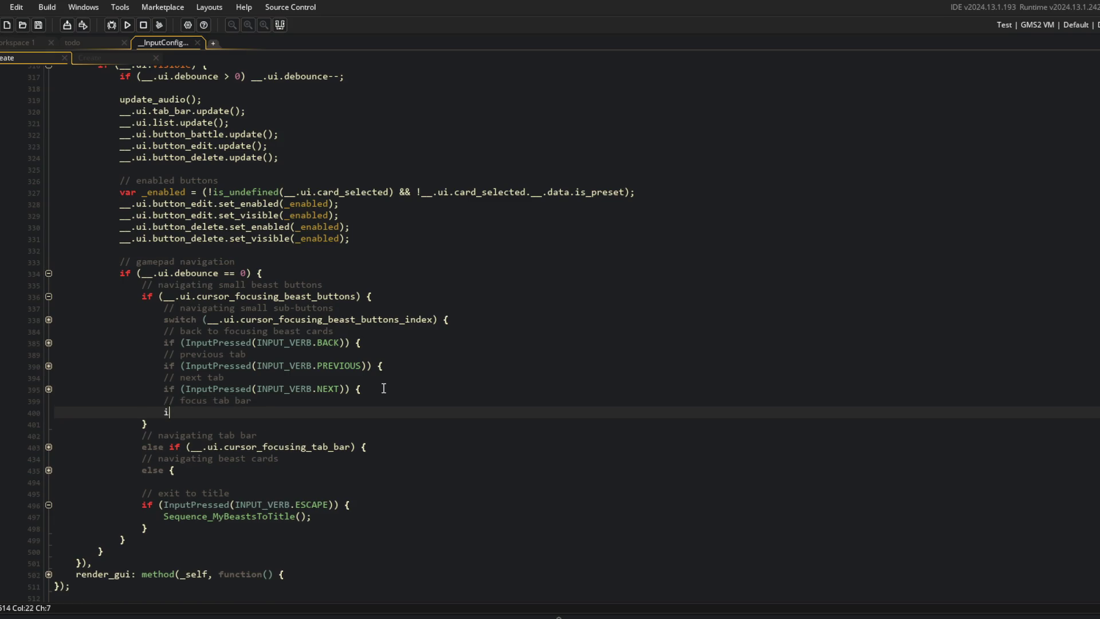
text(f (InutPres)
key(BackSpace)
text(p)
text(utPressed(INPUT_VERB.TOGGLE)))
key(Return)
key(Down)
key(Down)
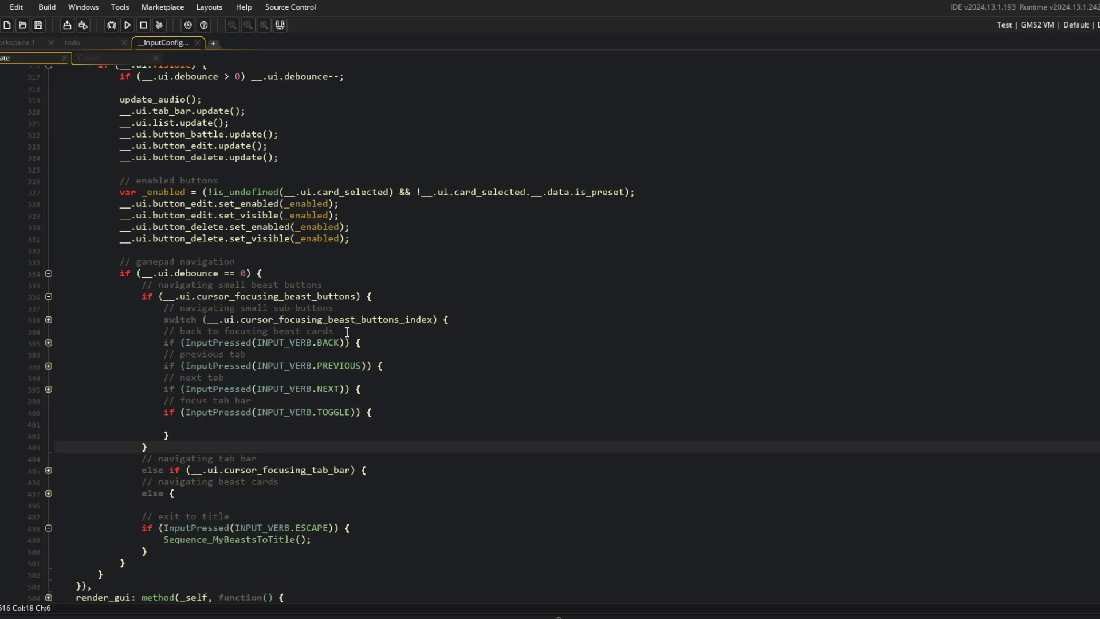
Inside the TOGGLE block, set __.ui.cursor_focusing_beast_buttons = false;
click(164, 342)
scroll(189, 372, up, 2)
scroll(213, 410, down, 3)
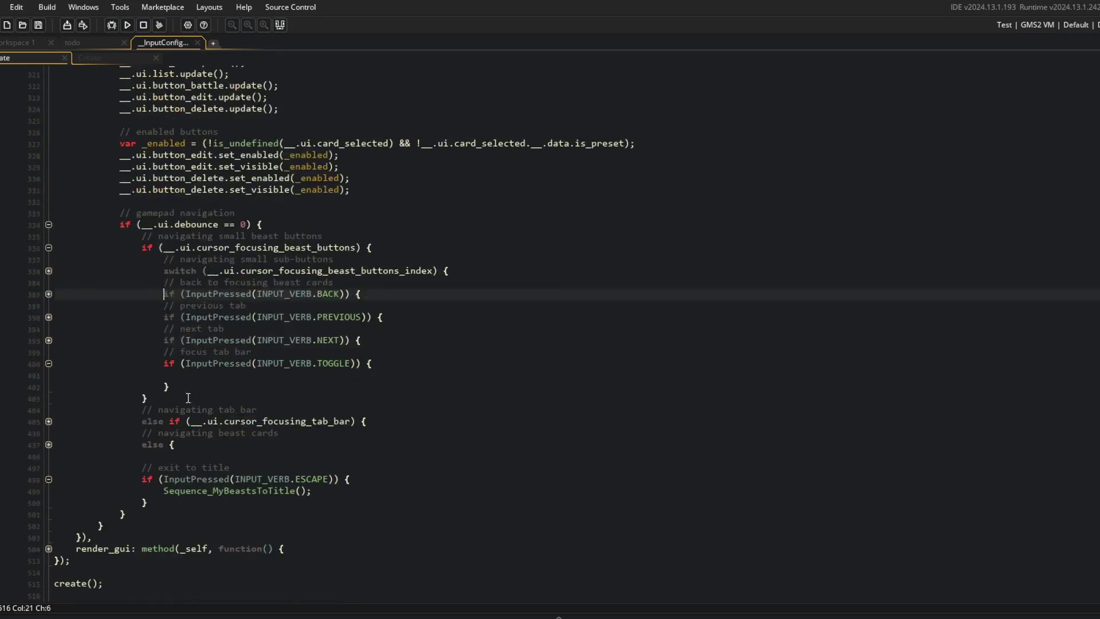
click(193, 379)
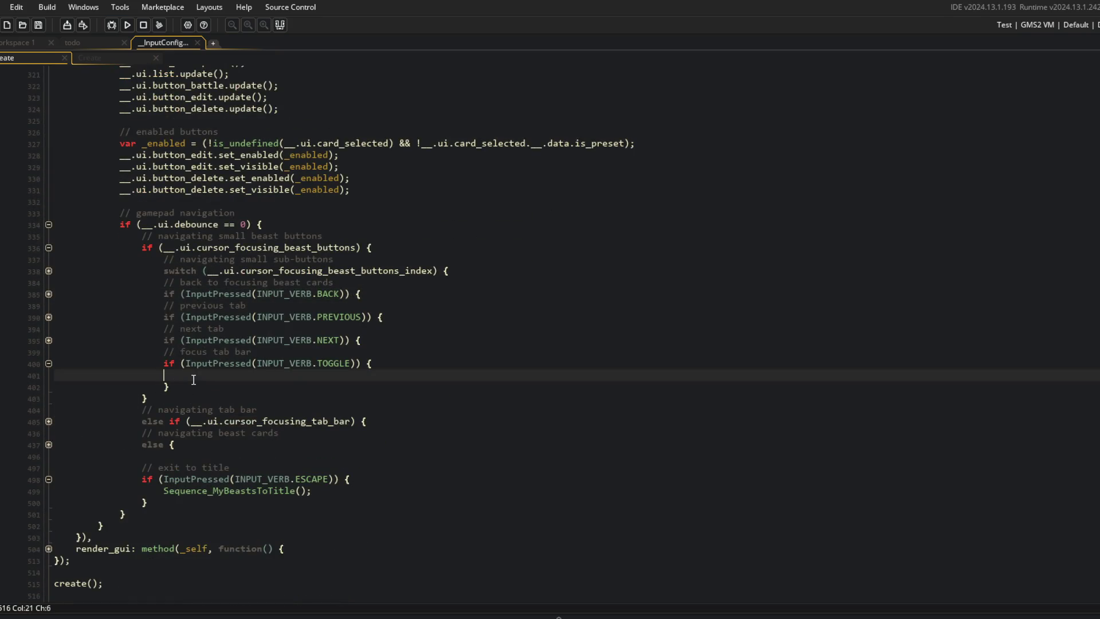
text(__.ui.f)
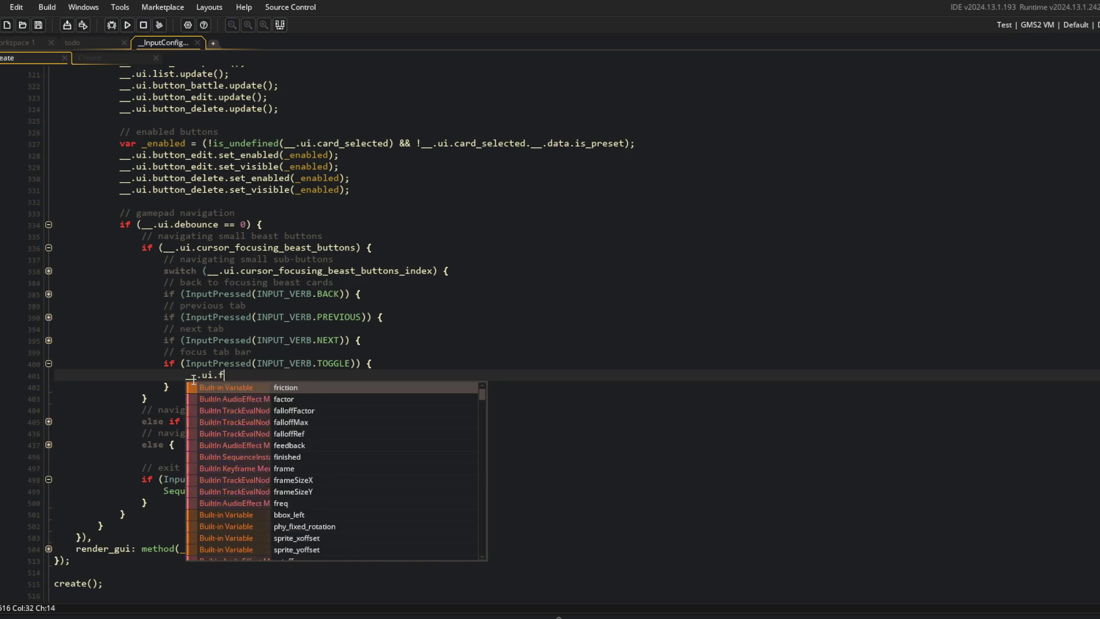
text(ocusing_be)
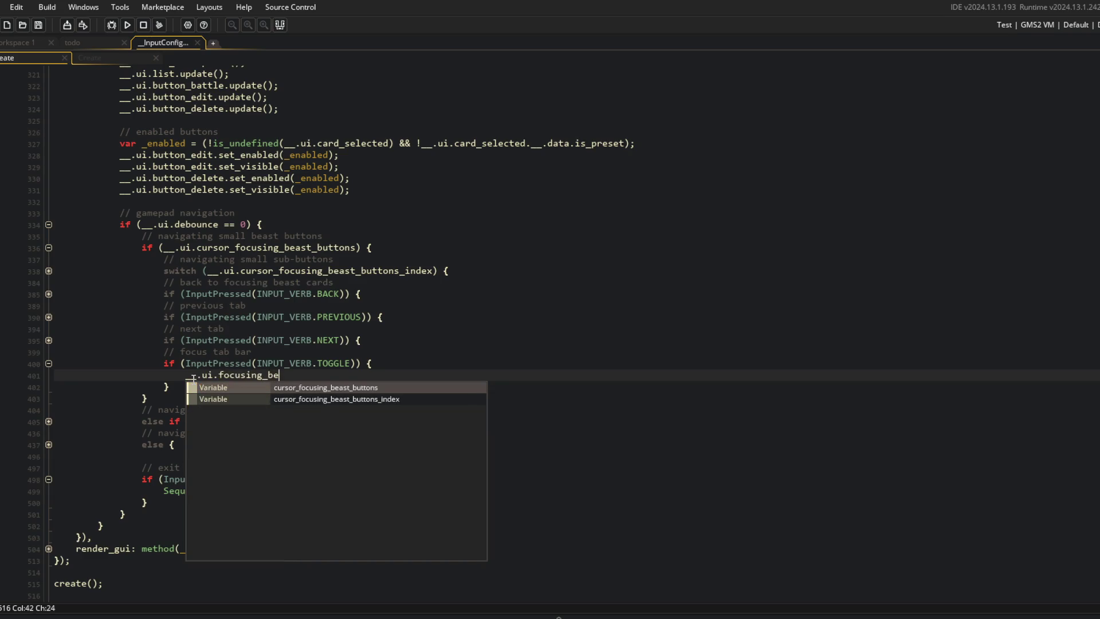
key(Return)
text(= false;)
Copy the focus_set_xoffset line from the BACK handler into the TOGGLE block
key(Up)
key(Up)
key(Up)
key(Up)
key(Up)
key(Up)
key(Right)
key(Down)
key(Home)
key(shift+End)
key(ctrl+c)
key(Down)
key(Down)
key(Down)
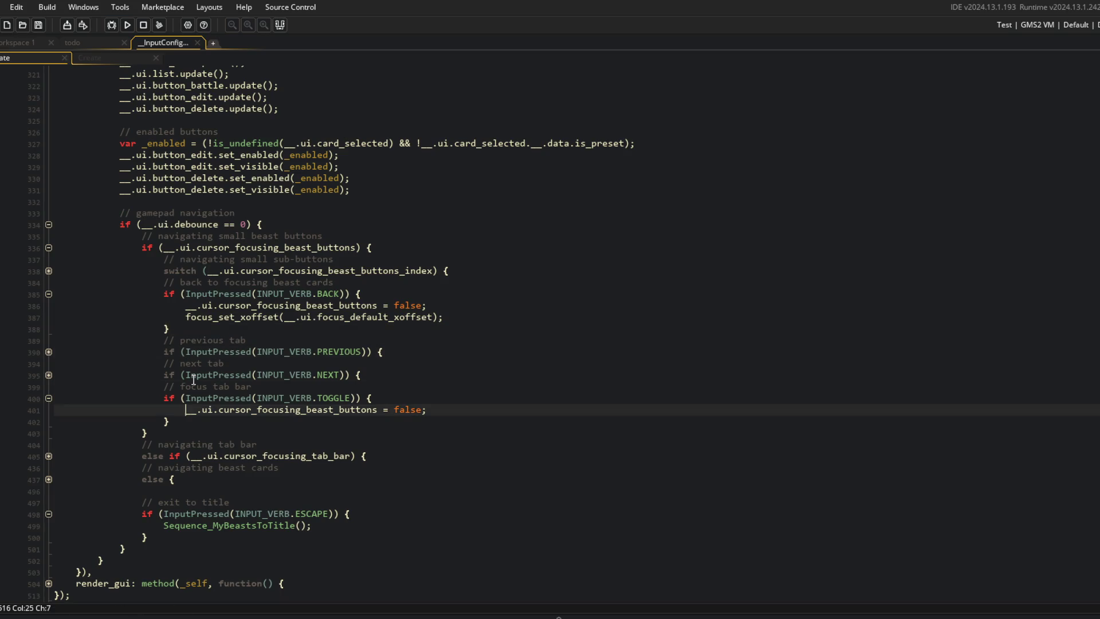
key(End)
key(Return)
key(ctrl+v)
Add __.ui.cursor_focusing_tab_bar = true; to the TOGGLE block and build the game with F5
key(Up)
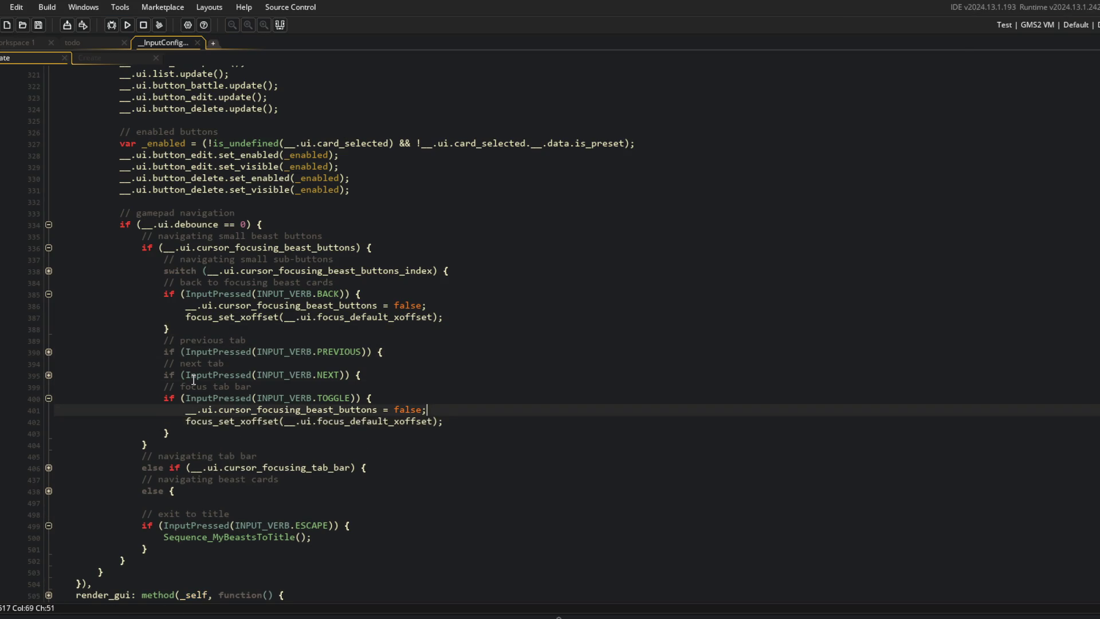
key(Return)
text(__.ui.cursor_focusing_tab)
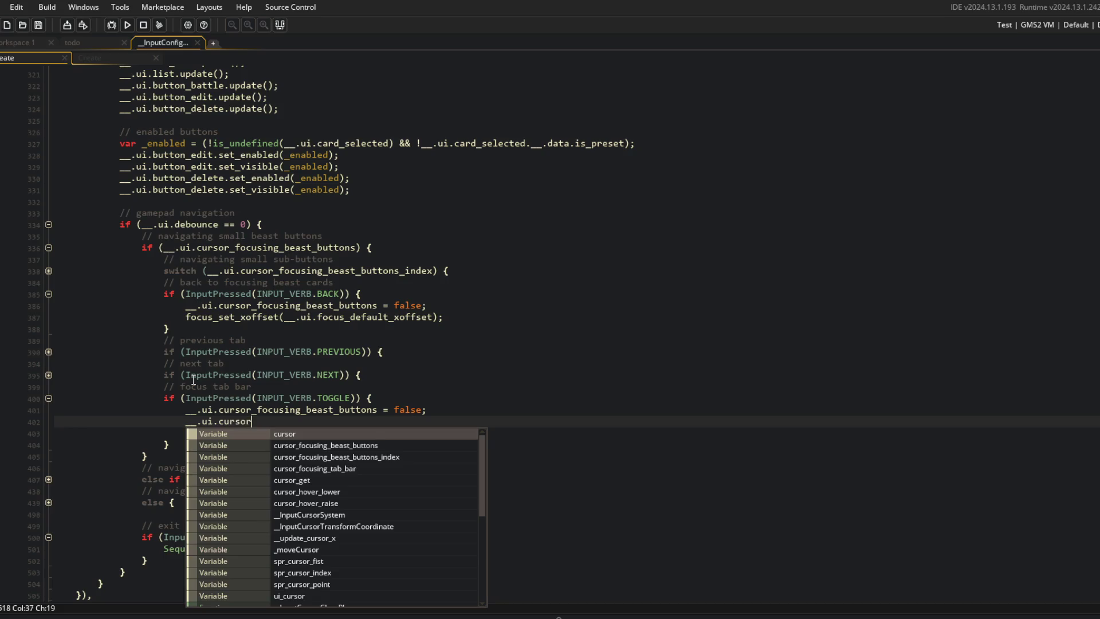
key(Return)
text(= true;)
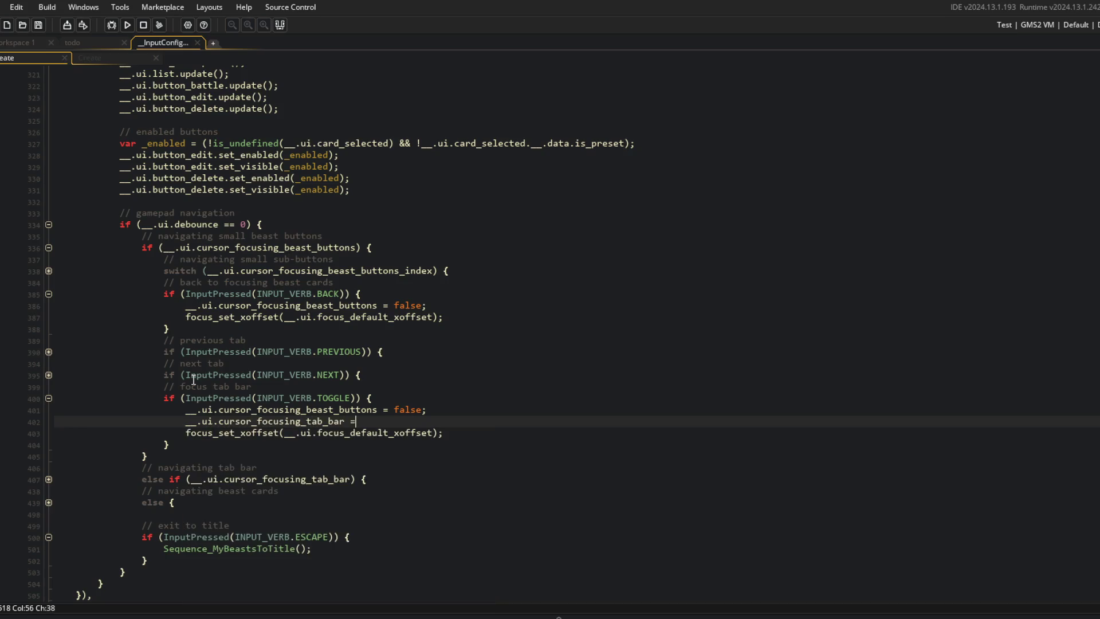
key(F5)
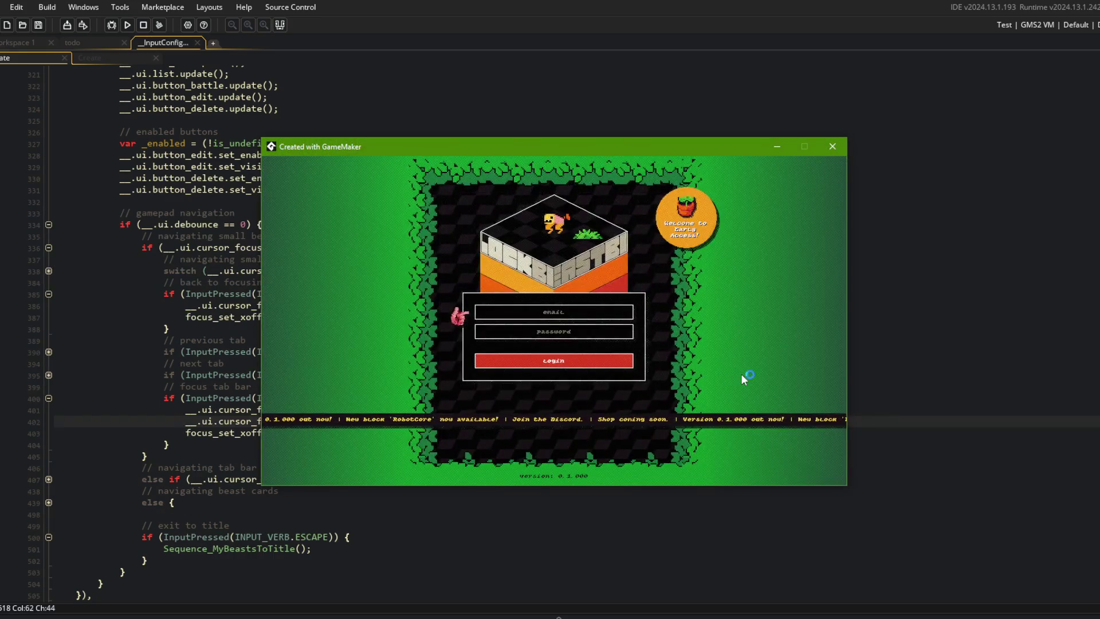
Log into the game, open My Beasts, and move focus to the new beast card
key(Down)
key(Down)
key(Return)
key(Right)
key(Return)
key(Return)
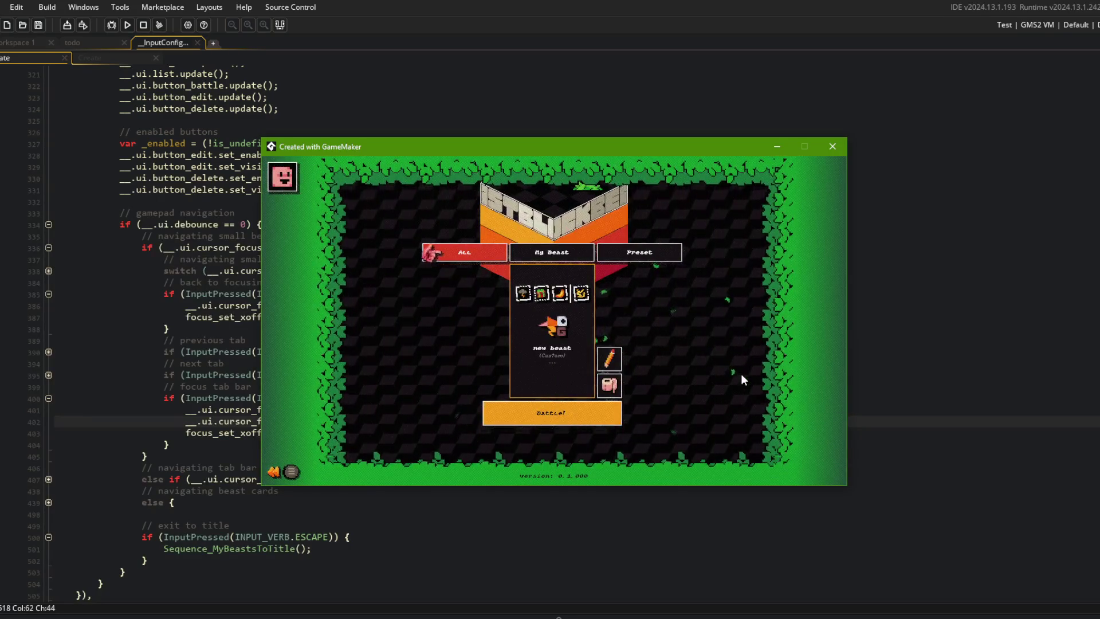
key(Escape)
key(Left)
key(Right)
key(Right)
key(Right)
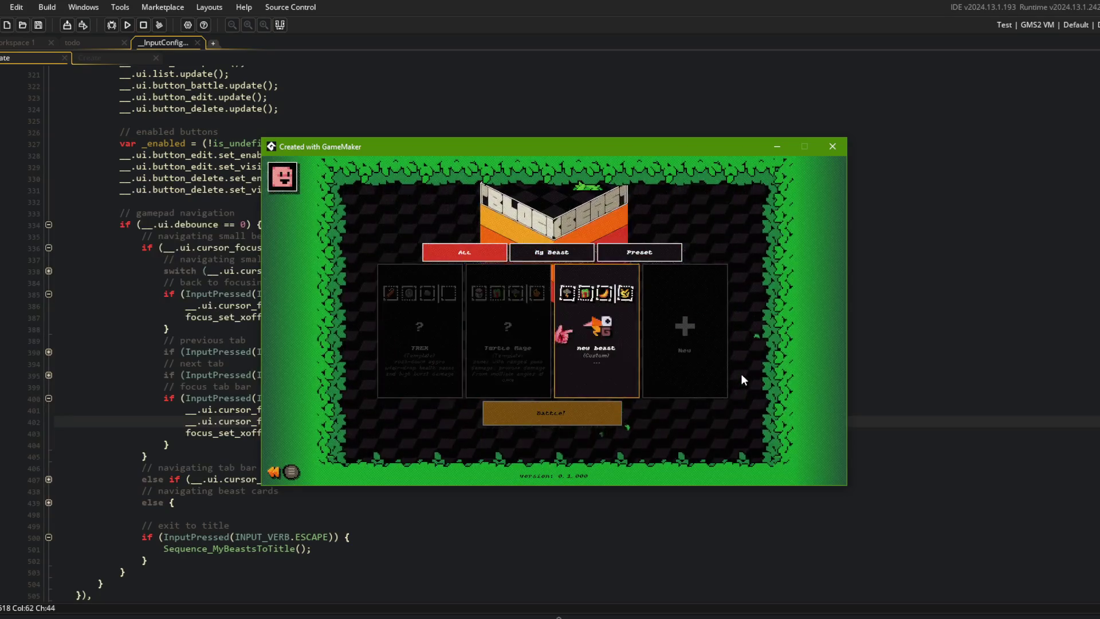
key(Return)
Test UP from the beast card jumping to the tab bar, switching Preset/All tabs and card buttons
key(Up)
key(Left)
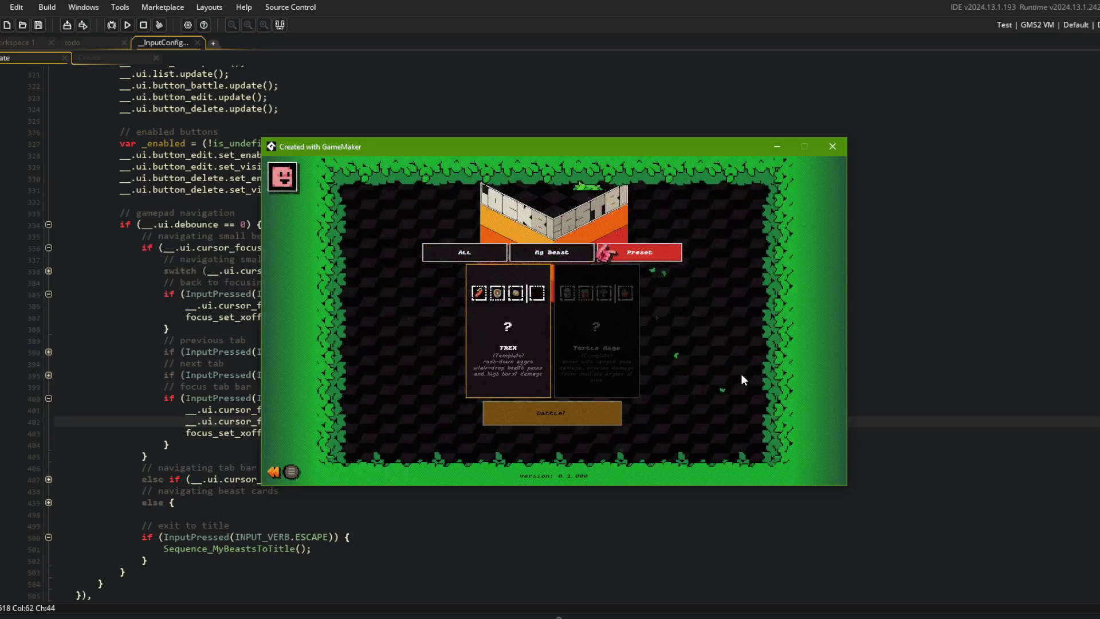
key(Right)
key(Right)
key(Right)
key(Return)
key(Up)
key(Down)
key(Up)
key(Left)
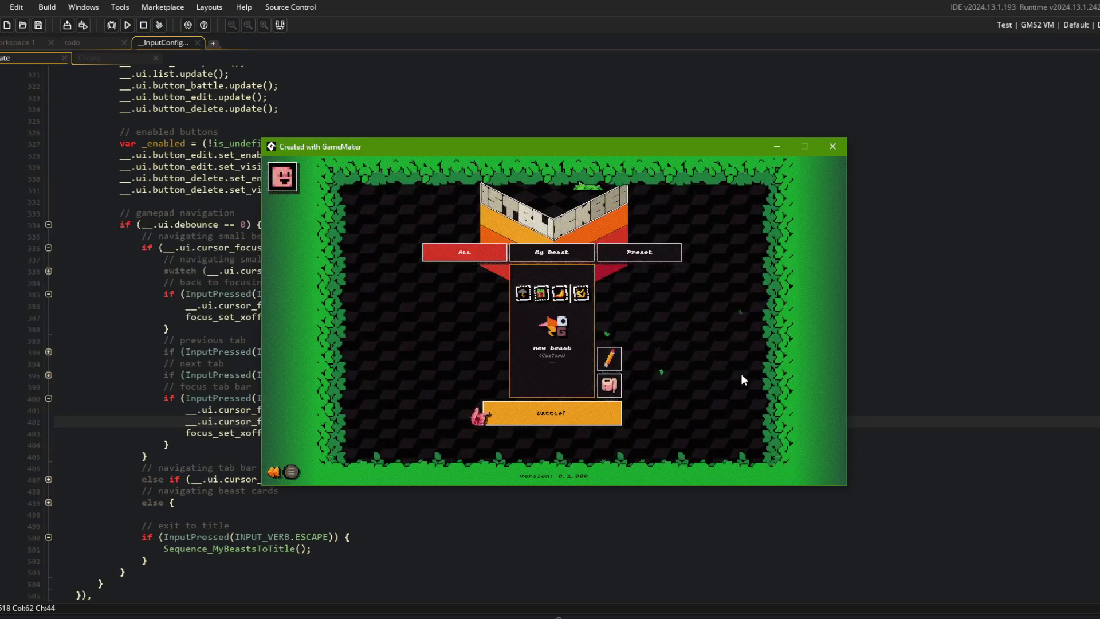
Move focus between the Battle!, edit/delete buttons and the card, then return to the editor
key(Down)
key(Up)
key(Left)
key(Right)
key(Left)
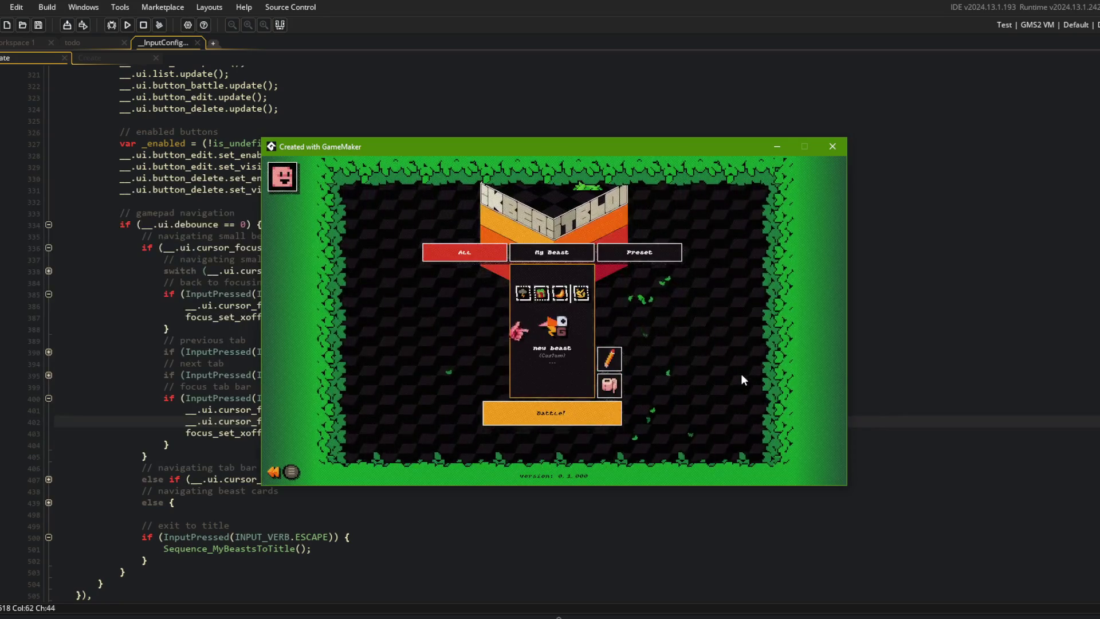
key(Down)
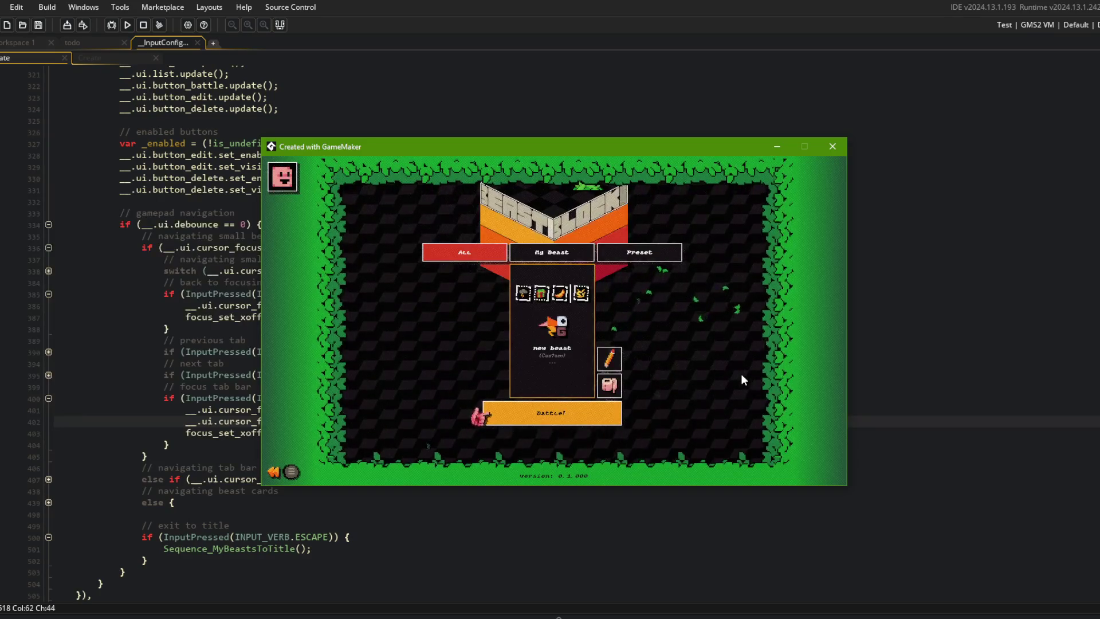
click(169, 328)
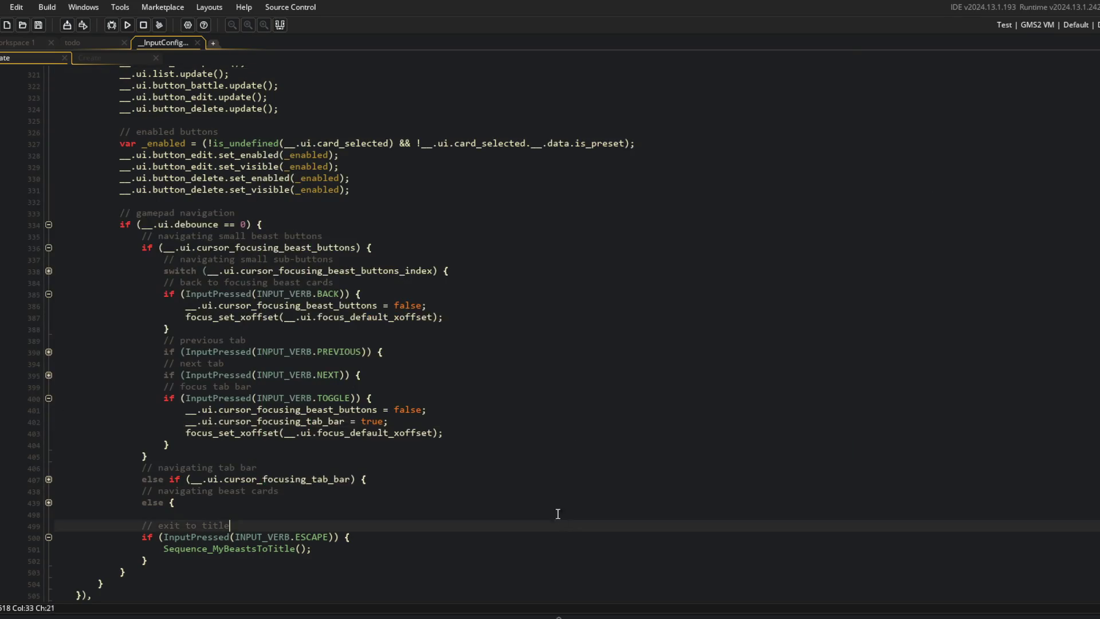
Fold the sub-buttons switch, TOGGLE and BACK handlers, and the small beast buttons branch
click(323, 282)
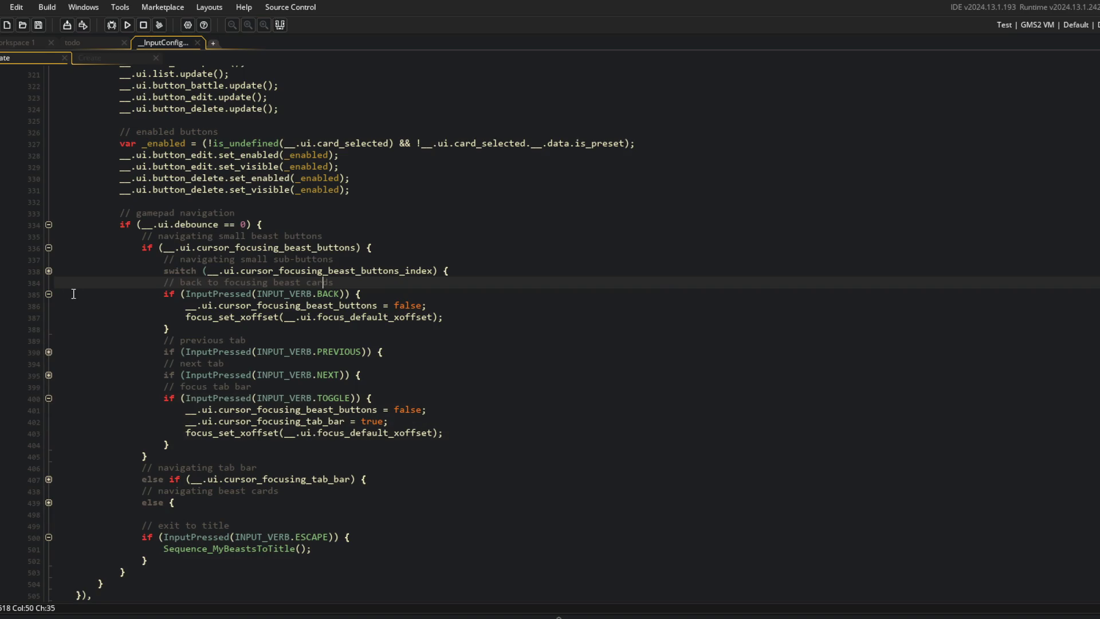
click(49, 272)
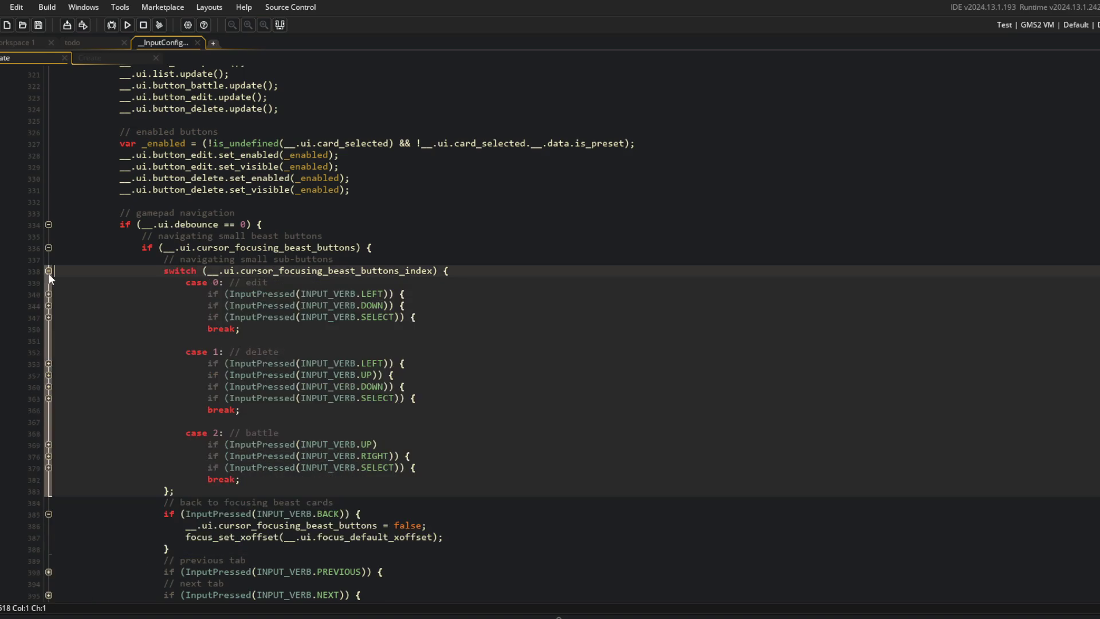
click(48, 272)
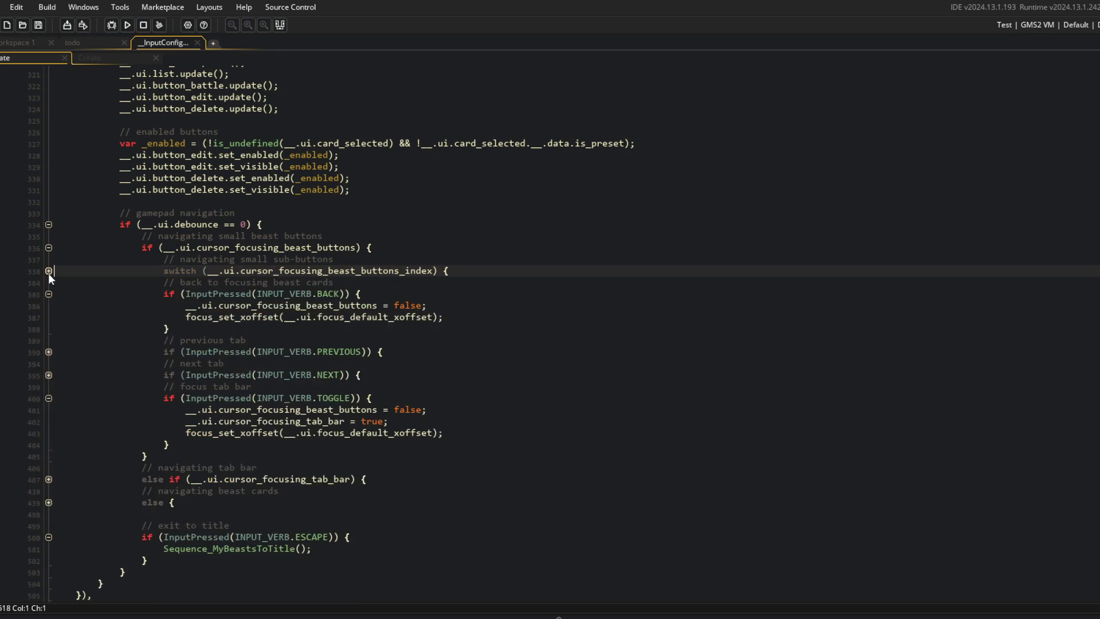
click(49, 398)
click(192, 340)
click(48, 295)
click(264, 297)
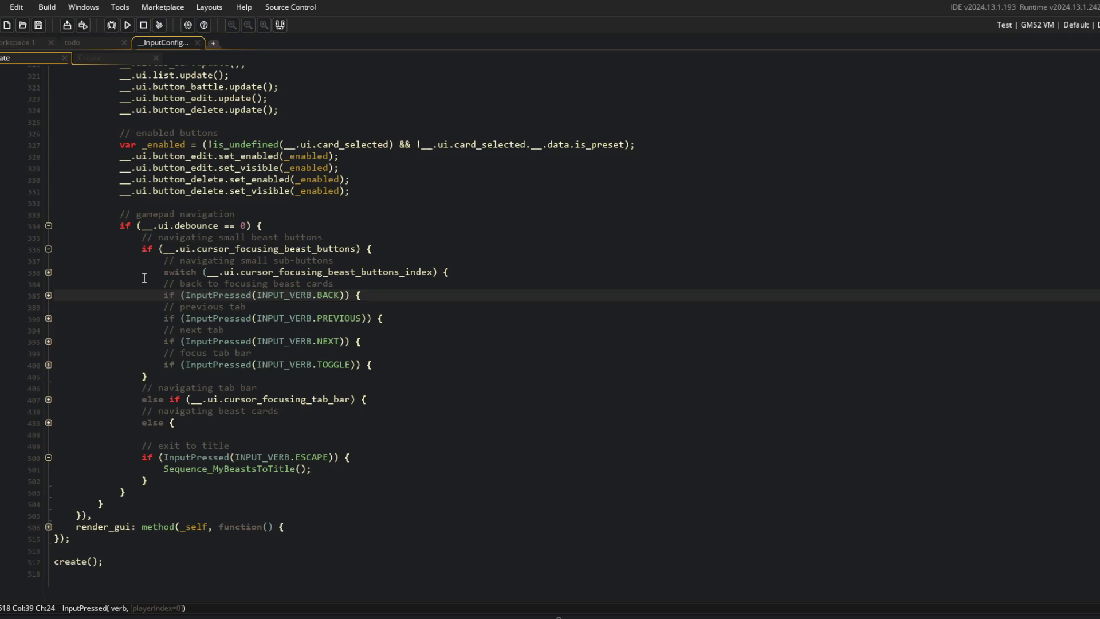
click(49, 295)
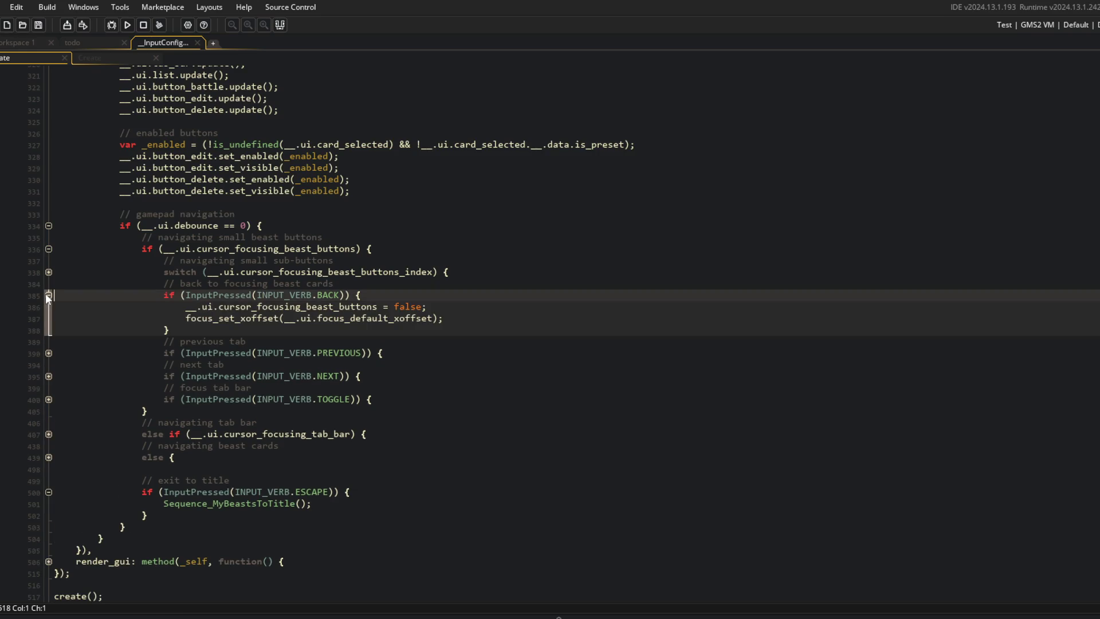
click(48, 294)
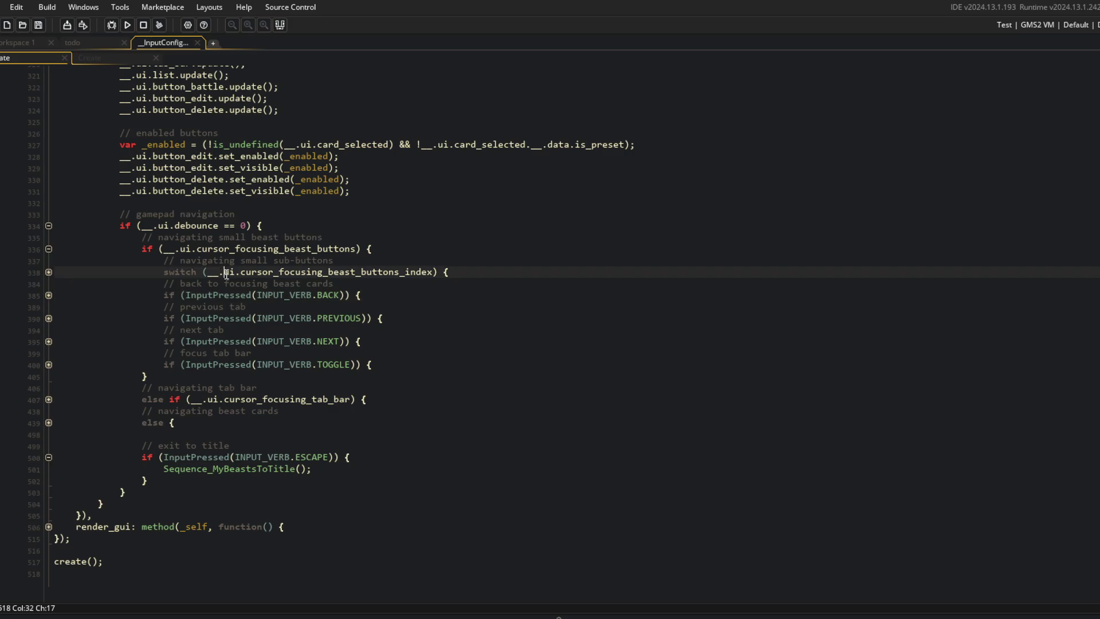
click(48, 249)
click(290, 378)
key(ctrl+Right)
Unfold the beast cards branch and its focused-card block, placing the caret after the BACK check
click(48, 423)
click(248, 352)
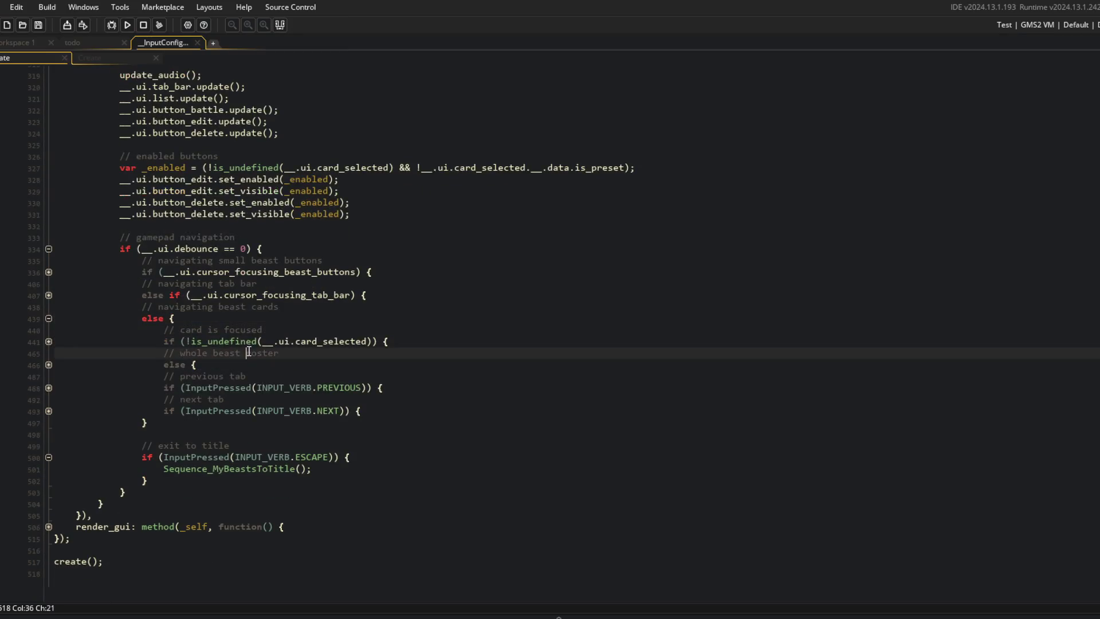
click(48, 342)
click(417, 397)
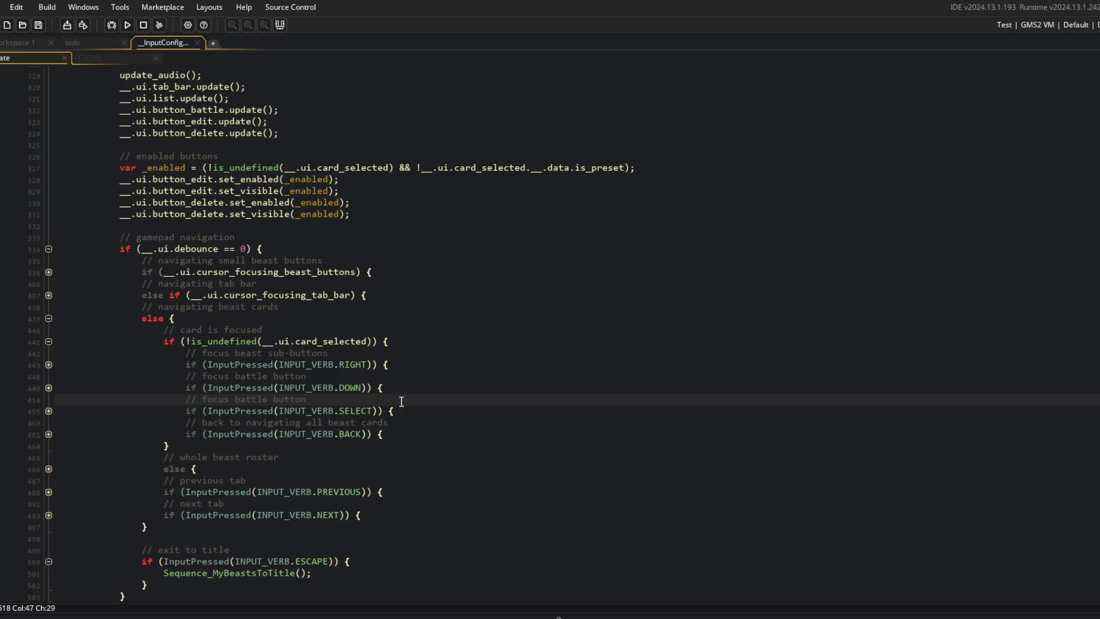
click(400, 431)
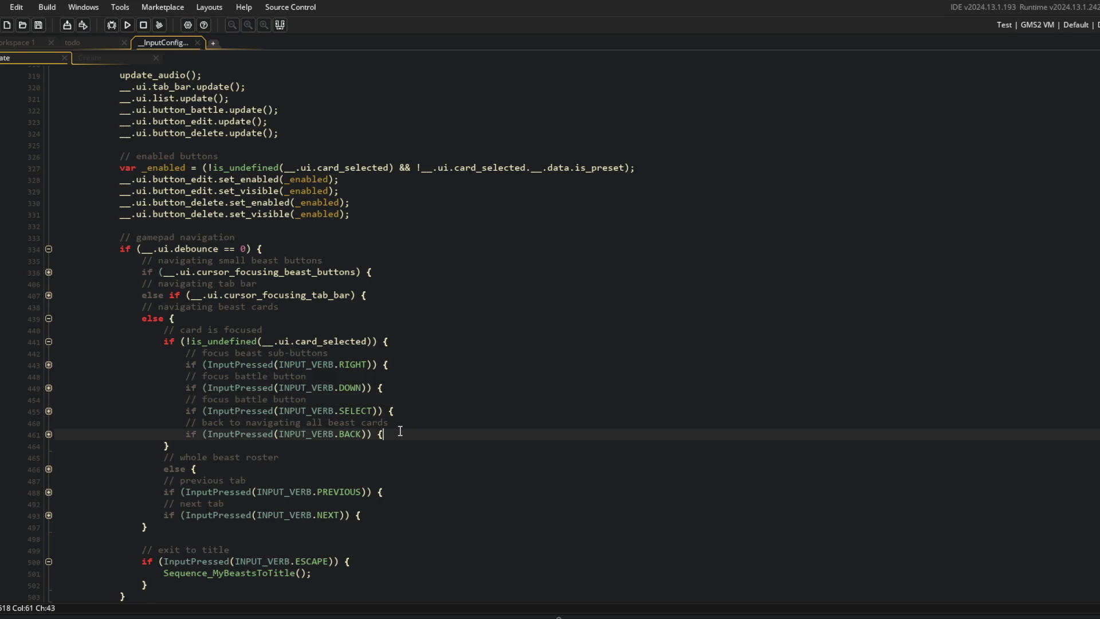
Add if (InputPressed(INPUT_VERB.UP) || InputPressed(INPUT_VERB.TOGGLE)) { __.ui.cursor_focusing_tab_bar = true; } after BACK
key(Return)
text(// focus tab bar)
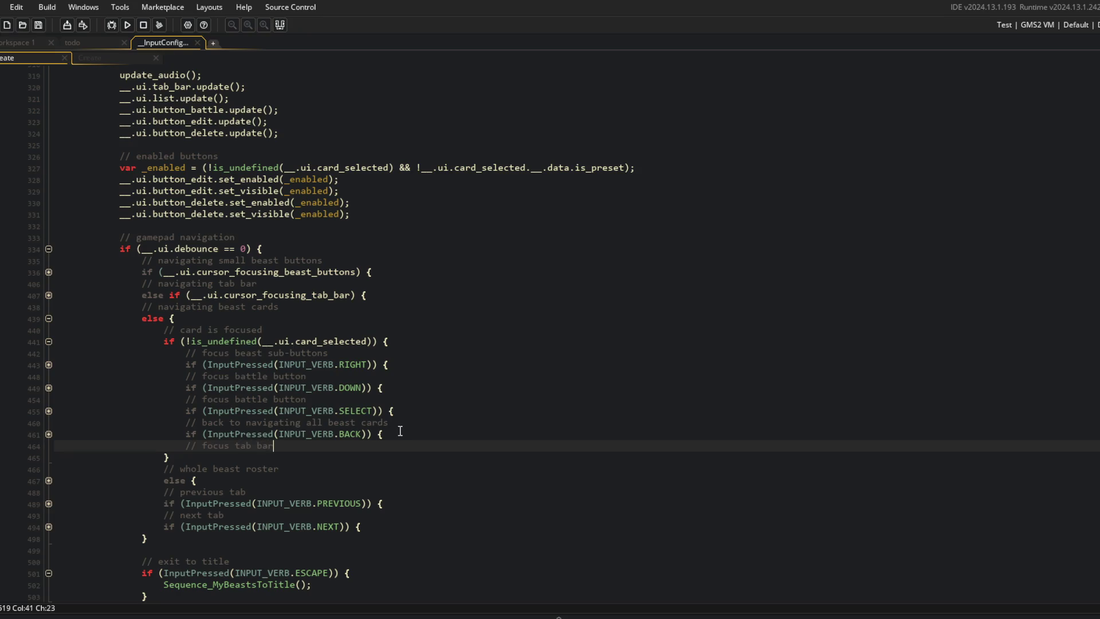
key(Return)
text(if ()
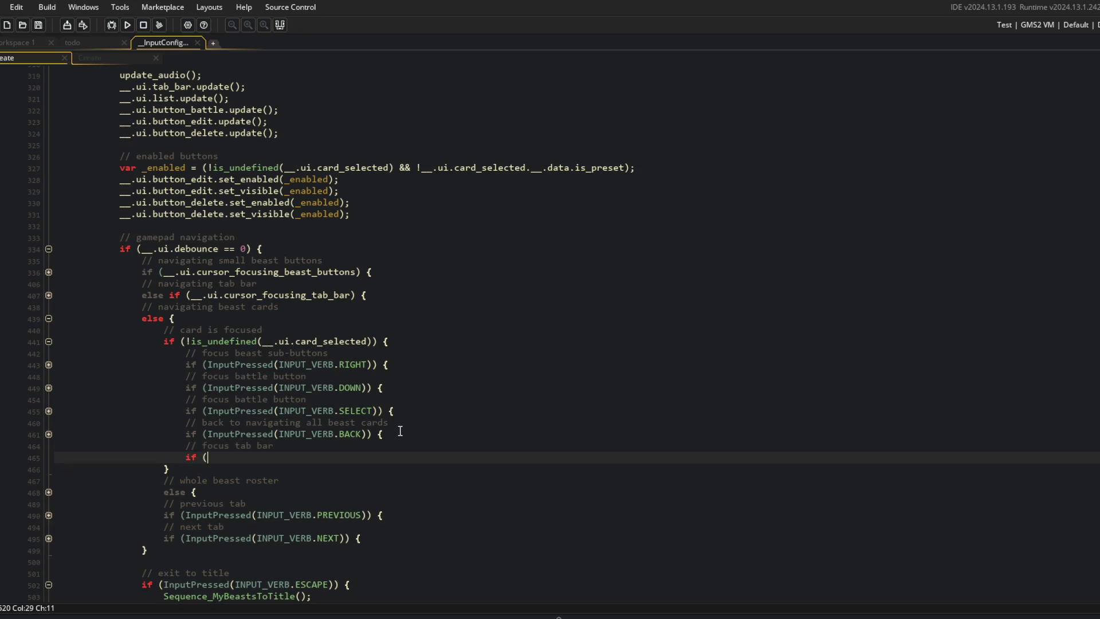
text(InputPressed()
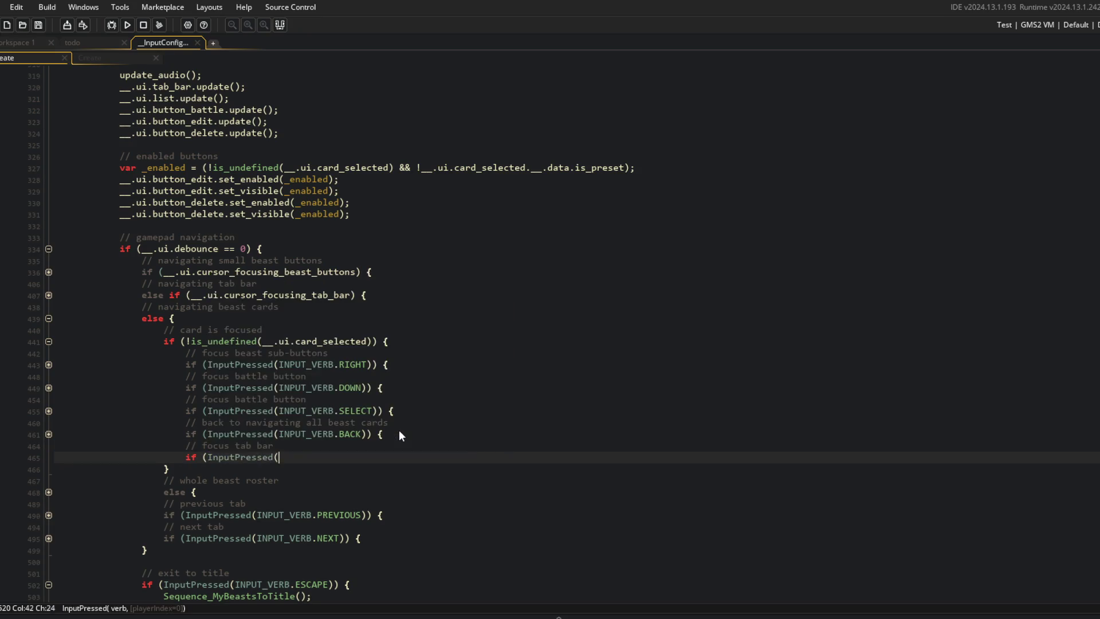
text(INPUT_VERB.U)
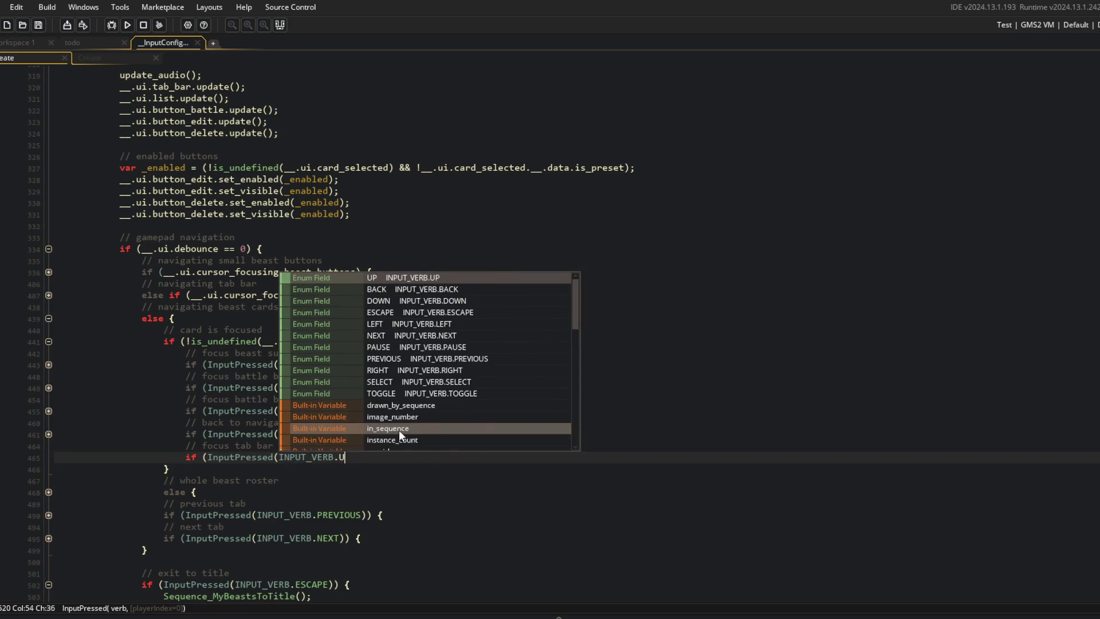
text(P))
key(Return)
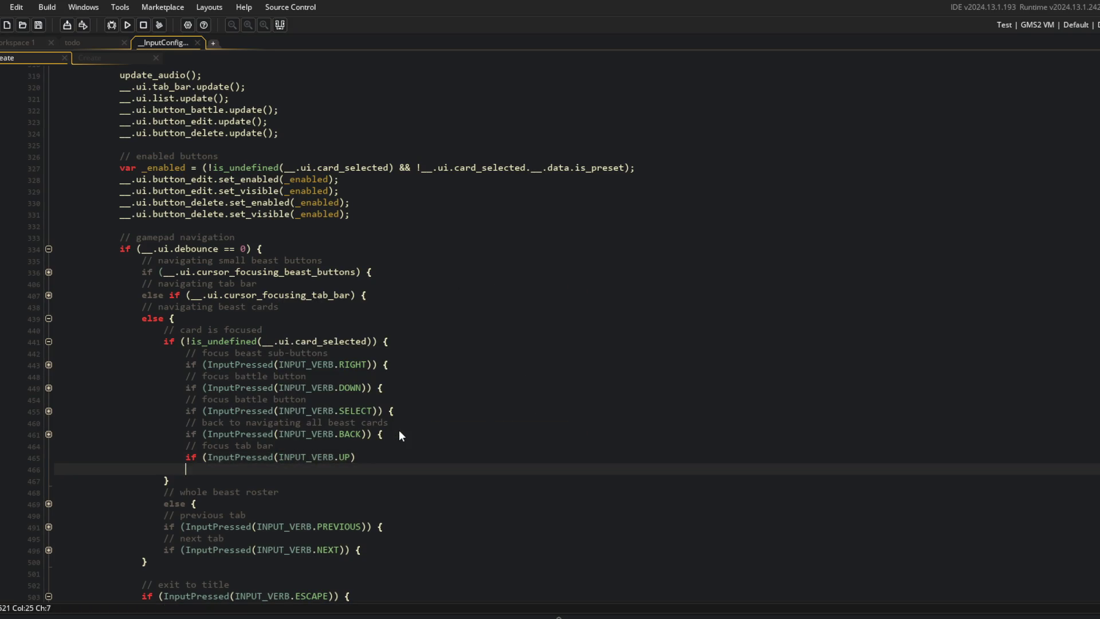
text(nputPress)
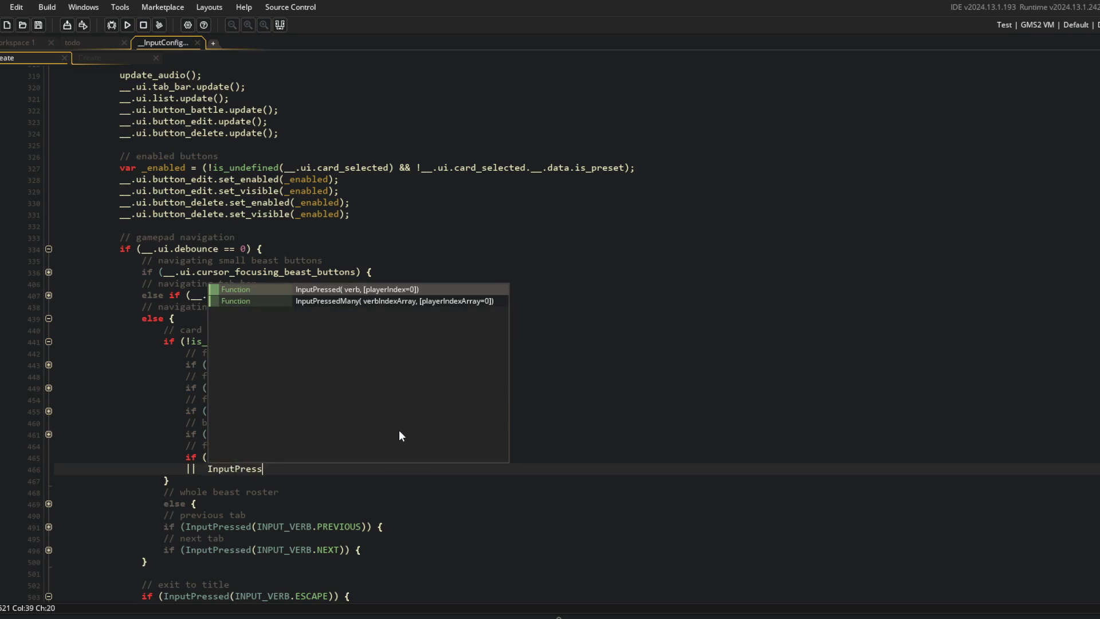
text(ed(INPUT_VERB.TOGGLE))
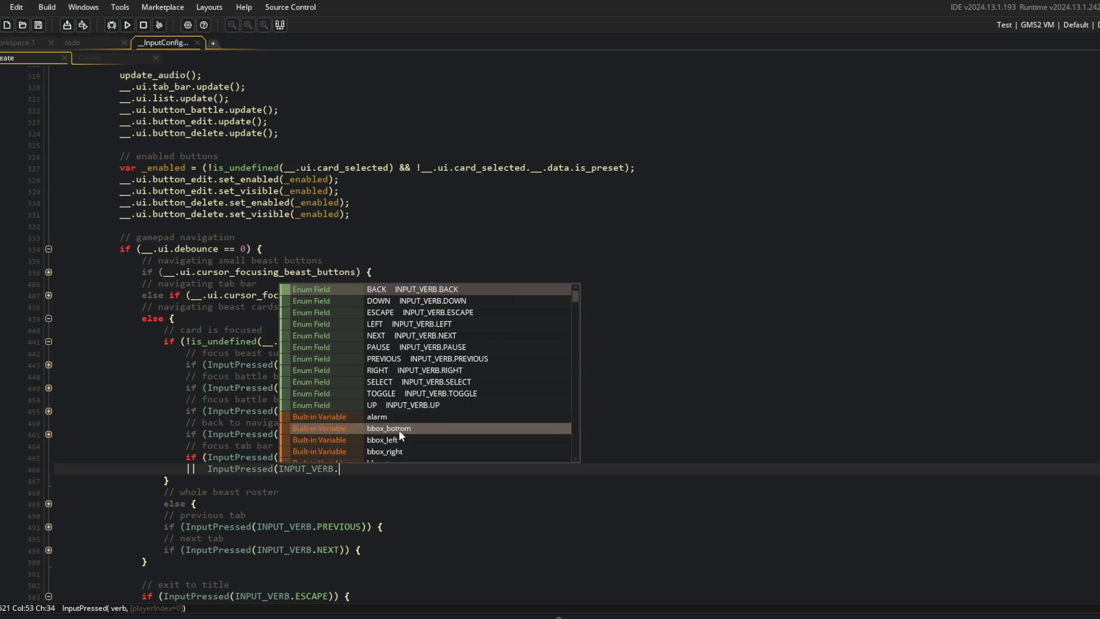
key(Return)
text() {)
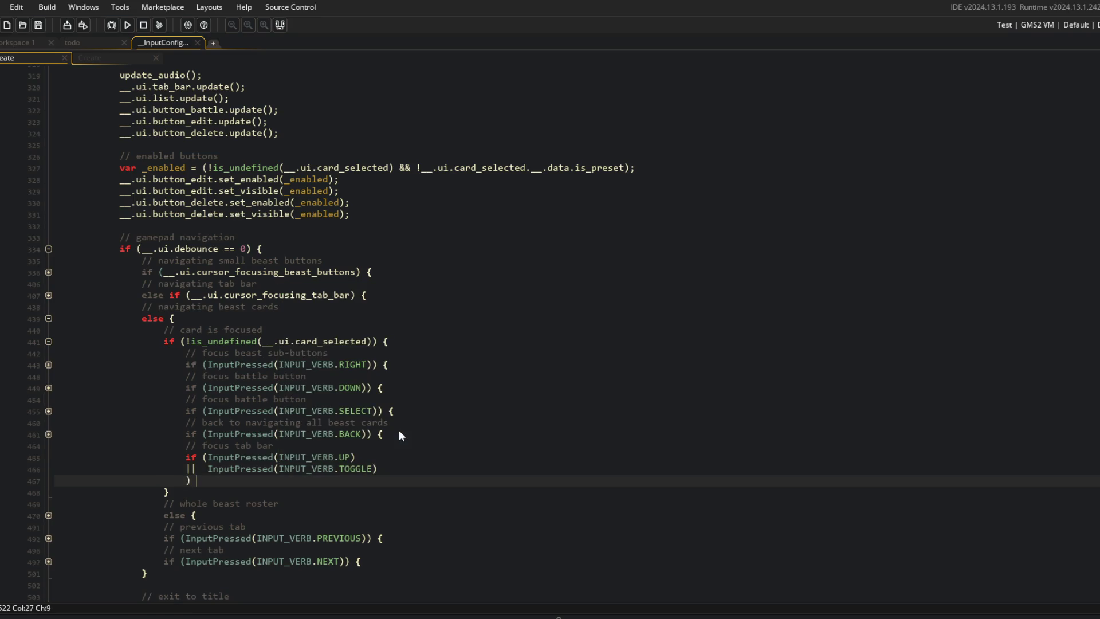
key(Return)
text(__.ui.cursor)
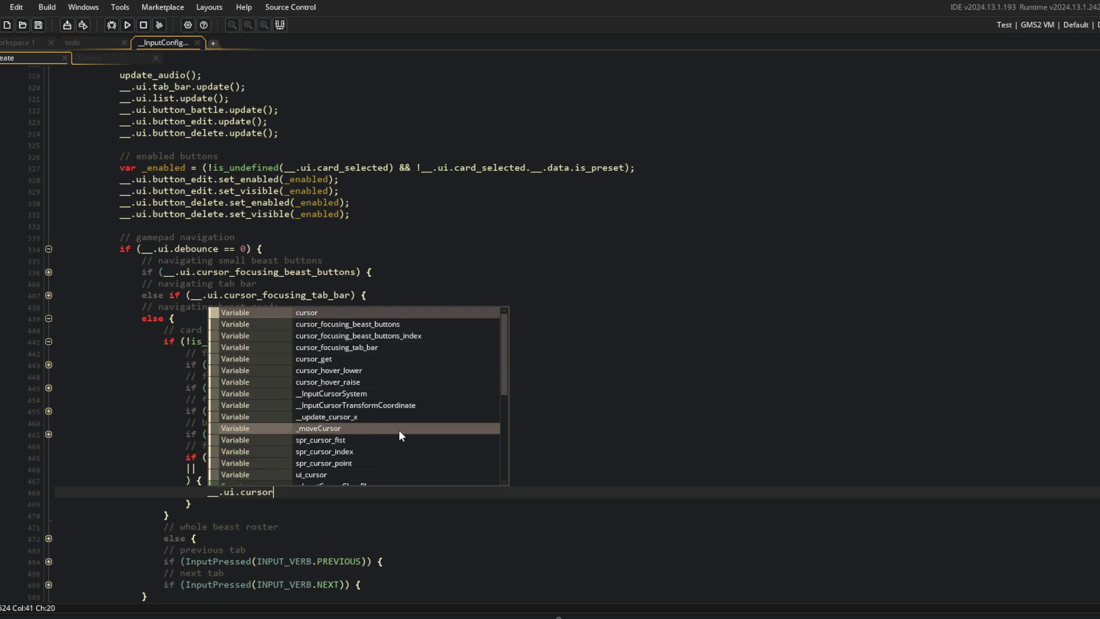
text(_focu)
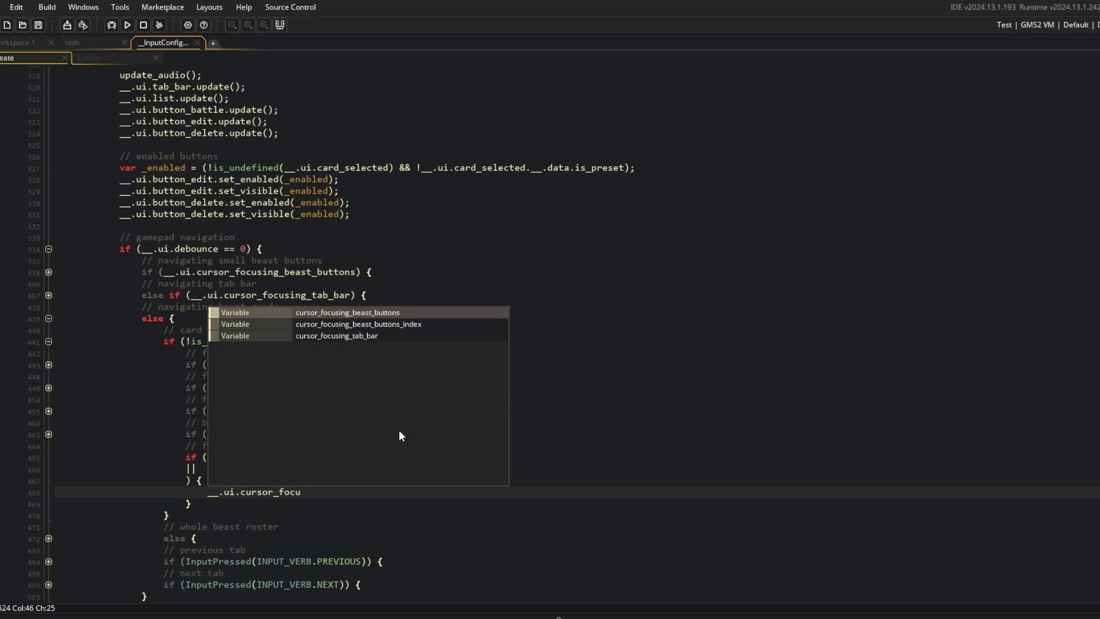
key(Down)
key(Down)
key(Return)
text(= true;)
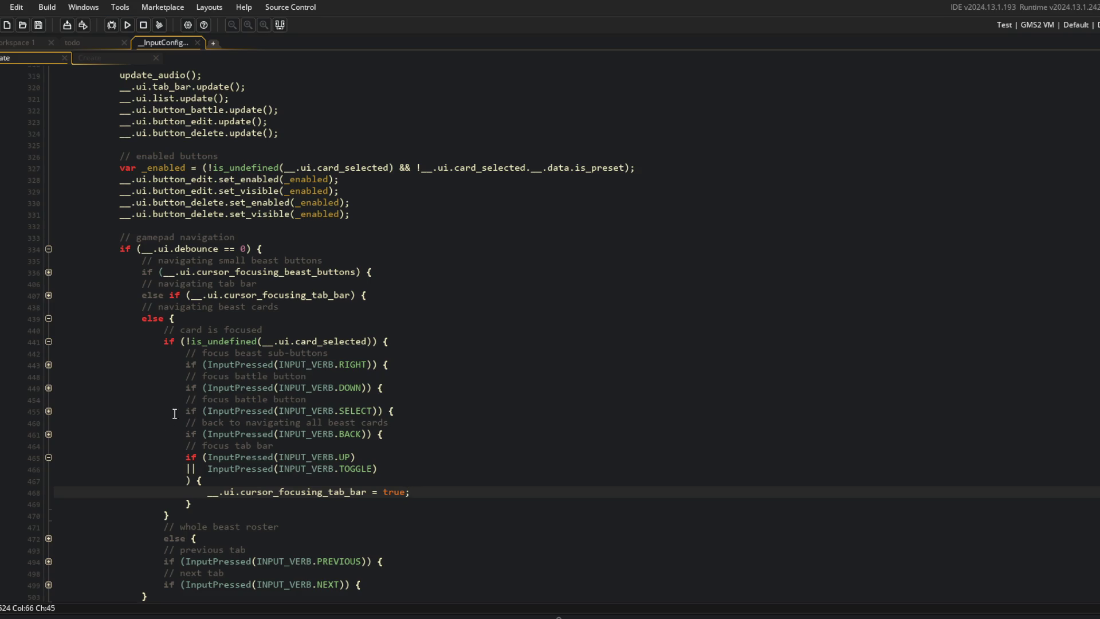
click(48, 434)
Inspect the SELECT handler and the tab bar branch's next-tab and TOGGLE exit checks, then fold them
click(47, 433)
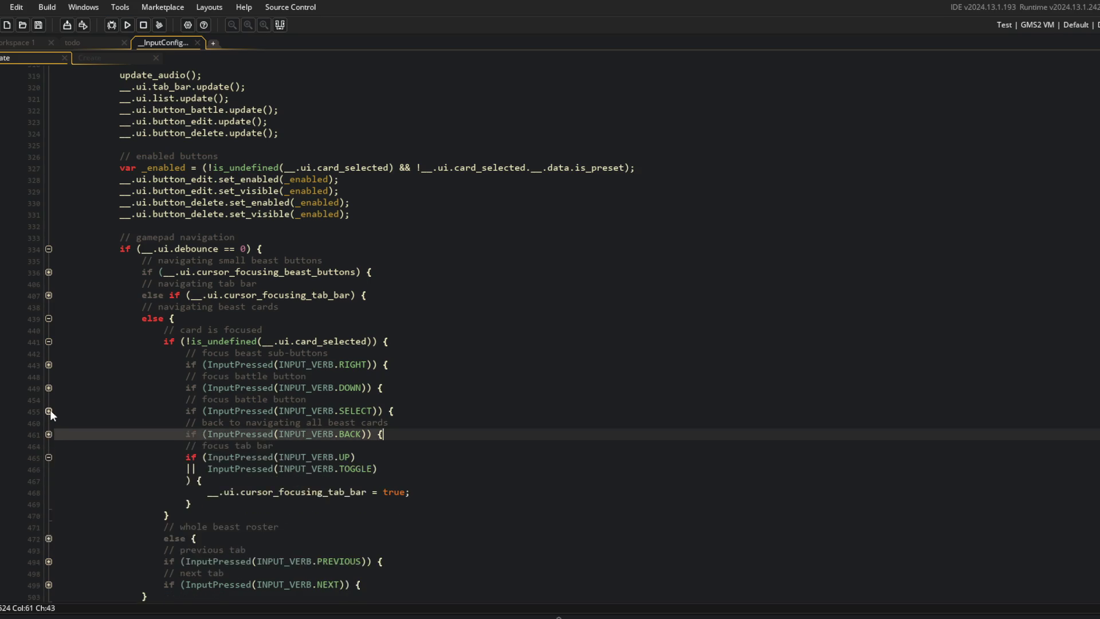
click(49, 411)
click(478, 442)
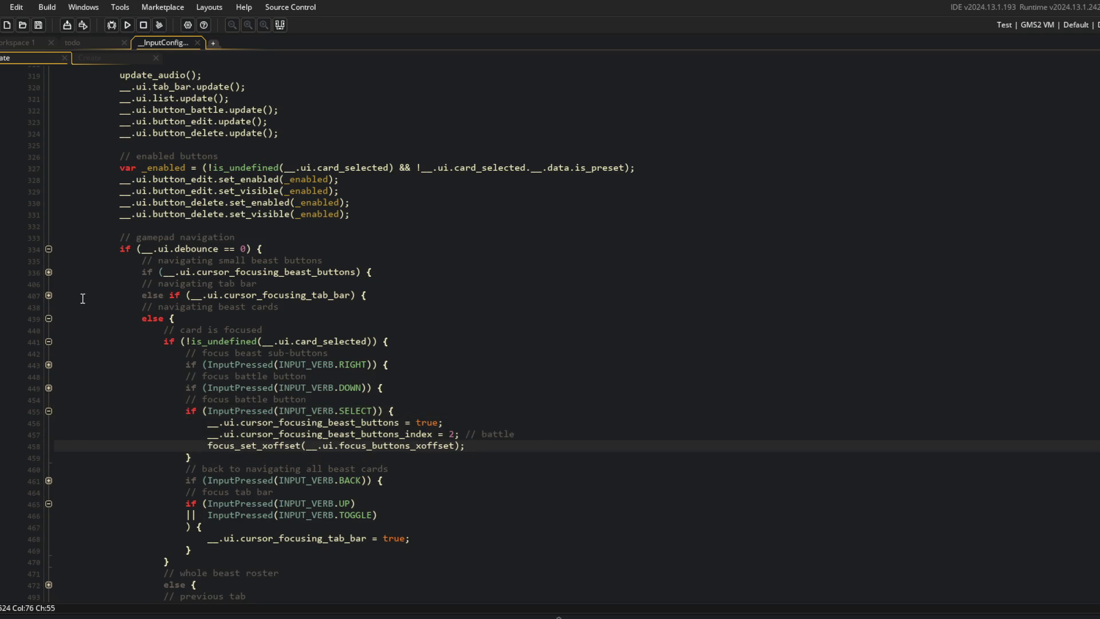
click(49, 295)
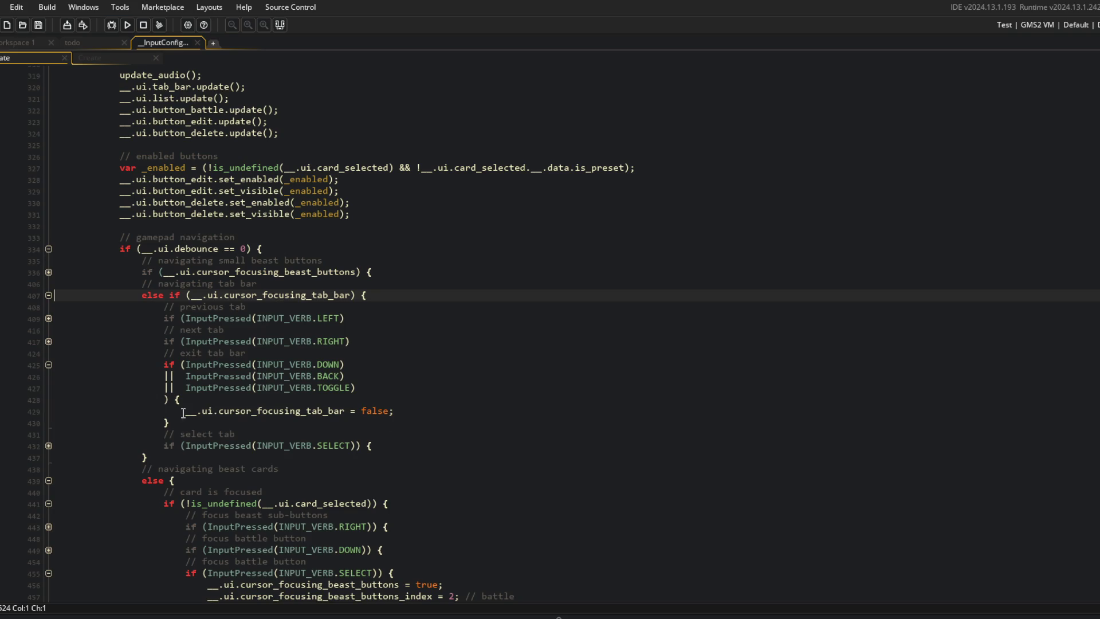
click(48, 342)
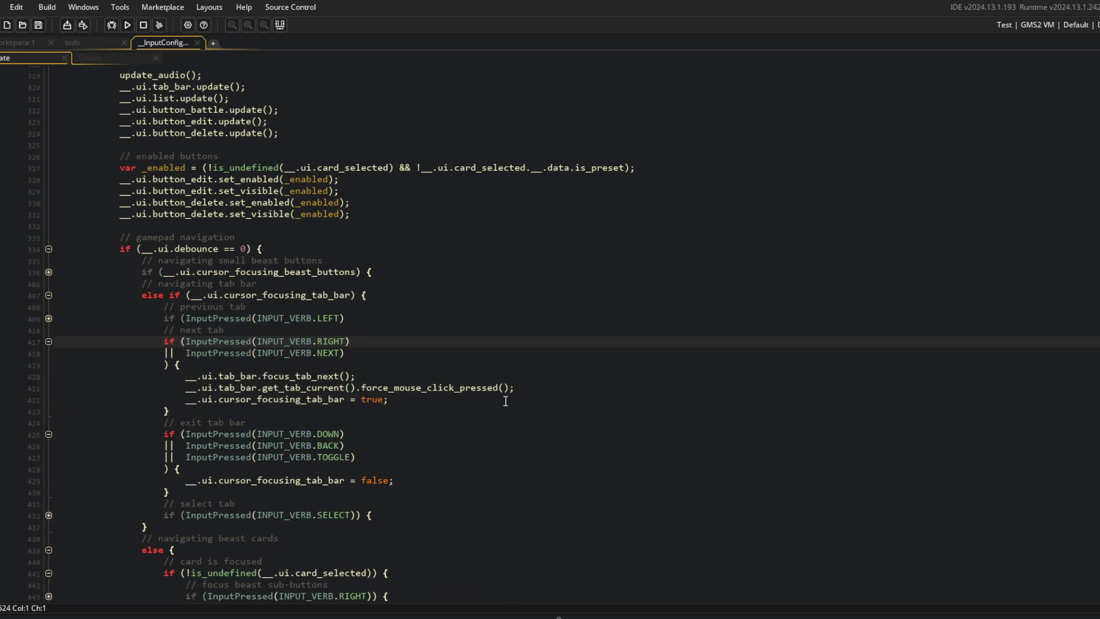
click(48, 342)
click(242, 389)
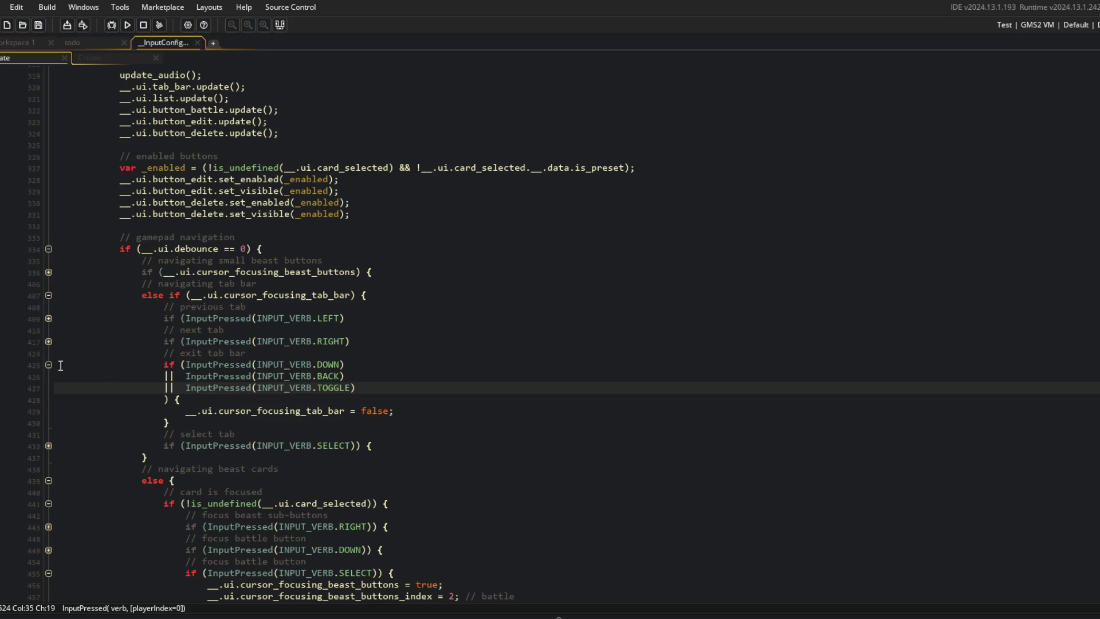
click(49, 365)
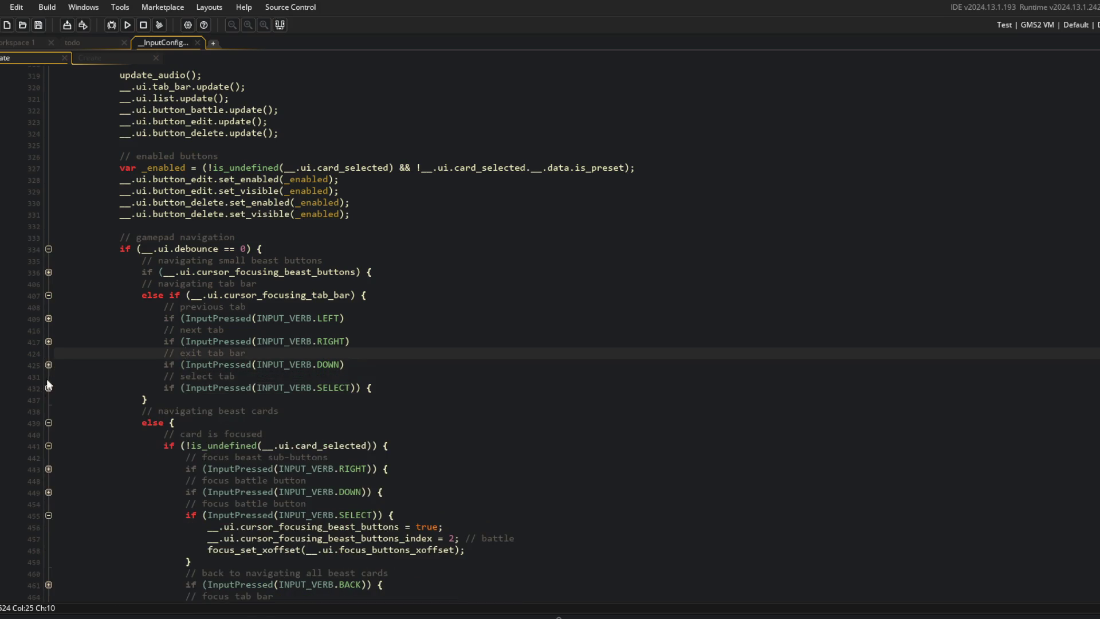
click(49, 295)
Paste focus_set_xoffset(__.ui.focus_default_xoffset); from the TOGGLE sub-button block into the new block, then run
click(48, 273)
click(333, 388)
key(Down)
key(Down)
key(Down)
key(Home)
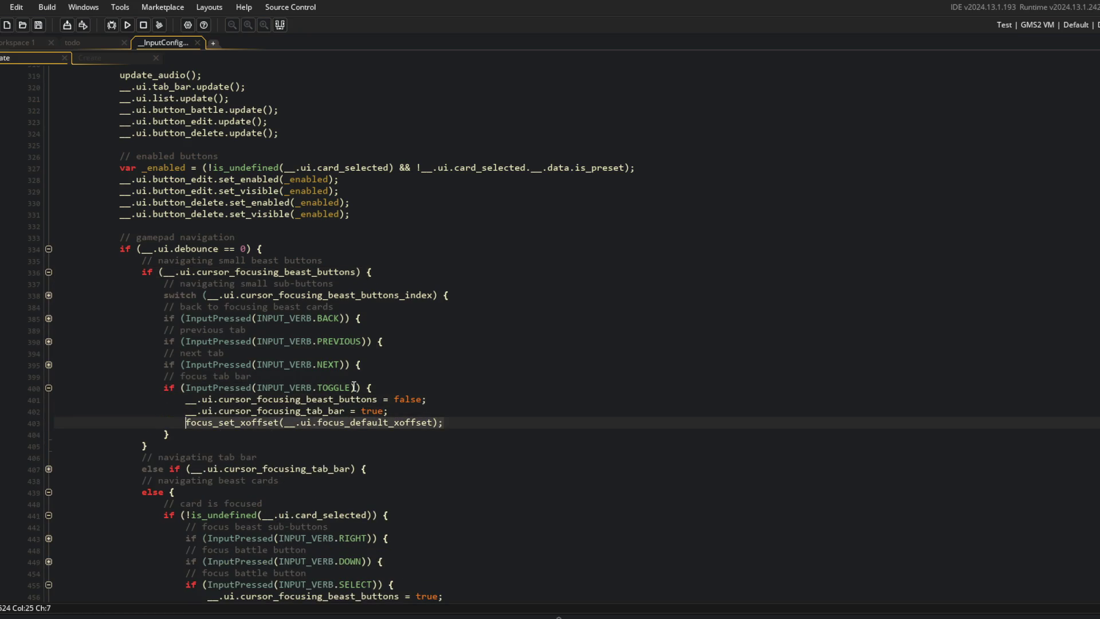
click(48, 388)
scroll(422, 520, down, 4)
click(422, 520)
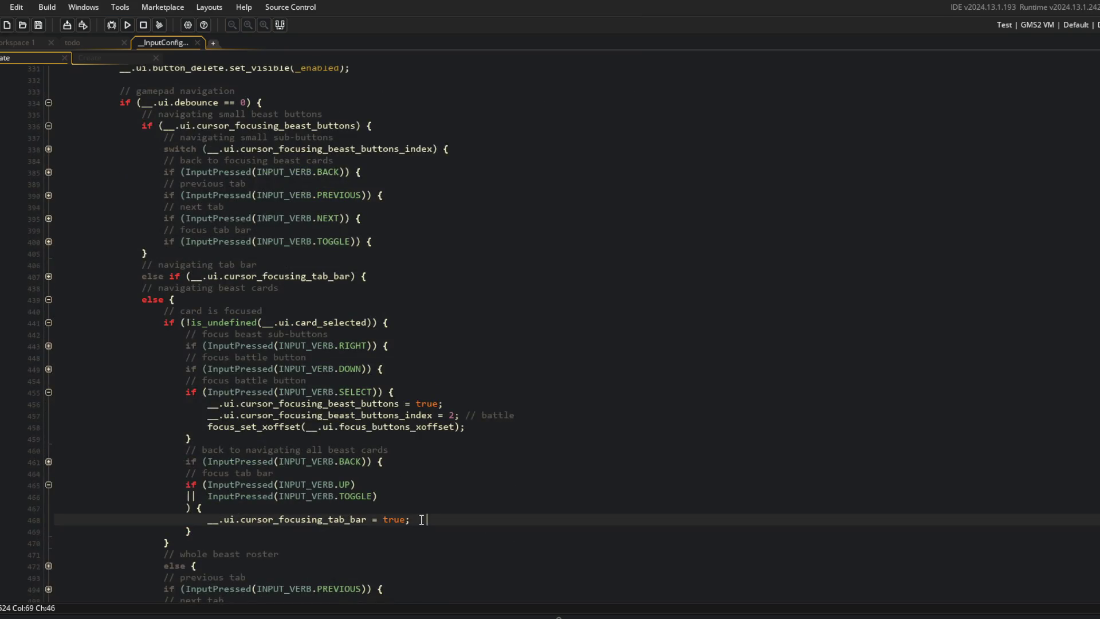
key(Return)
text(focus_set_xoffset(__.ui.focus_default_xoffset);)
key(Up)
key(Up)
key(Up)
click(132, 27)
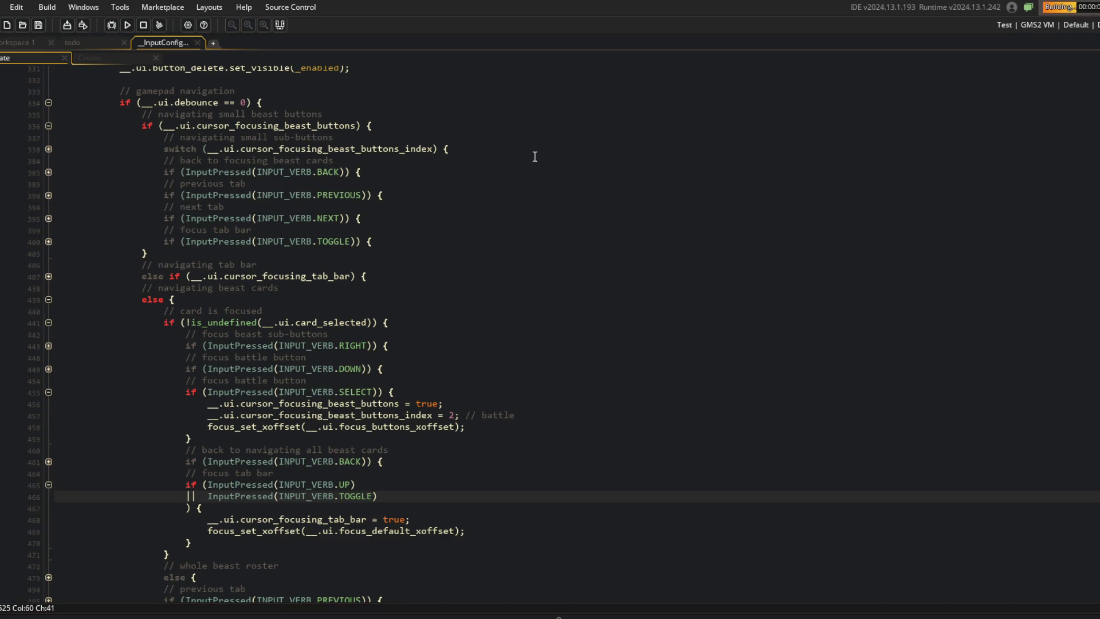
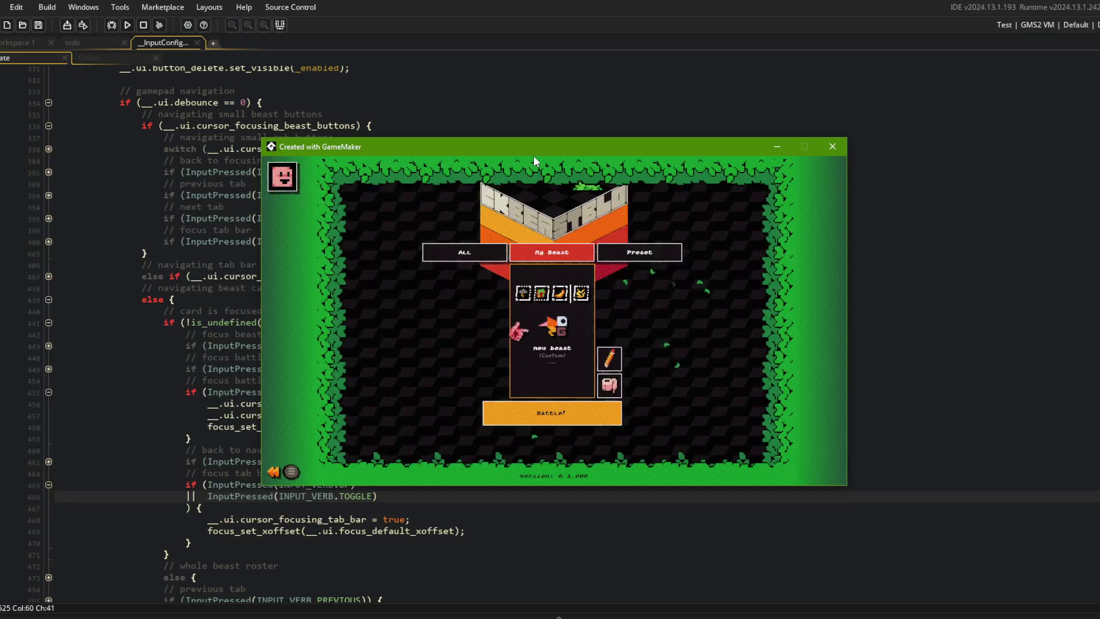
Expand the tab-bar block, run the game, and go from login to the Beasts screen
scroll(407, 467, up, 3)
click(407, 468)
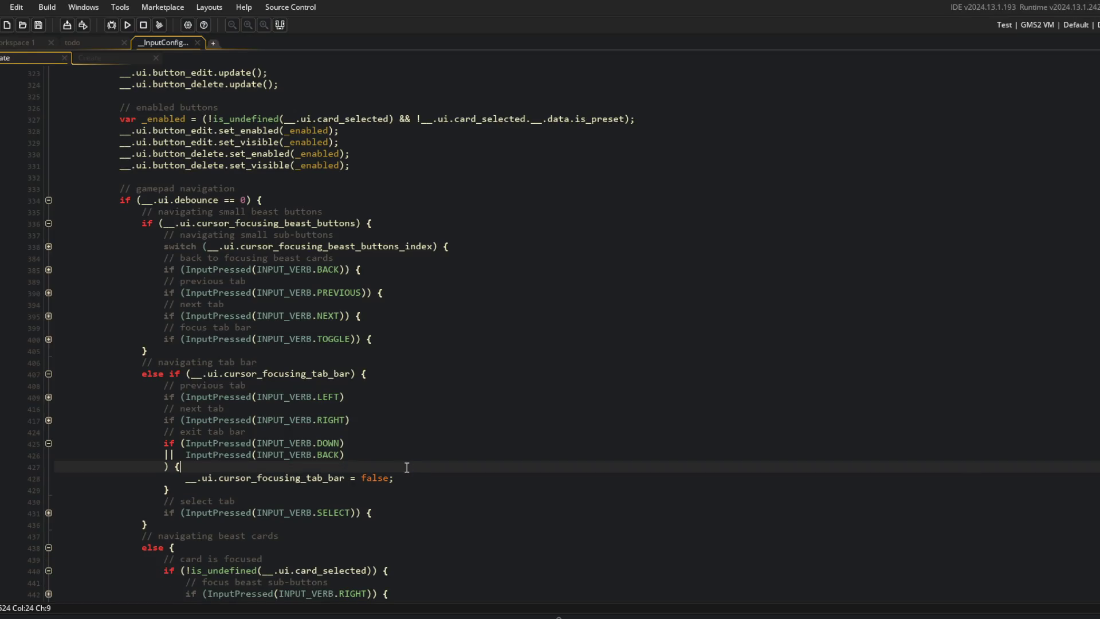
key(F5)
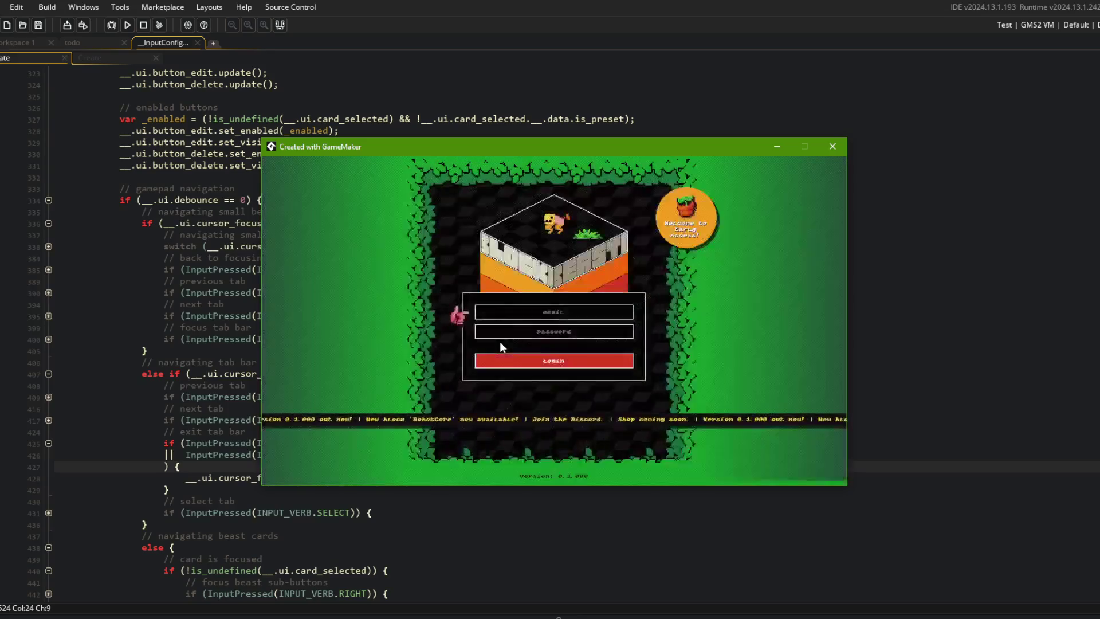
key(Return)
key(Left)
key(Left)
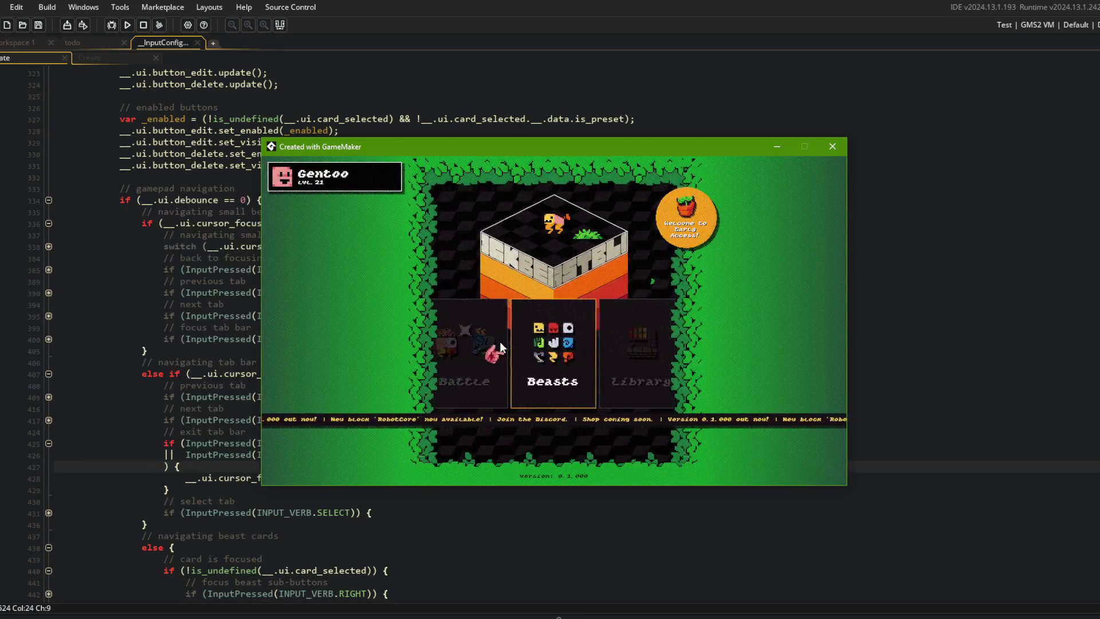
key(Return)
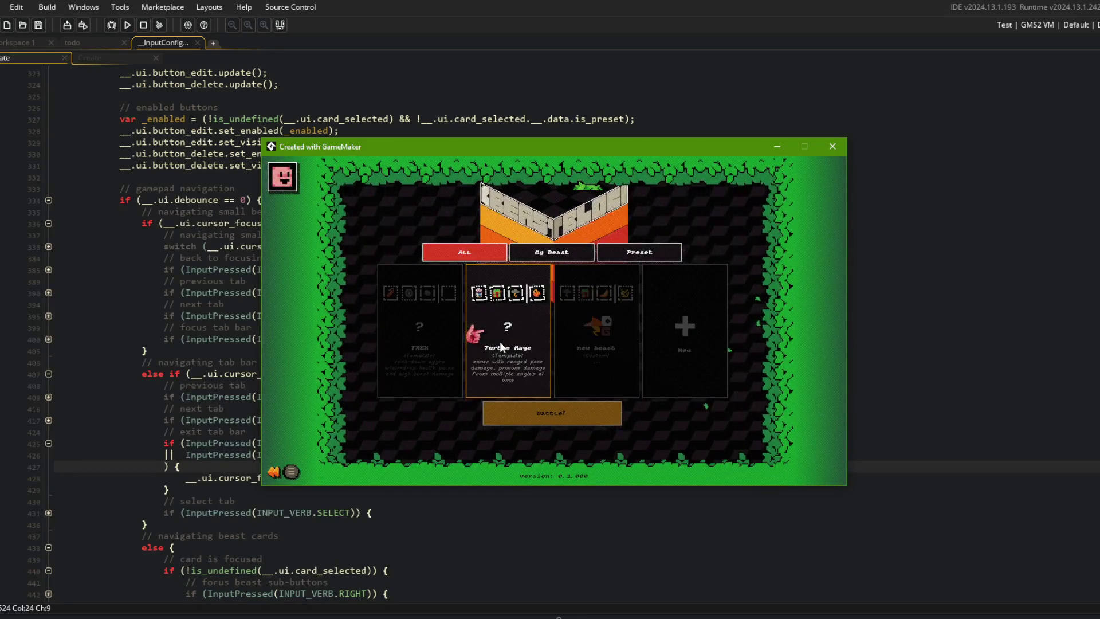
Test gamepad switching between the Preset, All and My Beast tabs, then quit the game
key(Up)
key(Right)
key(Right)
key(Left)
key(Left)
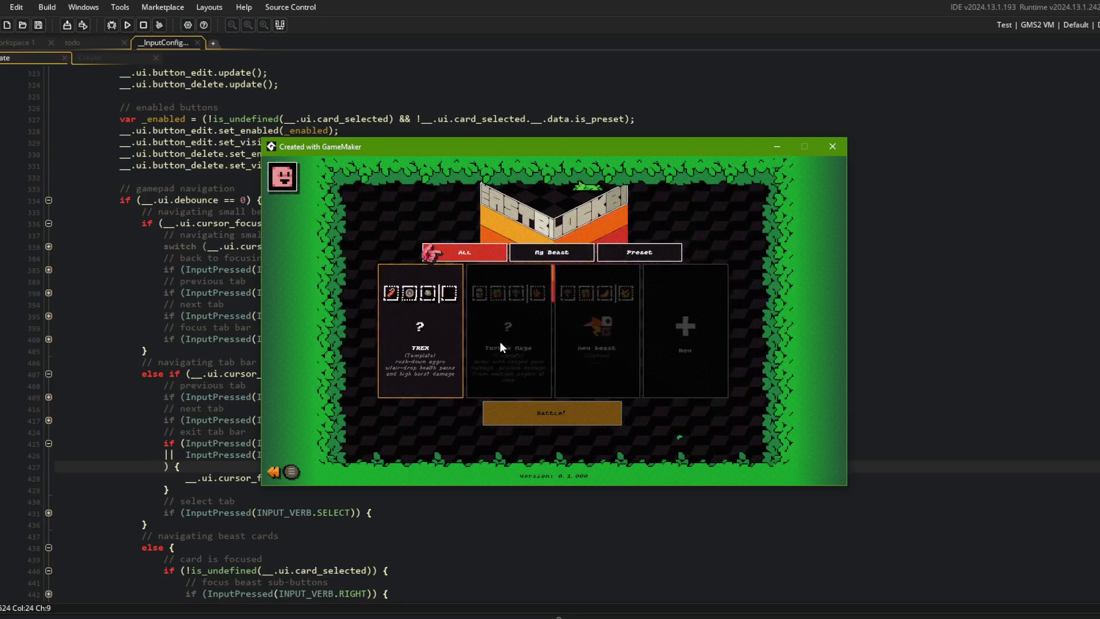
key(Right)
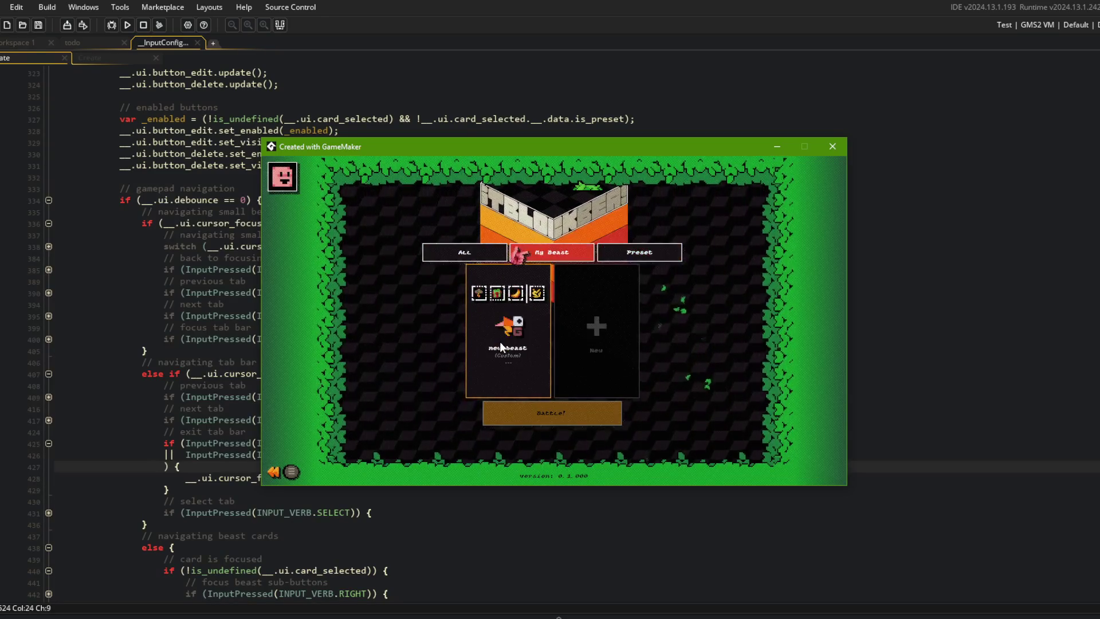
key(Left)
key(Right)
key(Down)
key(Up)
key(Escape)
click(383, 292)
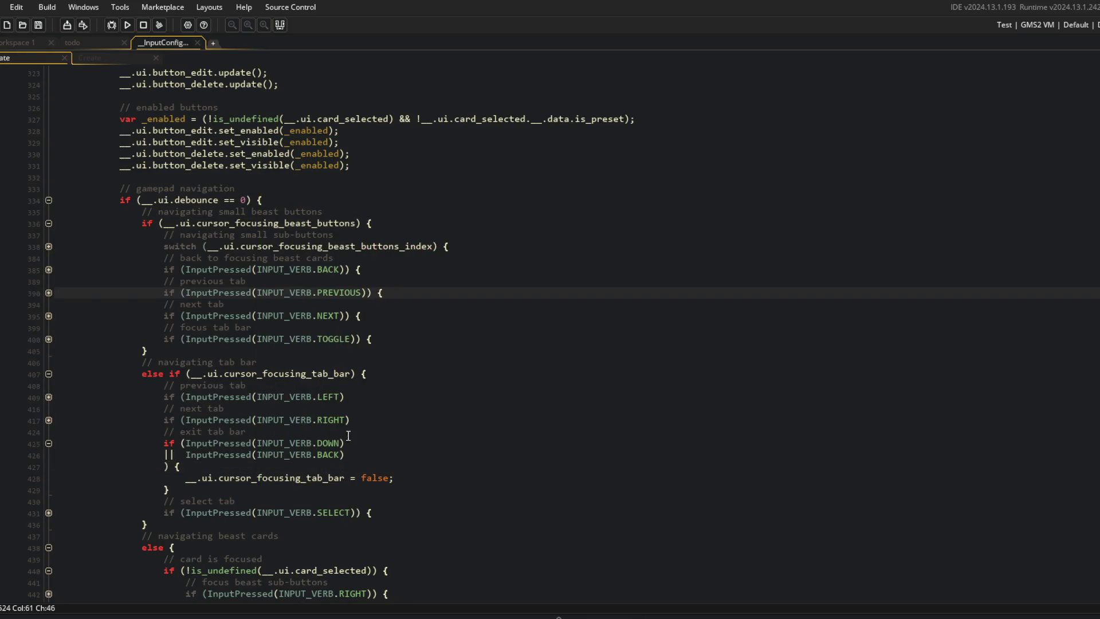
Add InputPressed(INPUT_VERB.SELECT) as a third condition in the exit-tab-bar if
click(49, 513)
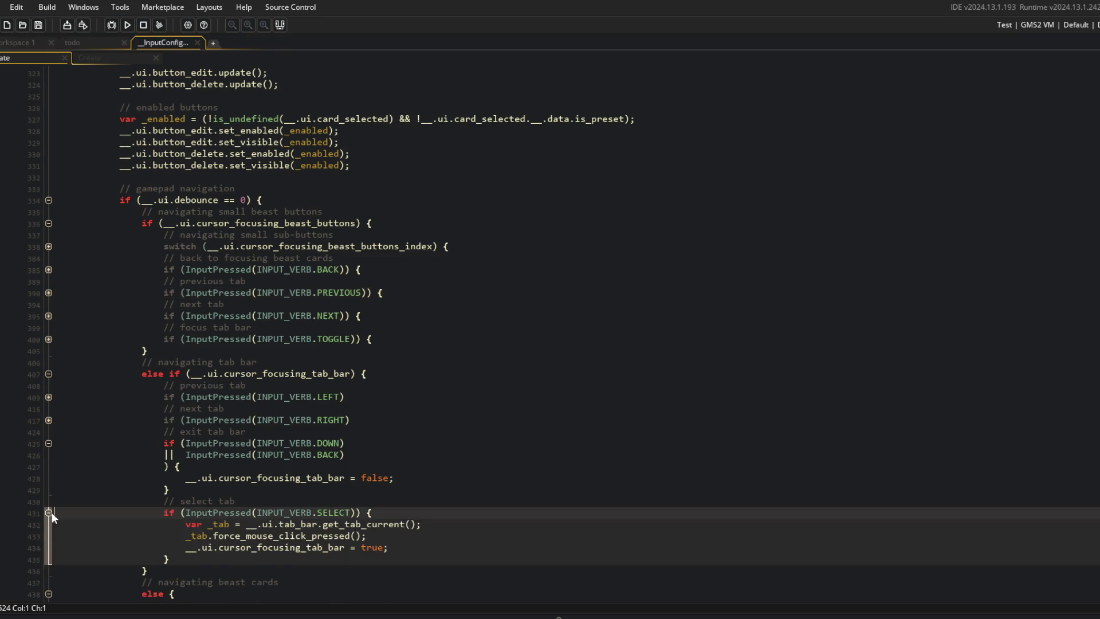
click(391, 502)
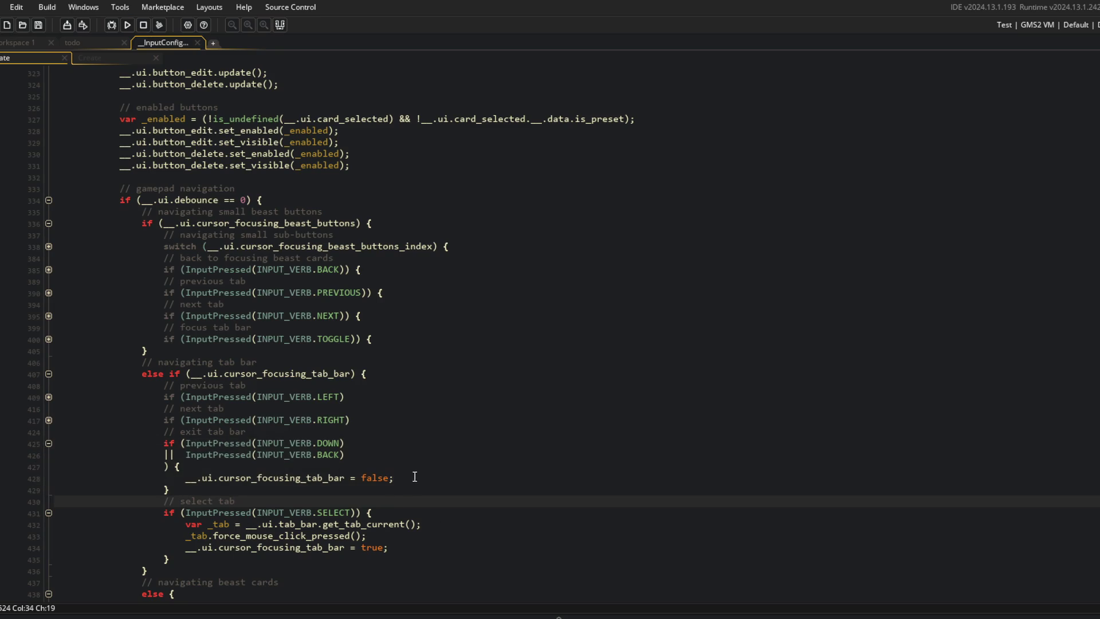
click(409, 515)
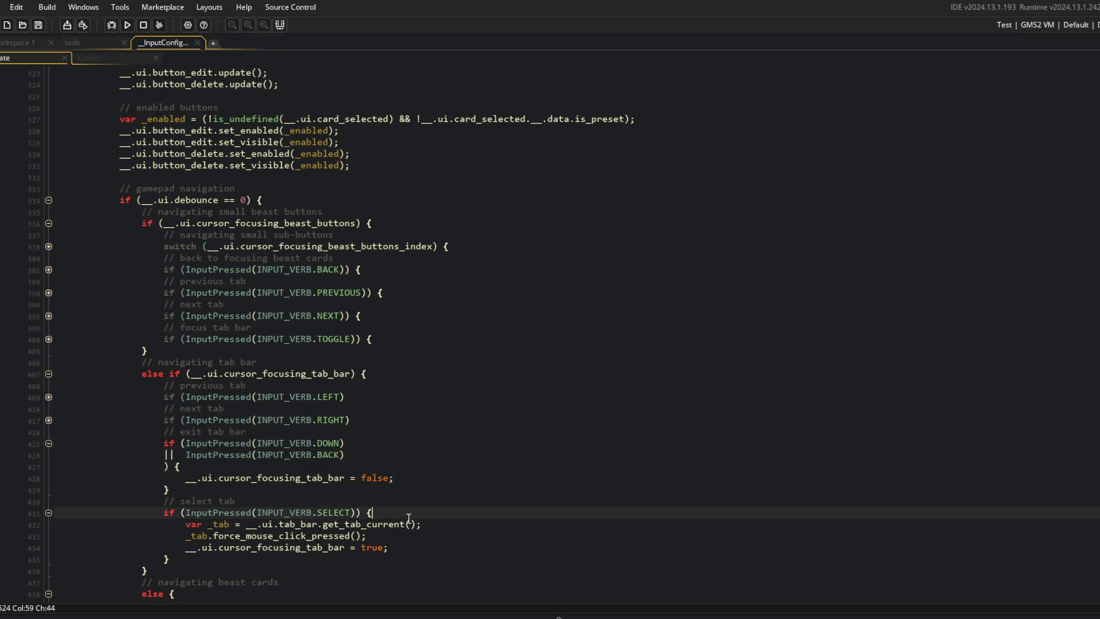
key(ctrl+Left)
key(ctrl+Left)
key(ctrl+Left)
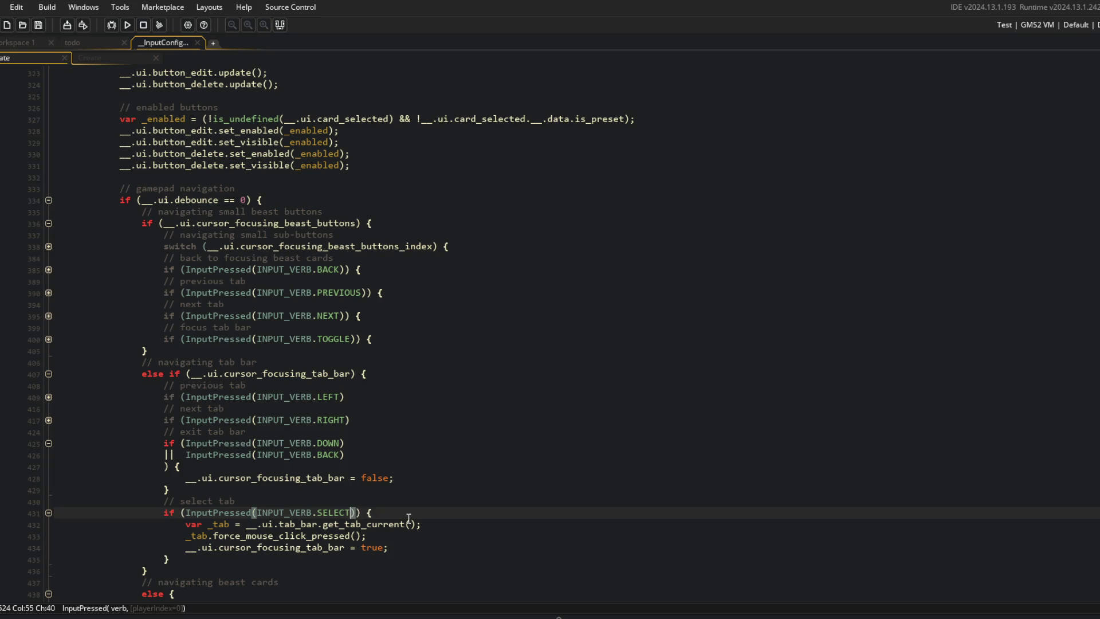
key(Up)
key(Up)
key(Up)
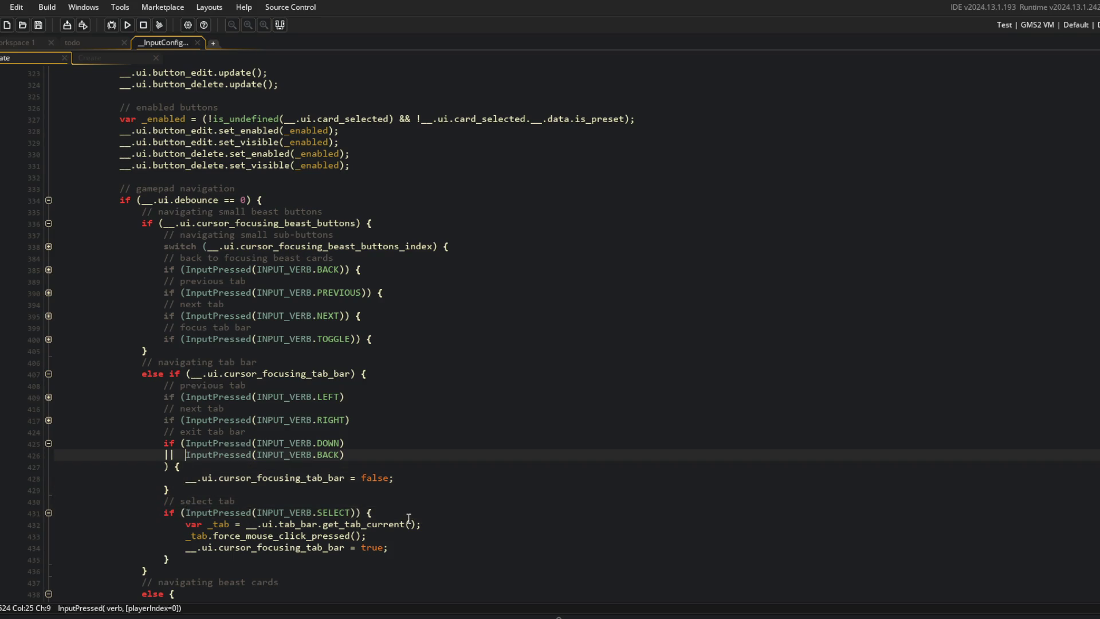
key(End)
key(Return)
text(InputPressed(INPUT_VERB.SELECT))
Delete the old select-tab block and run the game again
key(Down)
key(Down)
key(Down)
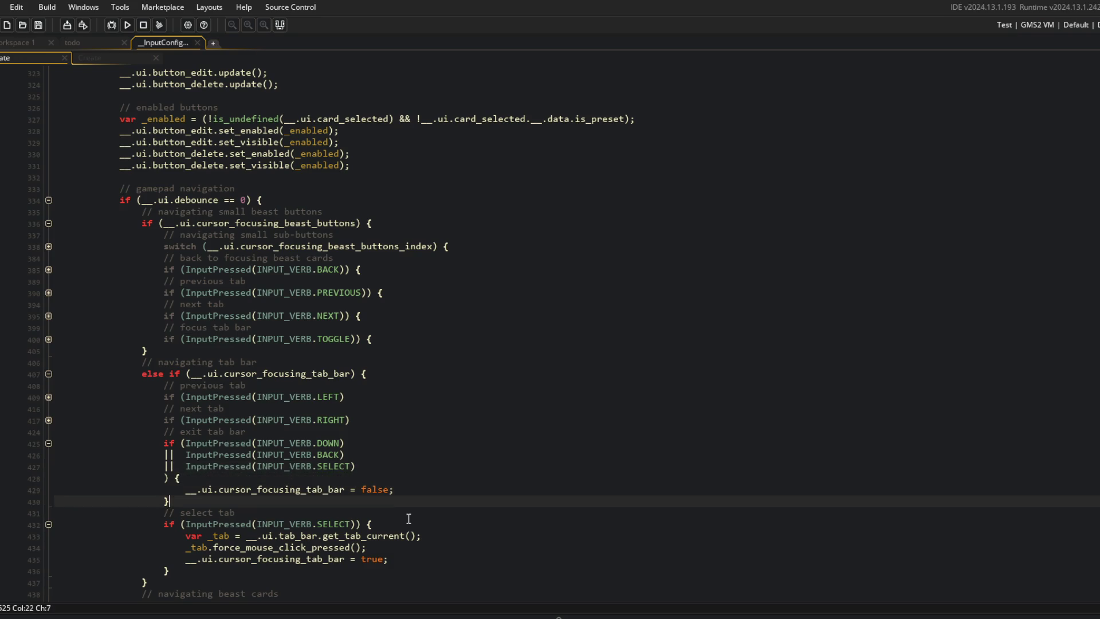
key(shift+Down)
key(shift+Down)
key(shift+Down)
key(Delete)
click(448, 478)
key(F5)
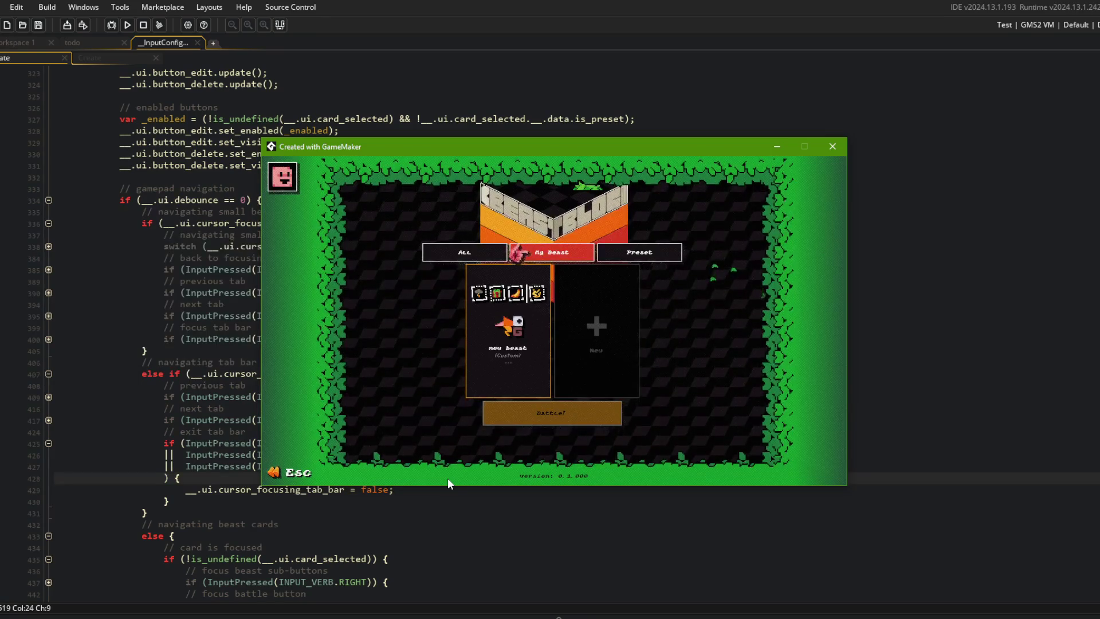
Test selecting and deselecting the My Beast card and moving onto its edit button
key(Down)
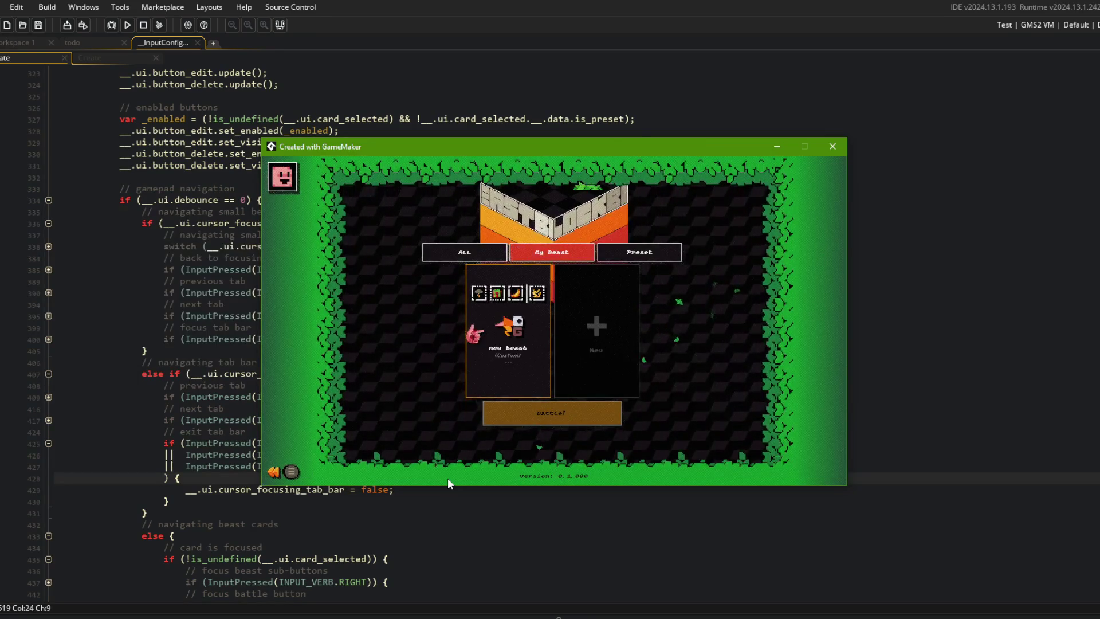
key(Return)
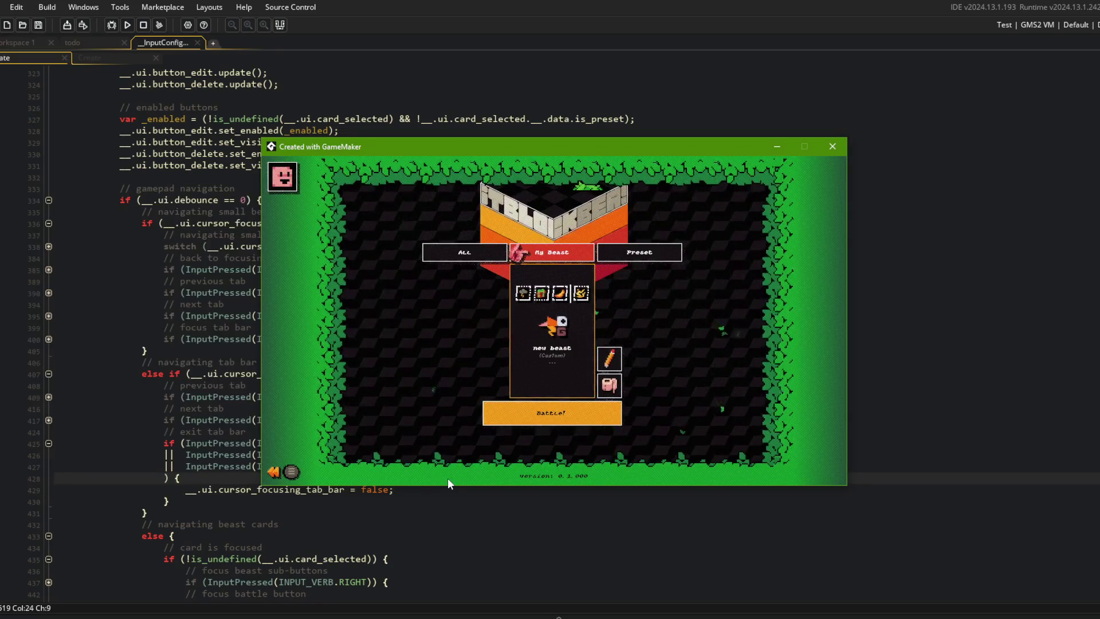
key(Escape)
key(Return)
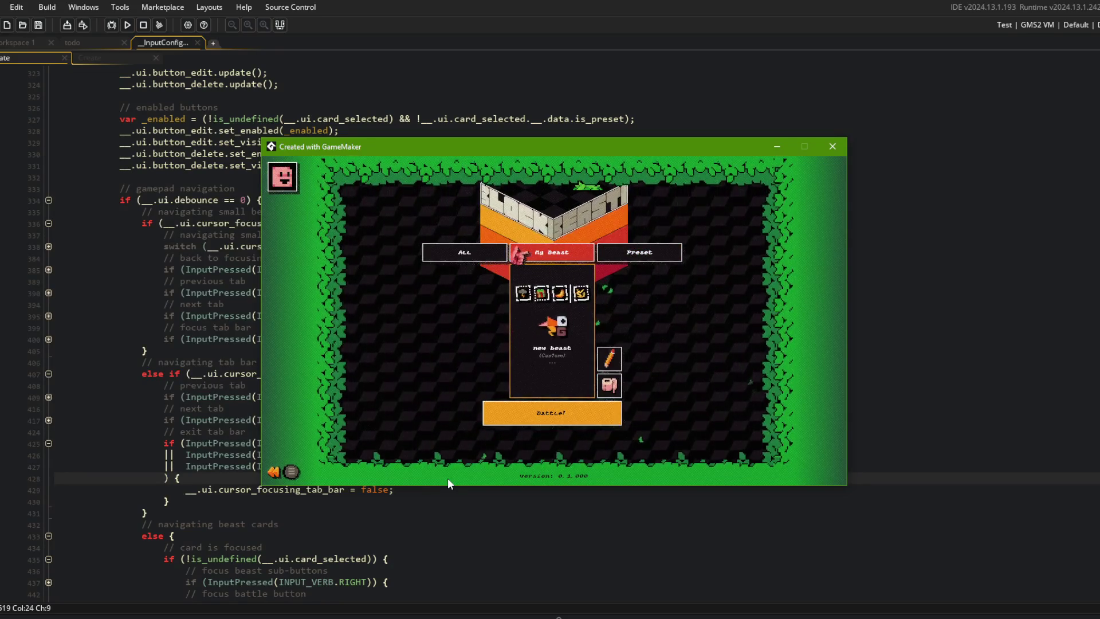
key(Right)
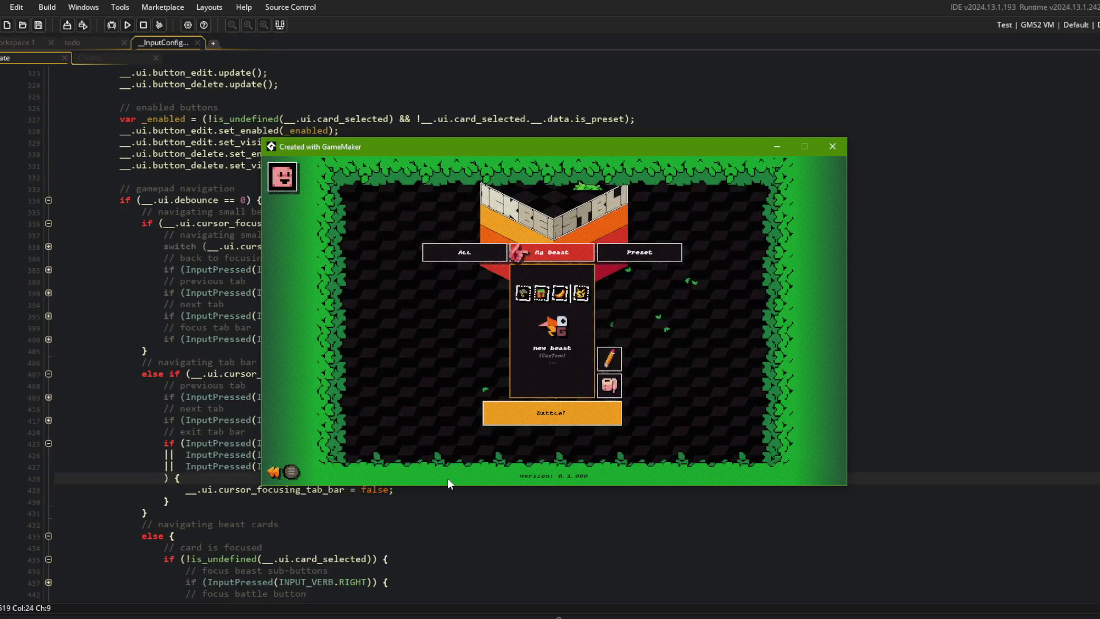
key(Escape)
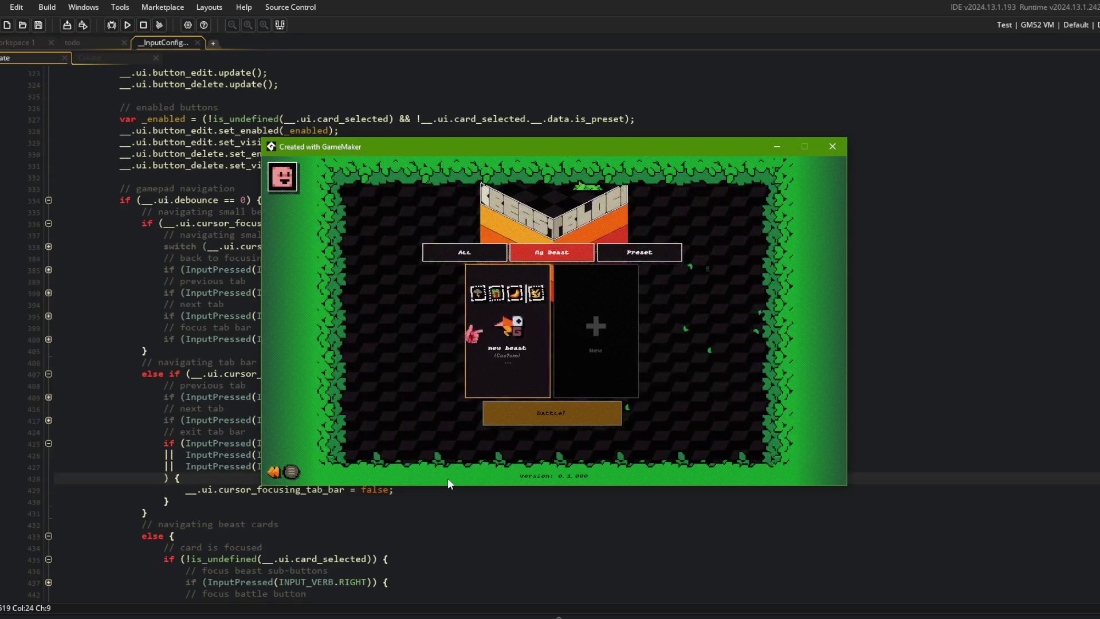
key(Return)
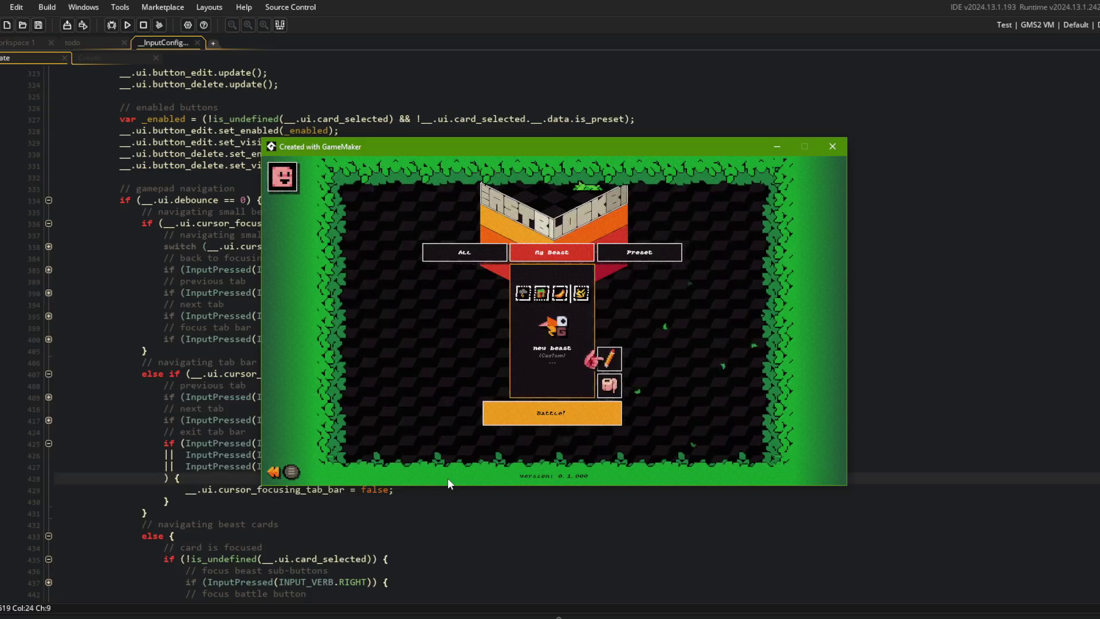
Move focus to the tab bar and Battle, back out of mode selection, log out, and close the game
key(Up)
key(Down)
key(Down)
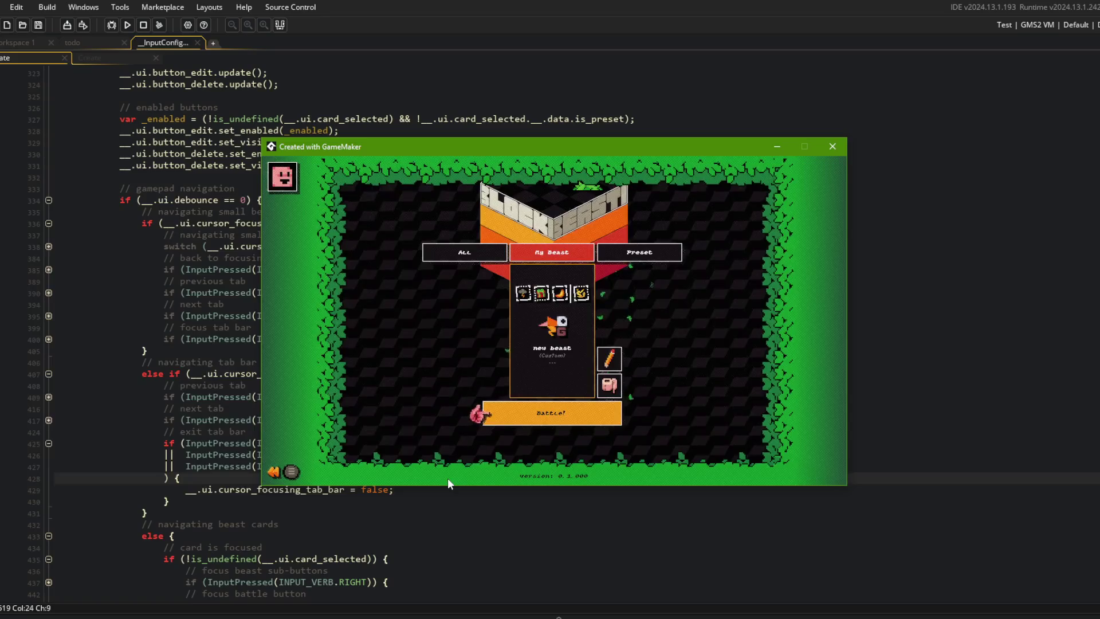
key(Return)
key(Escape)
key(Right)
key(Right)
key(Return)
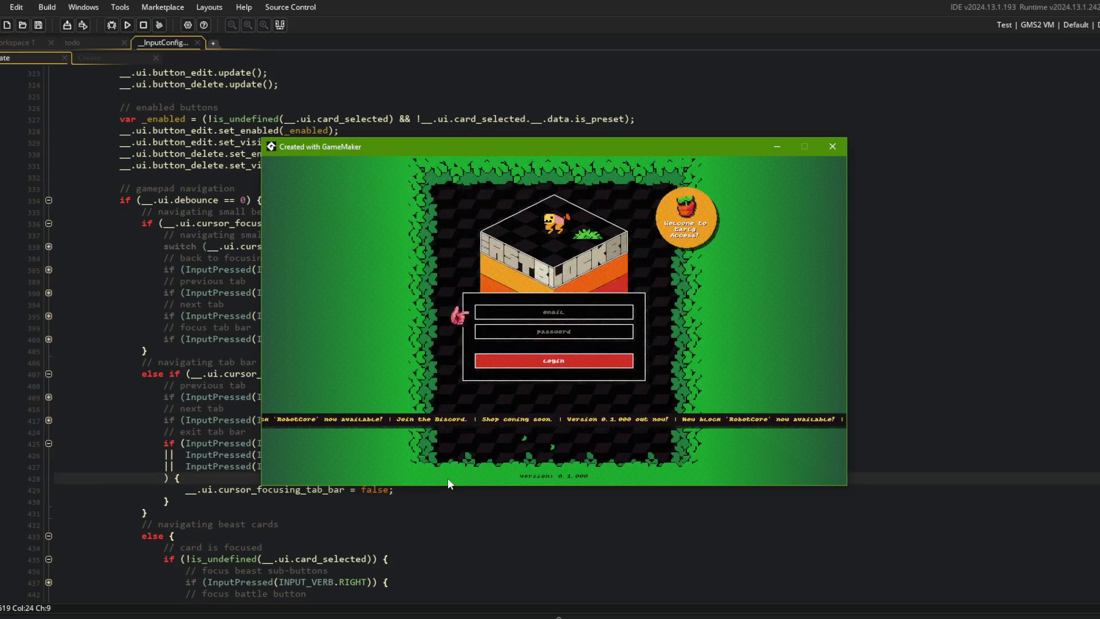
click(832, 146)
click(526, 359)
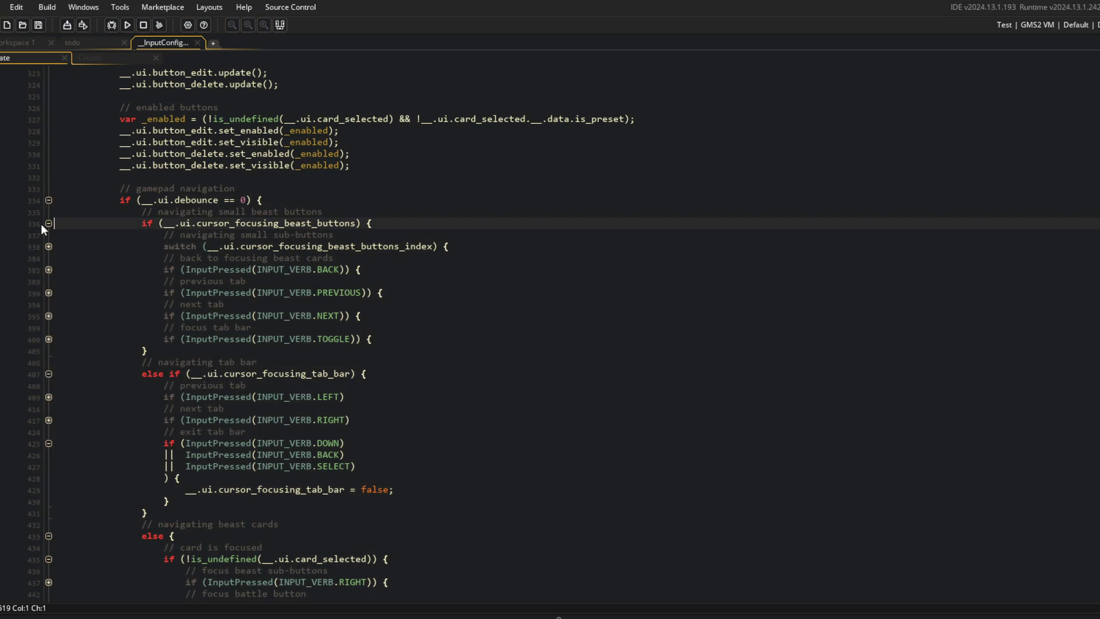
Fold the unrelated blocks and expand both focus-tab-bar blocks in the card and roster sections
click(49, 223)
click(49, 247)
click(374, 293)
key(Up)
key(Up)
key(Up)
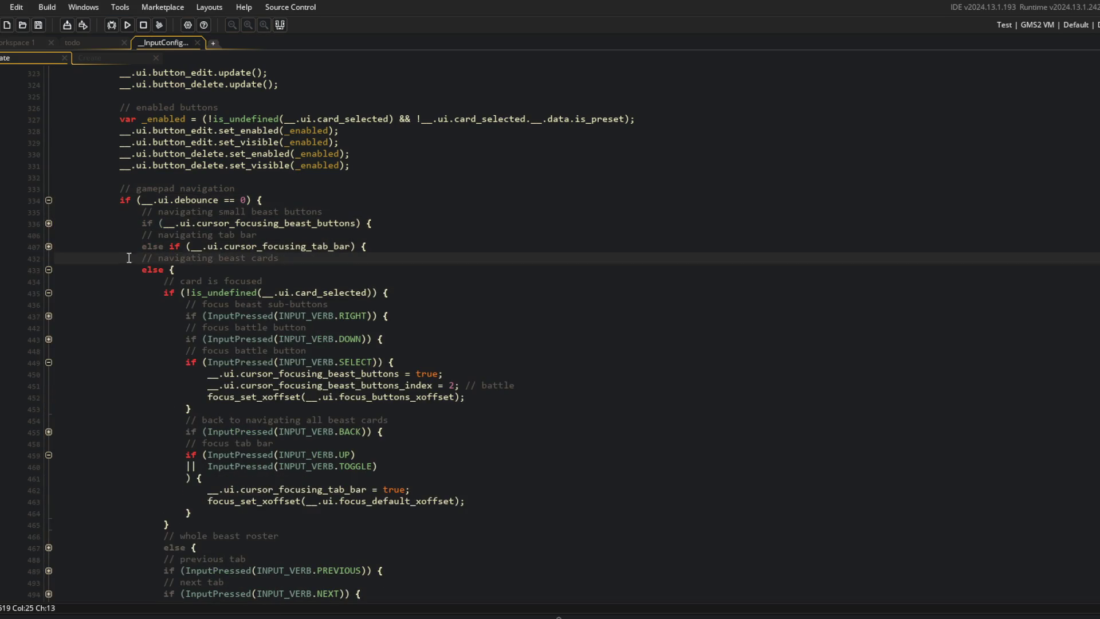
click(49, 363)
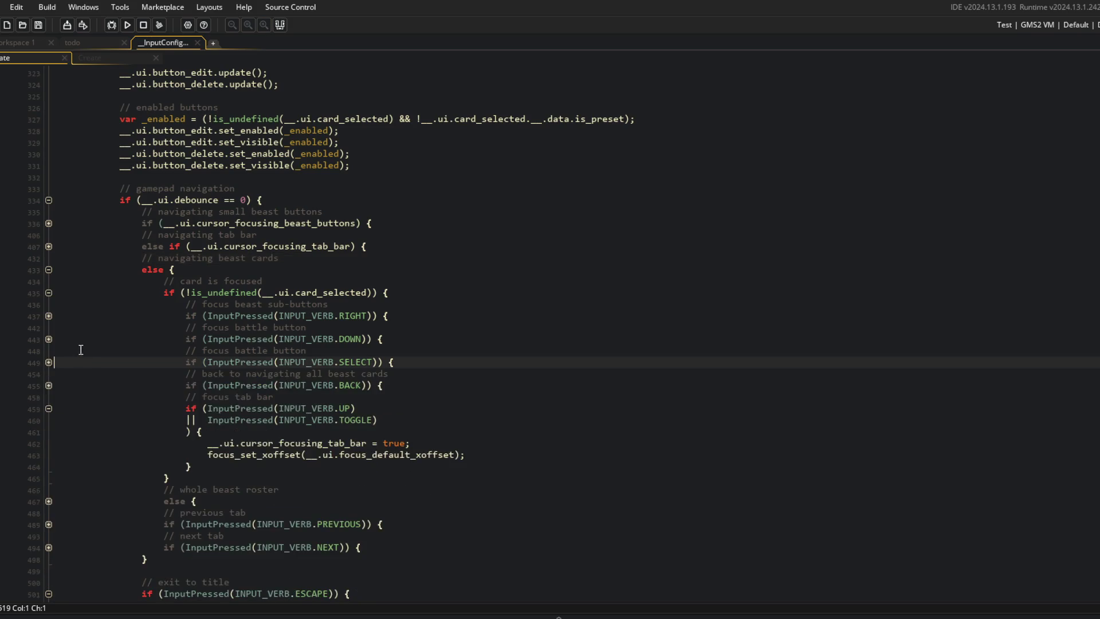
click(49, 409)
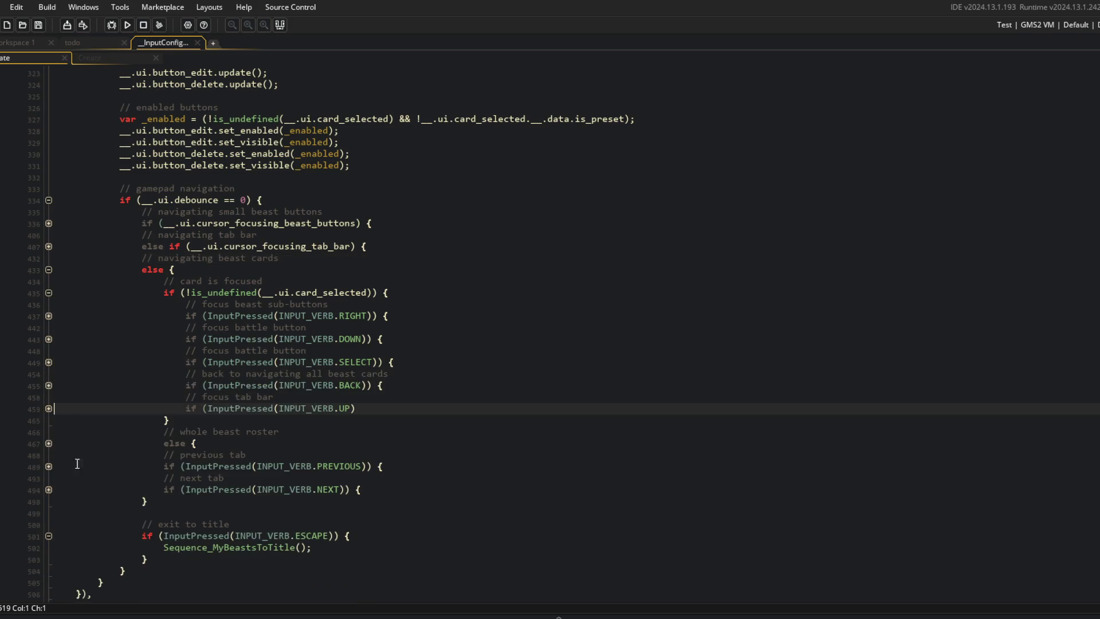
click(46, 445)
scroll(424, 516, down, 4)
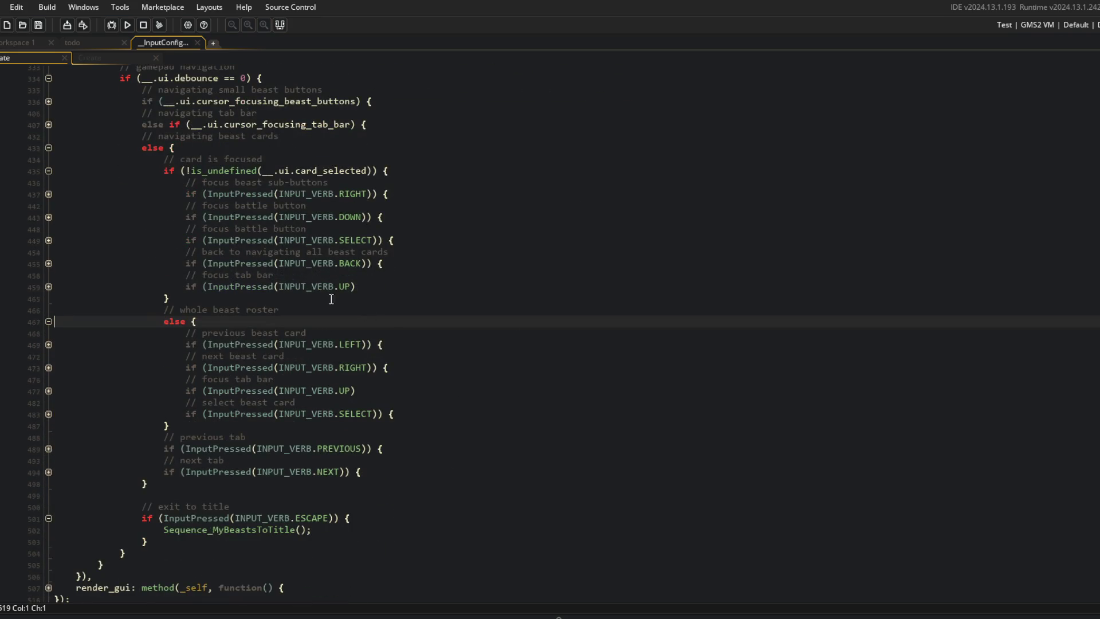
click(49, 287)
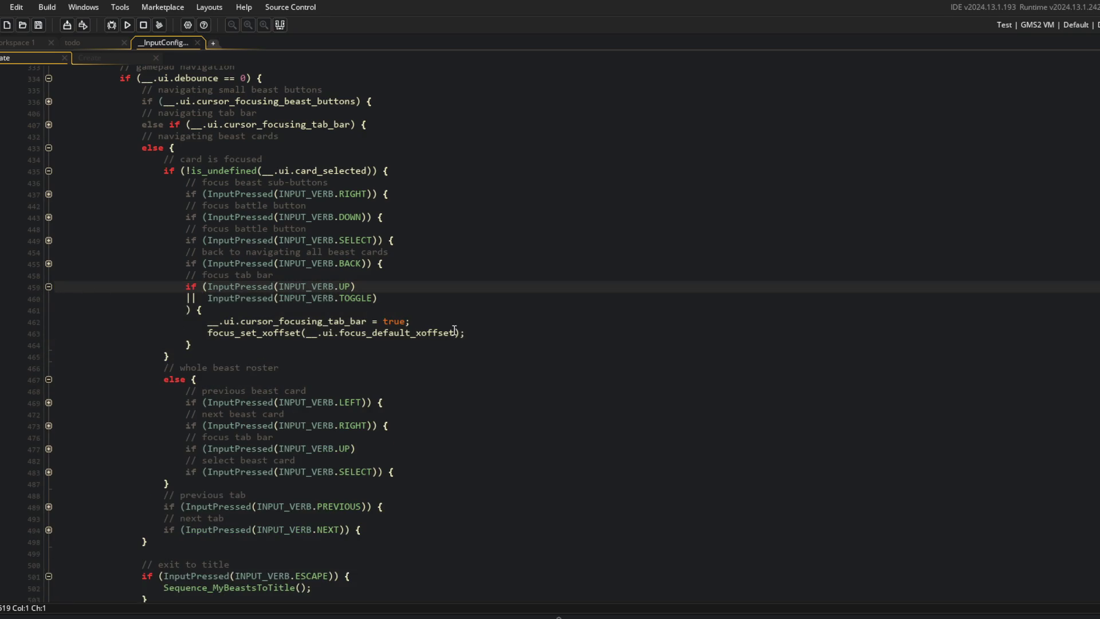
click(49, 449)
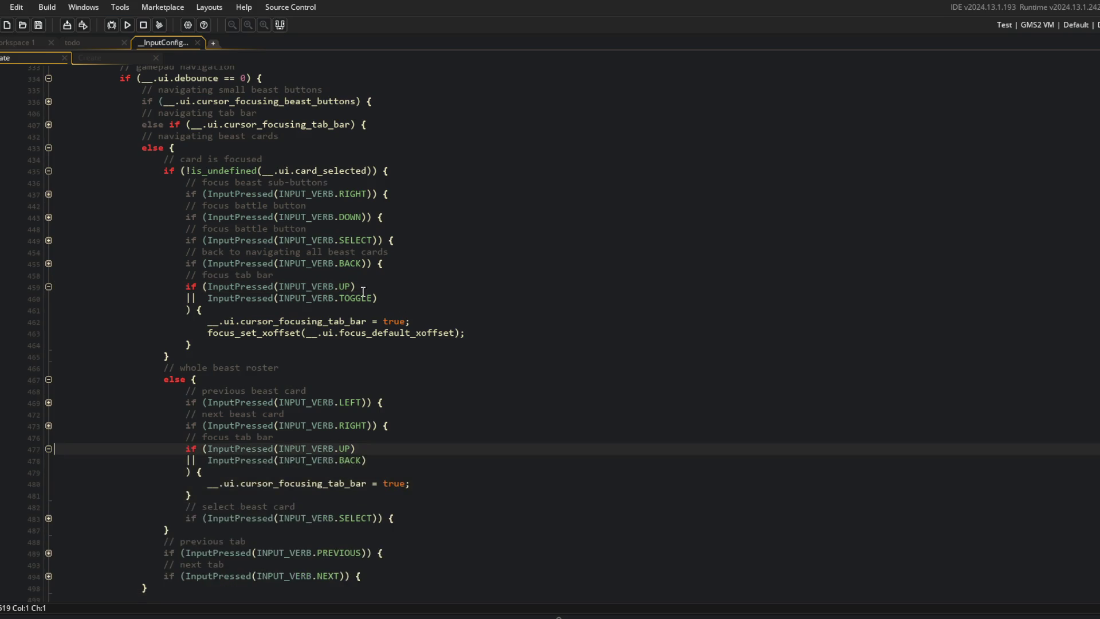
Move the UP-or-TOGGLE focus check from the card section to below the next-tab check
click(400, 287)
key(shift+Home)
key(shift+Down)
key(shift+Down)
key(shift+Down)
key(ctrl+c)
key(Delete)
key(BackSpace)
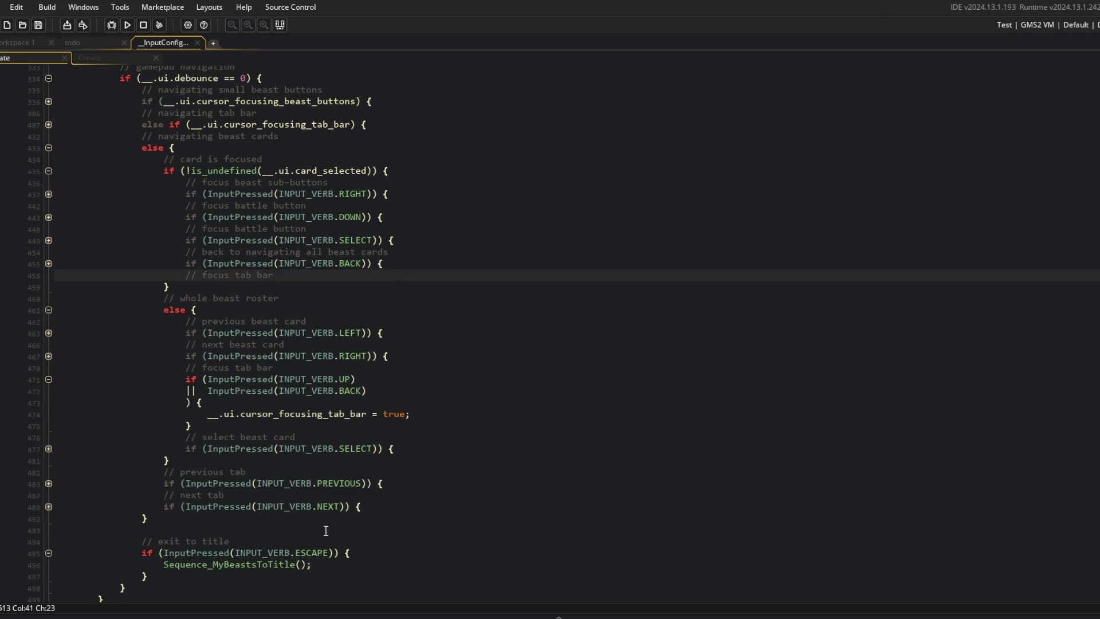
click(395, 521)
key(Up)
key(Return)
key(ctrl+v)
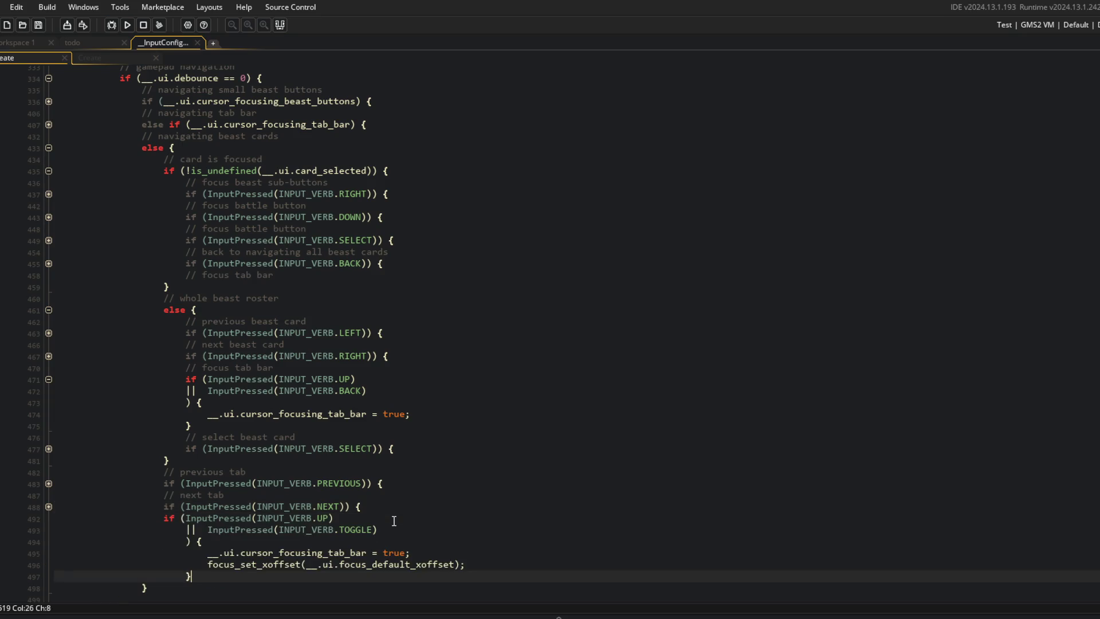
Outdent the moved block one level and label it with a '// focus tab bar' comment
click(394, 521)
key(Down)
key(Home)
key(shift+Down)
key(shift+Down)
key(shift+Down)
key(shift+End)
key(shift+Tab)
key(Up)
key(Up)
key(Up)
key(End)
key(Return)
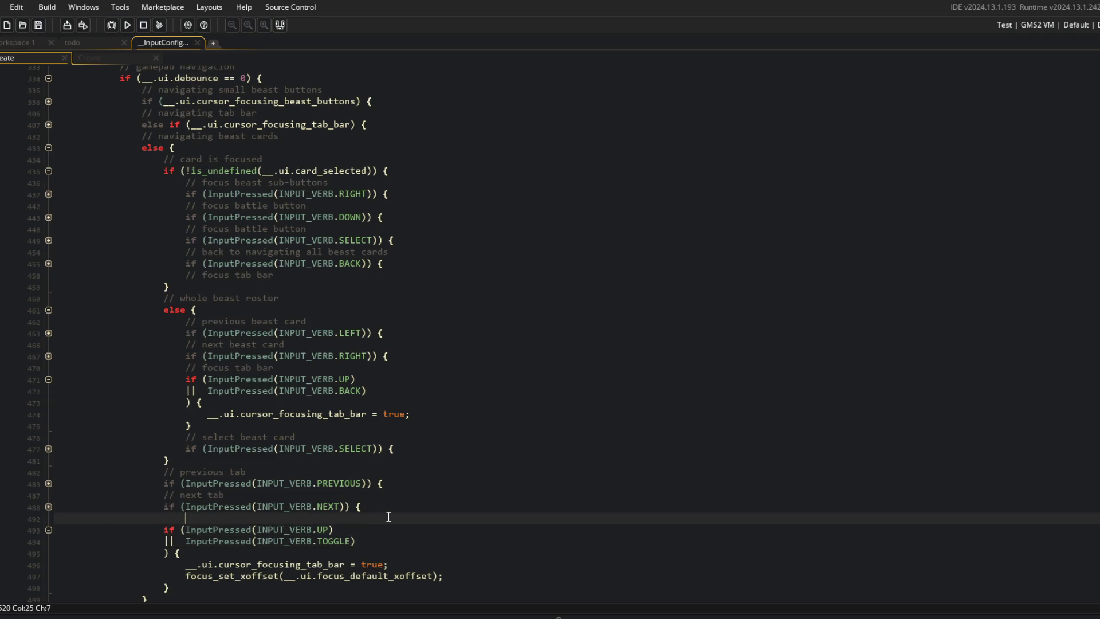
text(focus tab)
Delete the old UP/BACK tab-bar check from the roster and run the game
click(405, 381)
key(Down)
key(Down)
key(Down)
key(Up)
key(Up)
key(Up)
key(ctrl+d)
key(ctrl+d)
key(ctrl+d)
key(ctrl+d)
key(ctrl+d)
key(F5)
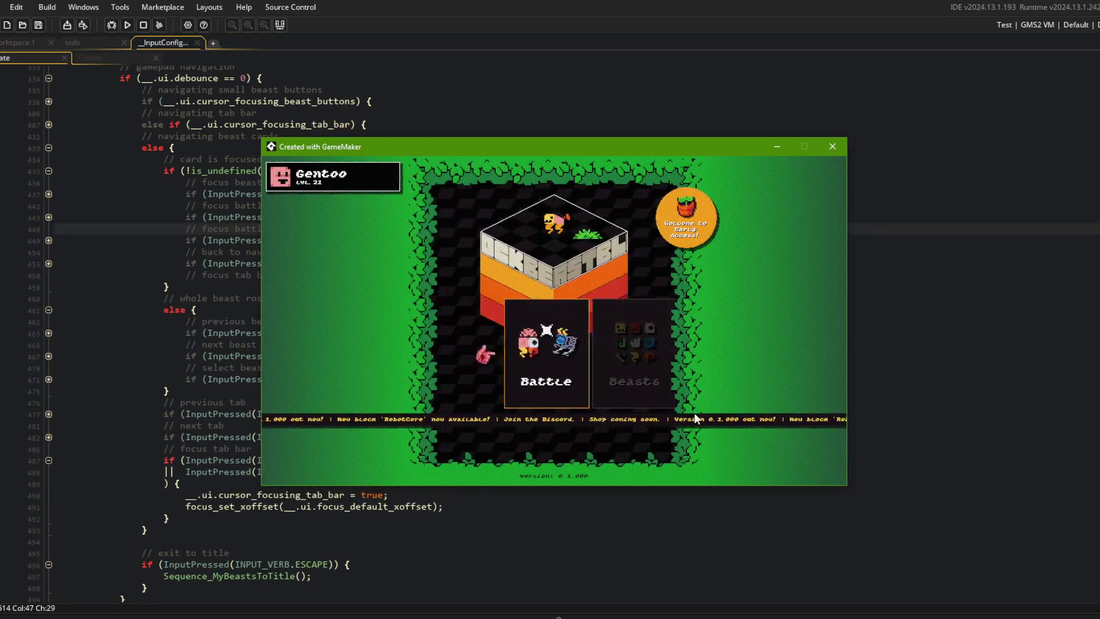
key(Return)
key(Right)
key(Right)
key(Return)
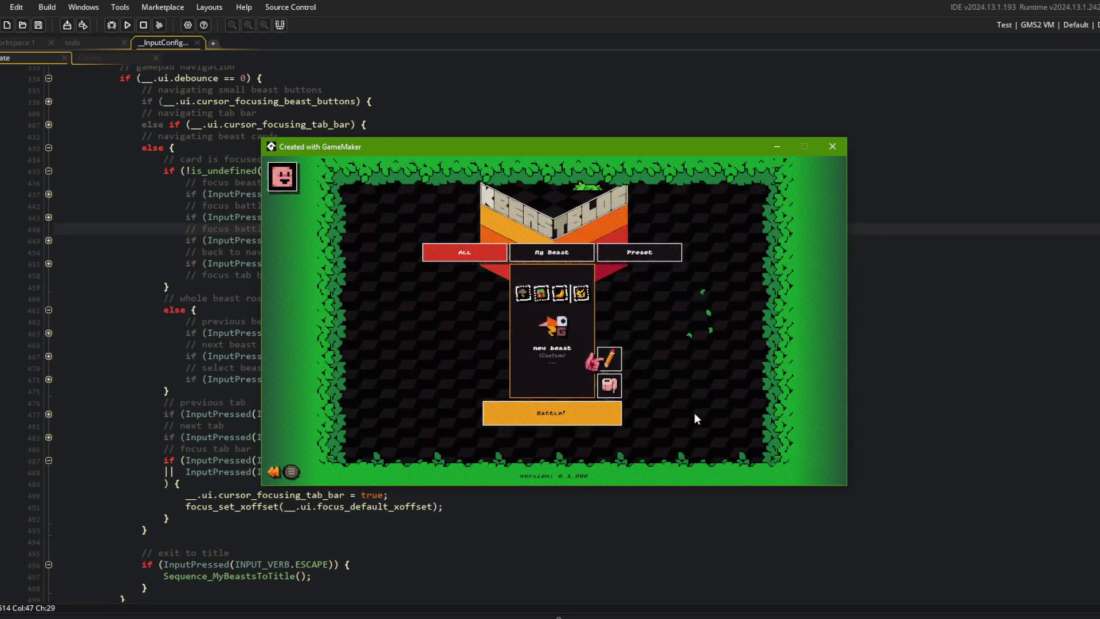
key(Up)
key(Right)
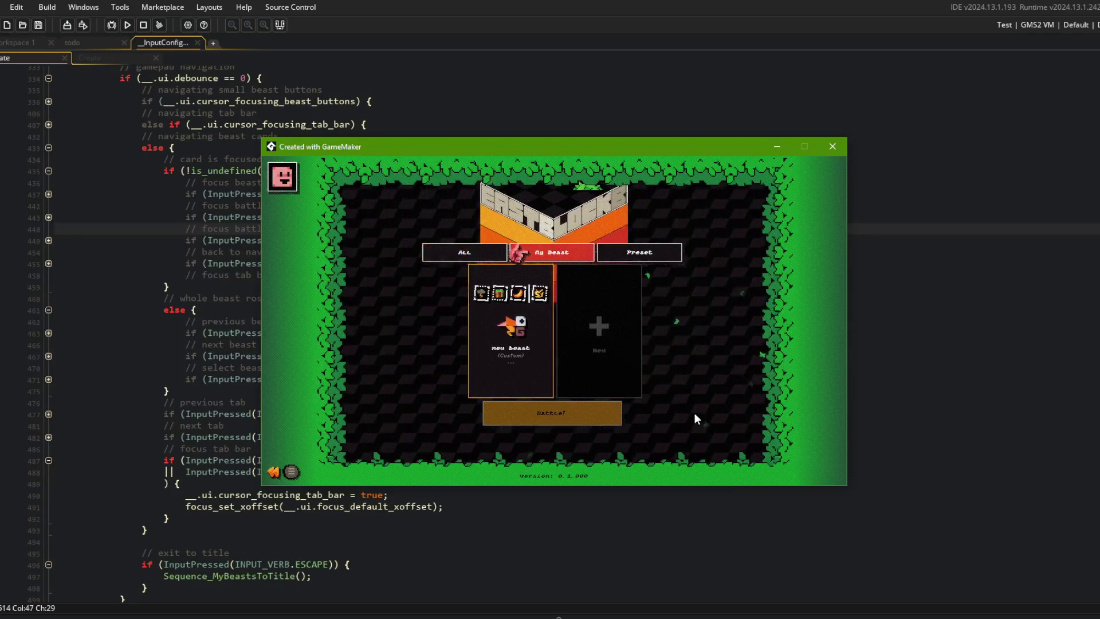
key(Left)
key(Right)
key(Down)
key(Down)
key(Up)
key(Down)
key(Return)
key(Left)
key(Left)
key(Right)
key(Left)
key(Left)
key(Left)
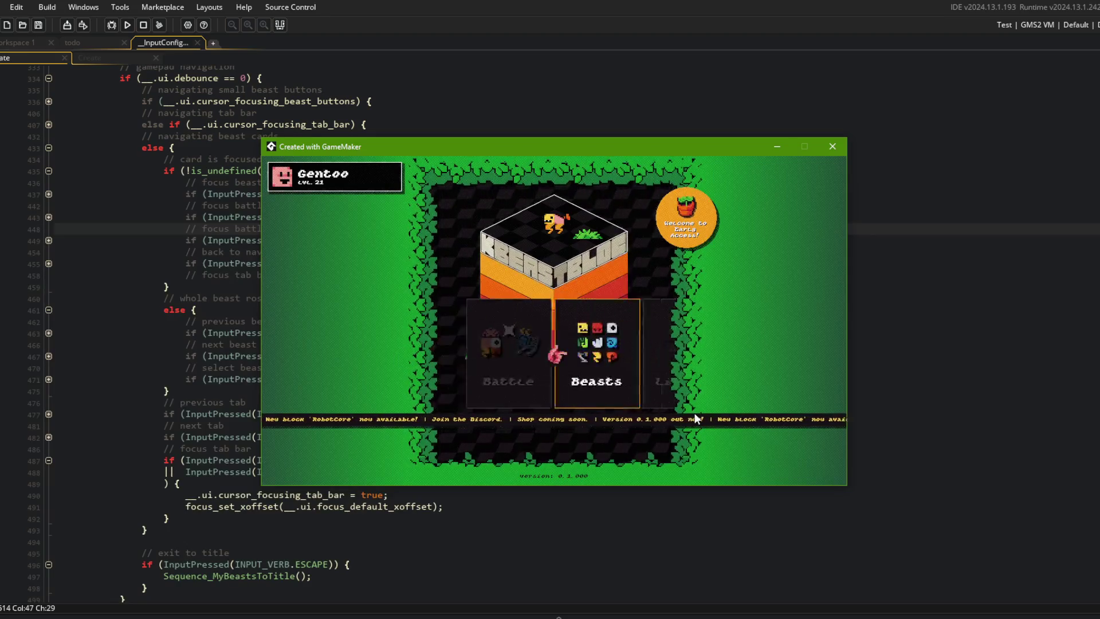
key(Return)
key(e)
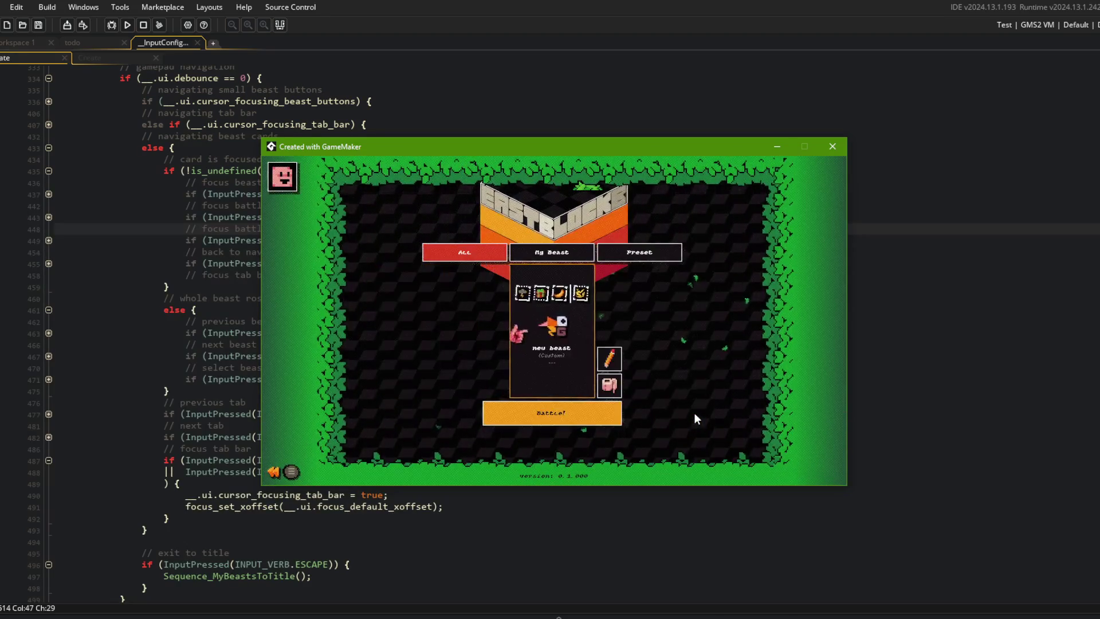
key(Up)
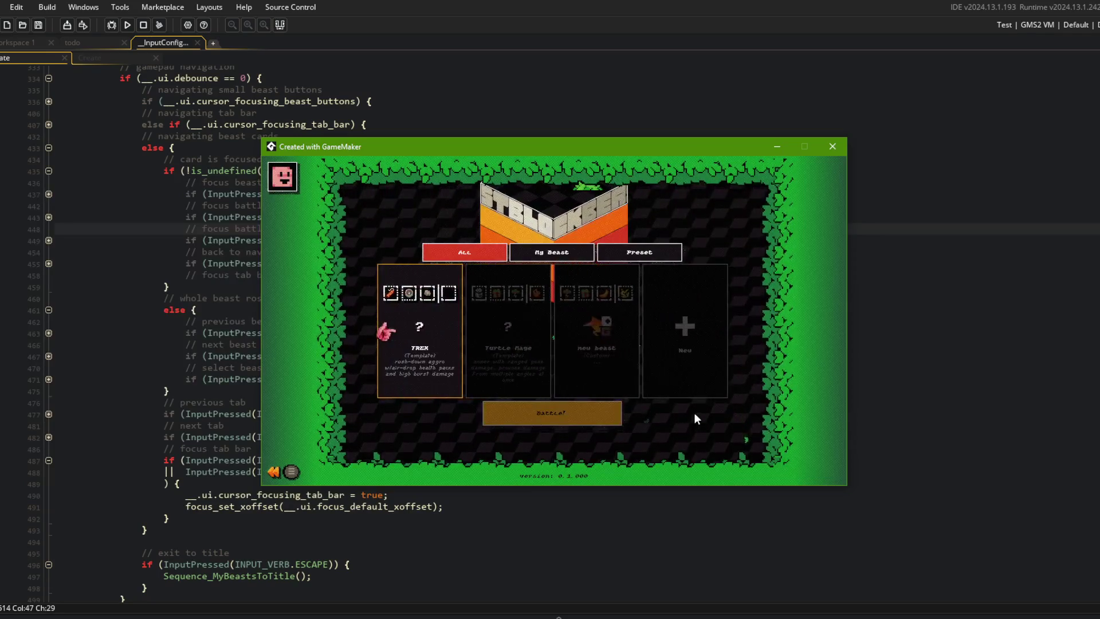
key(Right)
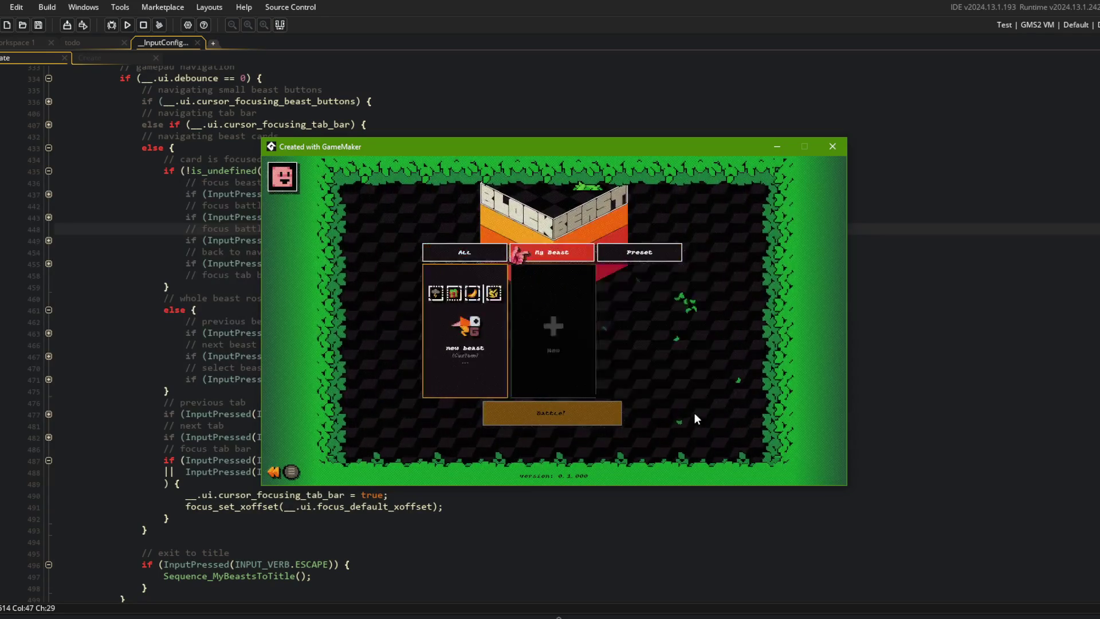
key(Down)
key(Return)
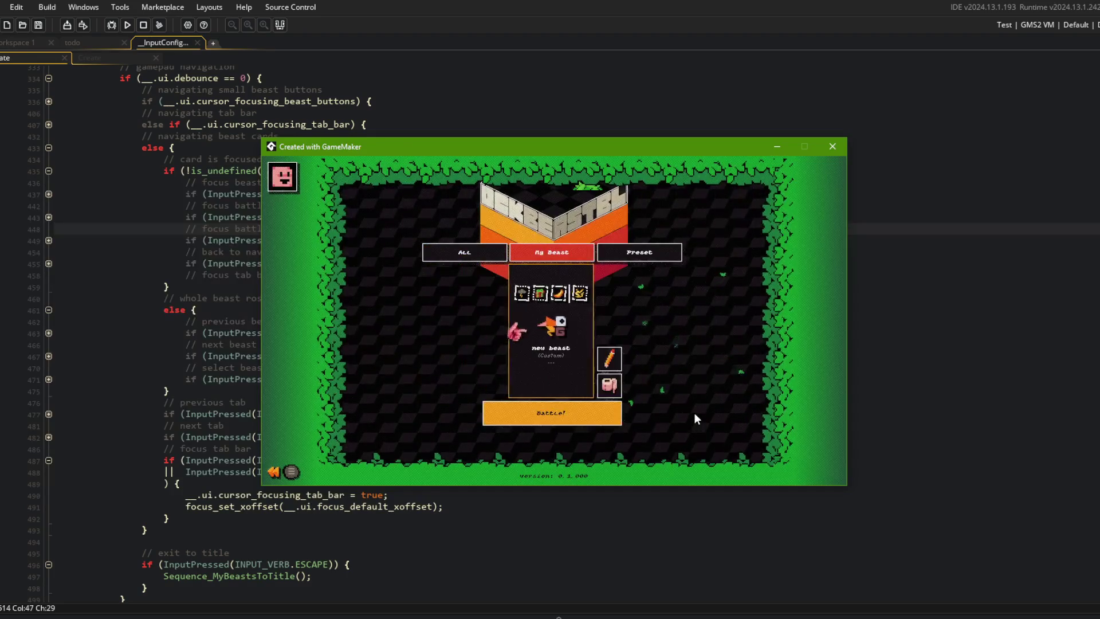
key(Left)
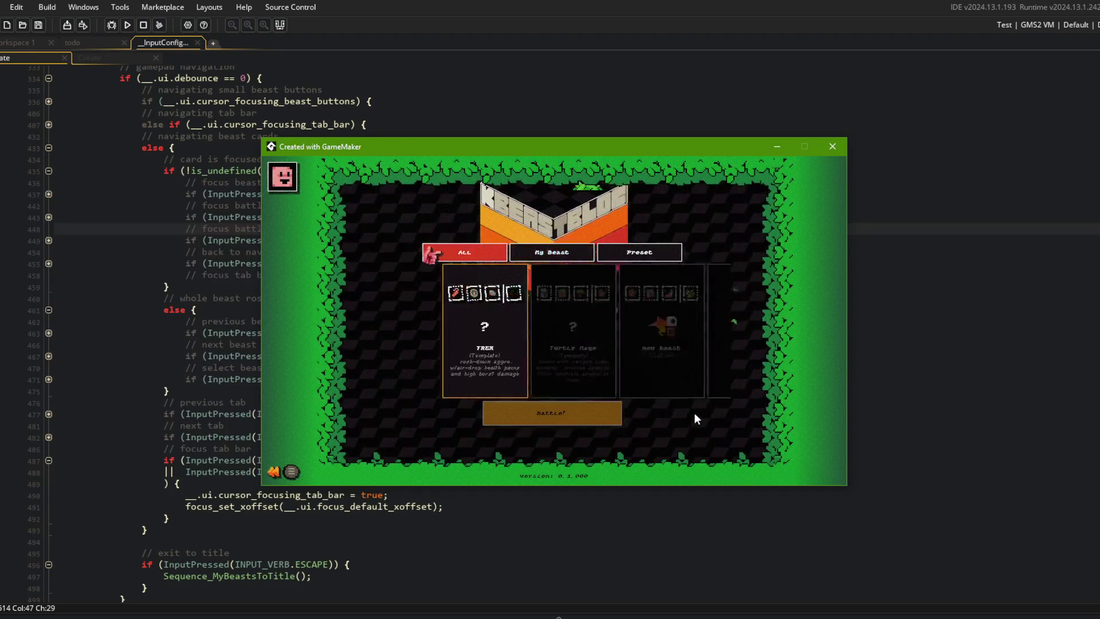
key(Left)
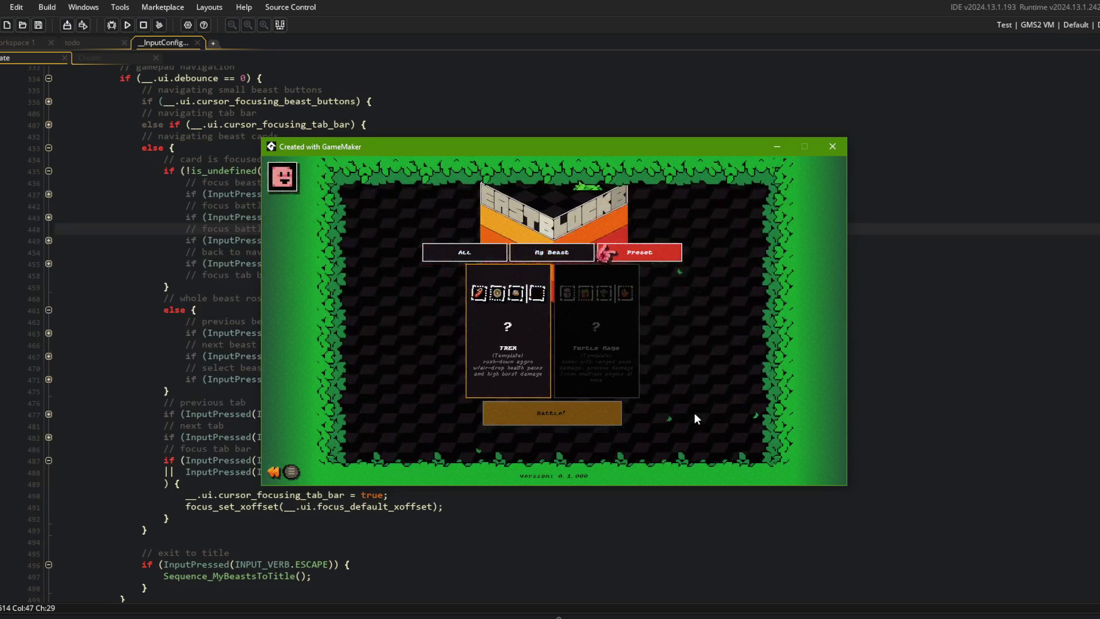
key(Up)
key(Down)
key(Up)
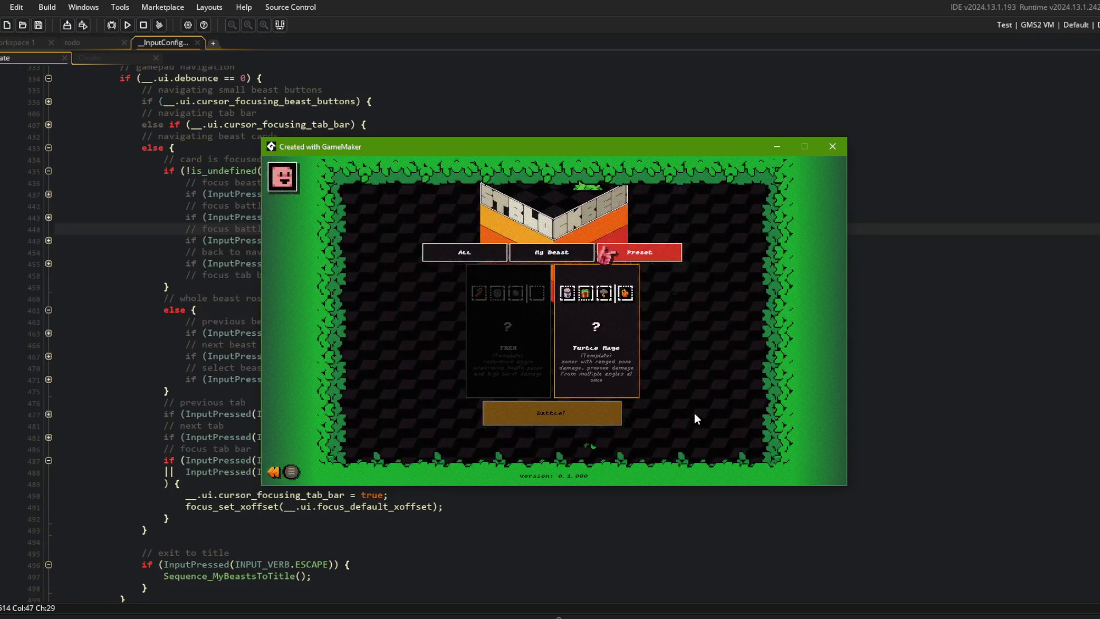
key(Left)
key(Down)
key(Left)
key(Right)
key(Left)
key(Left)
key(Right)
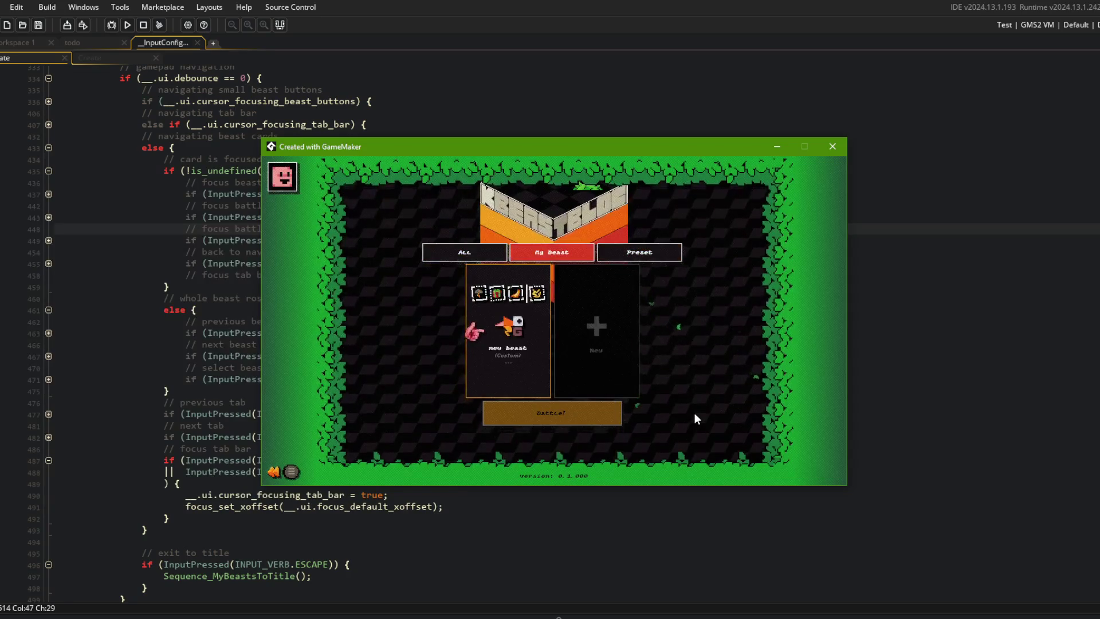
key(Left)
key(Left)
key(Left)
key(Down)
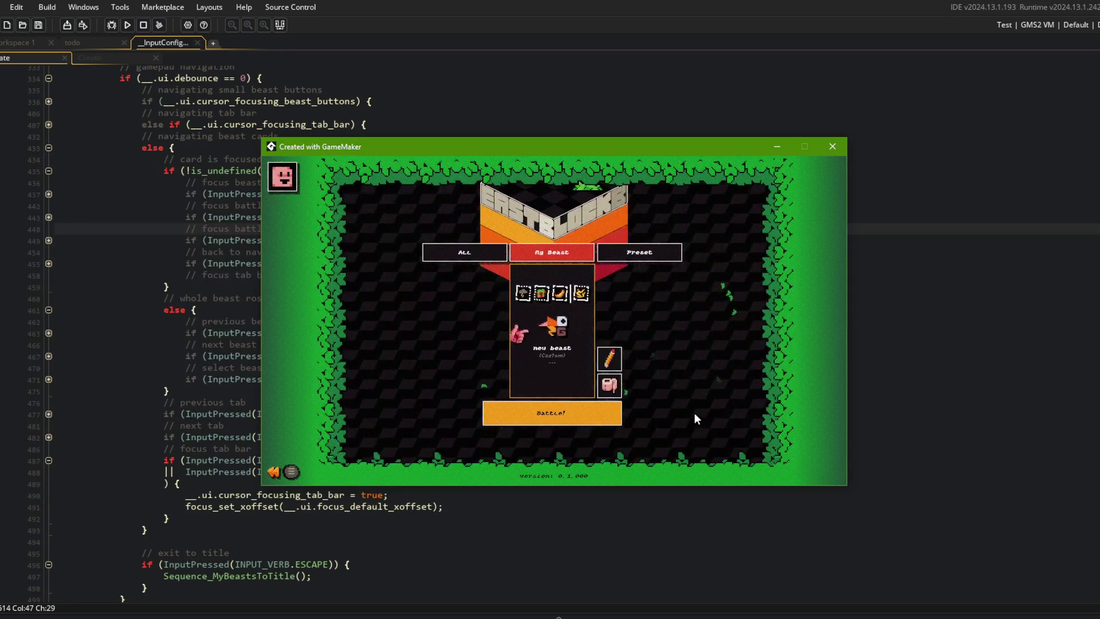
key(Up)
key(Left)
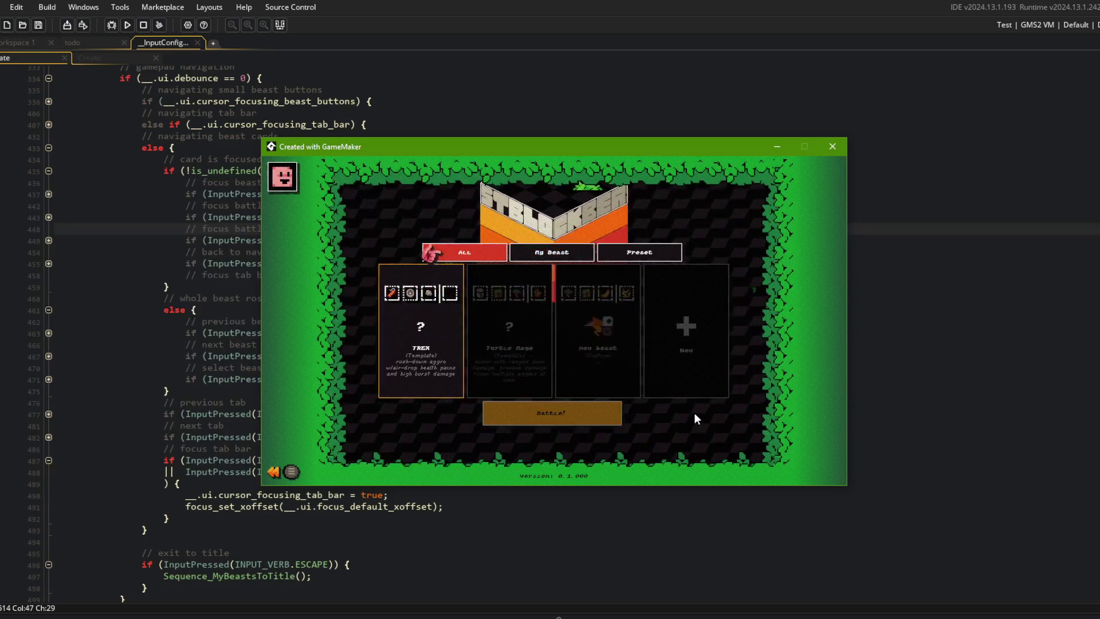
key(Right)
key(Left)
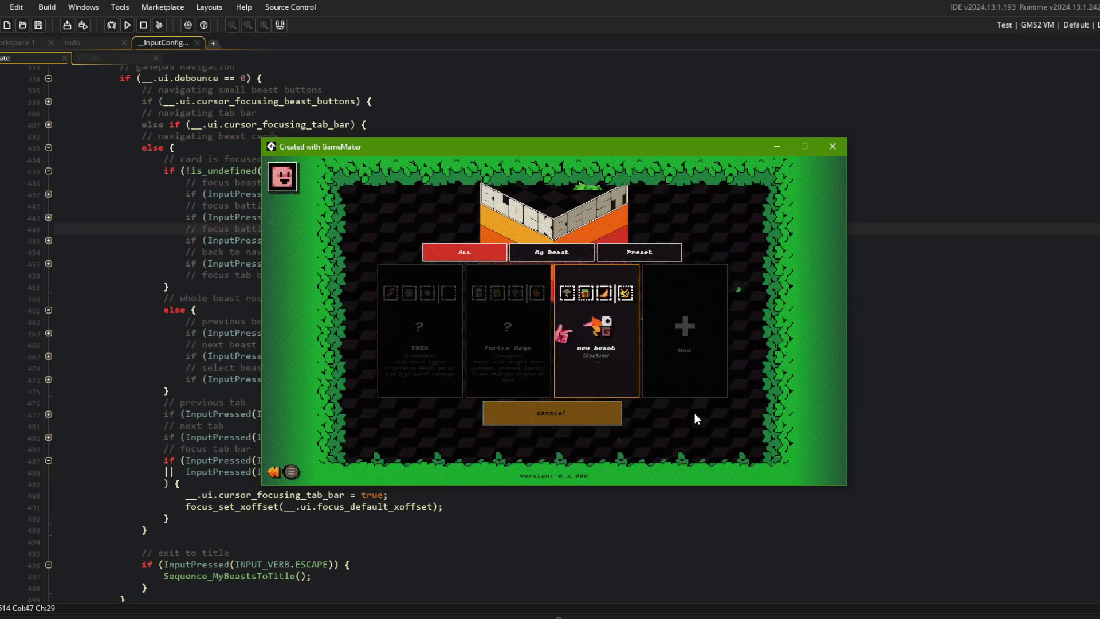
key(Right)
key(Left)
key(Down)
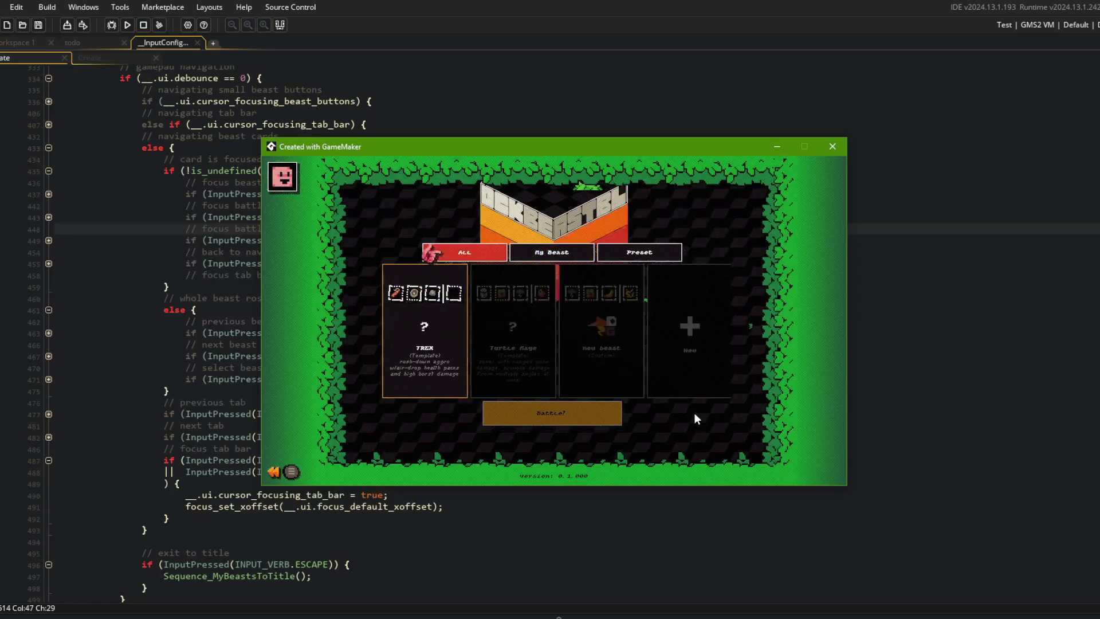
key(Right)
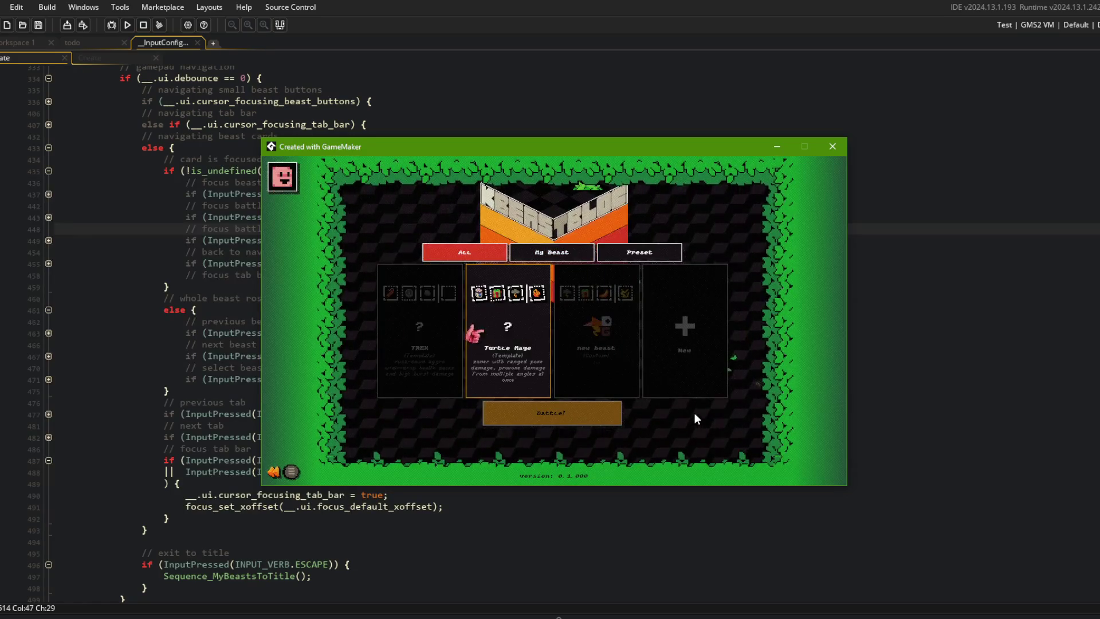
key(q)
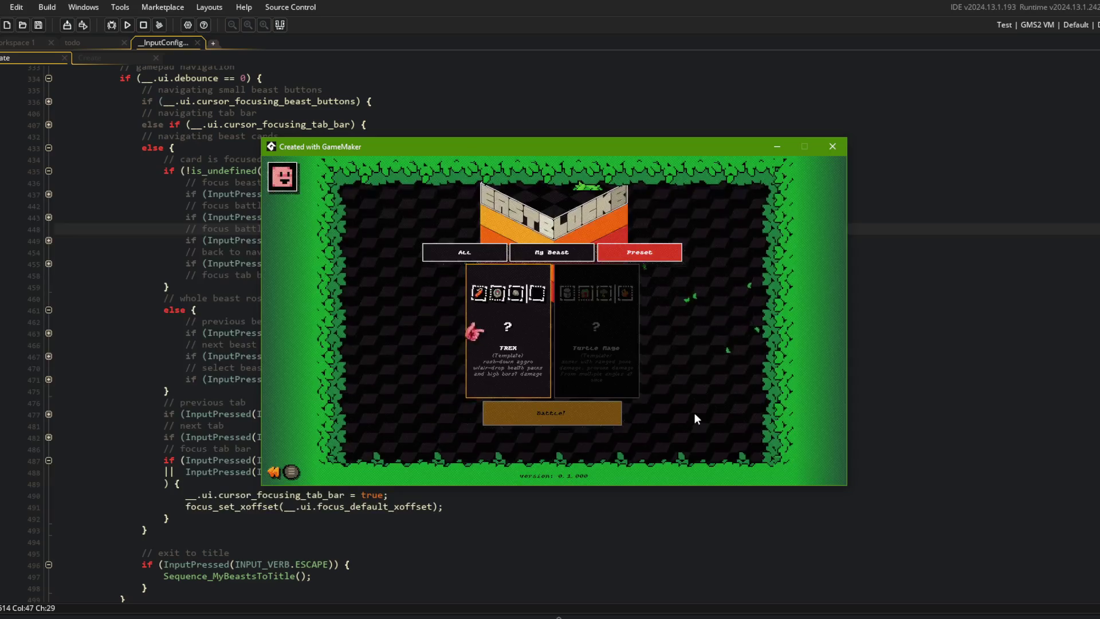
key(q)
key(Right)
key(Left)
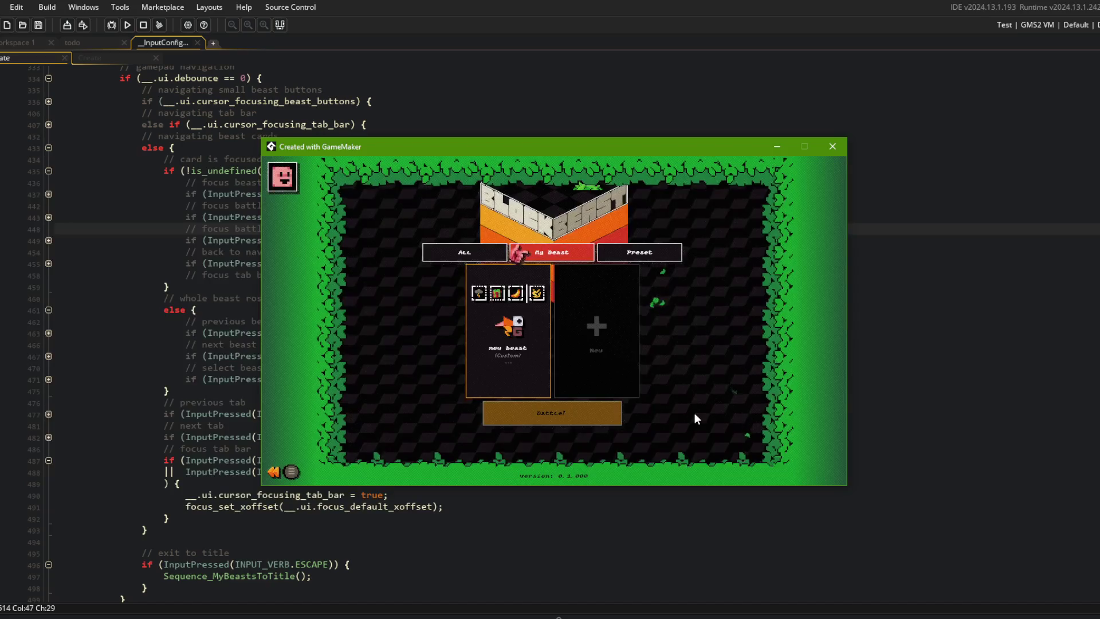
key(Escape)
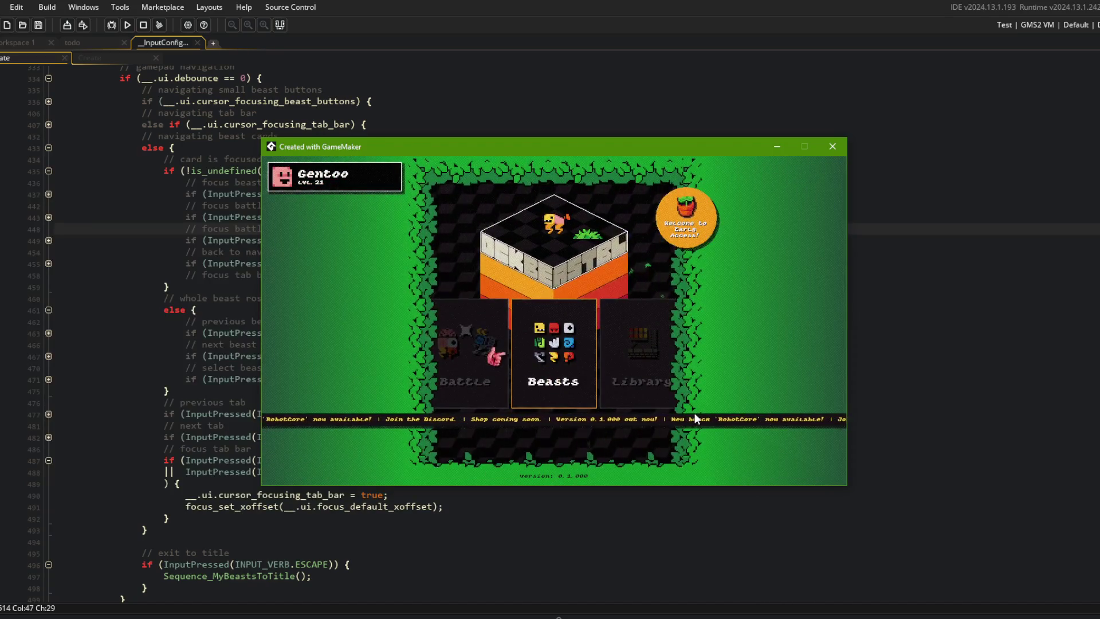
Bring the code editor in front of the game and scroll up to the beast-card navigation code near line 325
click(732, 115)
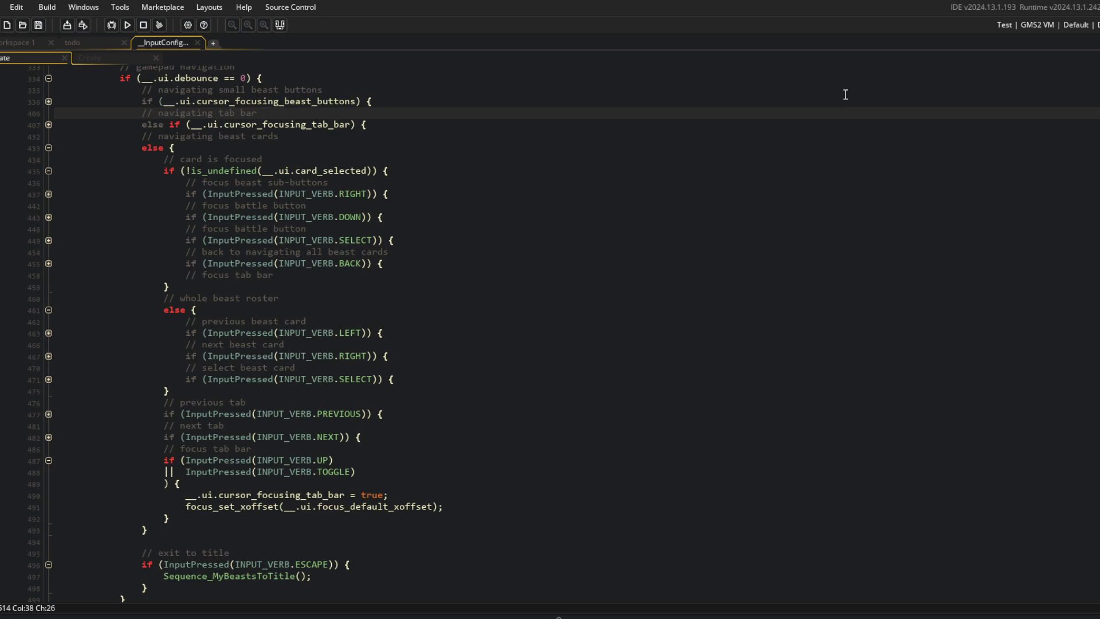
click(288, 161)
scroll(207, 242, up, 3)
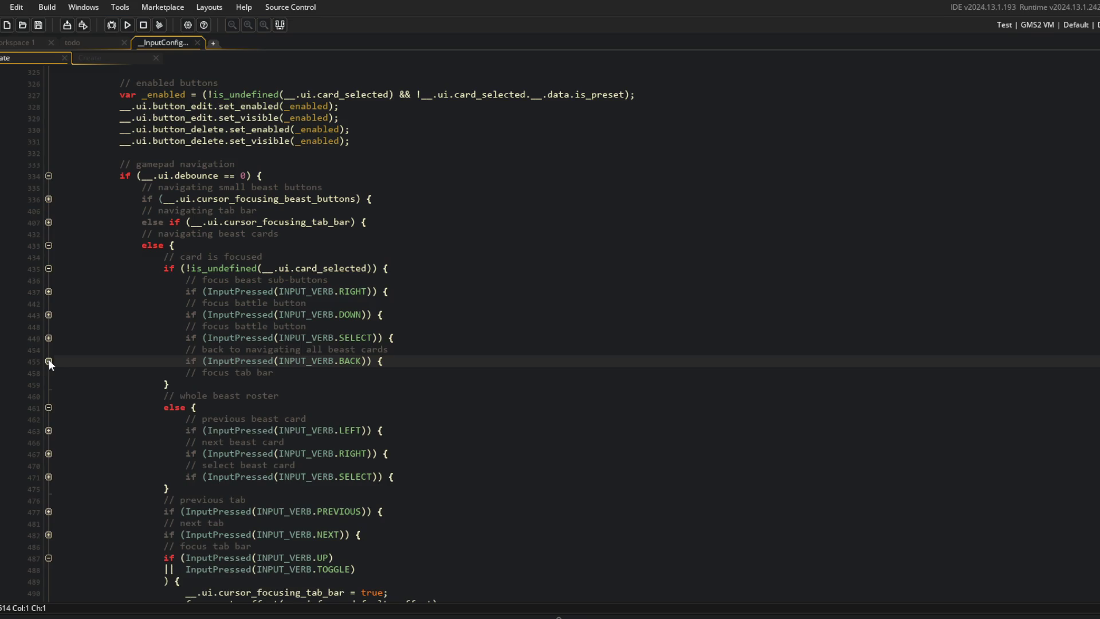
Fold the card-is-focused block and open a new line under the roster's select beast card check
click(288, 373)
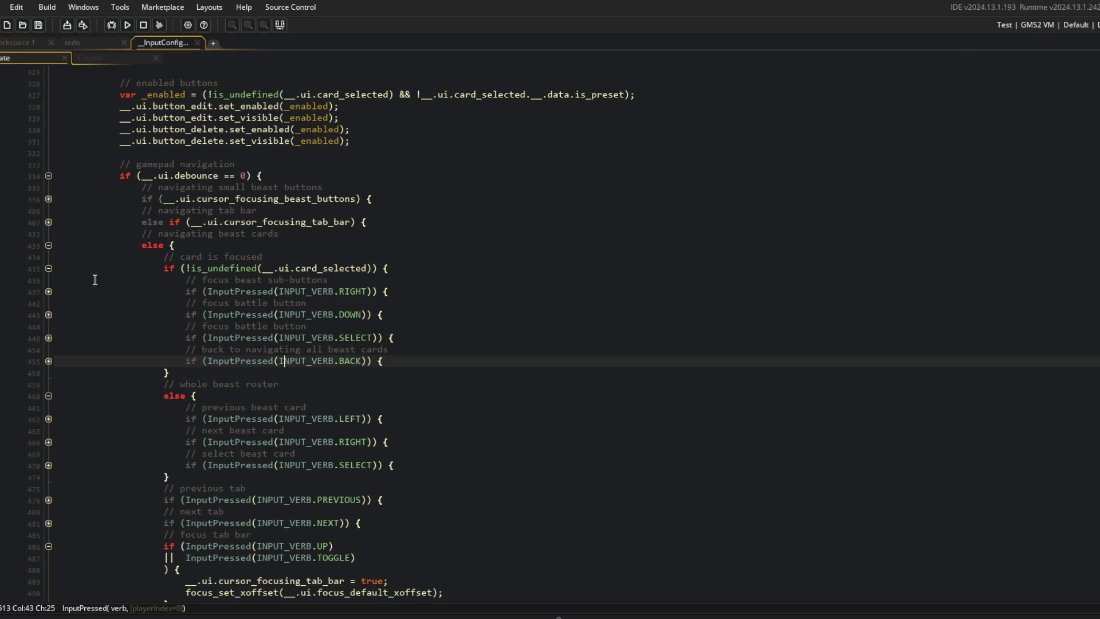
click(48, 269)
click(267, 302)
click(413, 367)
click(407, 334)
key(Down)
key(Down)
key(Return)
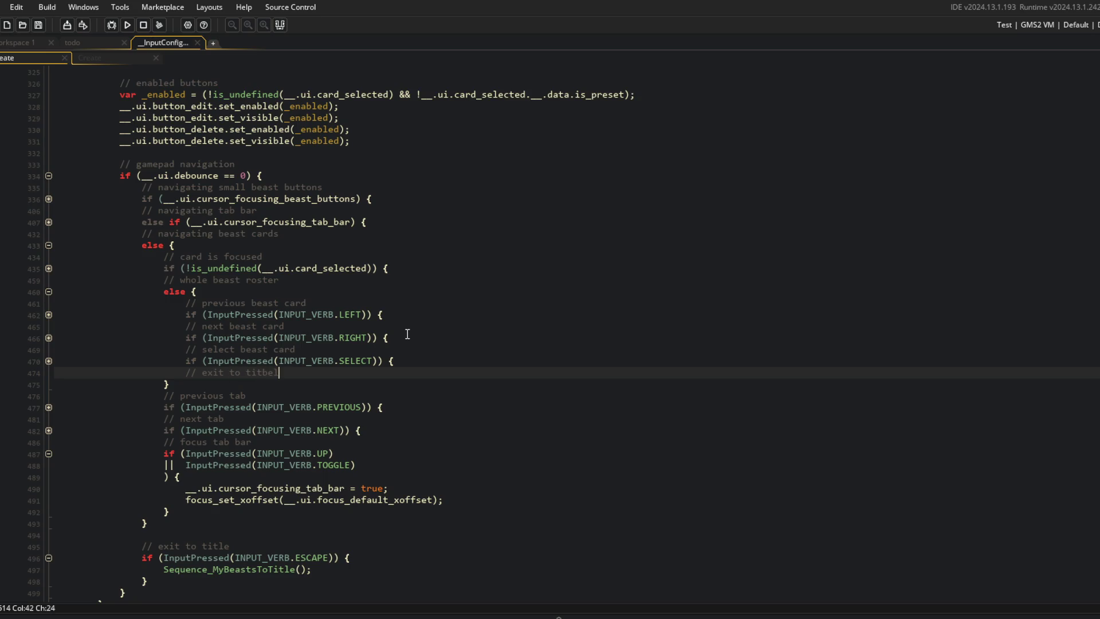
Add a '// exit to title' comment and an empty if (InputPressed(INPUT_VERB.BACK)) { } block
text(e)
key(Return)
text(if (InputPressed(I)
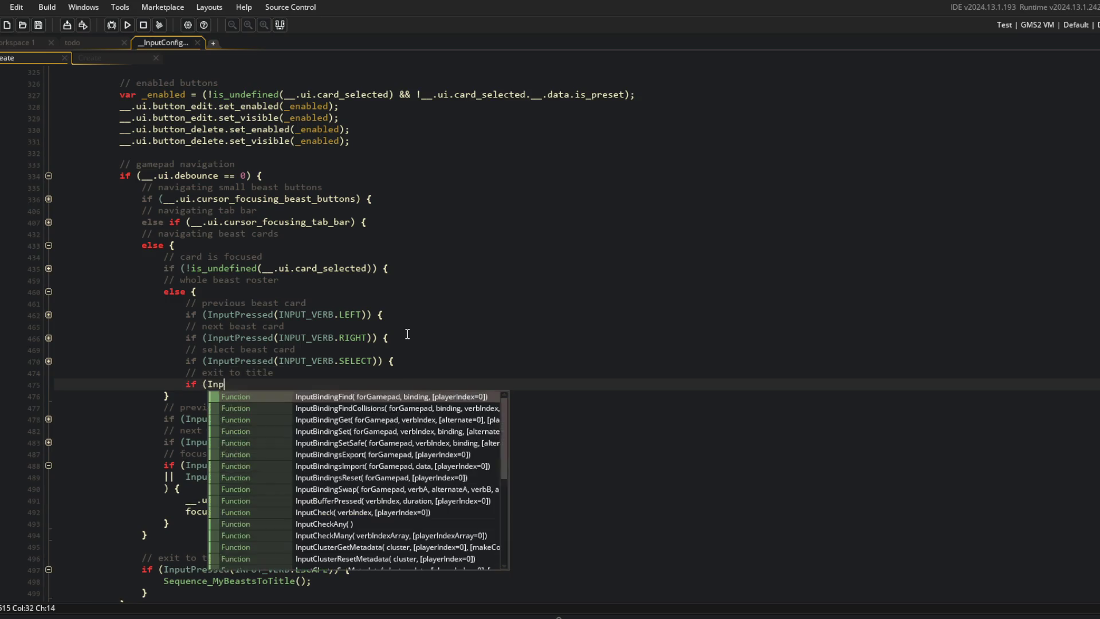
text(NPUT_VERB.BACKL)
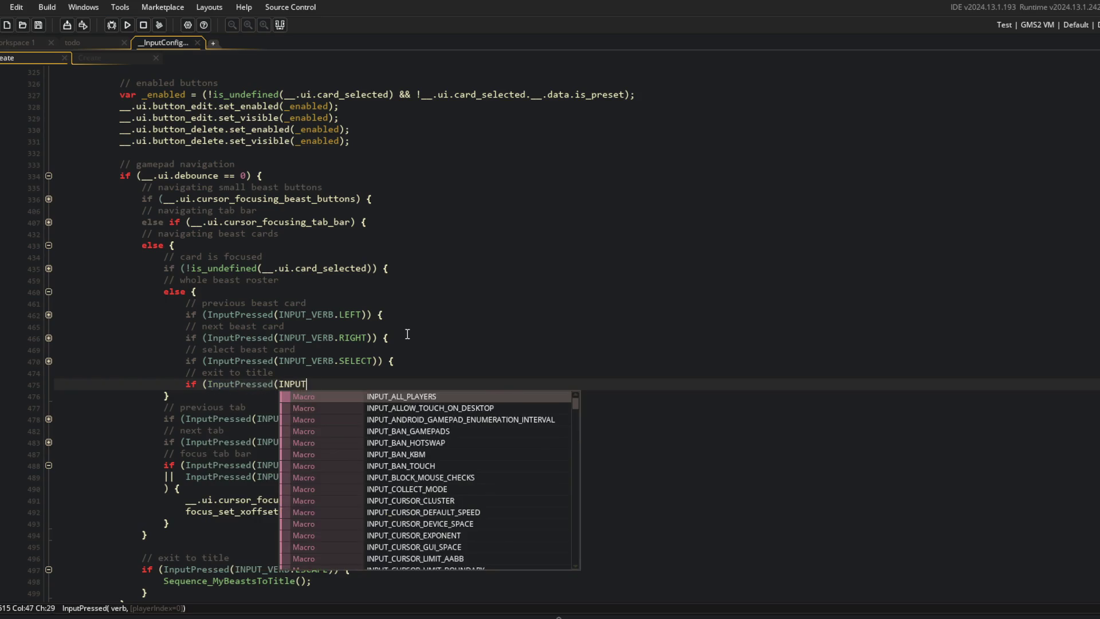
key(BackSpace)
text()) {)
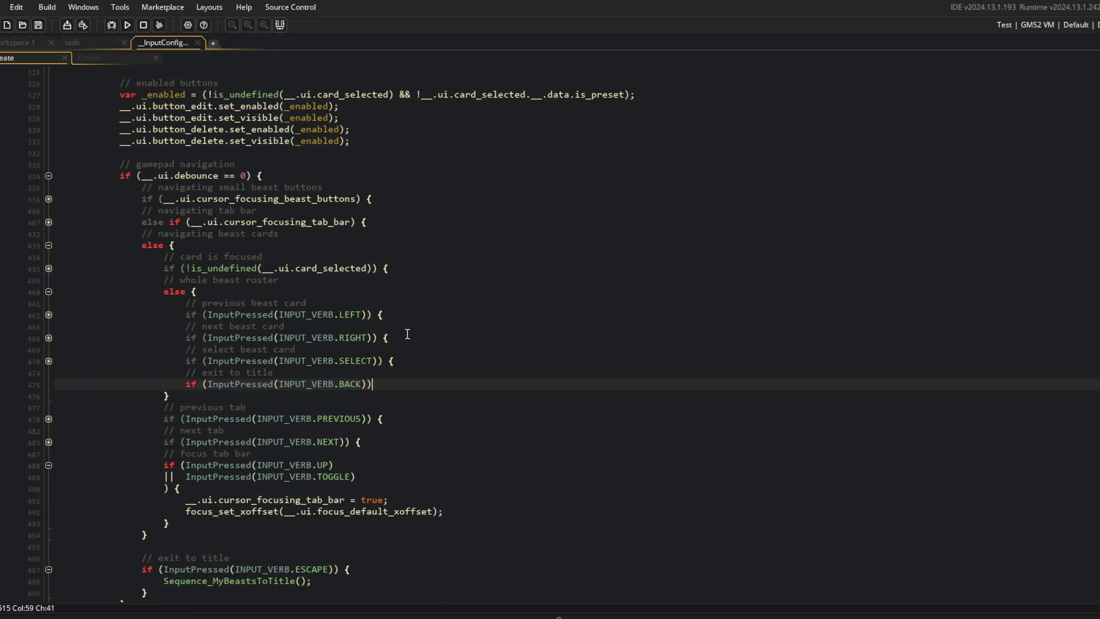
key(Return)
key(Return)
text(})
key(Down)
key(Down)
key(Down)
key(Down)
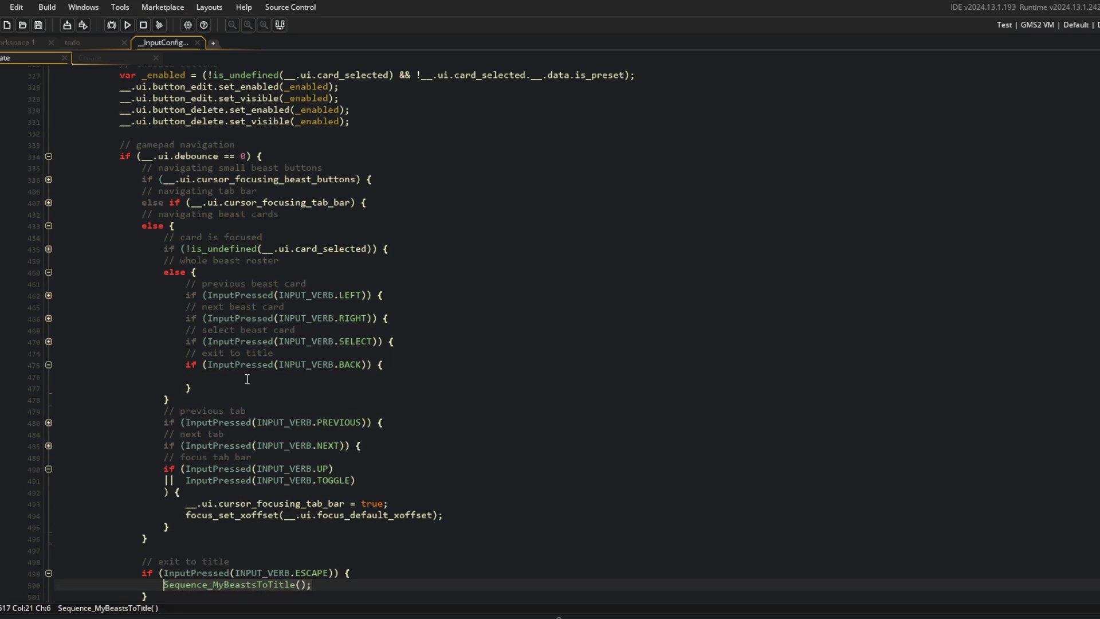
Put the Sequence_MyBeastsToTitle() call inside the new BACK block and run the game
click(245, 379)
text(Sequence_MyBeastsToTitle();)
click(437, 332)
key(F5)
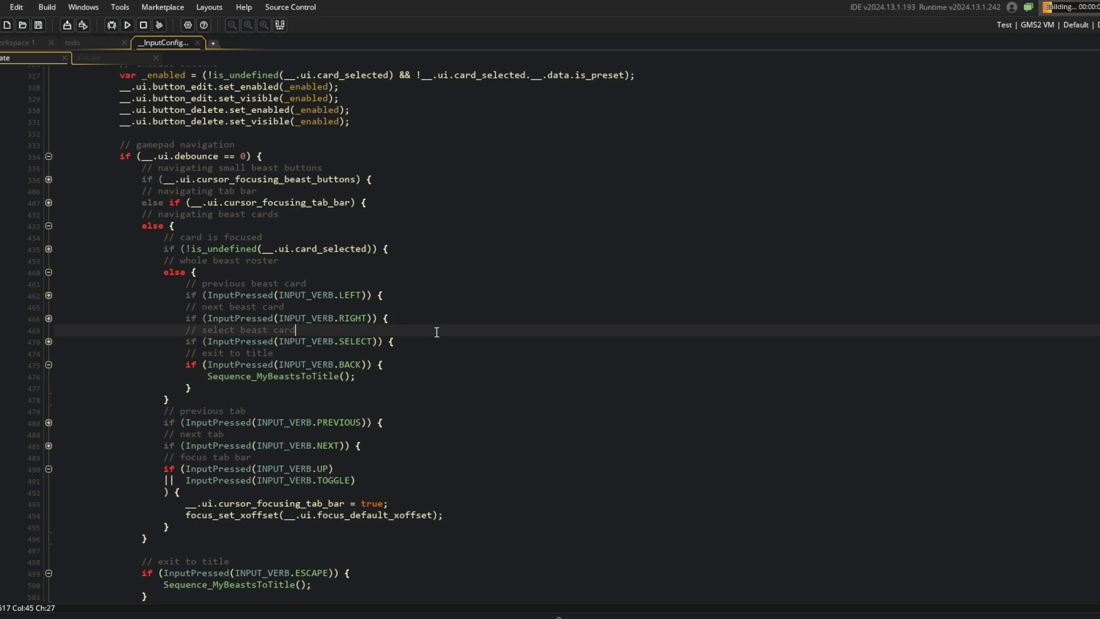
scroll(437, 332, down, 3)
click(437, 332)
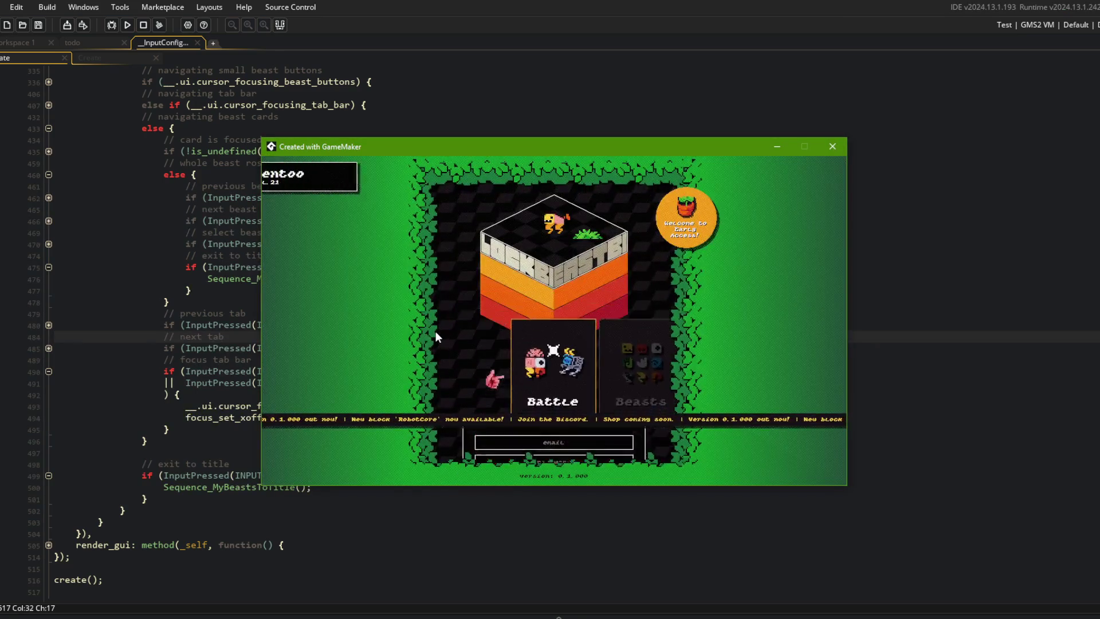
In the running game, visit the library's Blocks list, then open Beasts and move across the beast cards
key(Left)
key(Left)
key(Return)
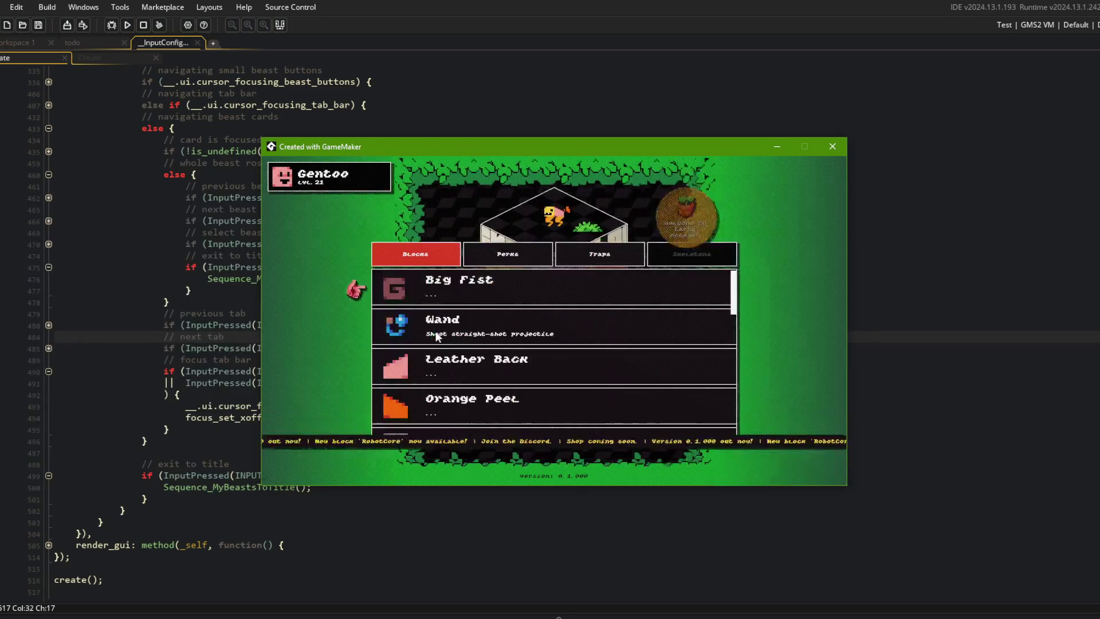
key(Escape)
key(Left)
key(Return)
key(Left)
key(Left)
key(Right)
key(Right)
key(Left)
key(Left)
key(Escape)
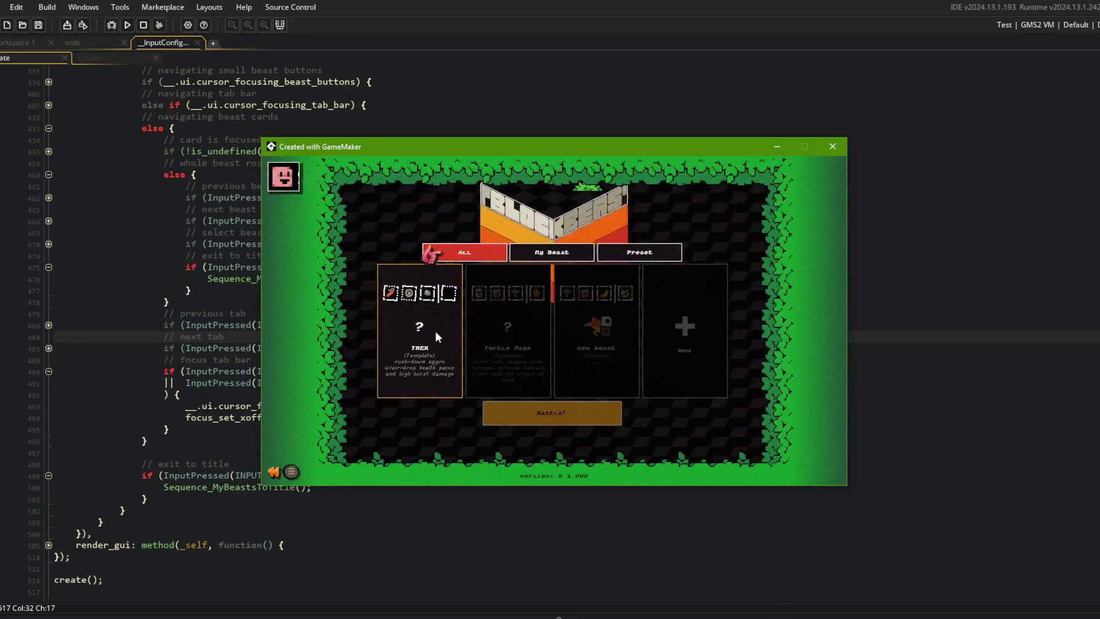
Repeatedly reopen beast-select and switch from All to the My Beast tab with q/e
key(q)
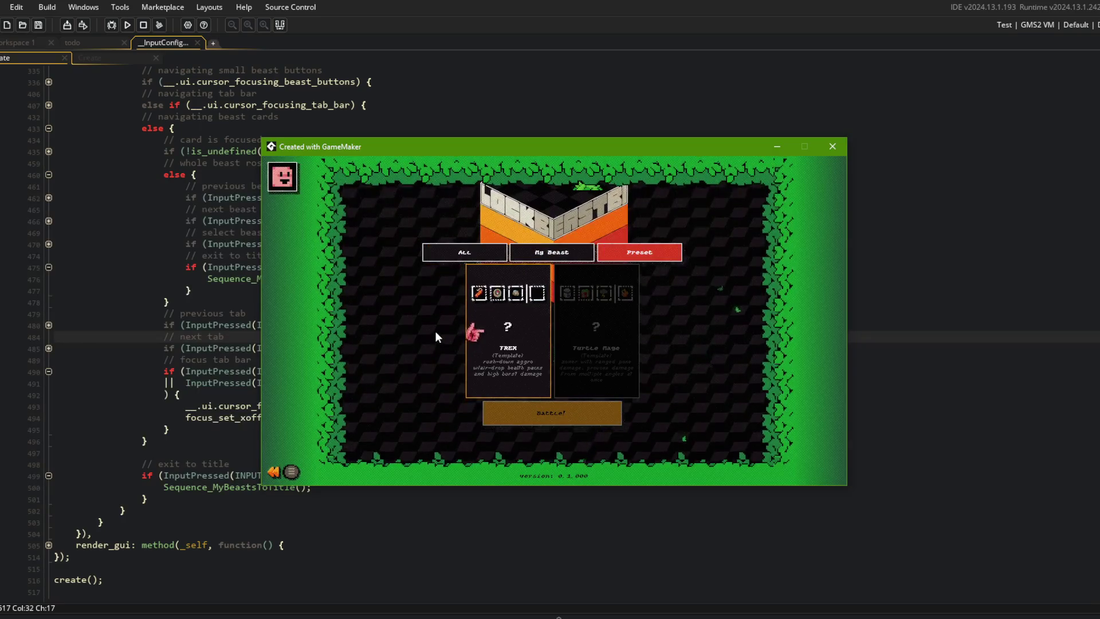
key(Escape)
key(Return)
key(e)
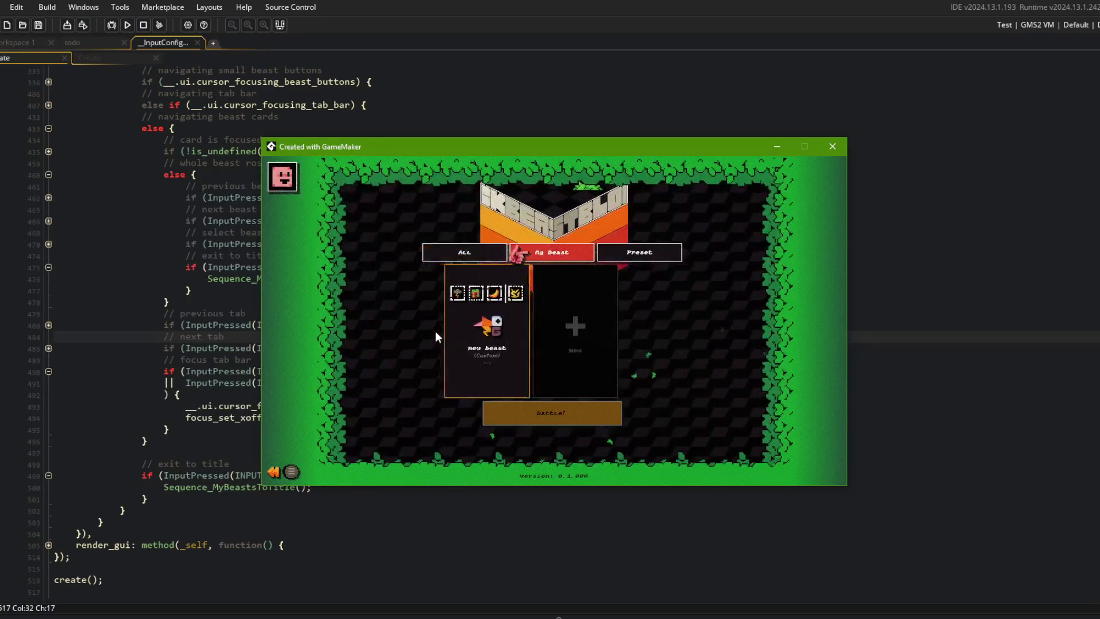
key(Escape)
key(Return)
key(e)
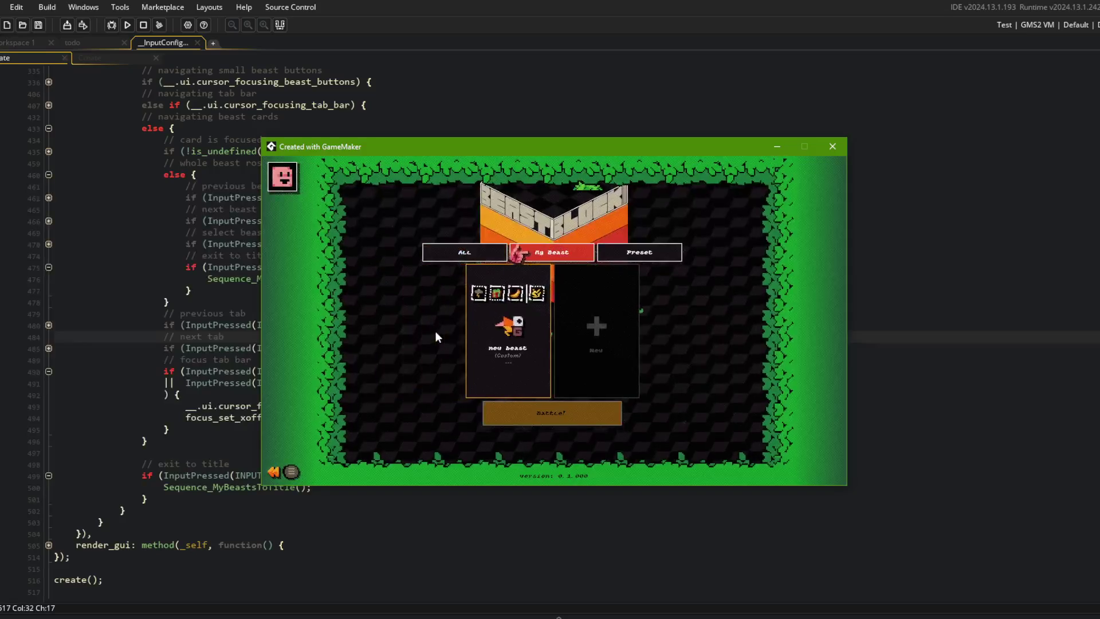
key(Escape)
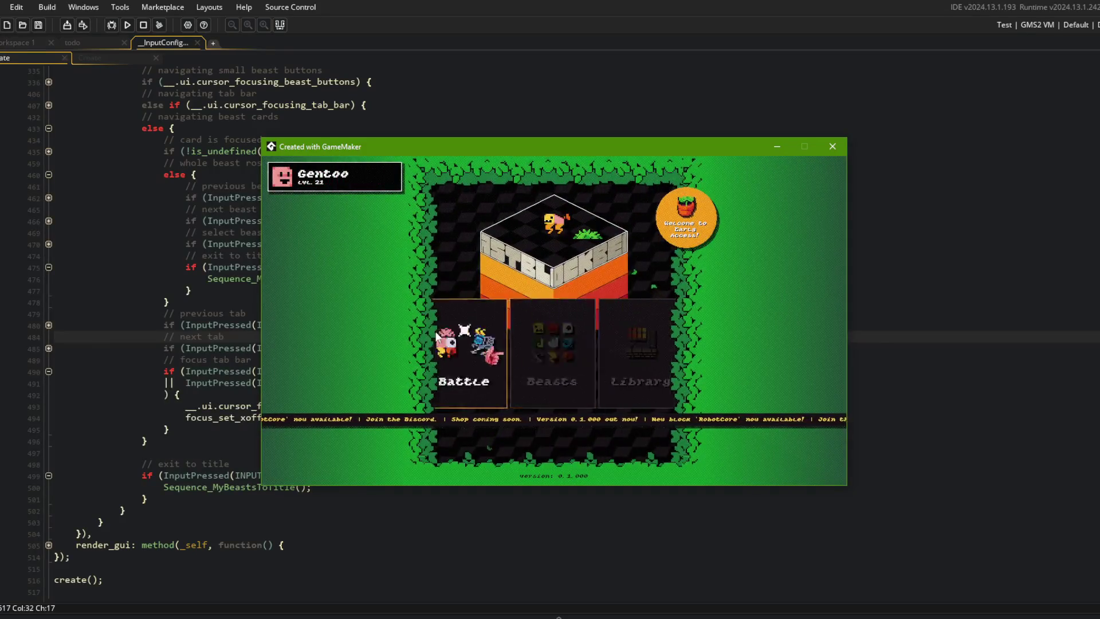
key(Return)
key(Escape)
Cycle the All, My Beast and Preset tabs, then open and close the new beast card's options
key(Return)
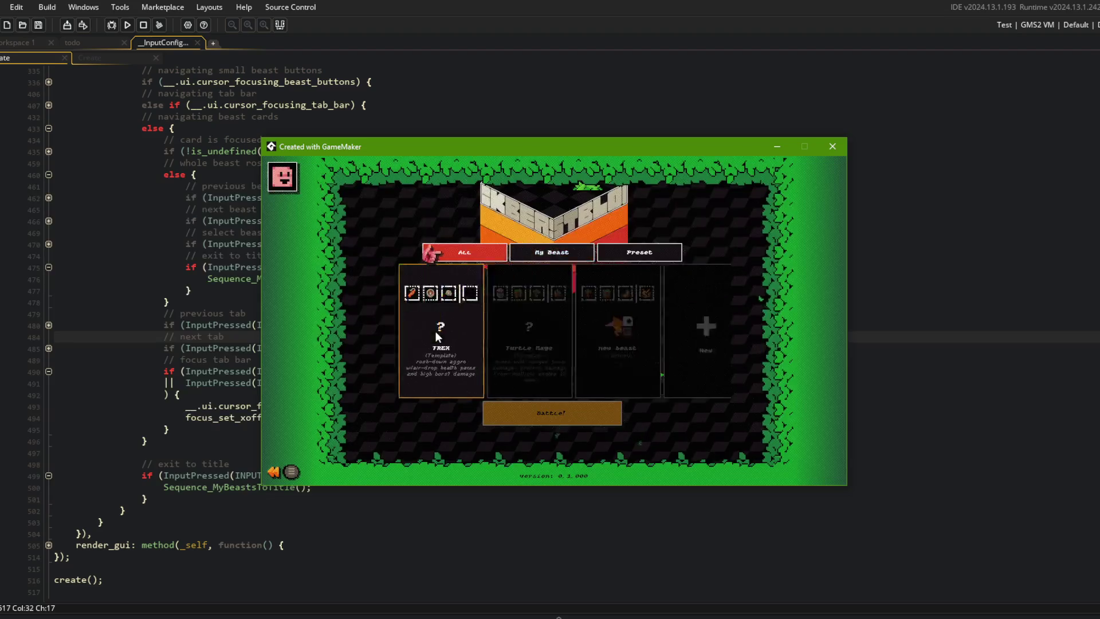
key(e)
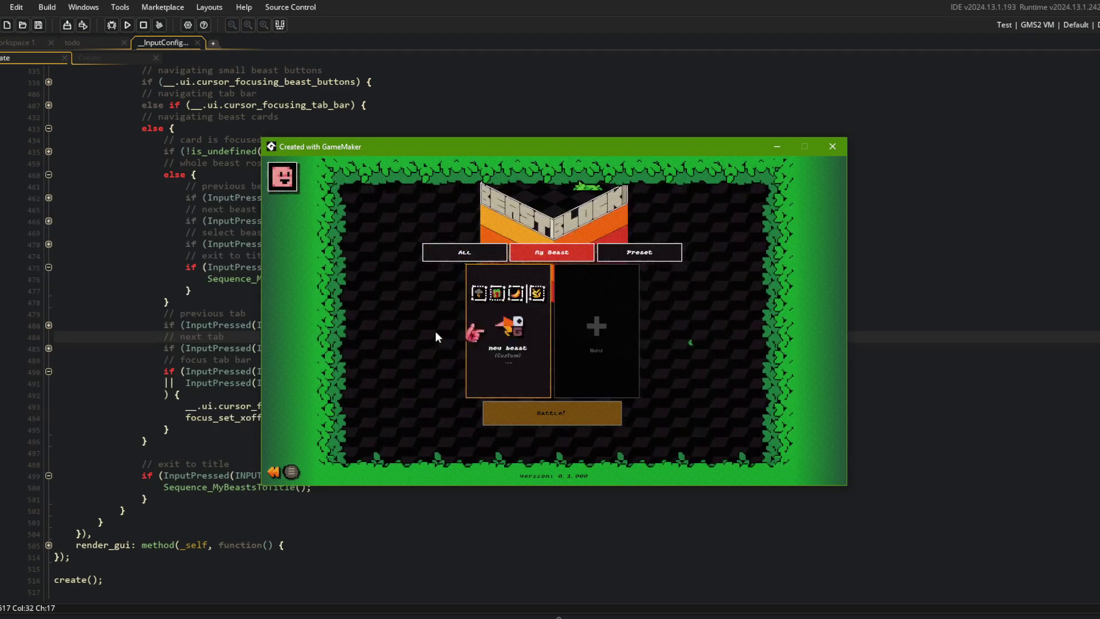
key(e)
key(q)
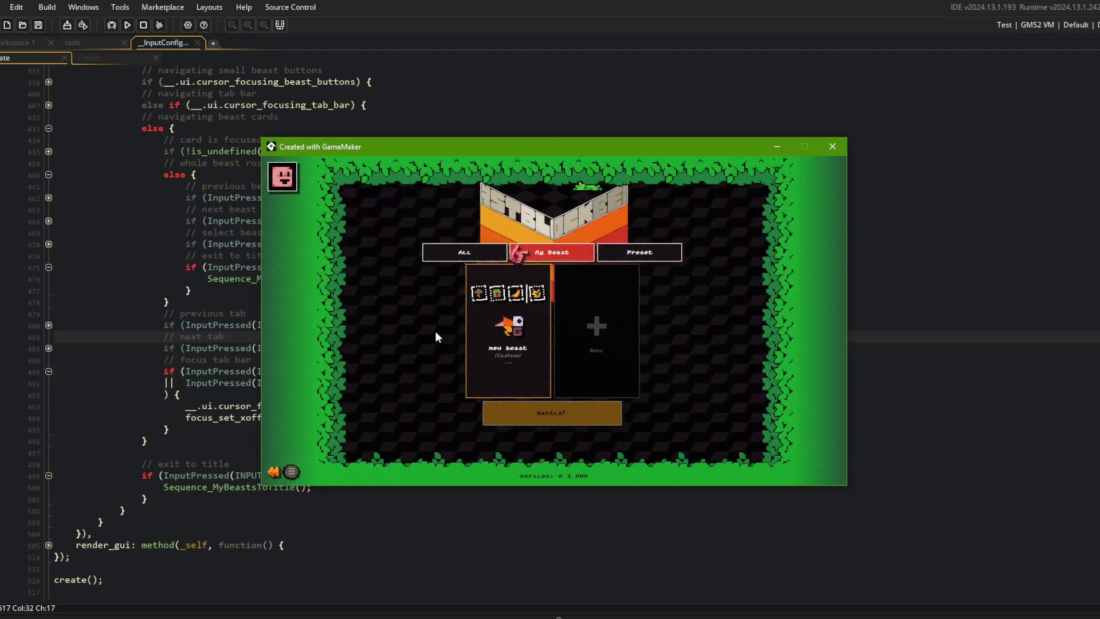
key(Up)
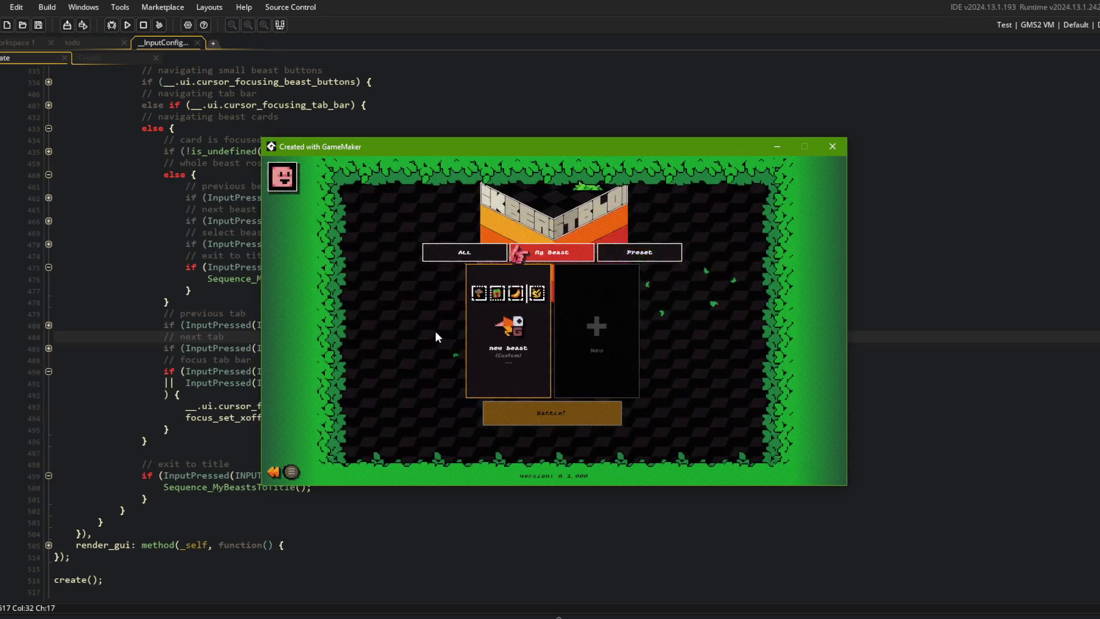
key(q)
key(e)
key(q)
key(q)
key(q)
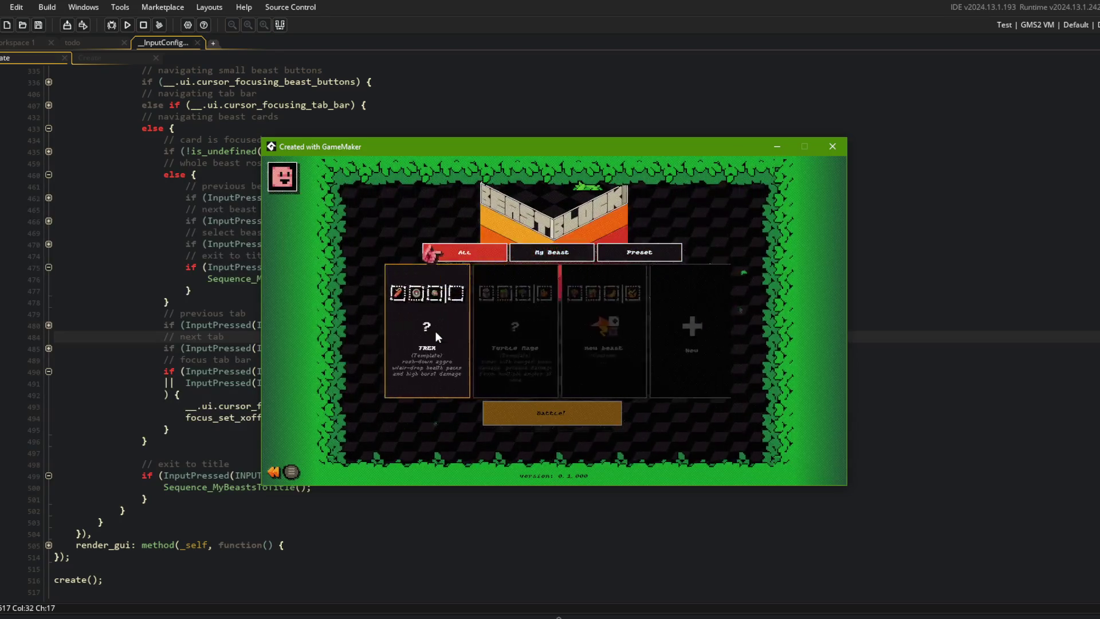
key(Down)
key(Return)
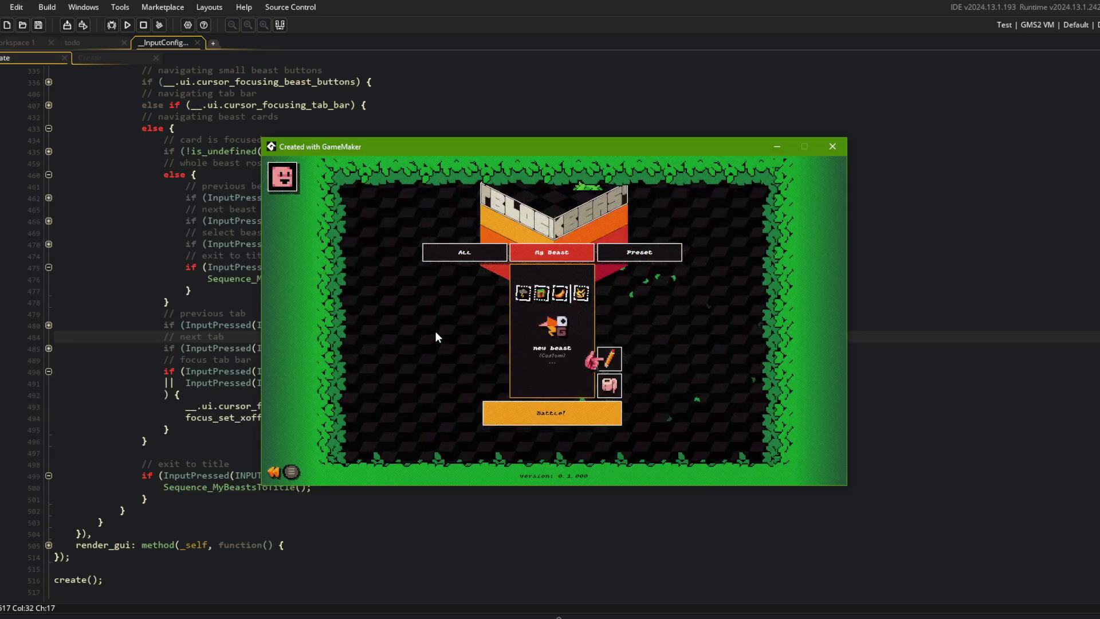
key(Escape)
key(Escape)
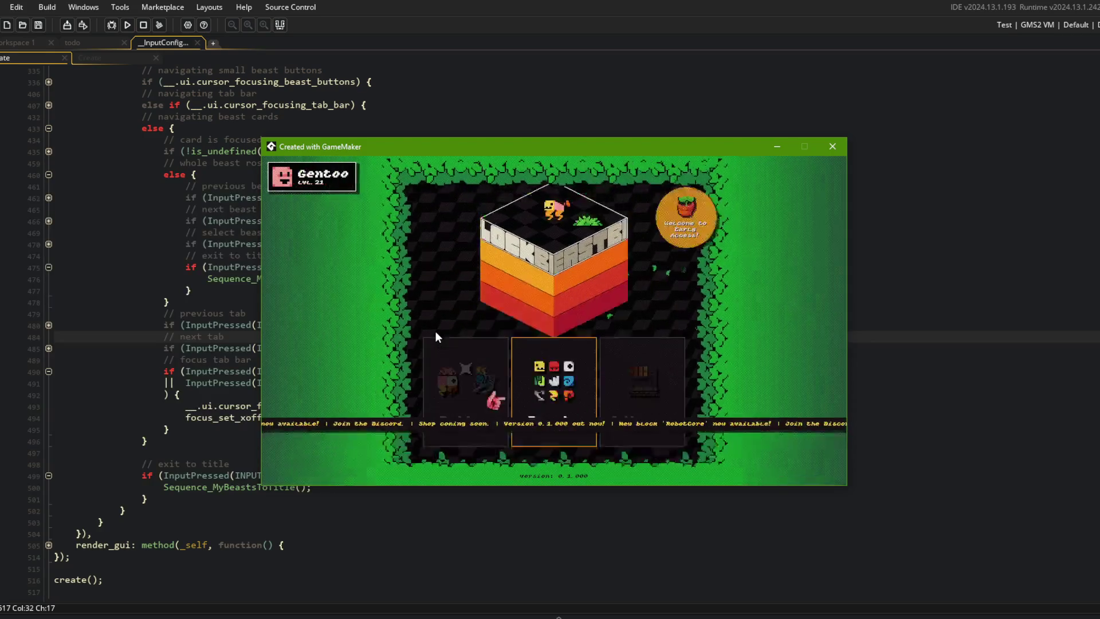
key(Return)
Reopen the Beasts screen, toggle a card's options, and move title focus between Library and Beasts
key(e)
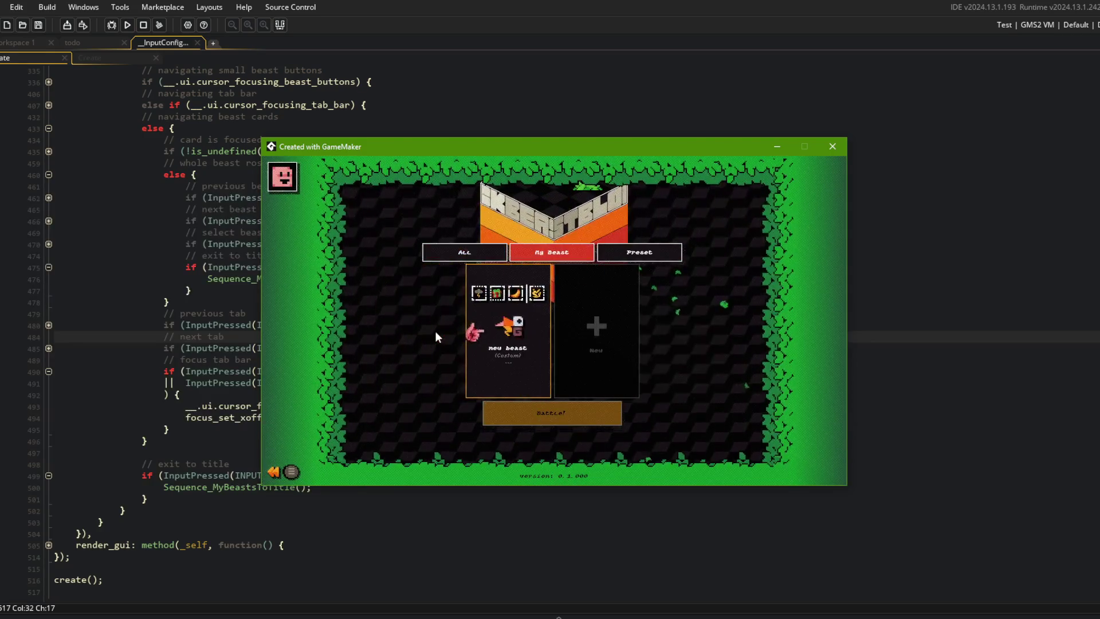
key(Escape)
key(Return)
key(Return)
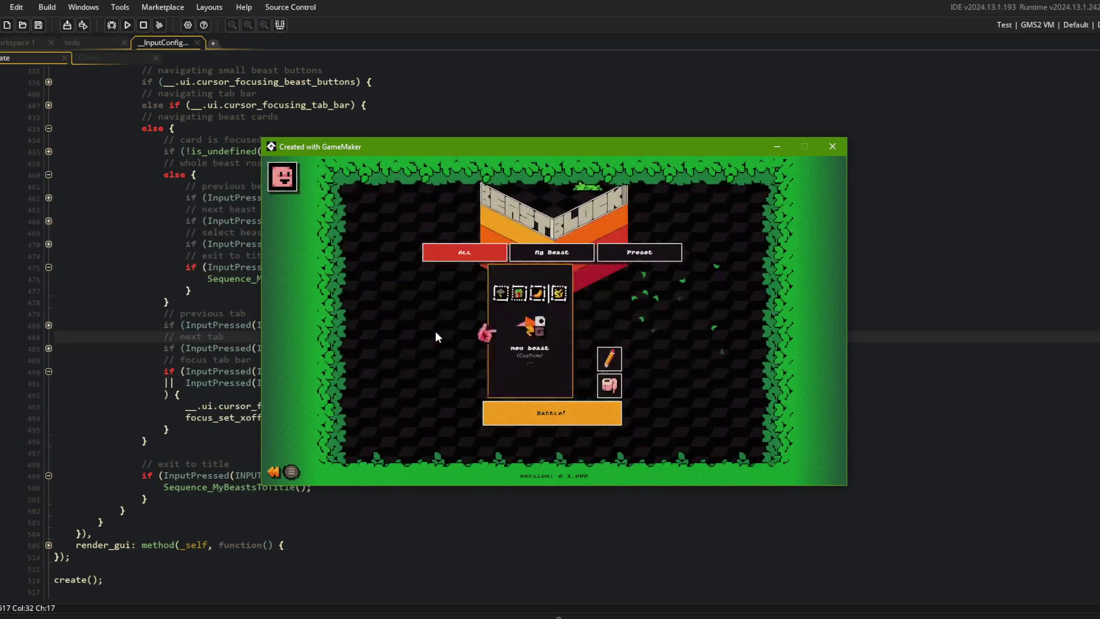
key(Escape)
key(Return)
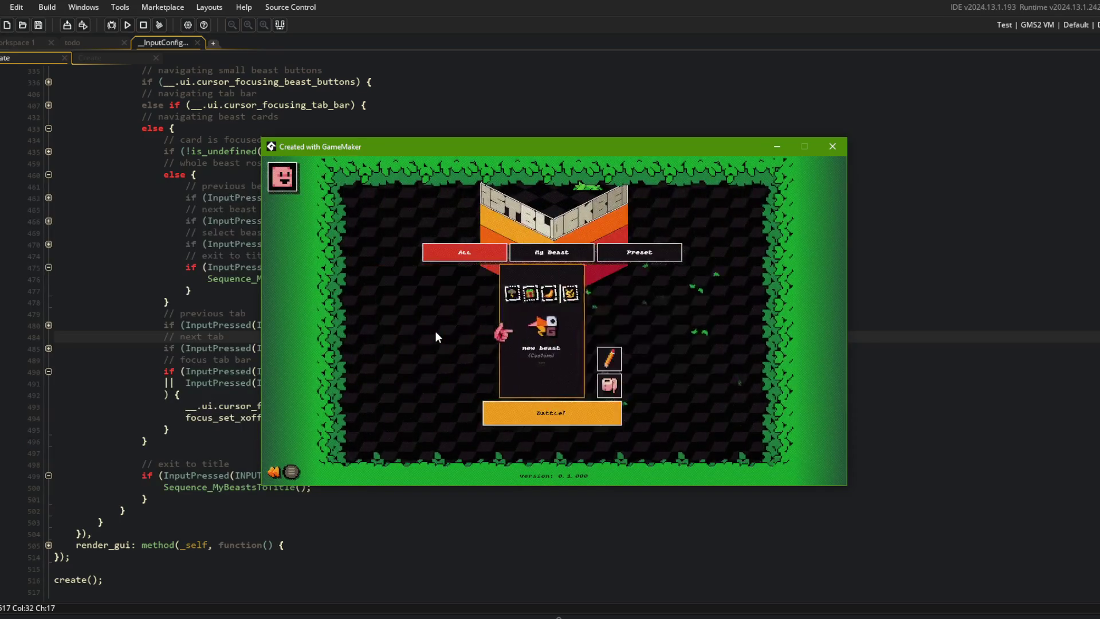
key(Escape)
key(Escape)
key(Right)
key(Left)
key(Right)
key(Left)
key(Return)
Switch tabs with Left/Right from the tab bar, then open and close the new beast card
key(Up)
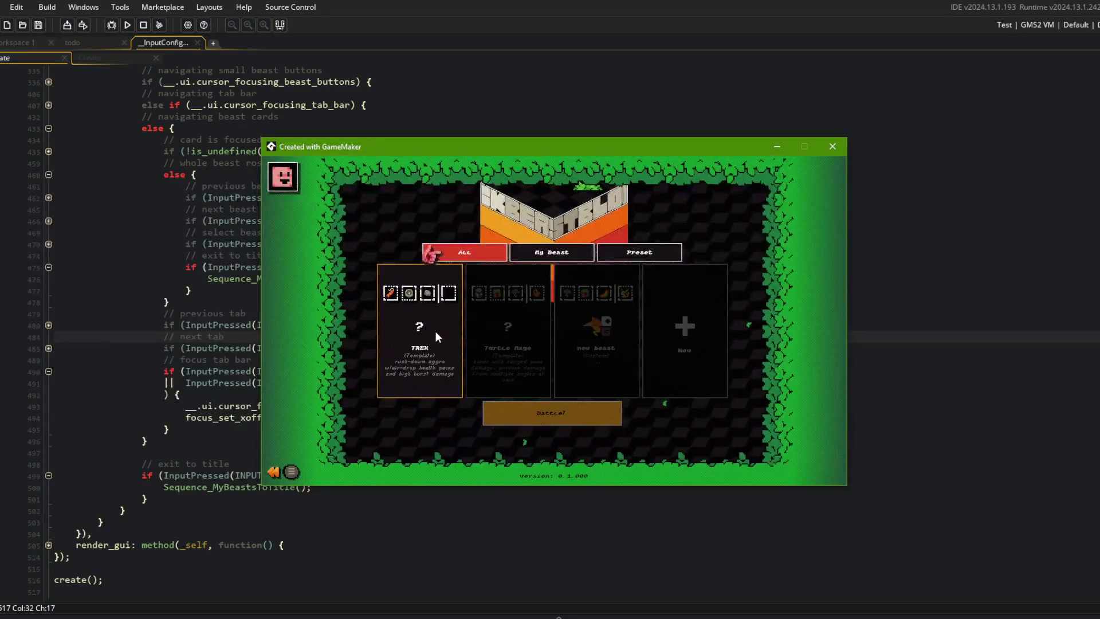
key(Right)
key(Left)
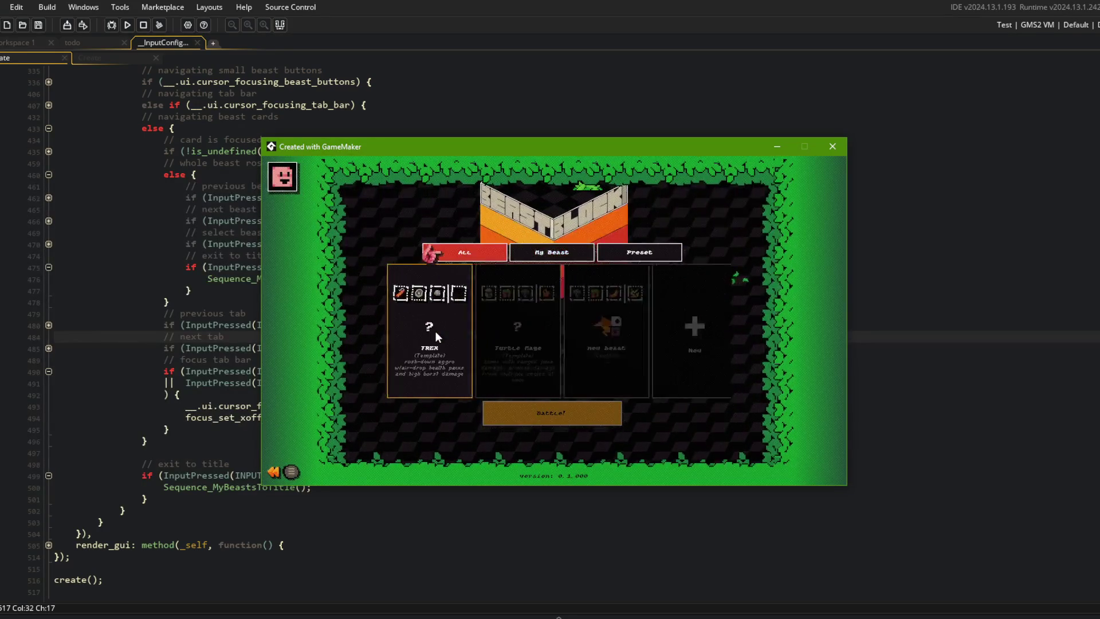
key(Right)
key(Down)
key(Up)
key(Left)
key(Right)
key(Left)
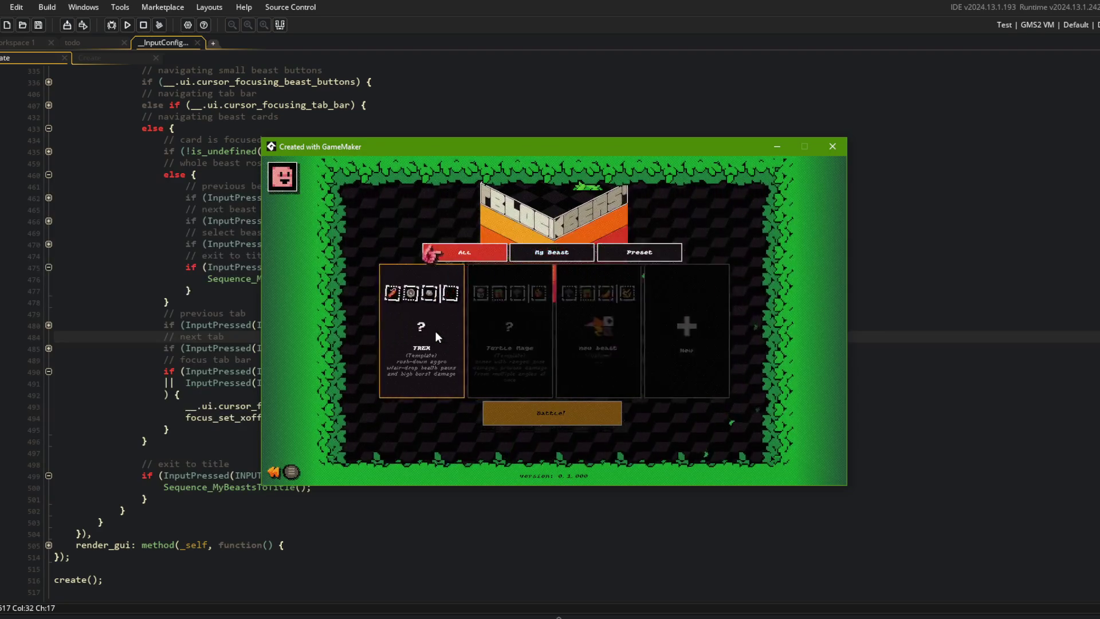
key(Down)
key(Return)
key(Escape)
Settle the tab bar on All, then open and close the New Beast and TREX cards
key(Up)
key(Left)
key(Right)
key(Down)
key(Up)
key(Down)
key(Right)
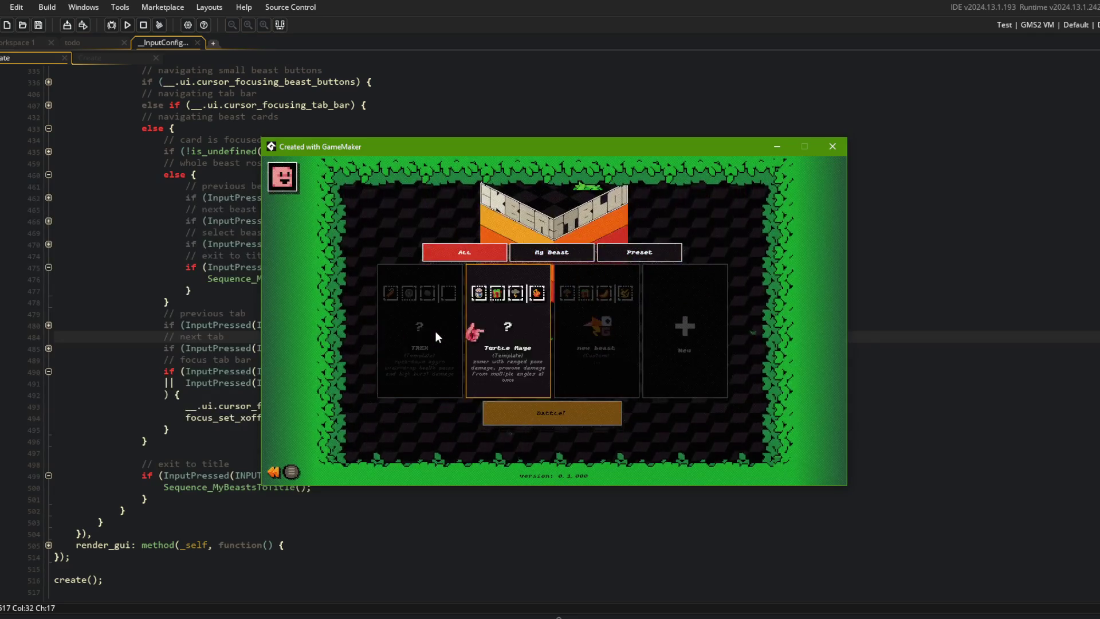
key(Right)
key(Return)
key(Escape)
key(Return)
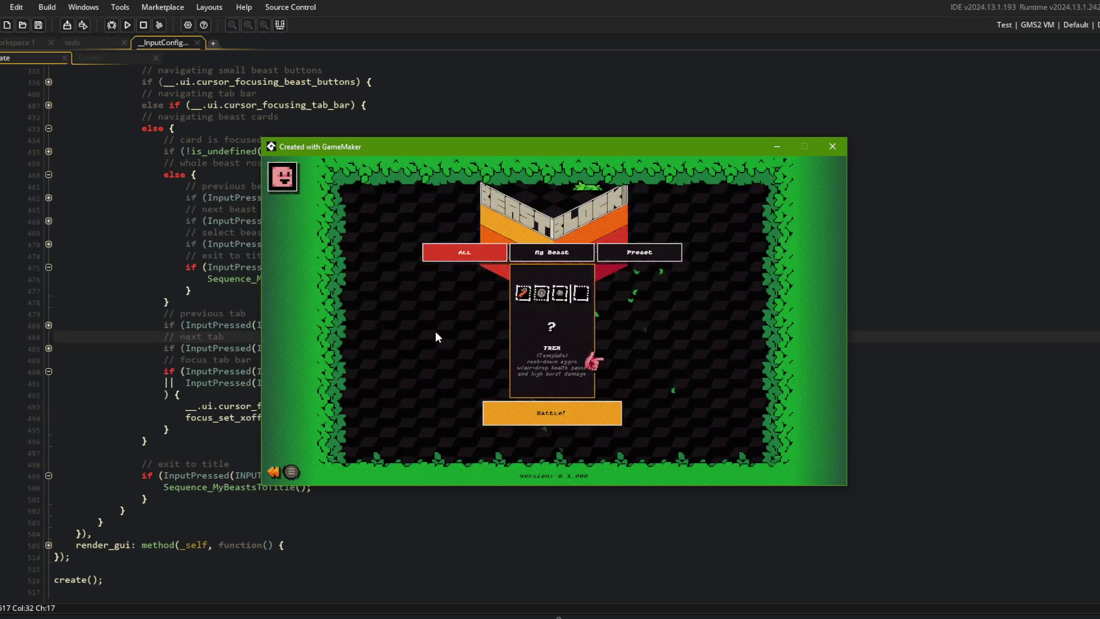
key(Escape)
Open the New Beast card's edit and Battle options, then switch between Preset and My Beast
key(Right)
key(Right)
key(Return)
key(Down)
key(Up)
key(Escape)
key(Up)
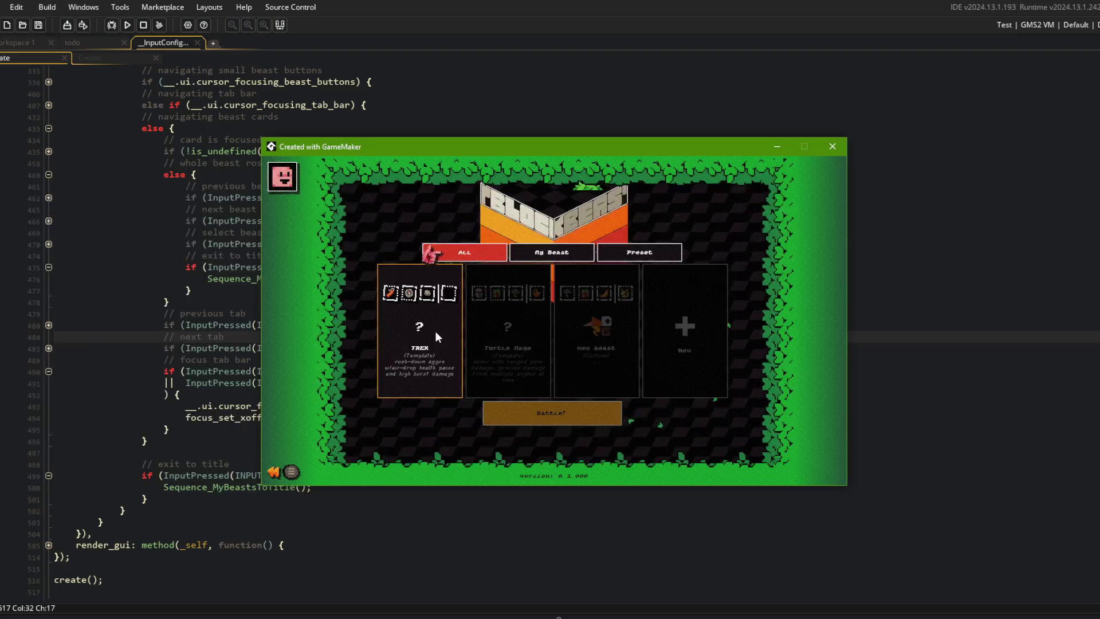
key(Right)
key(Right)
key(Left)
key(Escape)
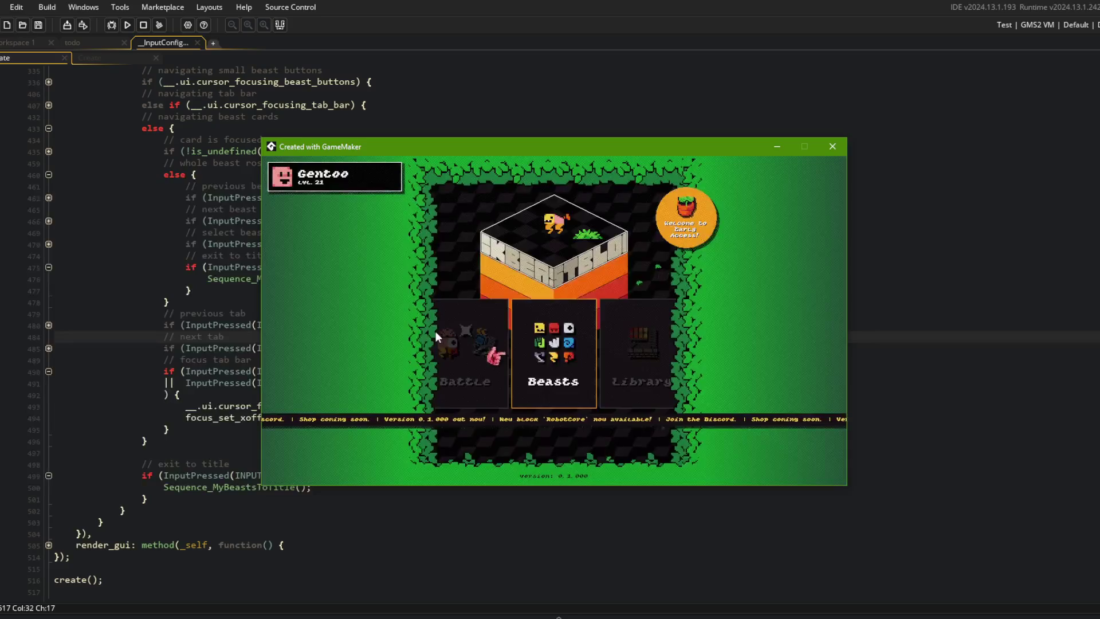
Re-enter Beasts twice to check the tab switching, then close the game window
key(Return)
key(Right)
key(Right)
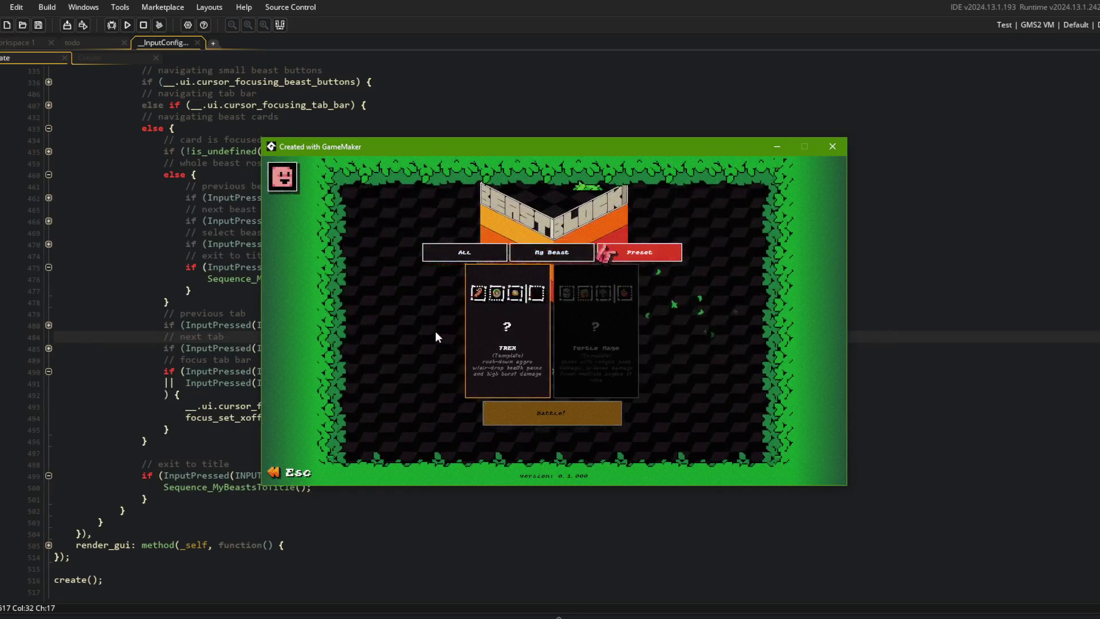
key(Left)
key(Escape)
key(Return)
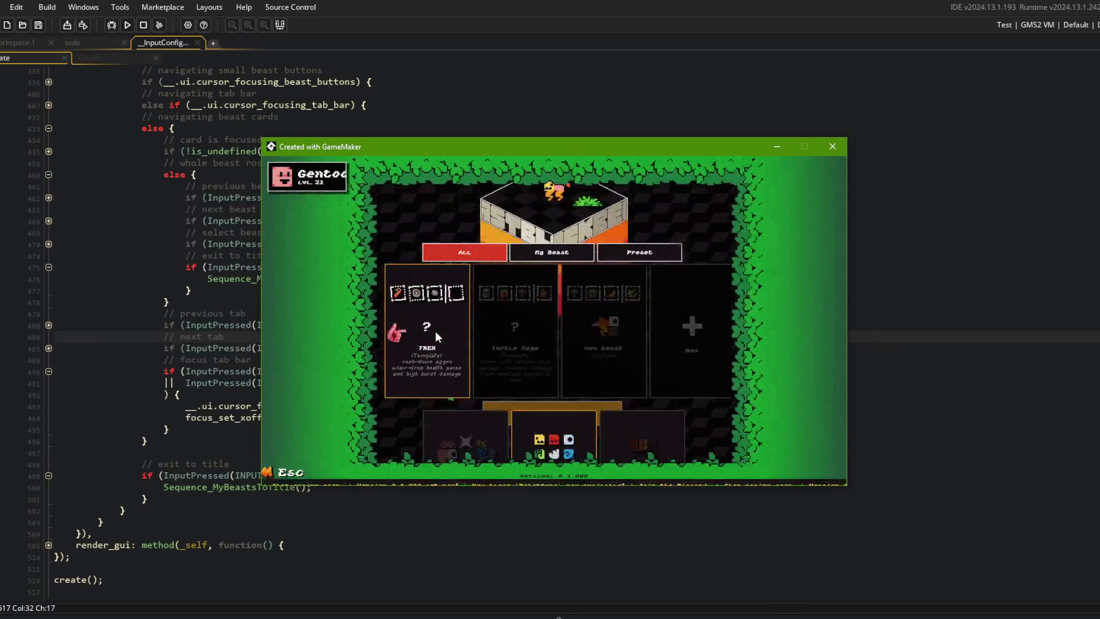
key(Right)
key(Left)
key(Right)
key(Right)
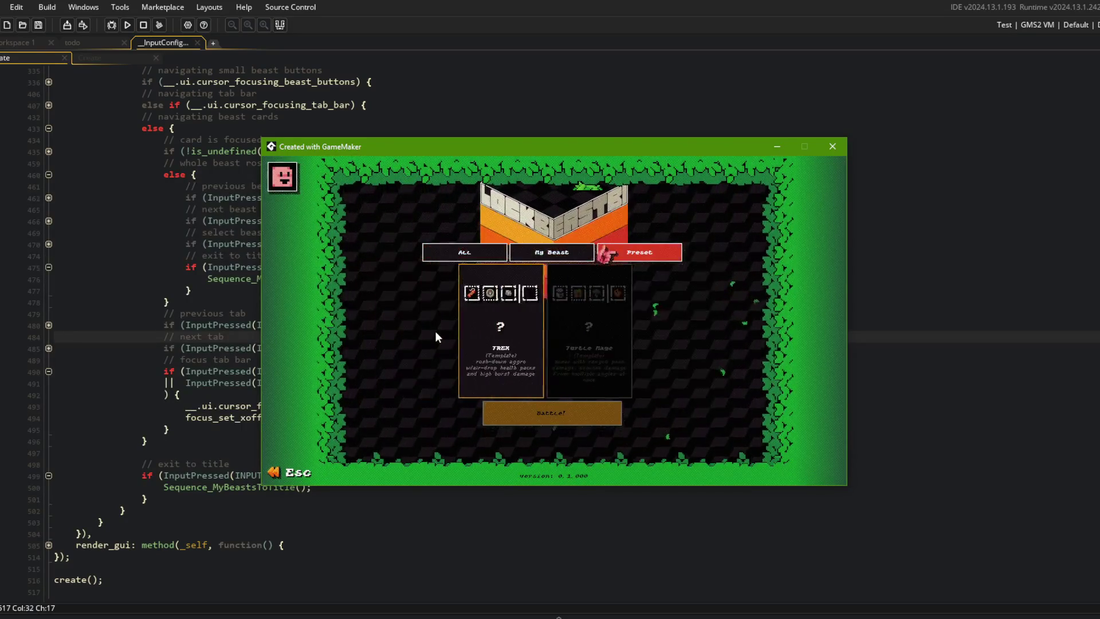
key(Escape)
key(Right)
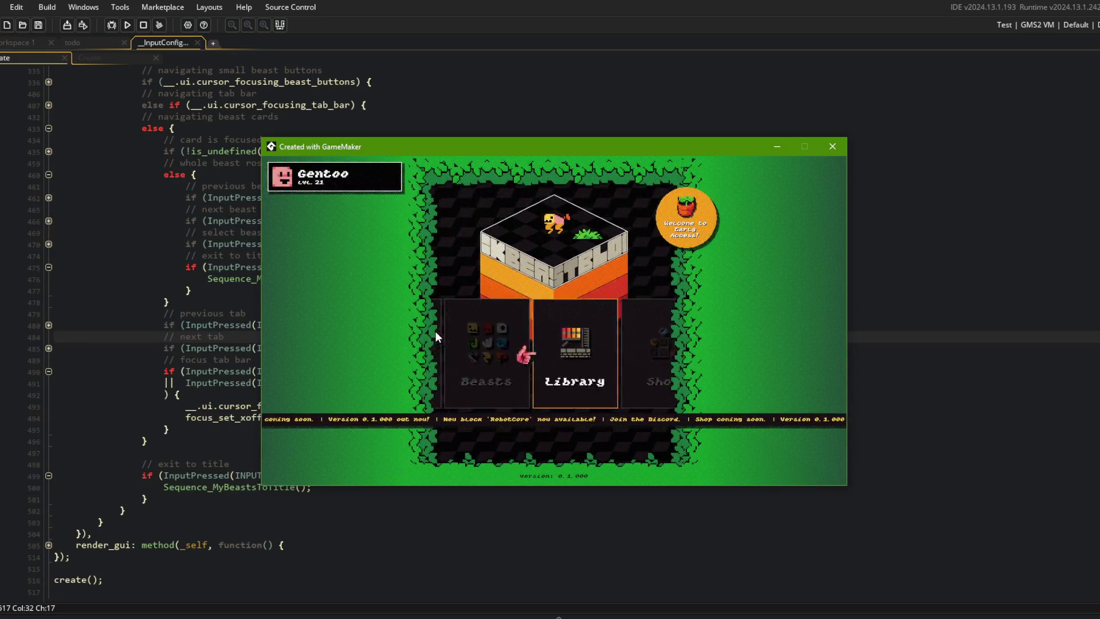
click(840, 154)
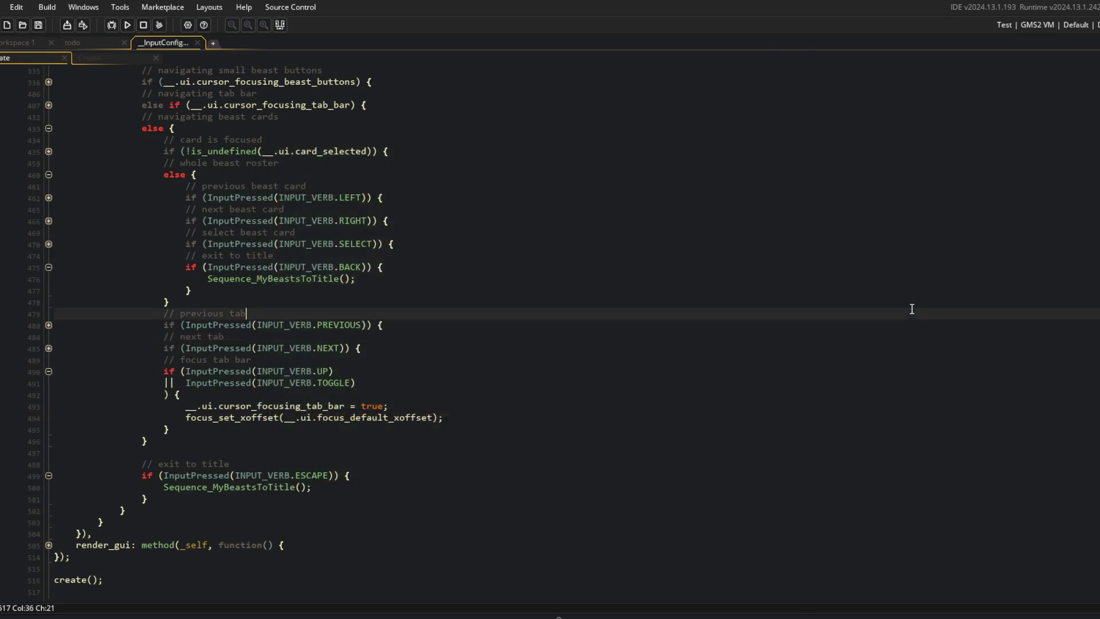
Open the ui_library Create event beside the beast-roster code in a two-column split editor
click(459, 186)
click(92, 57)
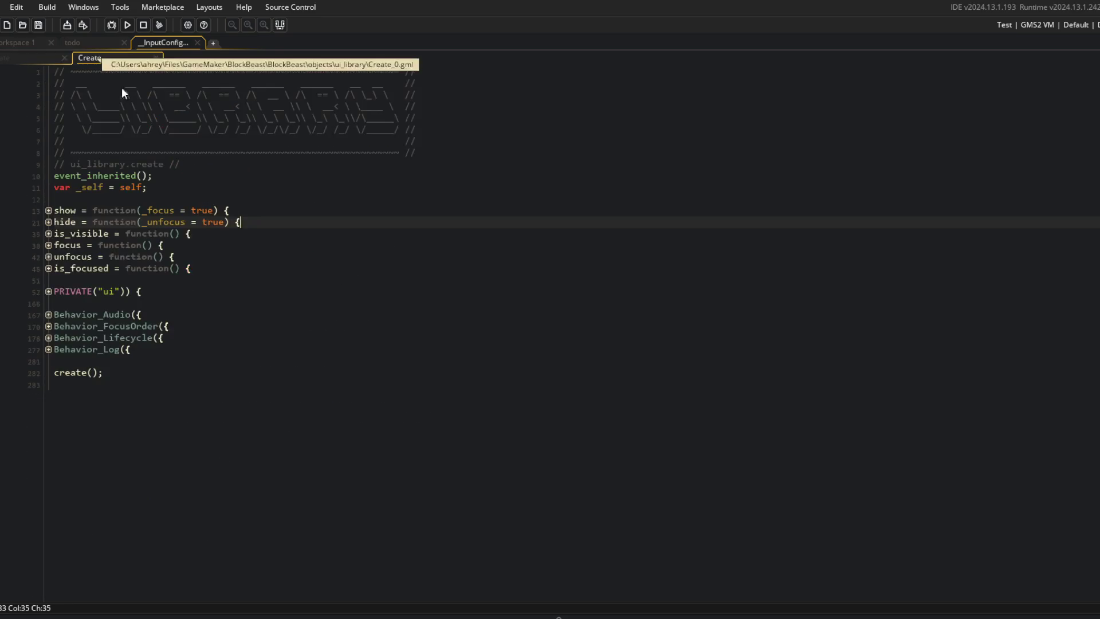
right_click(248, 141)
click(330, 377)
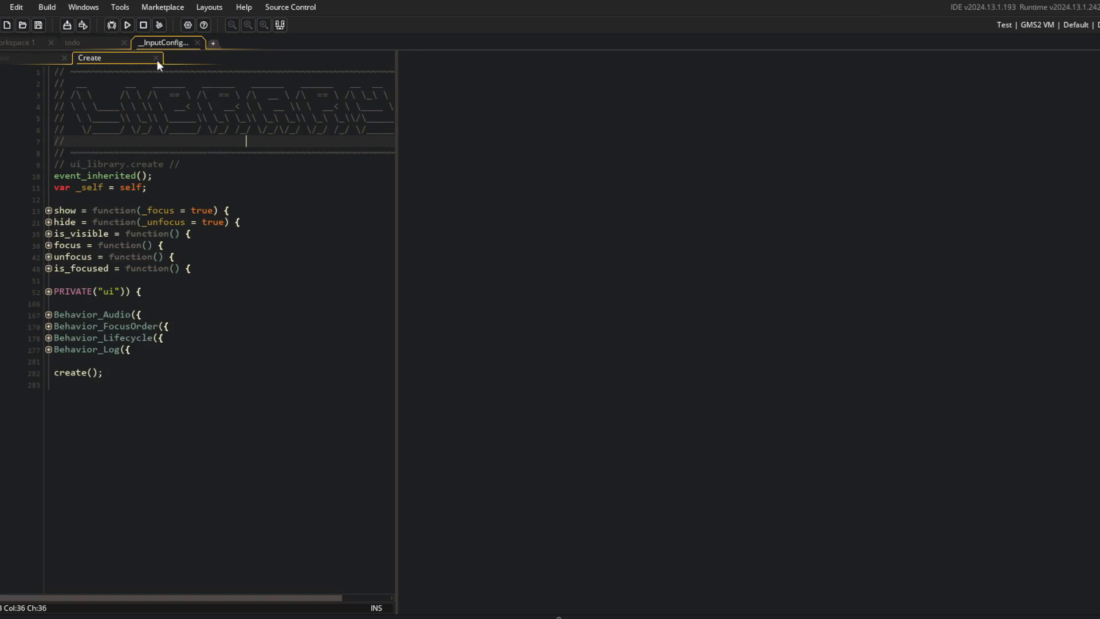
click(670, 187)
click(256, 255)
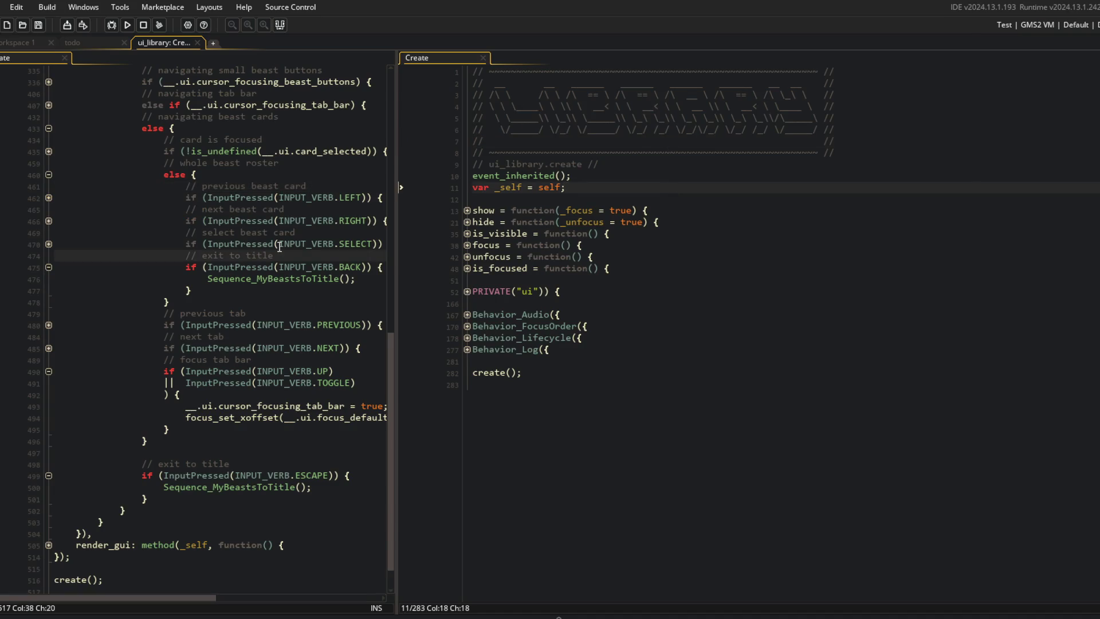
drag(396, 224, 480, 270)
Fold all blocks with Ctrl+M, then unfold Behavior_Lifecycle, update and its visible check
click(696, 268)
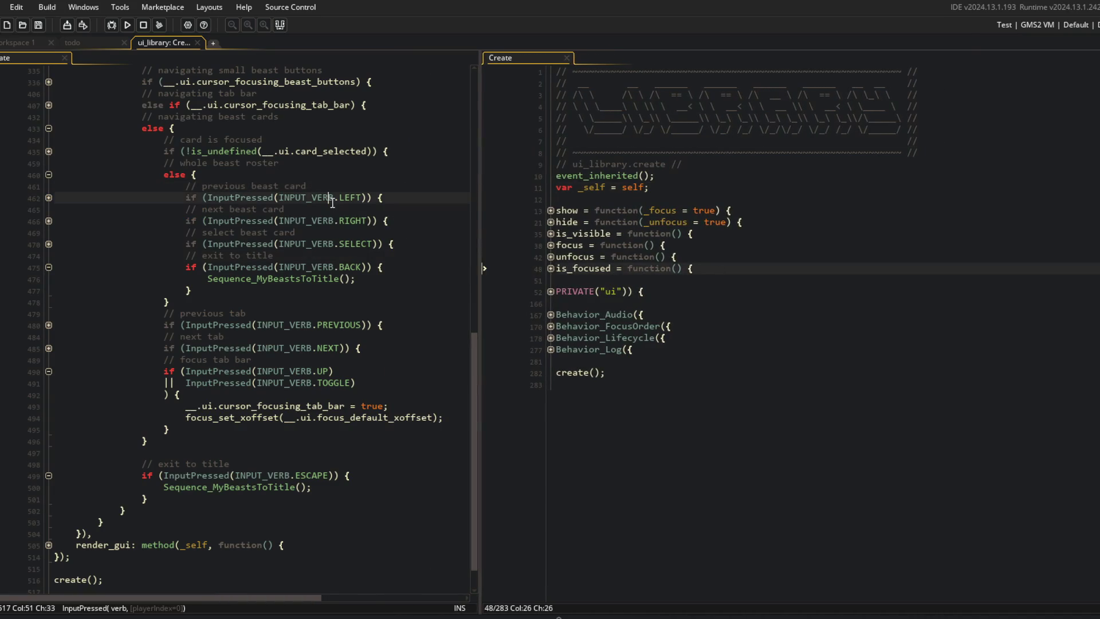
click(241, 198)
key(ctrl+m)
click(551, 291)
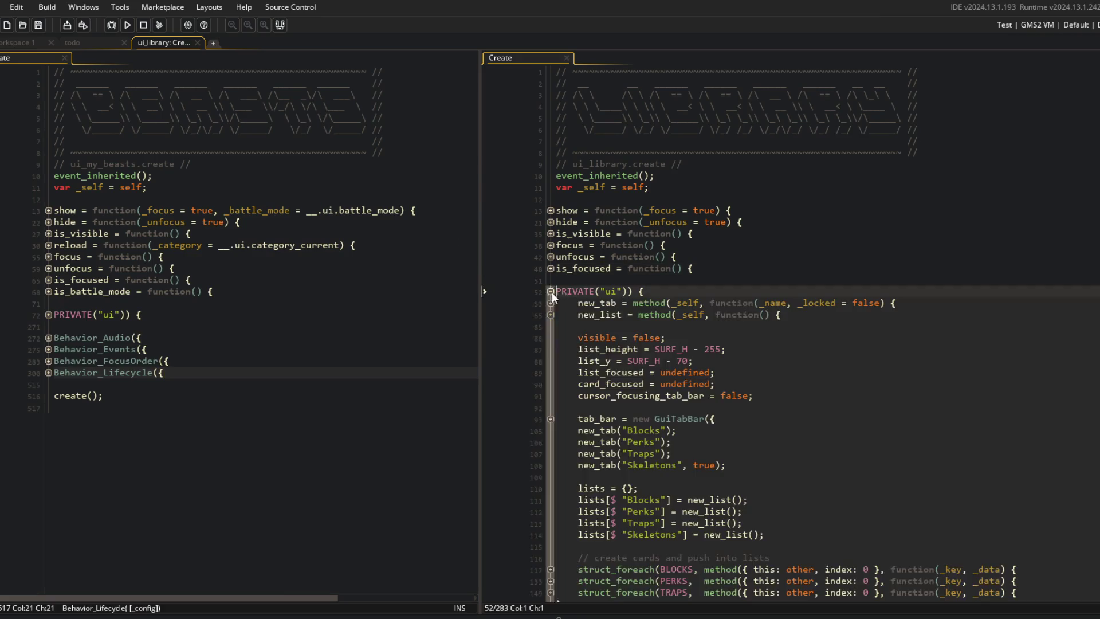
scroll(572, 433, down, 4)
scroll(553, 164, up, 4)
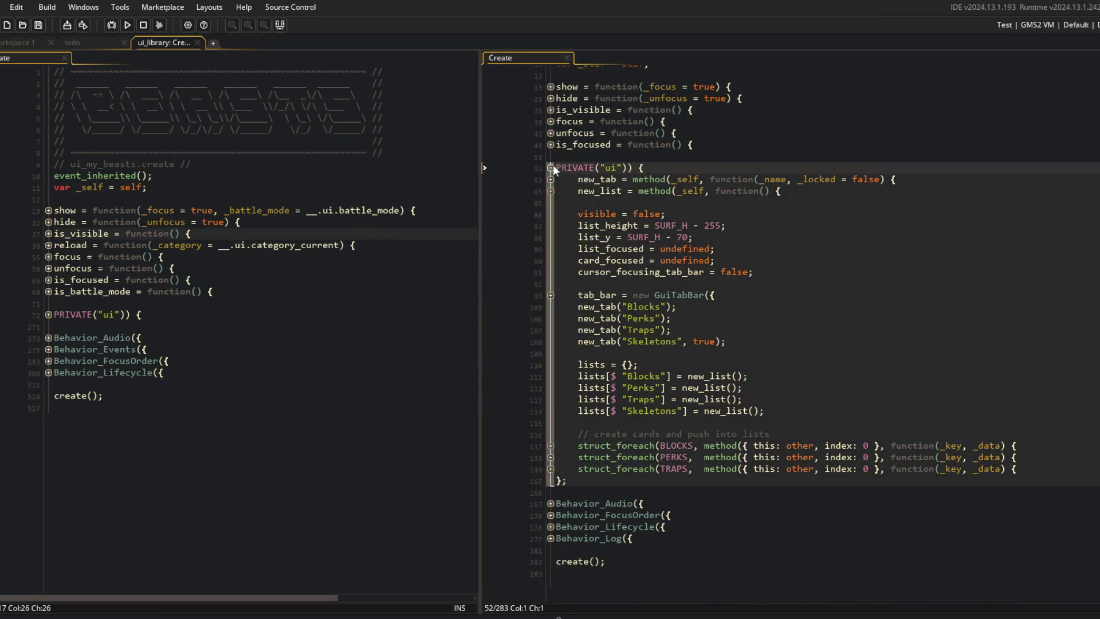
click(551, 292)
click(551, 338)
click(550, 384)
click(551, 396)
scroll(581, 371, down, 4)
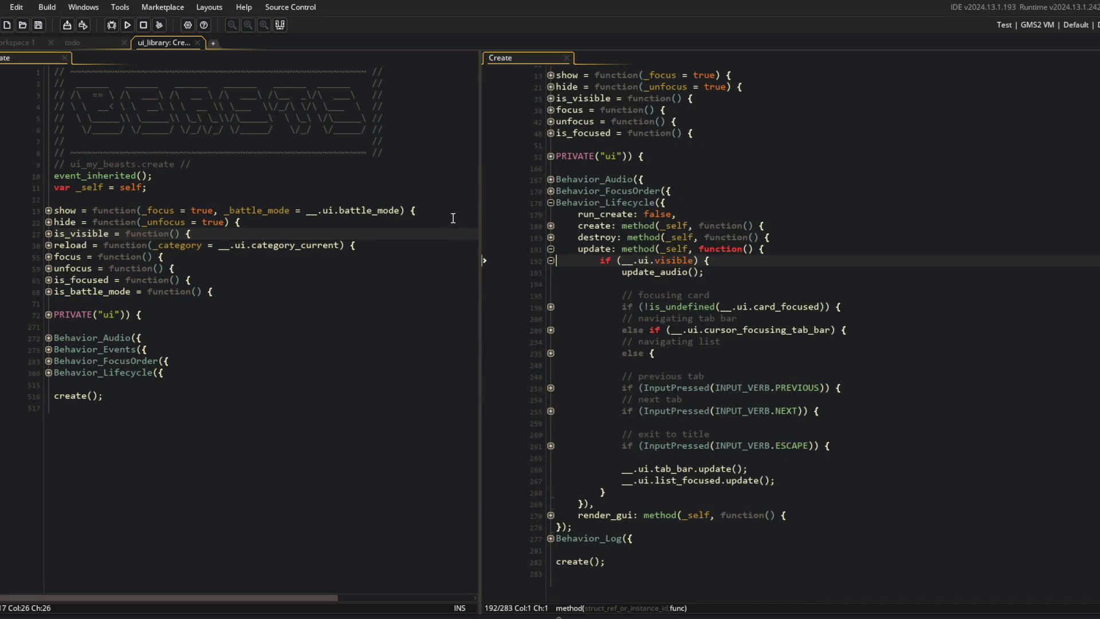
drag(479, 201, 325, 200)
Delete the stray blank line after the next-tab check, expand the focusing card block, and run
click(547, 424)
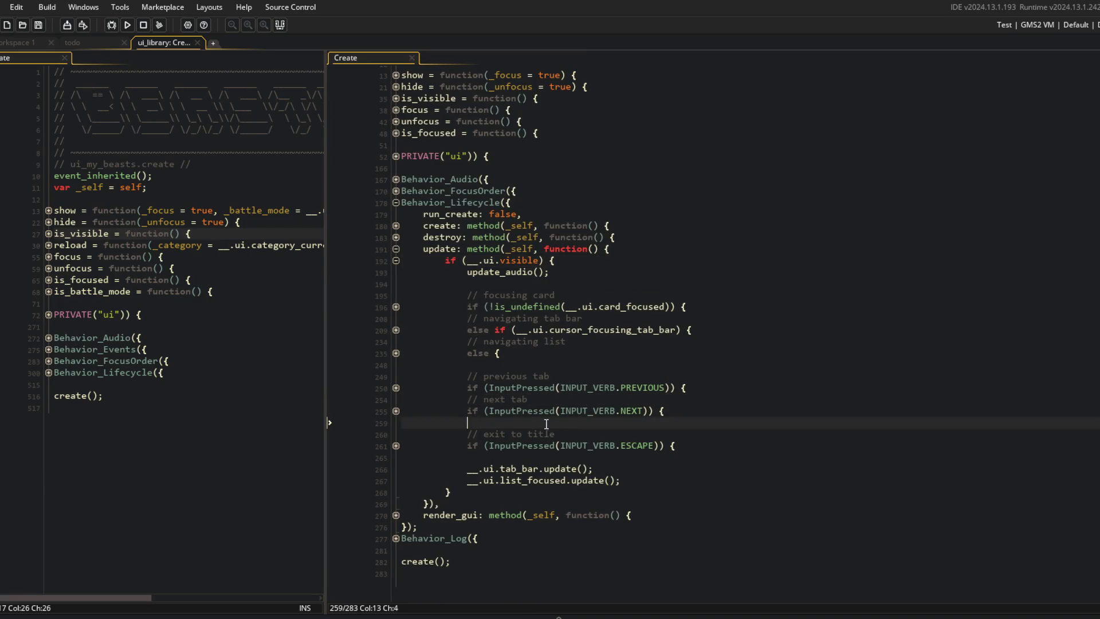
key(BackSpace)
click(527, 411)
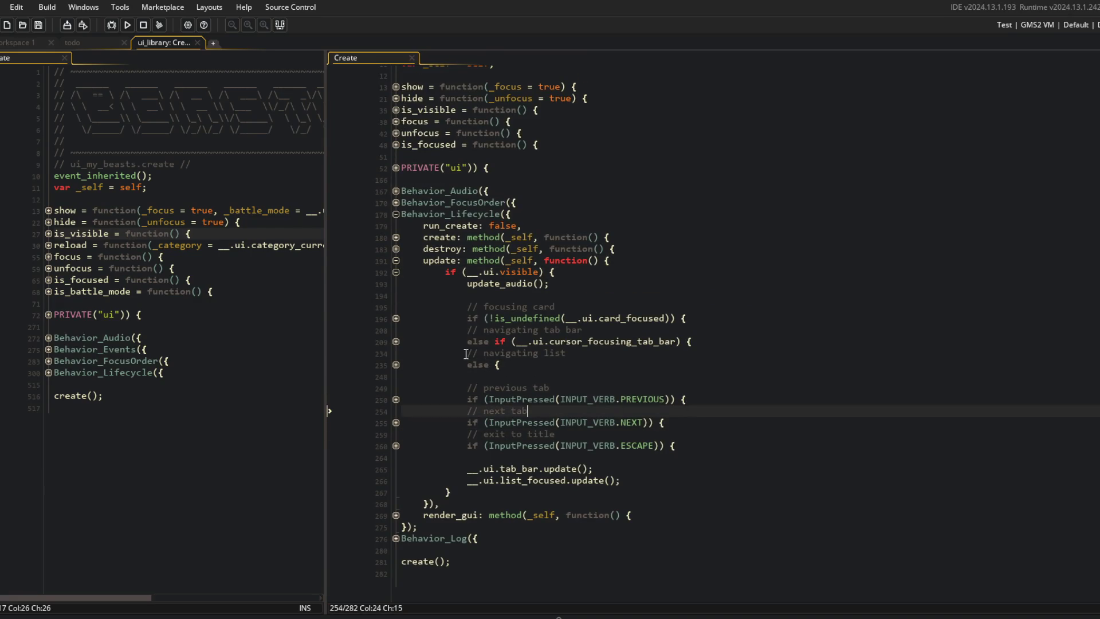
click(396, 318)
click(393, 344)
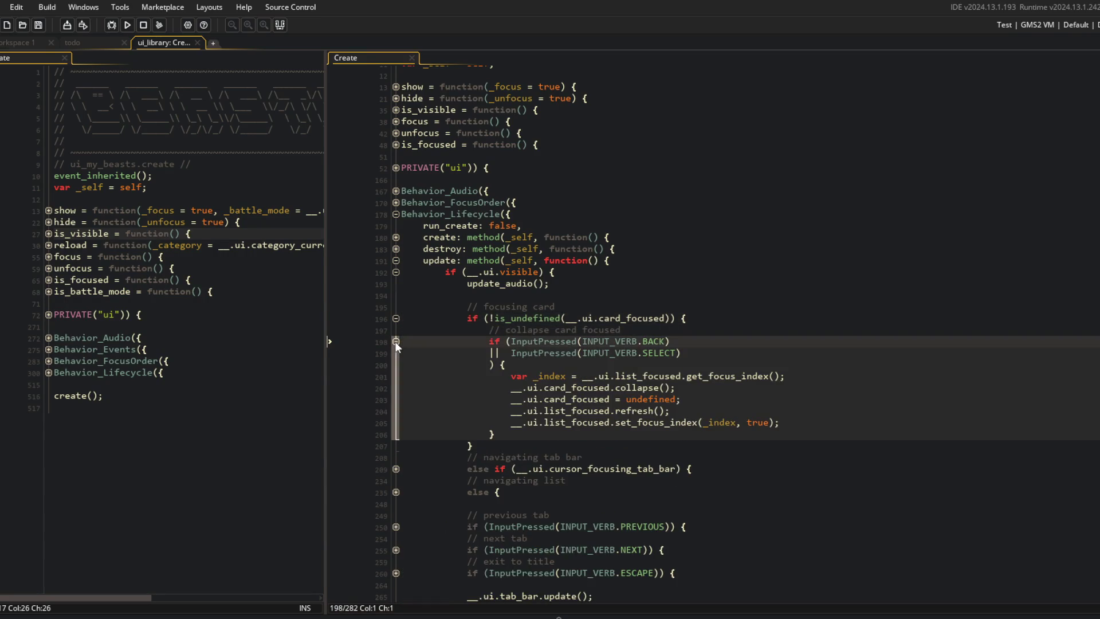
click(709, 433)
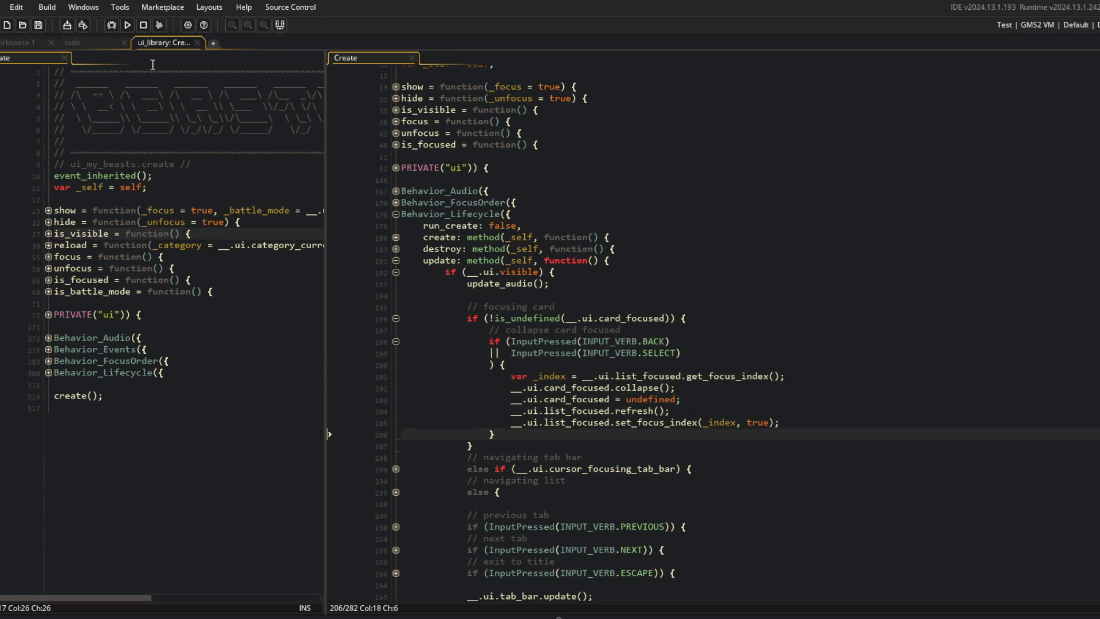
click(132, 30)
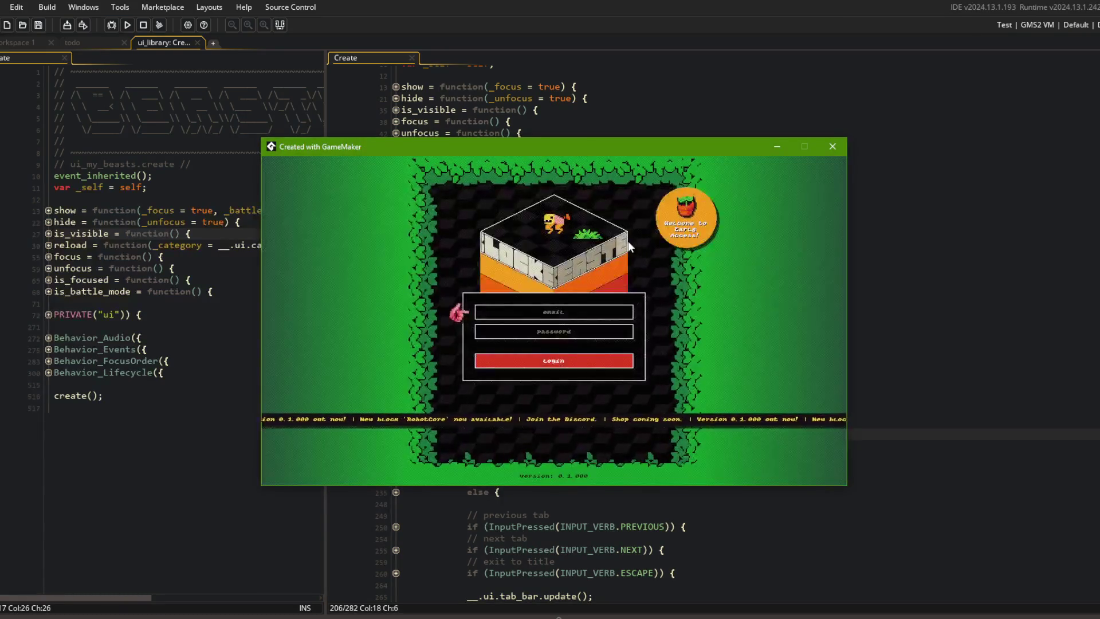
Cycle the library between Blocks, Traps and Perks tabs with e/q, then return to the ui_library code
key(e)
key(q)
key(e)
key(e)
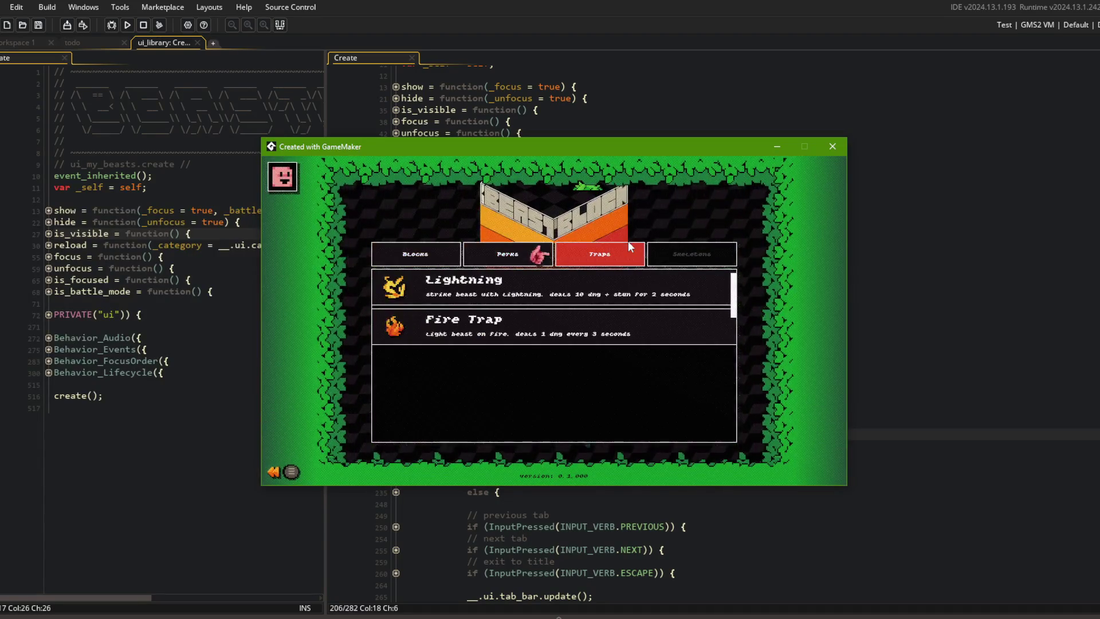
key(q)
key(q)
key(e)
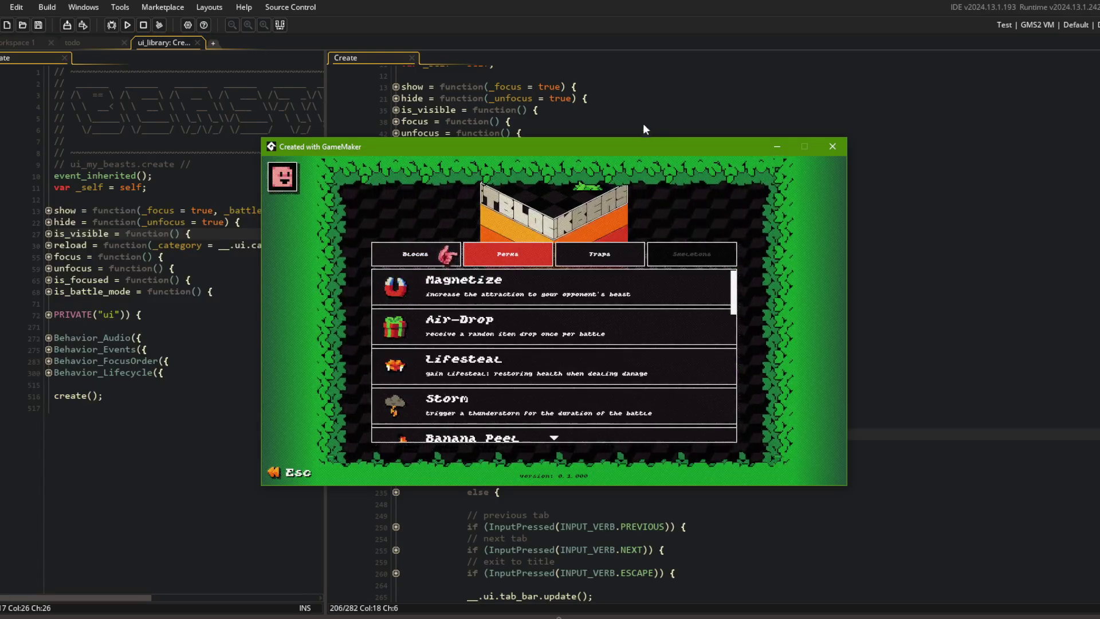
click(634, 98)
scroll(442, 347, down, 2)
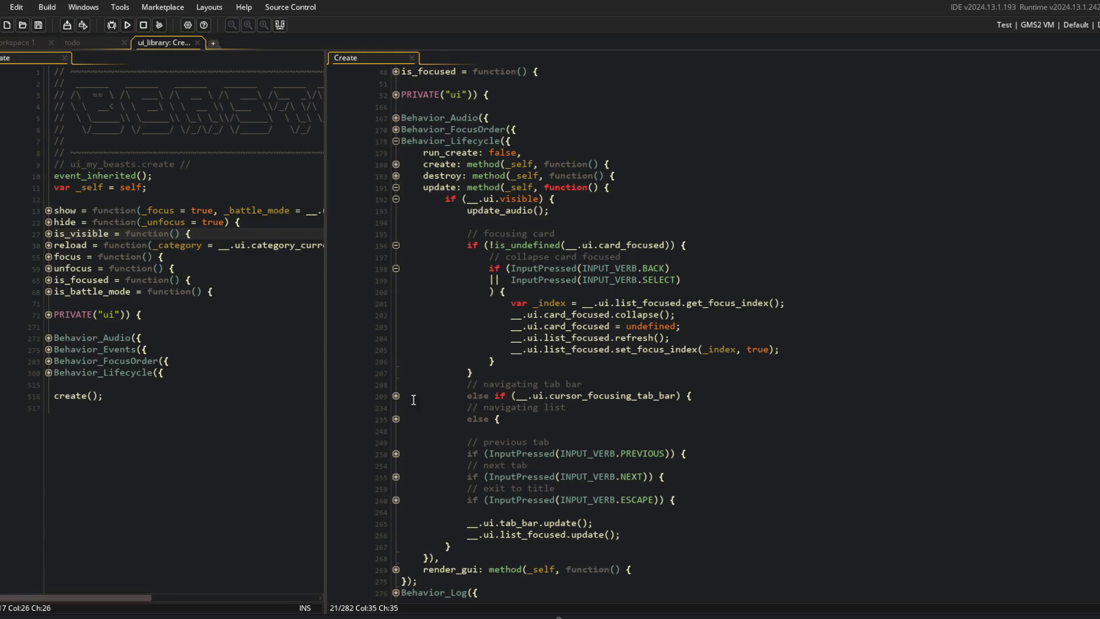
Expand ui_library's tab-bar, select-tab and stop-navigating code blocks to review them
click(396, 246)
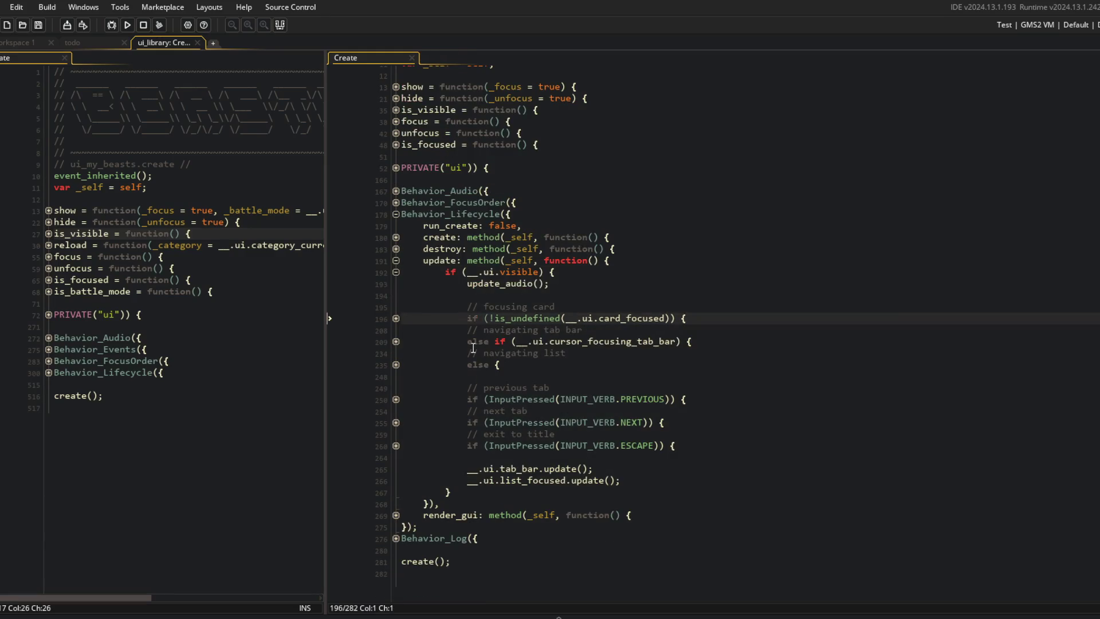
click(396, 342)
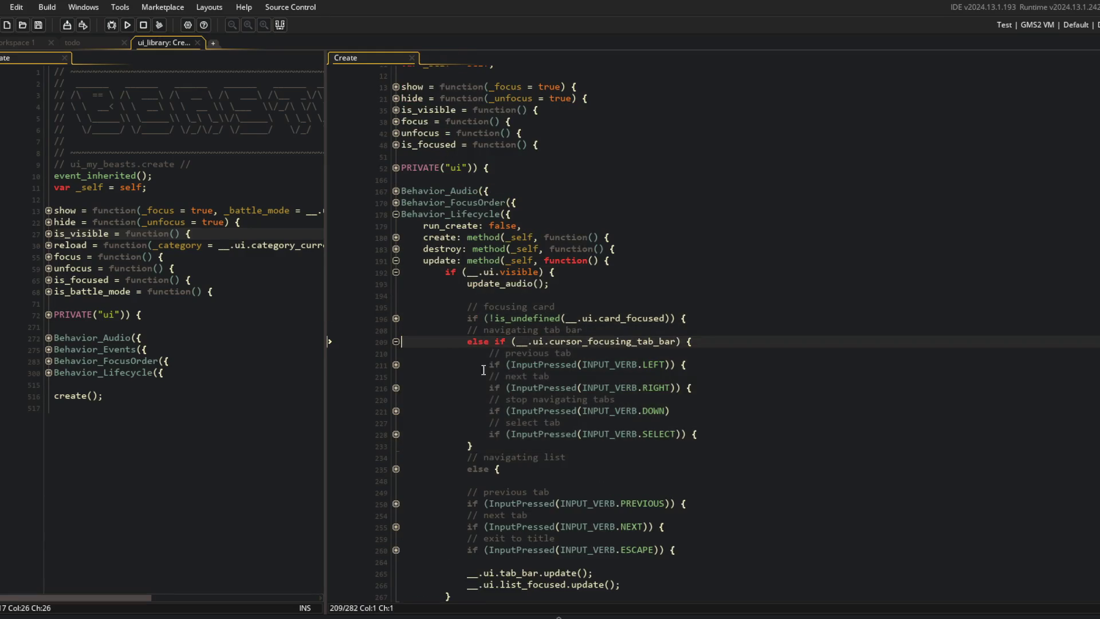
click(396, 435)
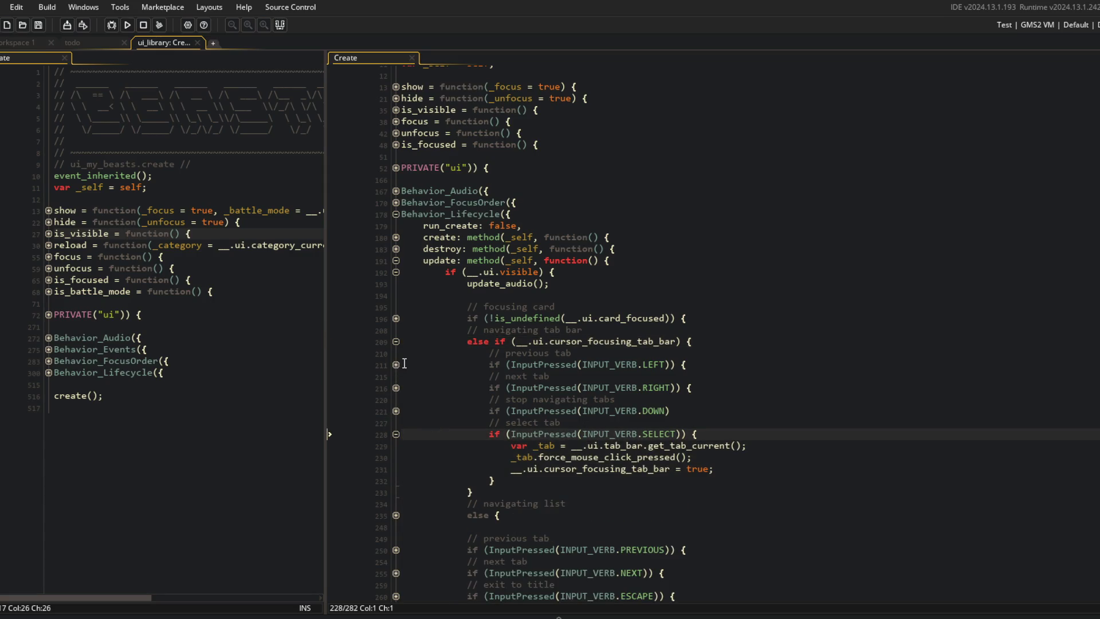
click(396, 365)
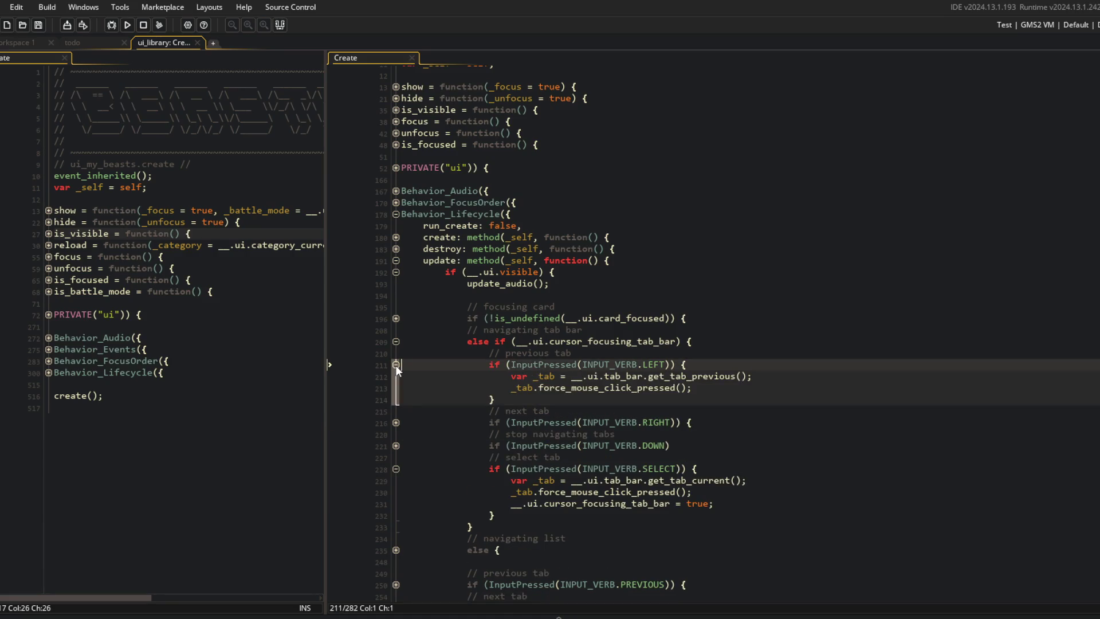
click(396, 365)
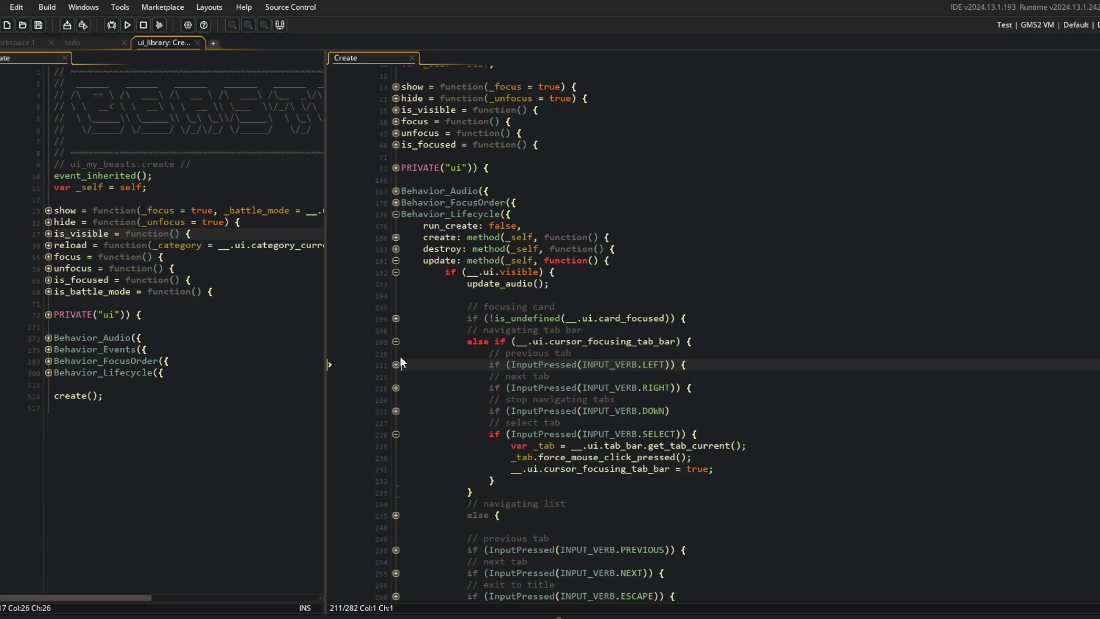
click(396, 411)
Add the SELECT check to the tab-bar exit condition and delete the old select-tab block
key(Down)
key(Down)
key(Down)
key(ctrl+Right)
key(ctrl+Right)
key(ctrl+Right)
key(ctrl+Right)
key(ctrl+Right)
key(ctrl+Right)
key(Up)
key(Up)
key(Up)
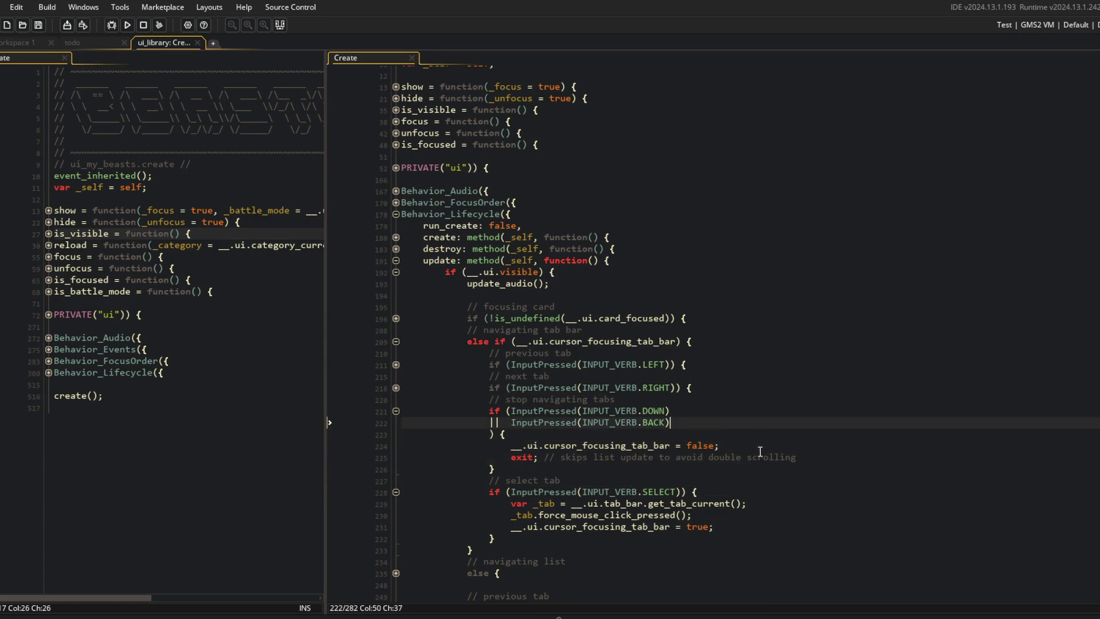
key(Return)
text(InputPressed(INPUT_VERB.SELECT))
key(Down)
key(Down)
key(Down)
key(shift+Down)
key(shift+Down)
key(shift+Down)
key(Delete)
key(ctrl+d)
key(ctrl+d)
click(717, 341)
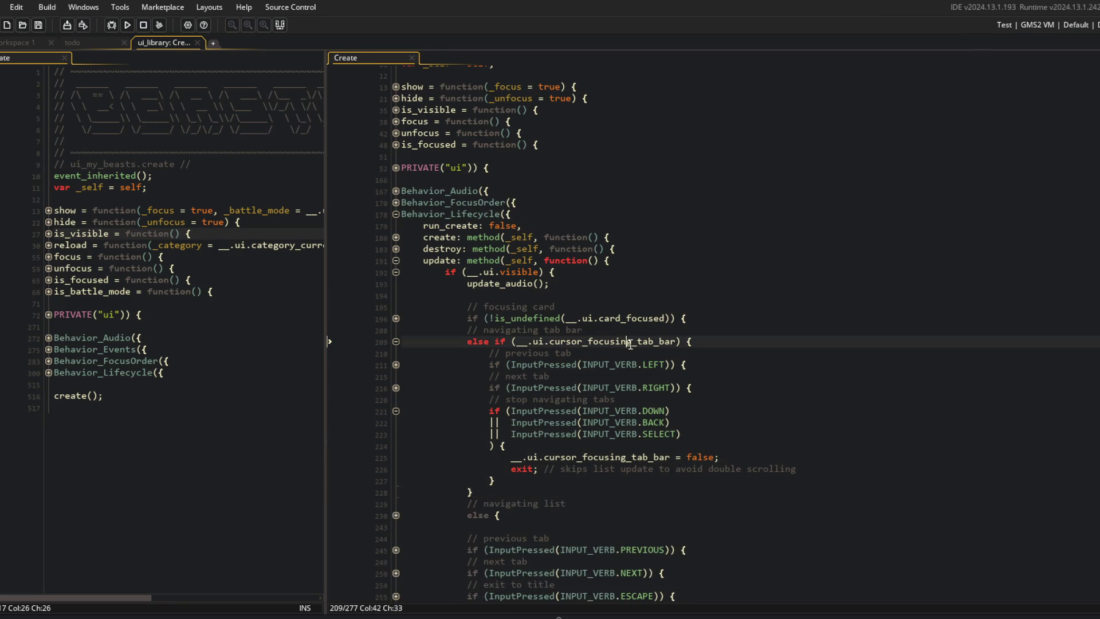
click(732, 411)
Test-run the game: open and close the Magnetize card, move between tab bar and Perks list, then close it
key(F5)
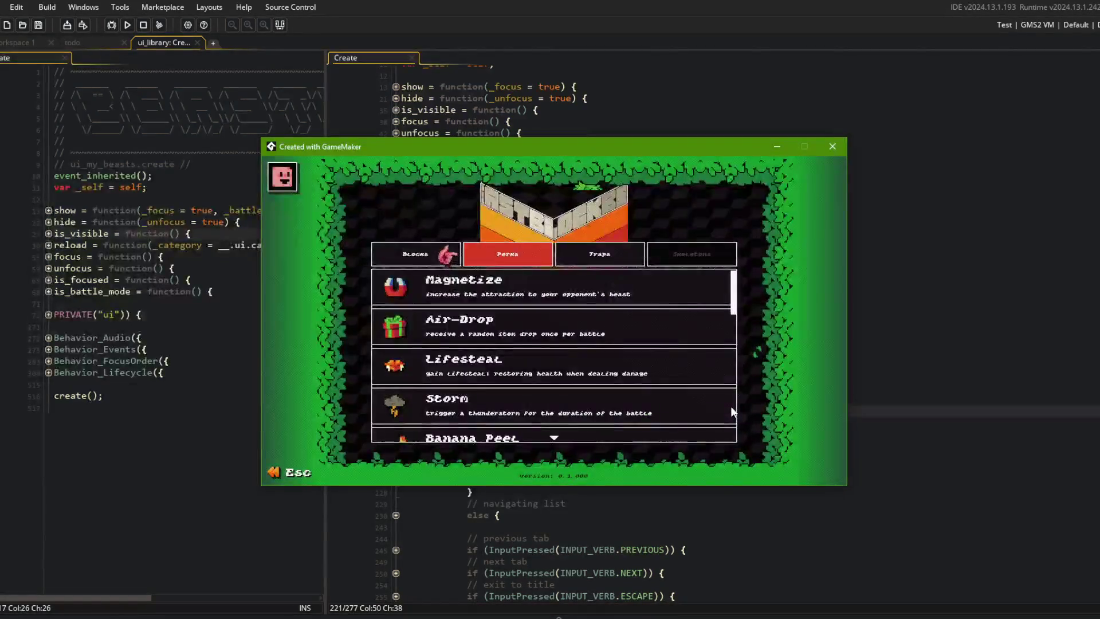
key(Return)
key(Escape)
key(Up)
key(Down)
scroll(731, 406, down, 1)
scroll(731, 406, up, 1)
key(alt+F4)
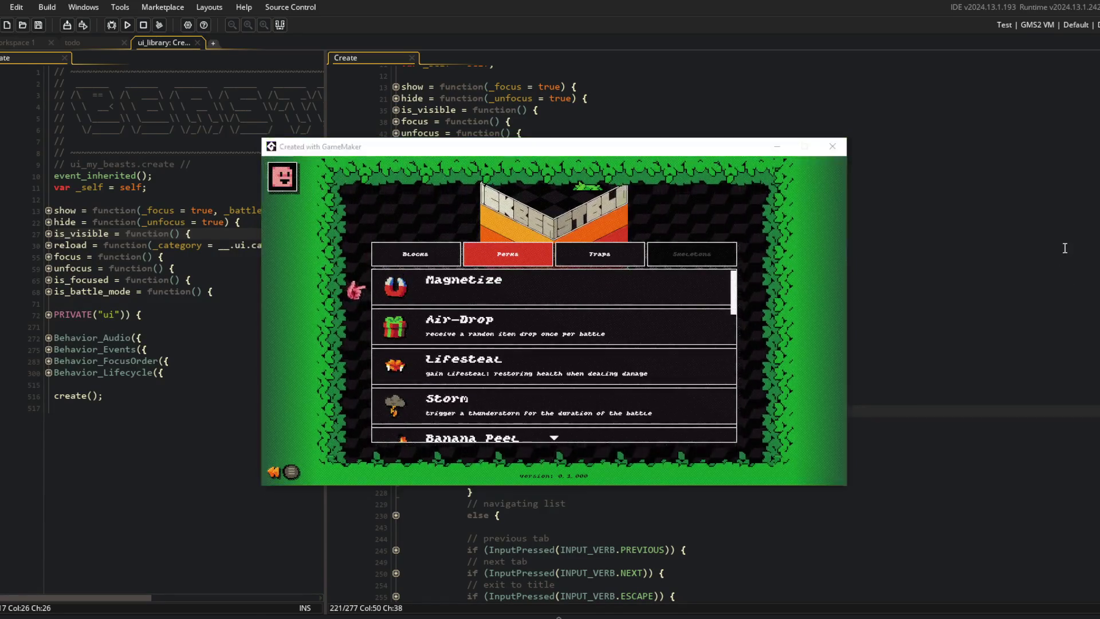
click(560, 392)
click(560, 369)
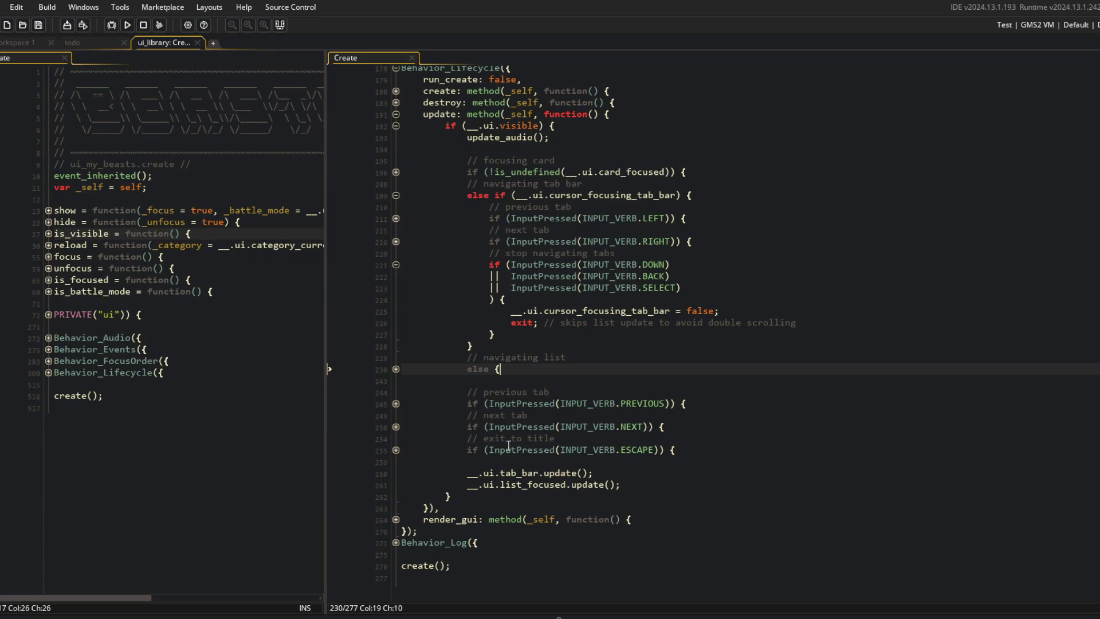
Duplicate the exit-to-title block after the focus-card block, indented, with ESCAPE changed to BACK
click(395, 451)
click(395, 369)
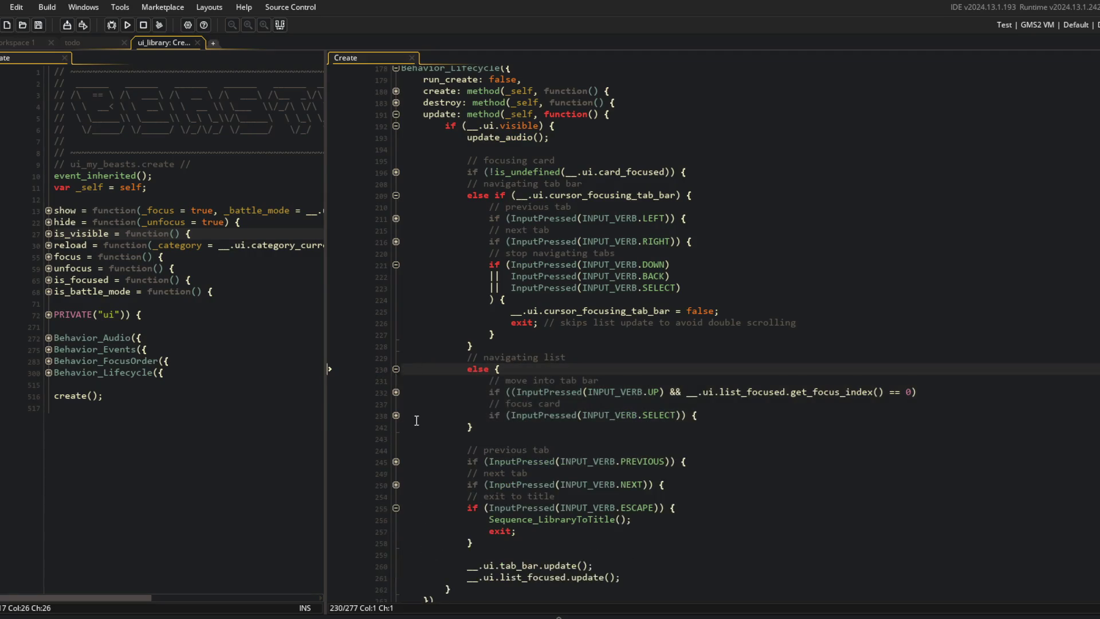
click(396, 415)
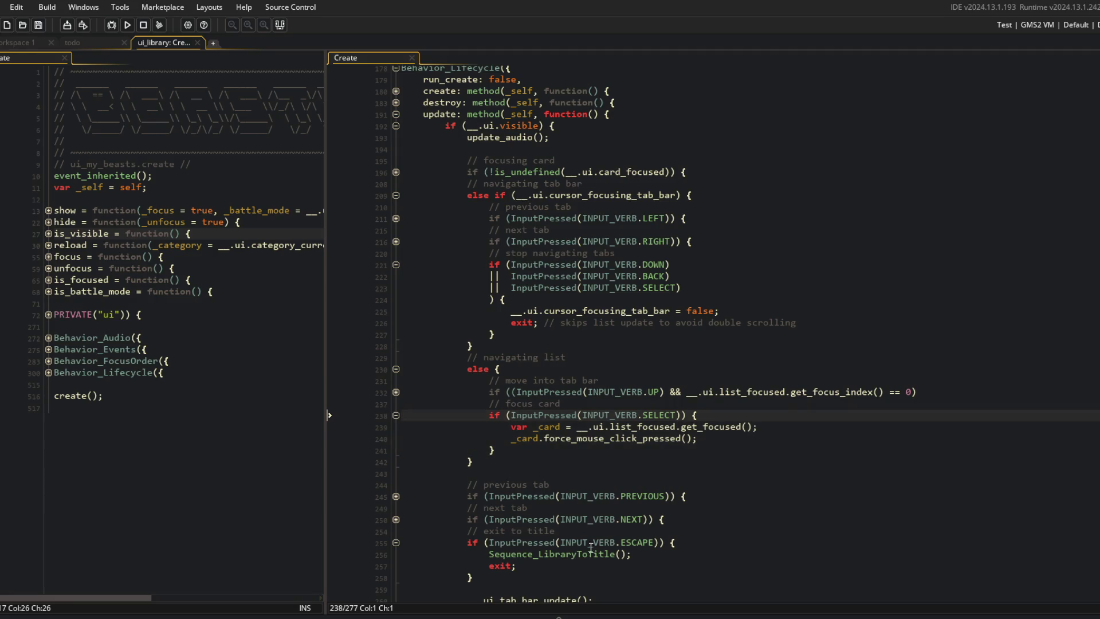
click(603, 536)
key(Home)
key(shift+End)
key(shift+Down)
key(shift+Down)
key(shift+Down)
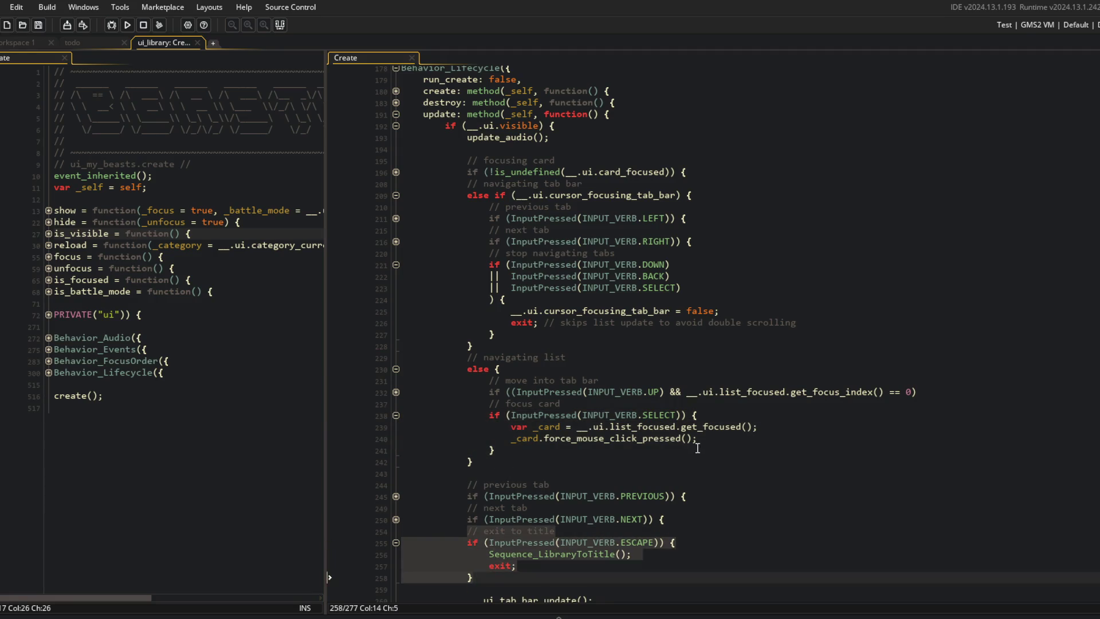
click(660, 446)
key(Return)
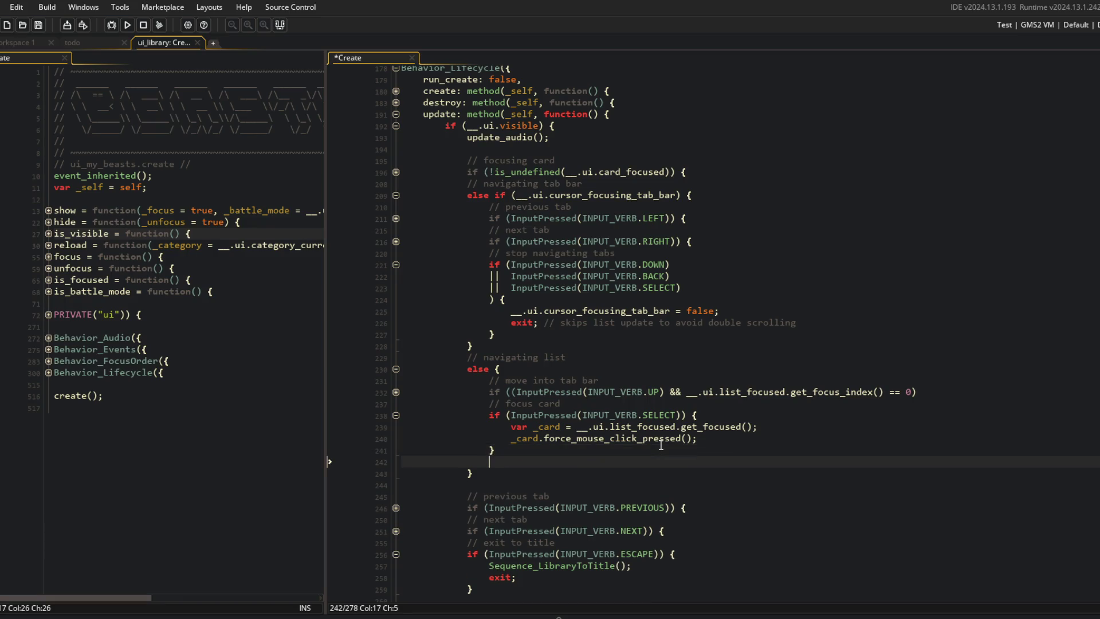
text(// exit to title             if (InputPressed(INPUT_VERB.ESCAPE)) {                 Sequence_LibraryToTitle();                 exit;             })
drag(469, 471, 474, 509)
key(Tab)
click(563, 473)
double_click(659, 472)
text(BACK)
Run the game and cycle the Library tabs between Blocks and Perks, moving in and out of the lists
click(628, 403)
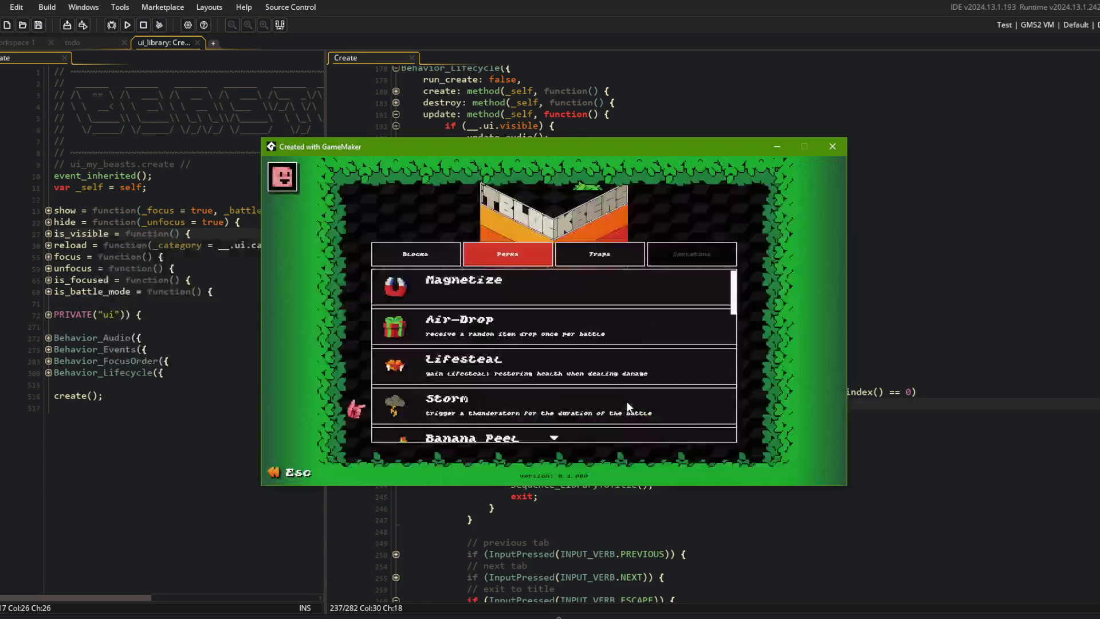
key(Right)
key(Left)
key(Down)
key(Left)
key(Right)
key(Left)
key(Left)
key(Right)
key(Left)
key(Left)
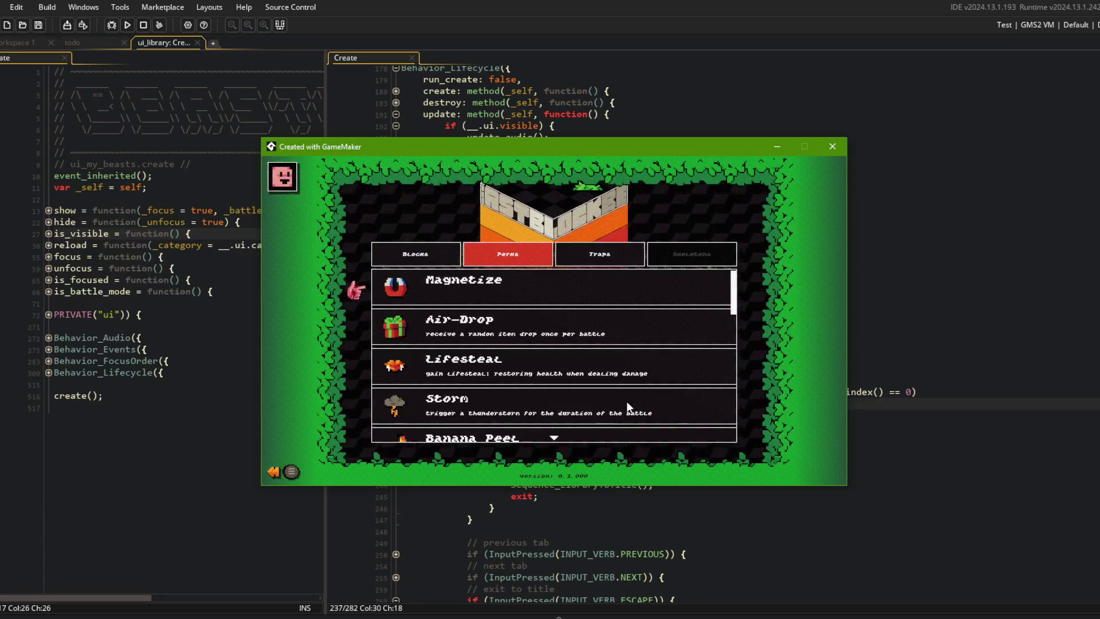
key(Left)
key(Down)
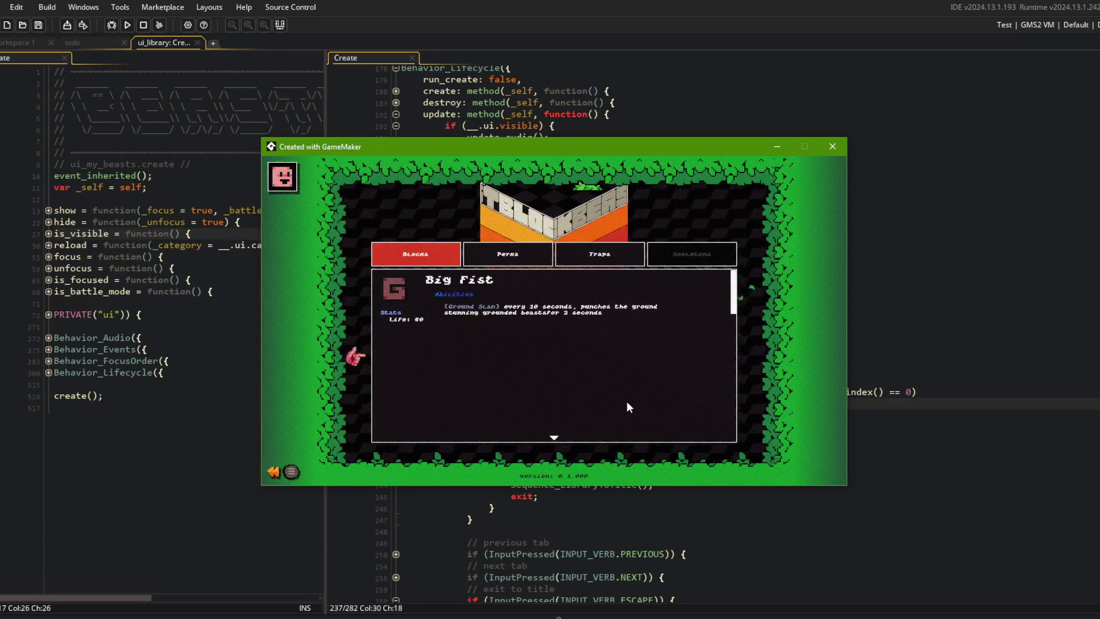
key(Up)
key(Right)
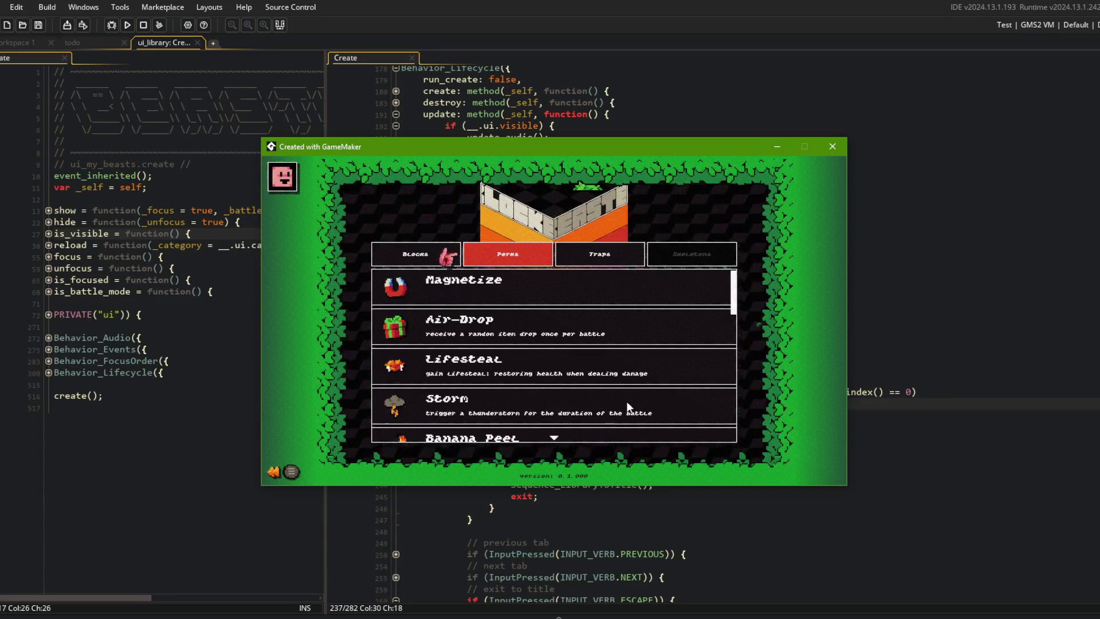
key(Down)
key(Left)
key(Right)
key(Right)
key(Left)
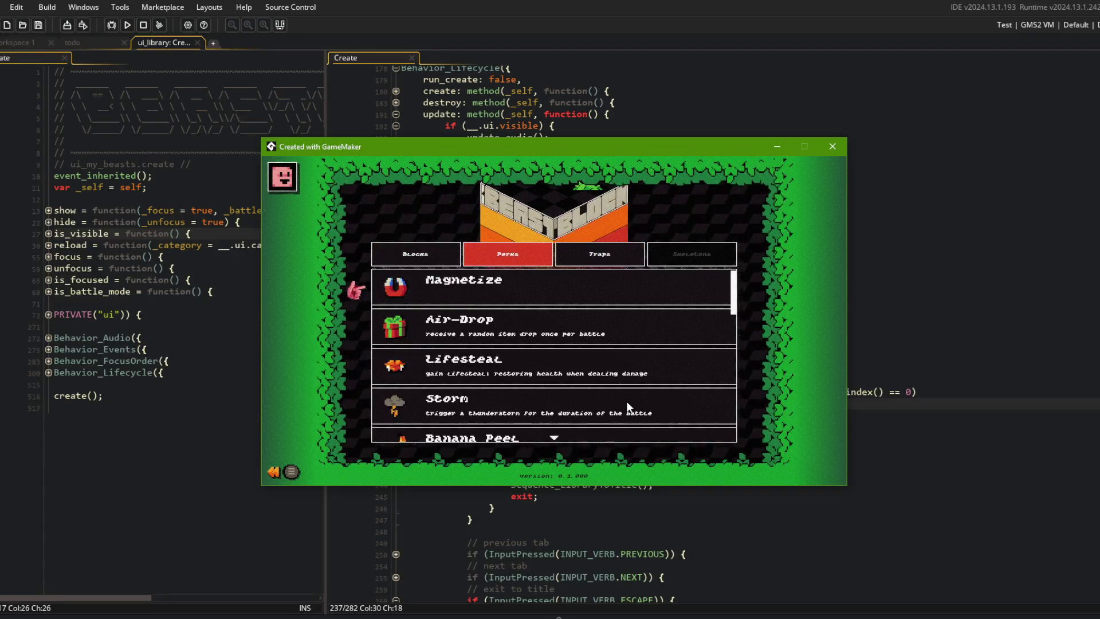
Open and close the Magnetize details twice, return to the Perks list, and bring the code editor back
key(Return)
key(Escape)
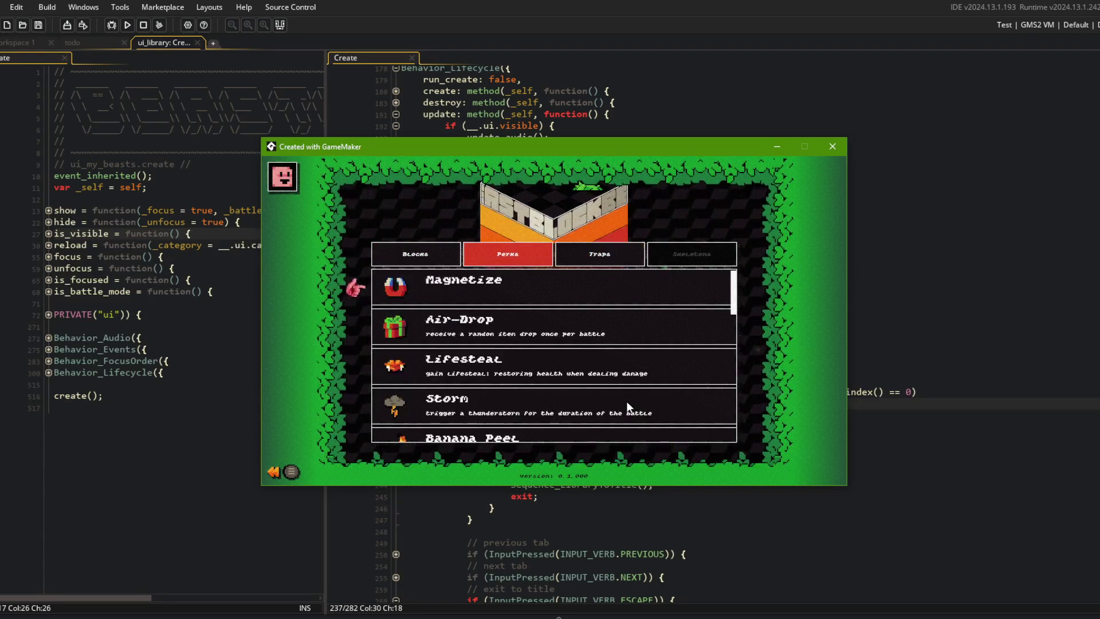
key(Return)
key(Escape)
key(Return)
key(Right)
key(Left)
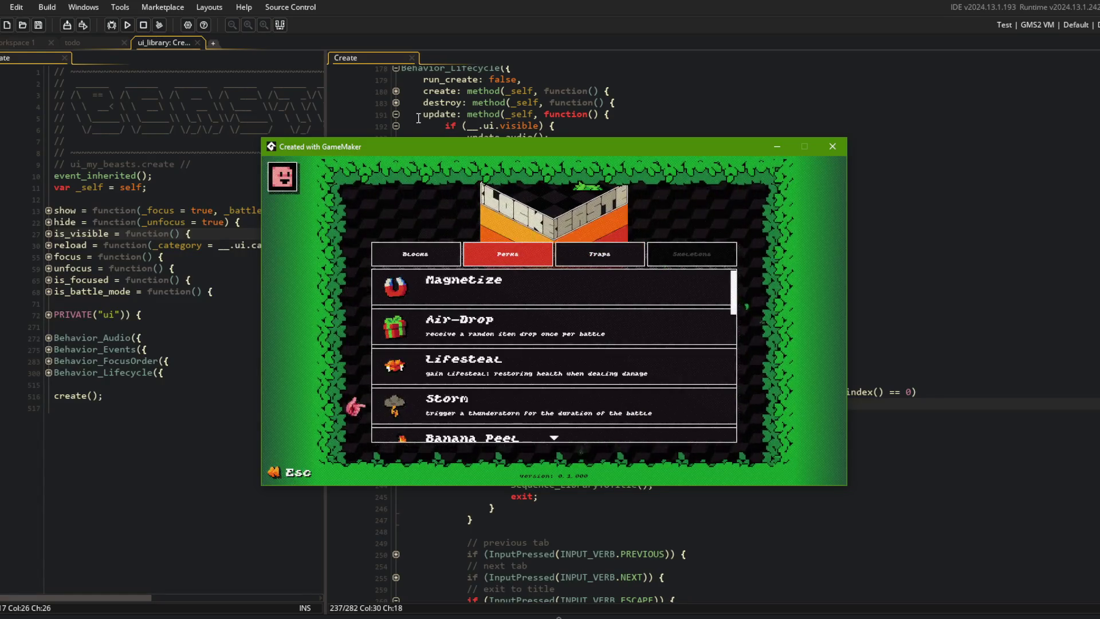
click(418, 118)
click(650, 440)
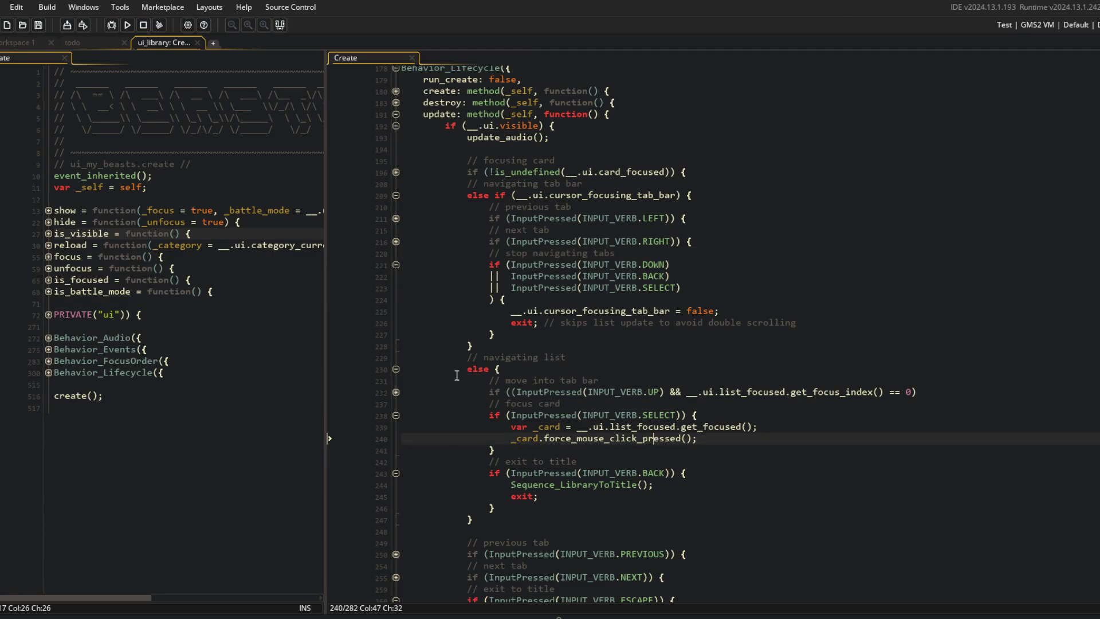
Add an '|| InputPressed(INPUT_VERB.TOGGLE)' line to the move-into-tab-bar condition
click(396, 416)
click(396, 438)
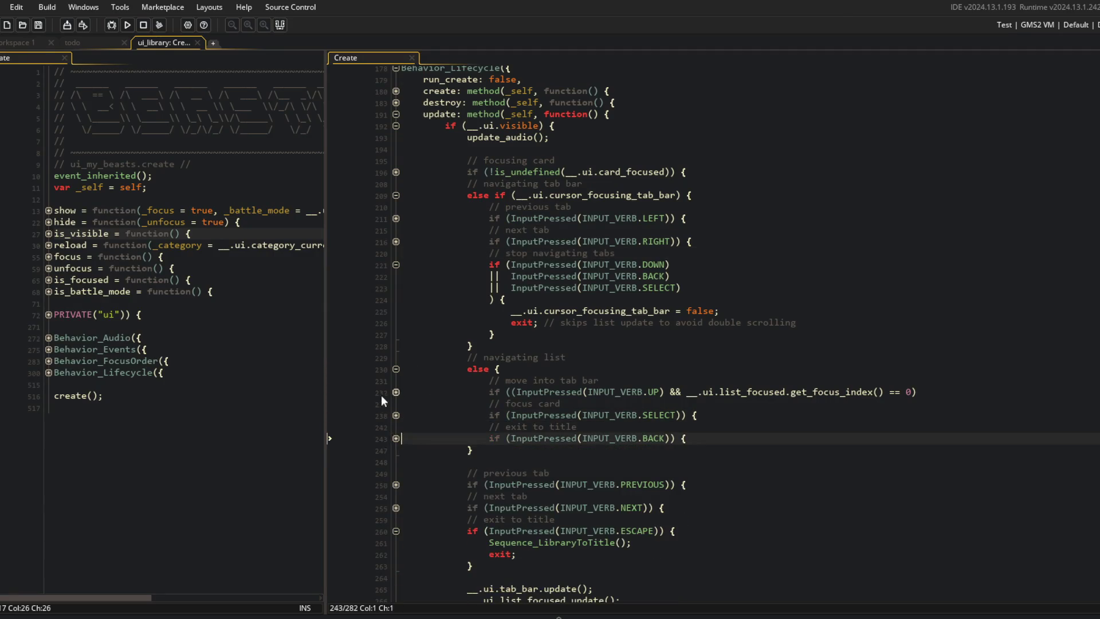
click(396, 393)
click(766, 416)
click(753, 408)
key(Return)
text(||  )
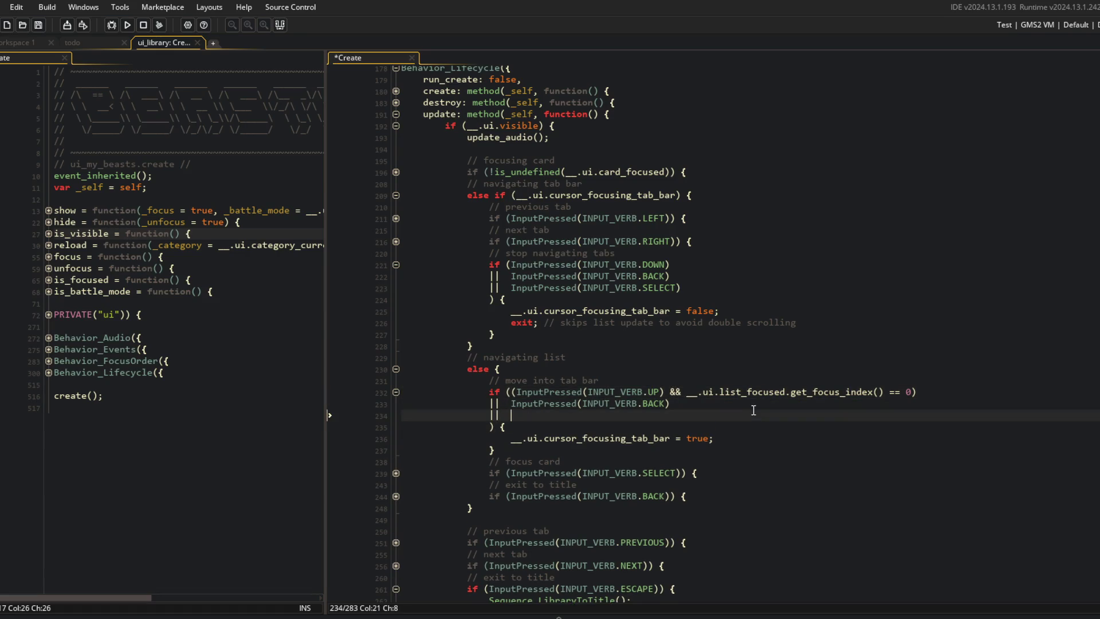
text(InputPressed(I)
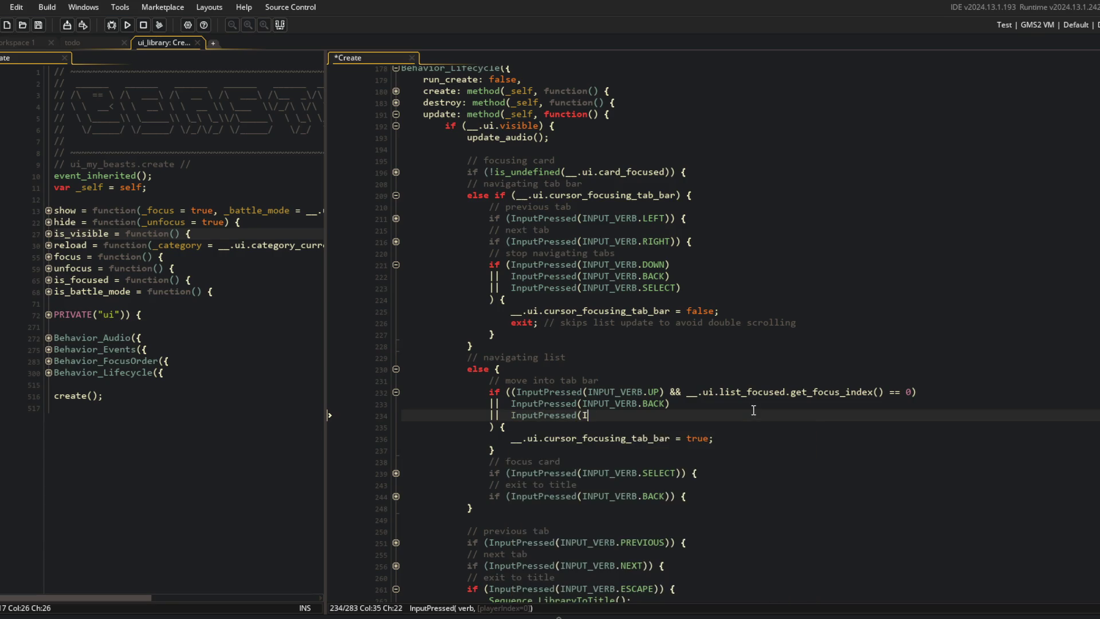
text(NPUT_VERB.TOGGLE))
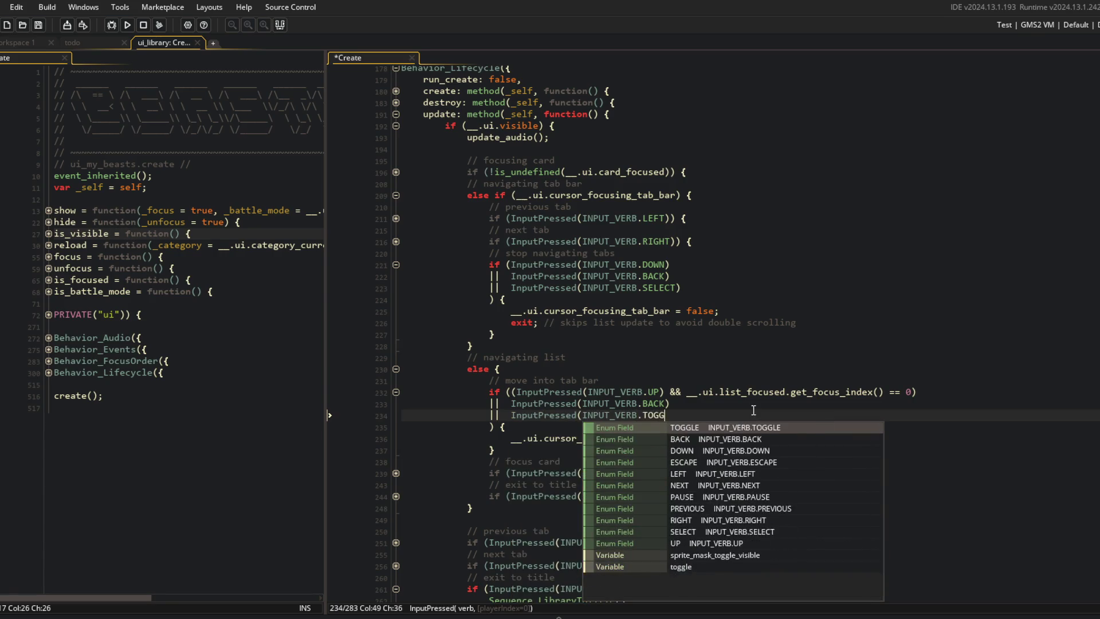
Move the UP-at-first-item check onto its own || line below TOGGLE and save
key(Up)
key(Up)
key(Home)
key(shift+End)
key(Delete)
key(shift+ctrl+Right)
key(shift+ctrl+Right)
key(Delete)
key(BackSpace)
key(Down)
key(End)
key(Return)
text(||)
text((InputPressed(INPUT_VERB.UP) && __.ui.list_focused.get_focus_index() == 0))
key(ctrl+Left)
key(ctrl+Left)
key(ctrl+Left)
key(BackSpace)
key(ctrl+s)
Swap the TOGGLE and BACK checks so TOGGLE leads the if line, then run the game
key(Up)
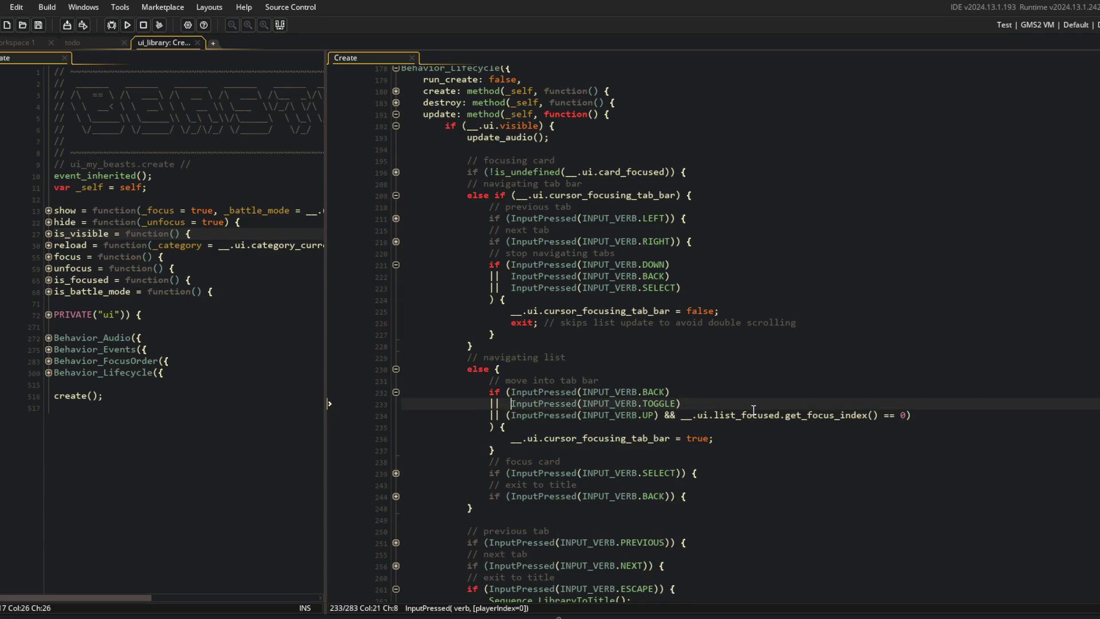
key(shift+End)
key(ctrl+x)
key(Up)
key(ctrl+v)
key(shift+End)
key(ctrl+x)
key(Down)
key(End)
key(ctrl+v)
key(F5)
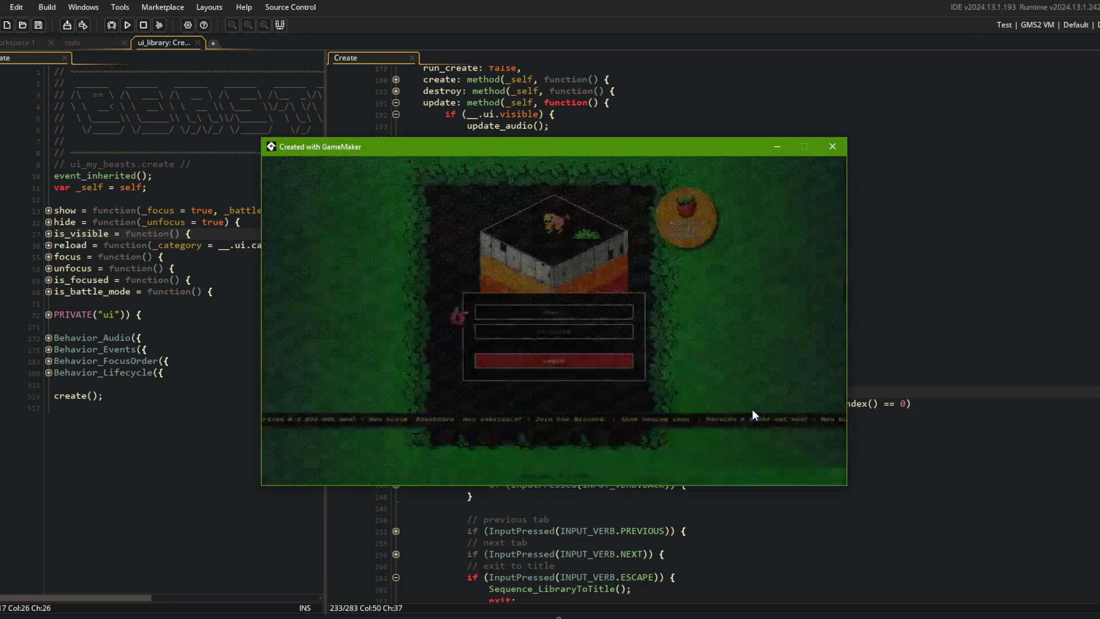
Log in, open the Library, cycle tabs with E and Q, and open and close the Lightning card
key(Return)
key(Return)
key(e)
key(e)
key(q)
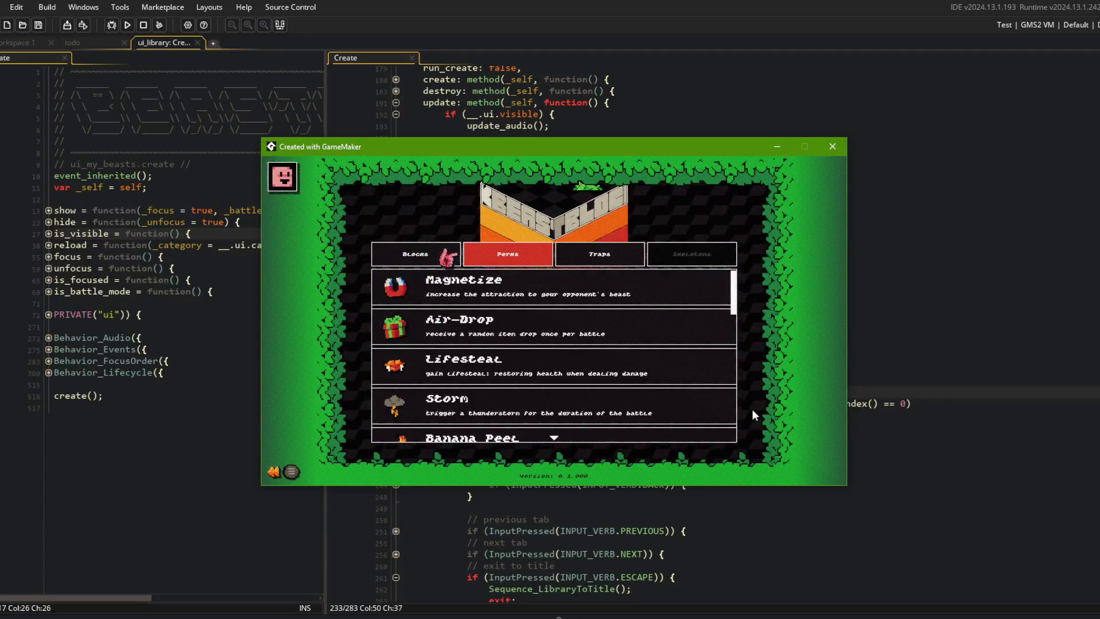
key(q)
key(e)
key(e)
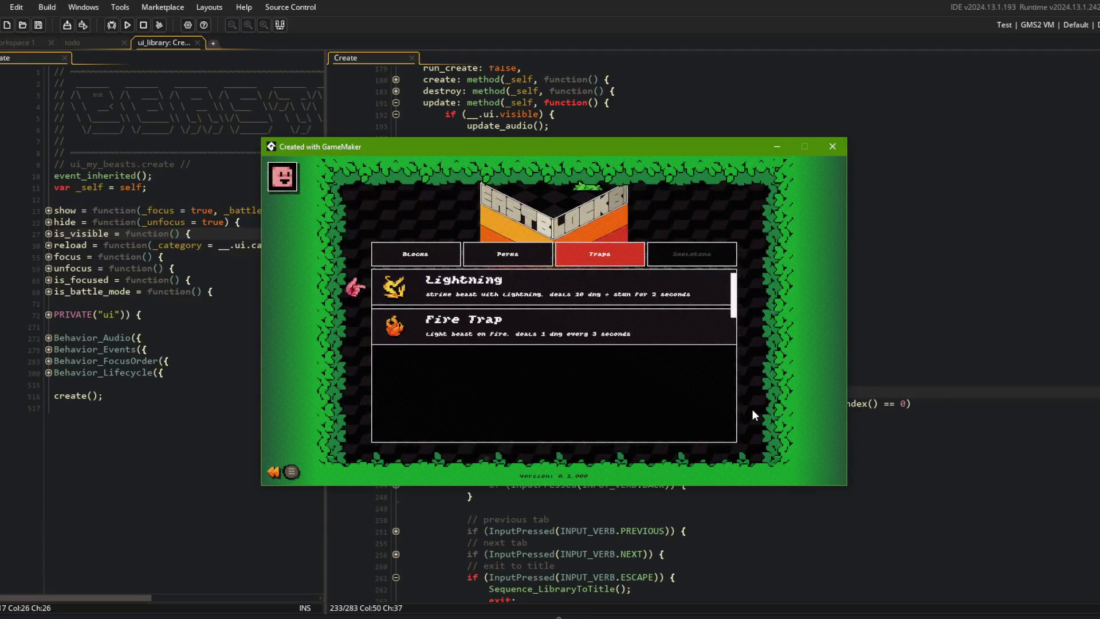
key(Return)
key(Escape)
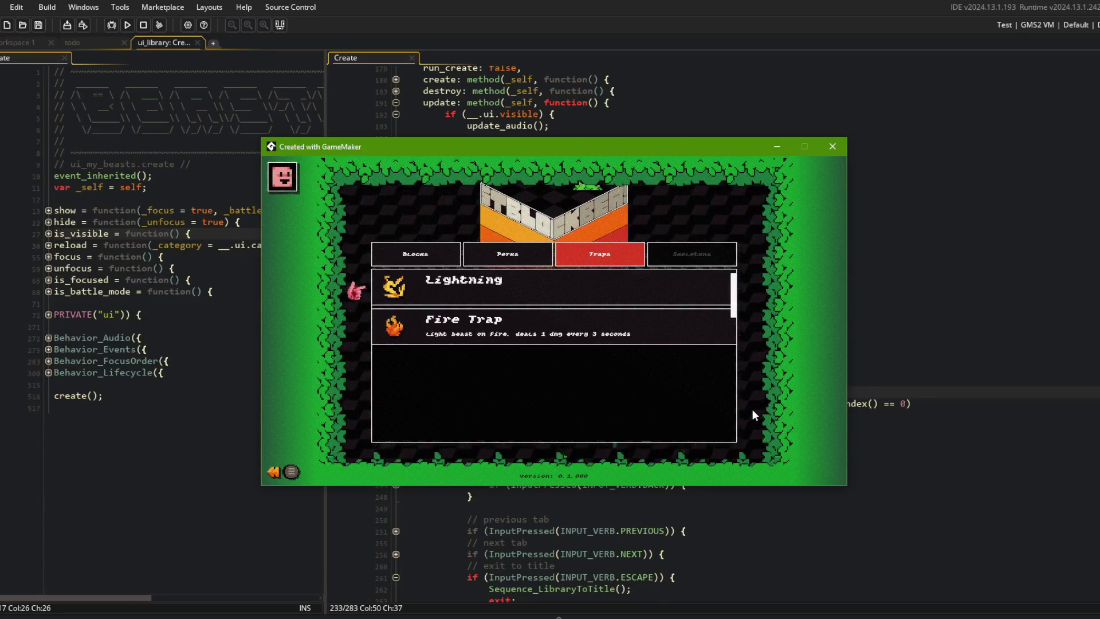
Exit the Library to the main menu and back, then view and close the Lightning details on Traps
key(Escape)
key(Return)
key(Escape)
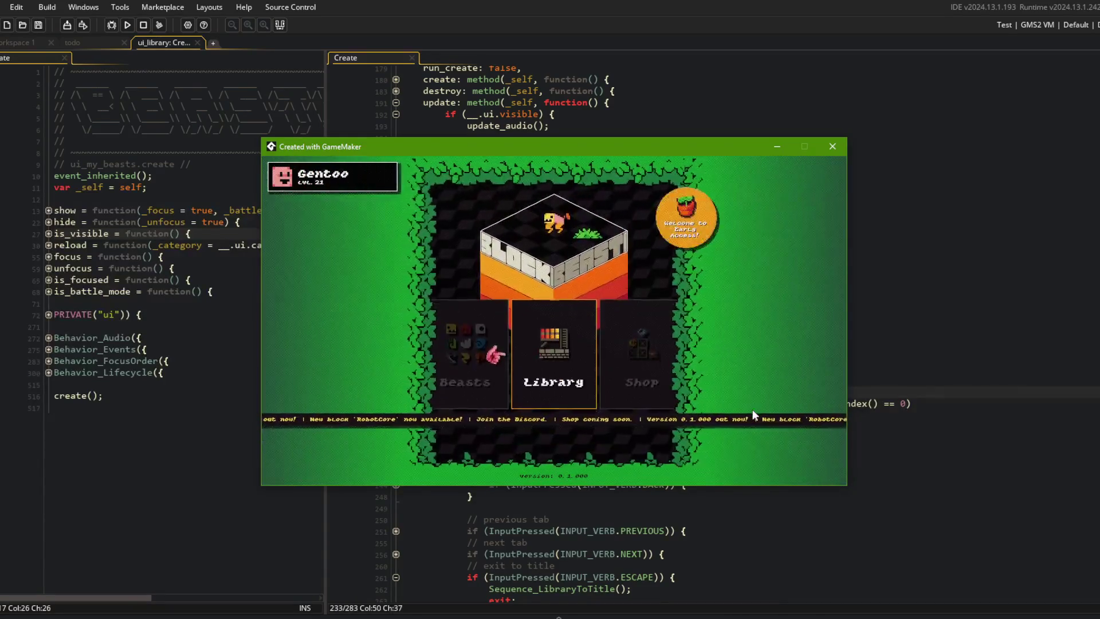
key(Return)
key(e)
key(e)
key(Return)
key(Escape)
key(Escape)
Reopen the Library, switch between Traps and Perks, step into the Perks list, then close the game
key(Return)
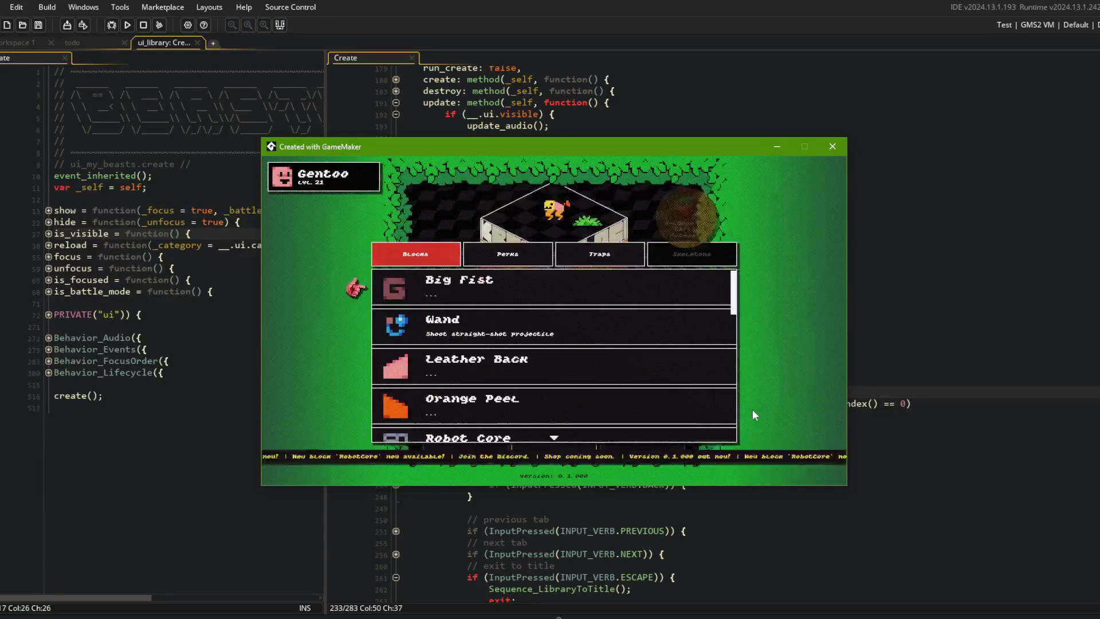
key(e)
key(e)
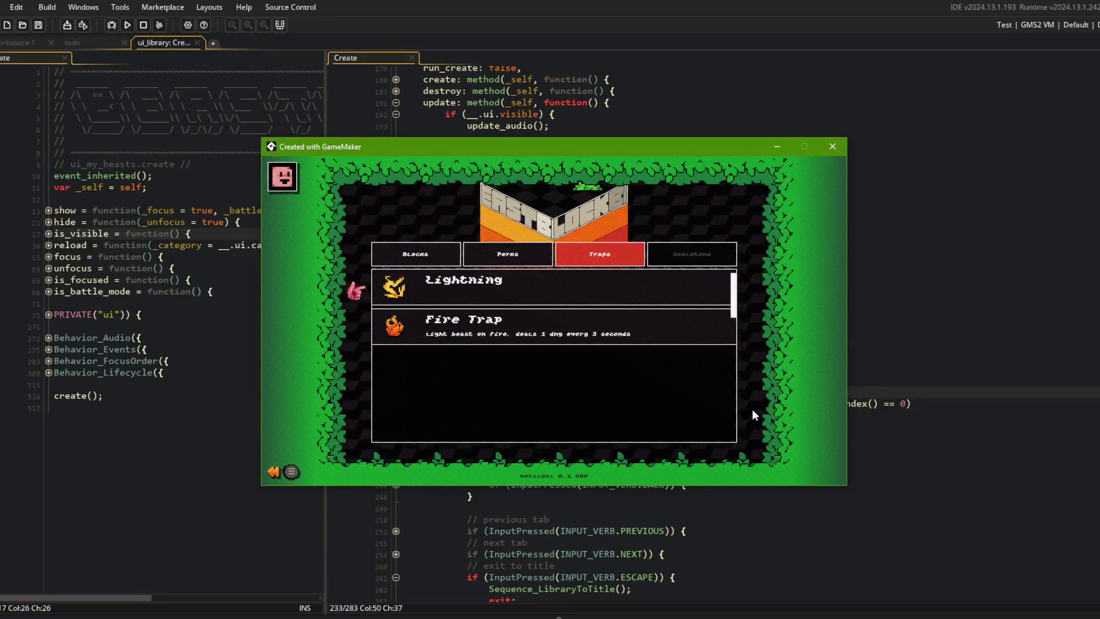
key(q)
key(Down)
key(Down)
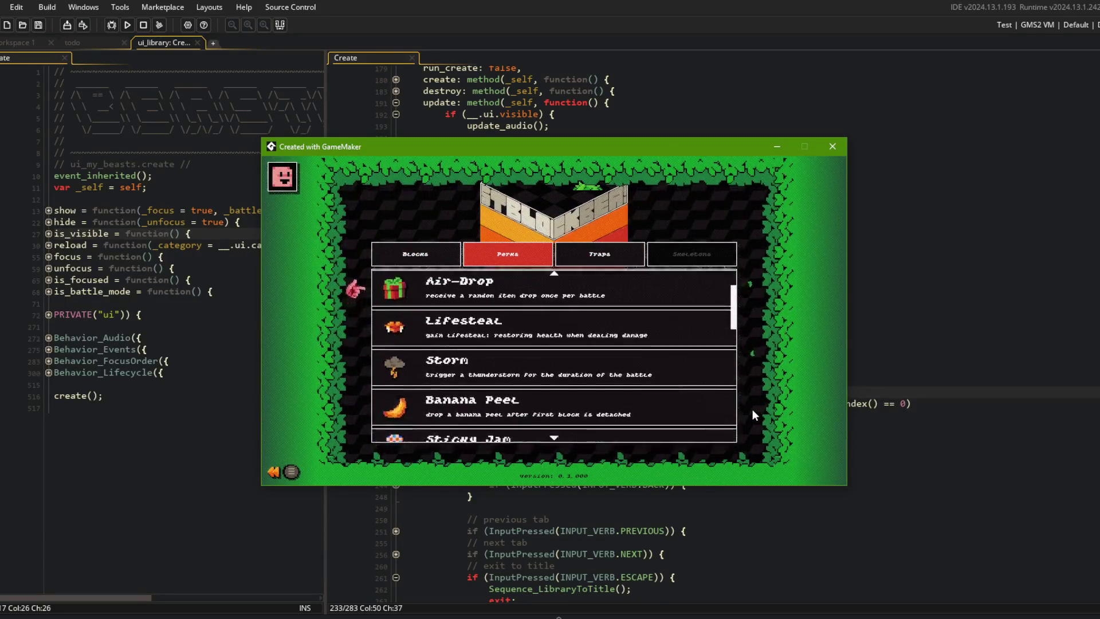
key(Up)
key(e)
key(q)
key(Escape)
Fold the move-into-tab-bar and exit-to-title blocks, leaving the previous and next tab handlers expanded
click(533, 218)
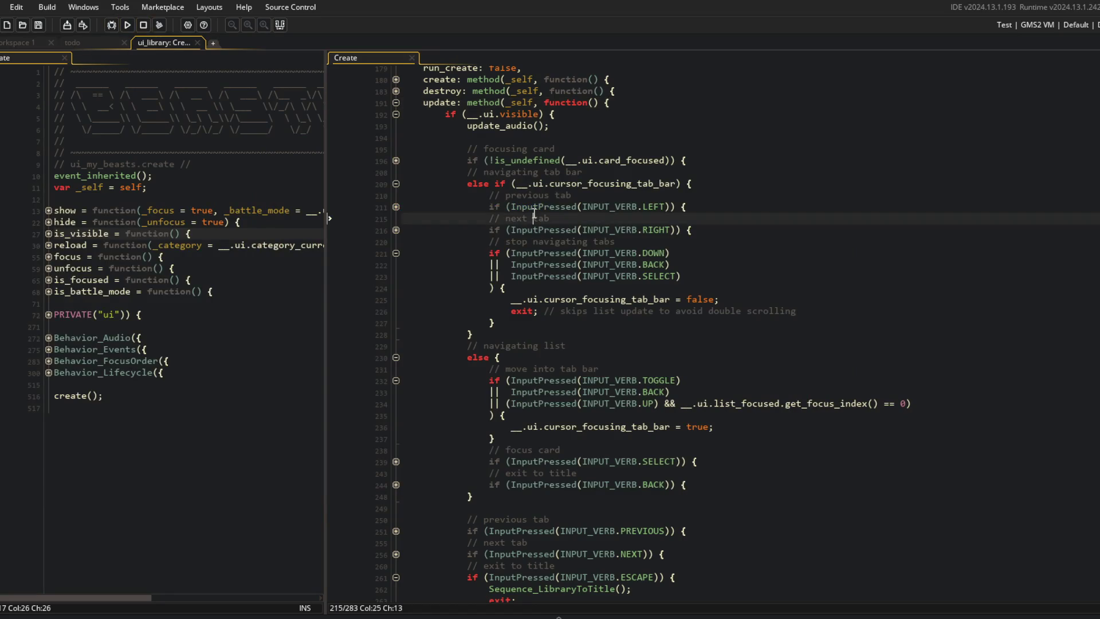
scroll(534, 213, down, 2)
click(396, 331)
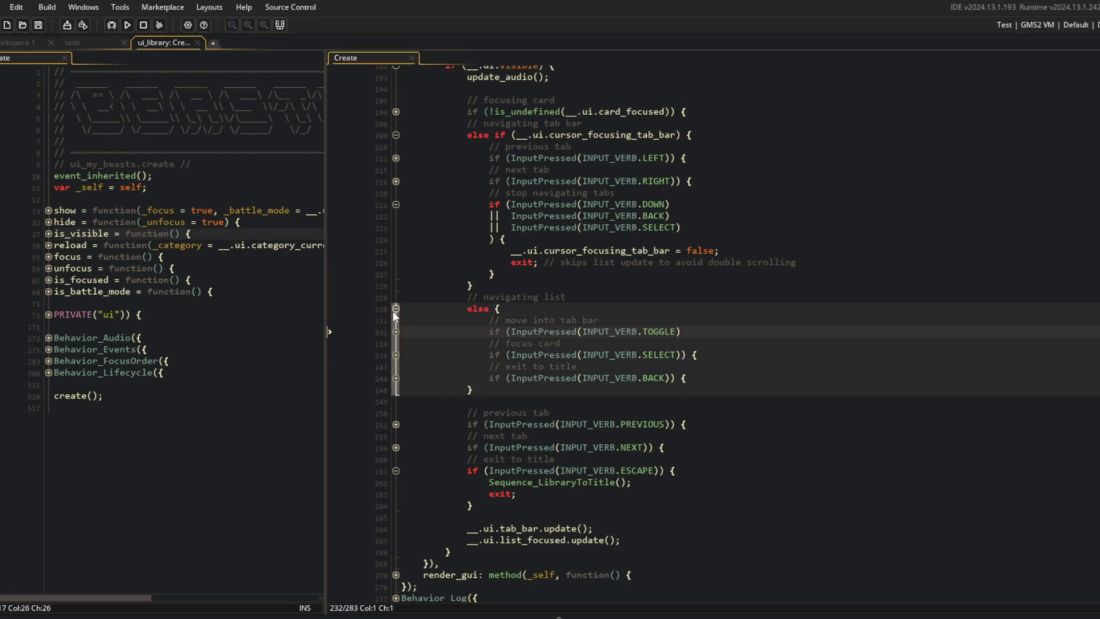
click(396, 471)
click(583, 447)
click(396, 447)
click(401, 425)
click(396, 425)
Fold shut the tab-bar navigation and list navigation branches, re-toggling the list branch to review it
scroll(400, 424, up, 3)
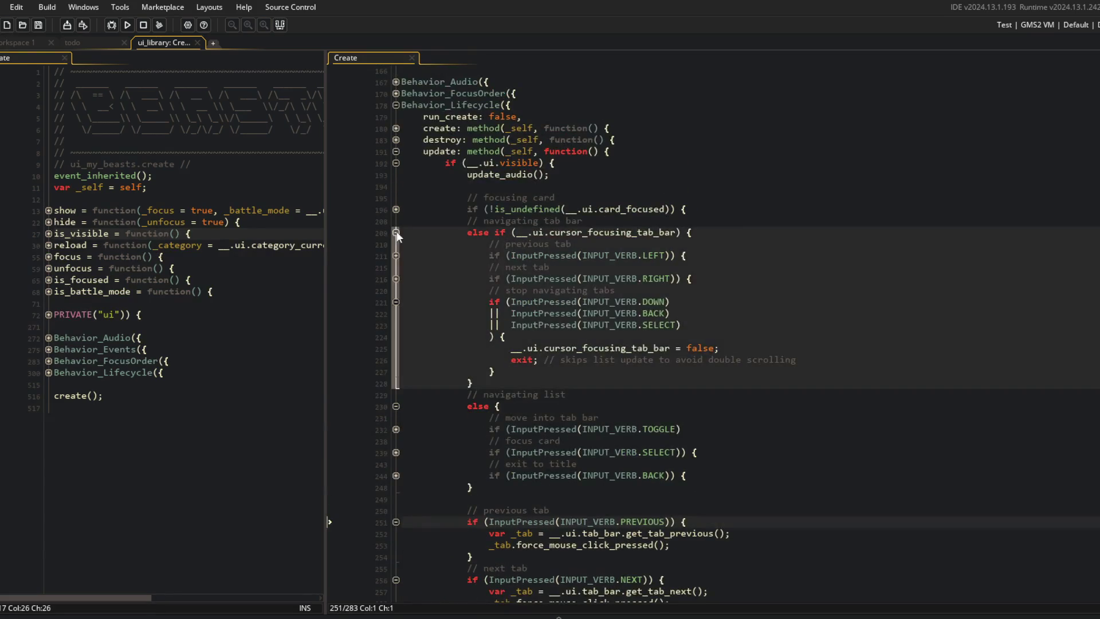
click(396, 238)
scroll(383, 352, up, 3)
click(396, 353)
scroll(401, 352, up, 4)
scroll(395, 352, down, 4)
scroll(440, 178, up, 2)
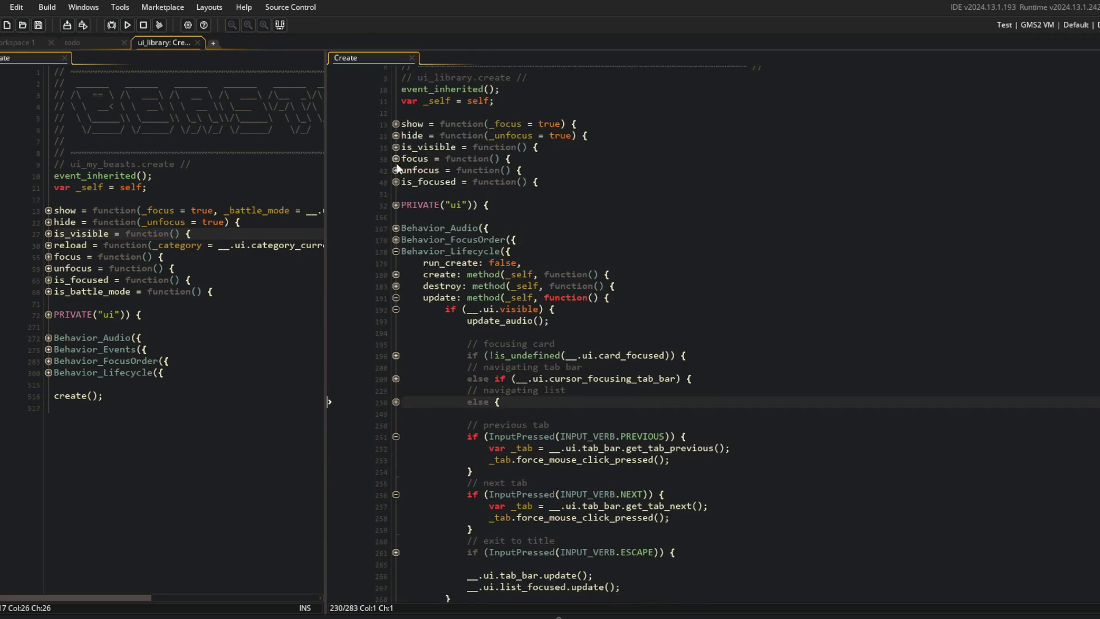
scroll(450, 326, down, 3)
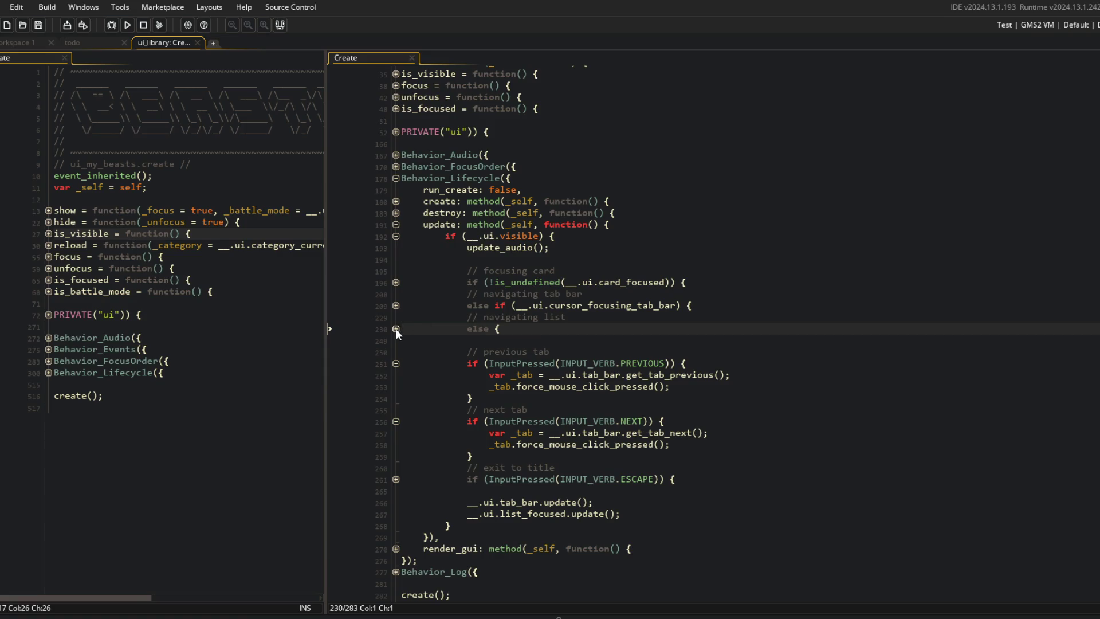
click(396, 329)
click(395, 329)
click(396, 329)
Review the focus-card and card-focused blocks, fold them shut, and return to the previous-tab handler
click(396, 376)
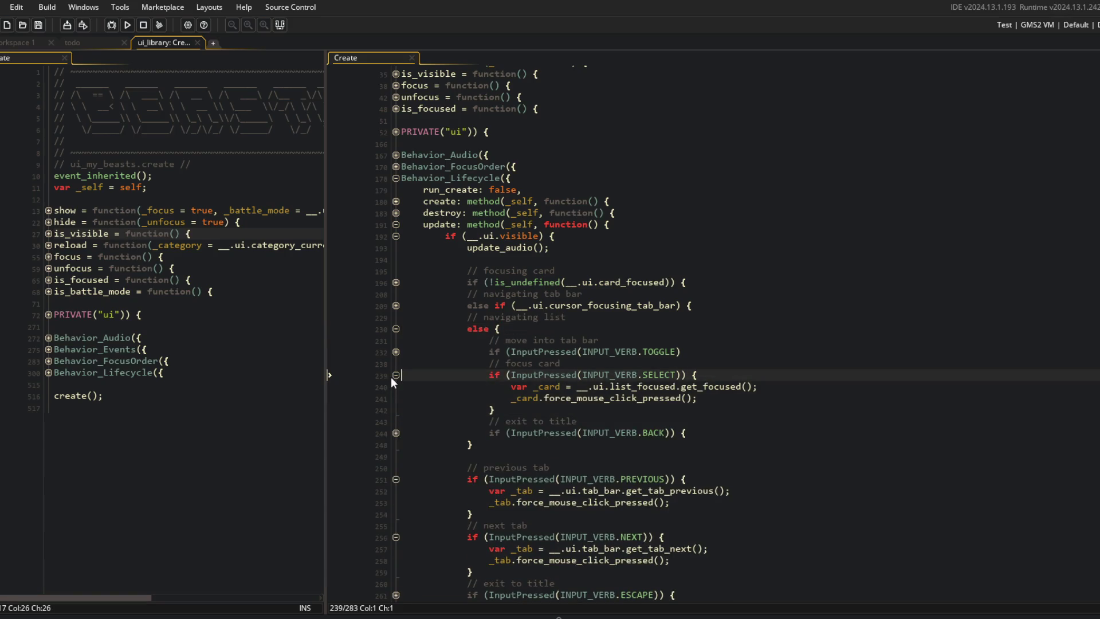
click(395, 329)
click(396, 283)
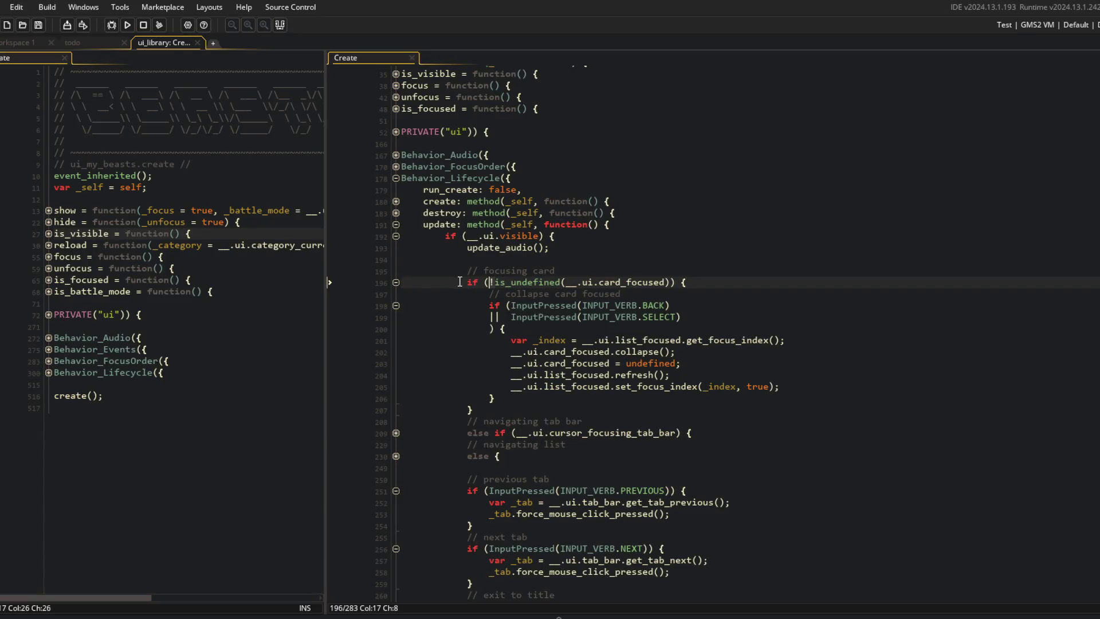
click(395, 283)
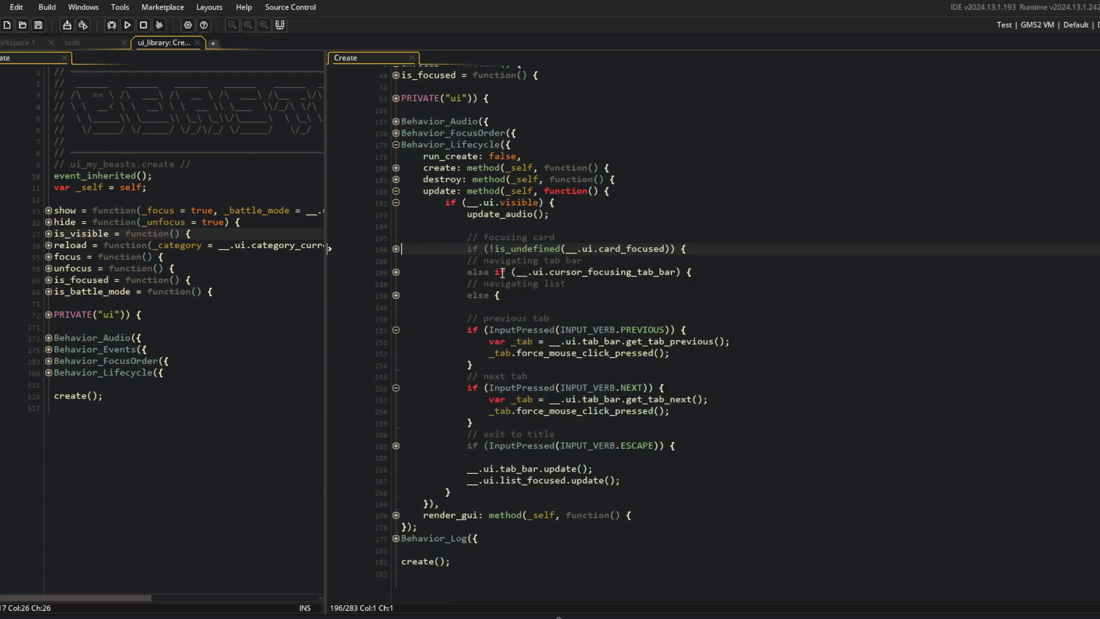
click(683, 353)
Paste the card-collapse block into the previous-tab handler, trim its extra lines, fix indentation and save
key(Return)
key(ctrl+v)
key(shift+Up)
key(shift+Up)
key(shift+Up)
key(Tab)
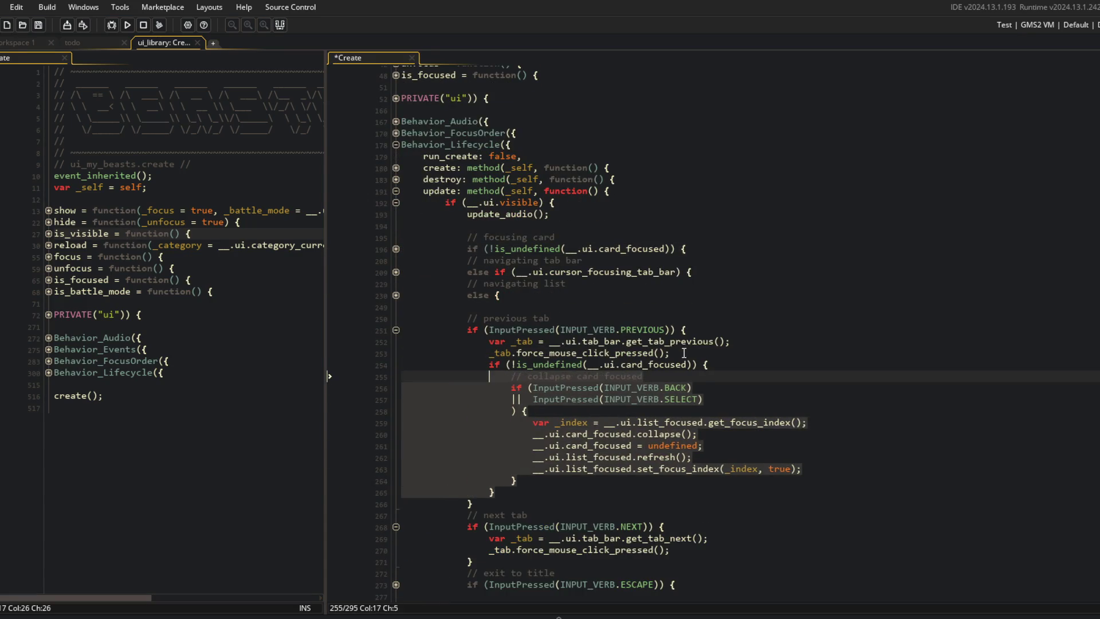
key(Escape)
key(ctrl+d)
key(ctrl+d)
key(ctrl+d)
key(Down)
key(Down)
key(Down)
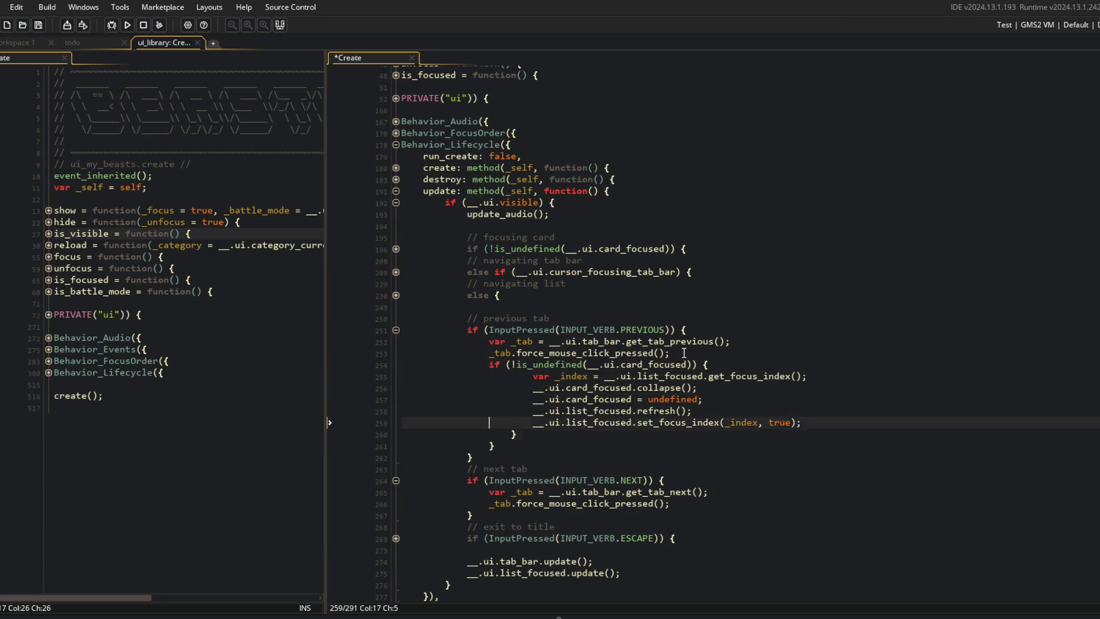
key(ctrl+d)
key(shift+Up)
key(shift+Up)
key(shift+Up)
key(shift+Tab)
key(ctrl+s)
Copy the card-collapse block into the next-tab handler as well
key(shift+Down)
key(shift+Down)
key(shift+Down)
key(Down)
key(Down)
key(Down)
key(Down)
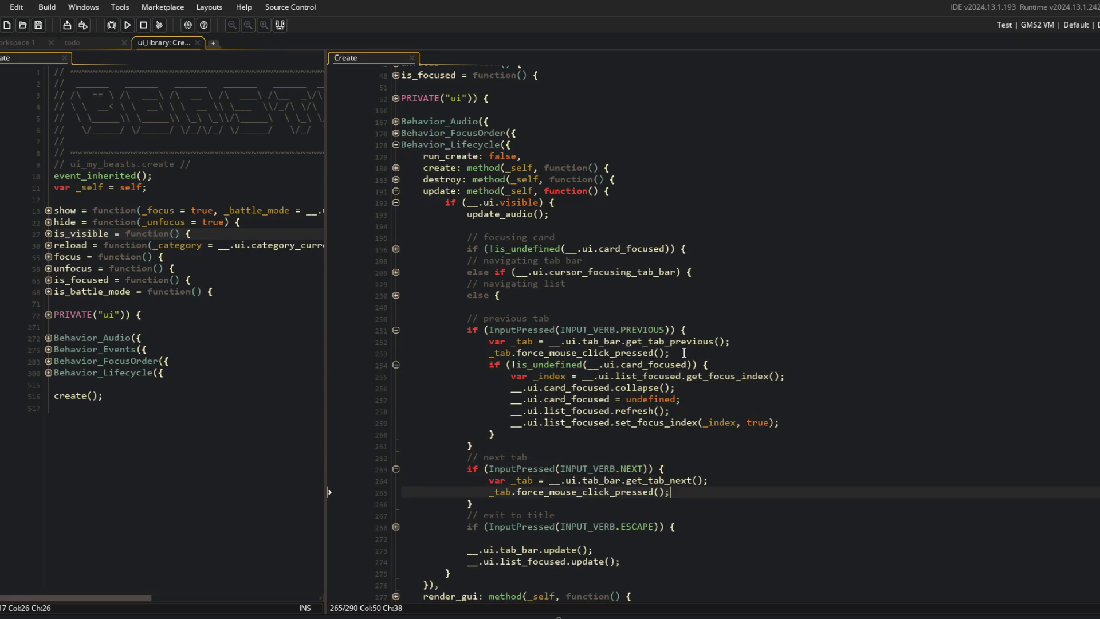
text(if (!is_undefined(__.ui.card_focused)) { 					var _index = __.ui.list_focused.get_focus_index(); 					__.ui.card_focused.collapse(); 					__.ui.card_focused = undefined; 					__.ui.list_focused.refresh(); 					__.ui.list_focused.set_focus_index(_index, true); 				})
click(717, 341)
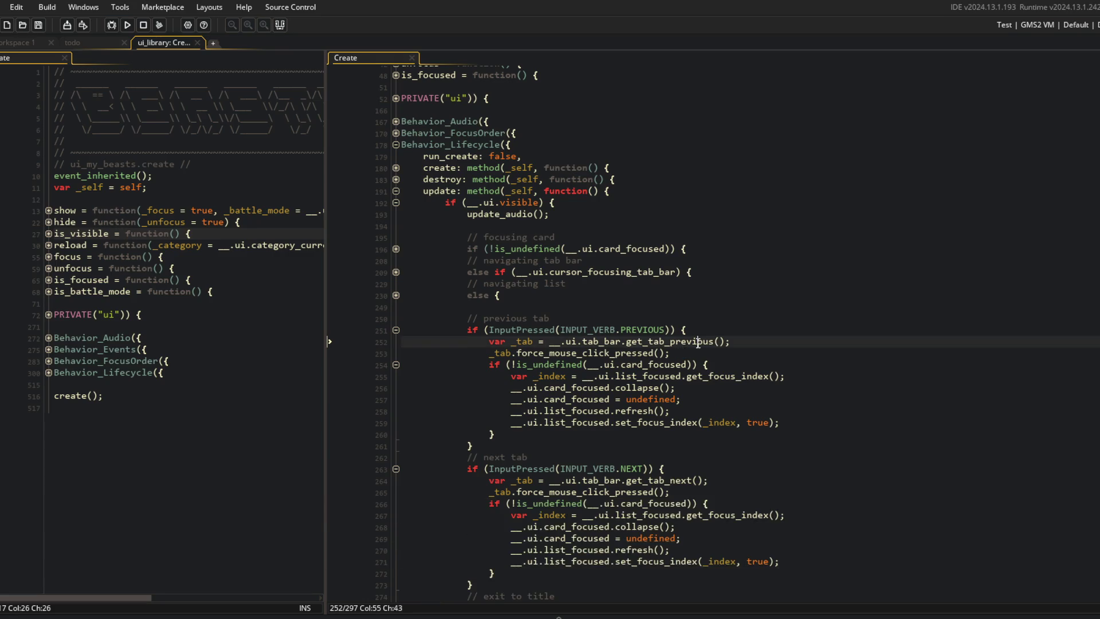
Build and run the game to test the tab changes
click(127, 24)
click(657, 249)
scroll(652, 246, down, 3)
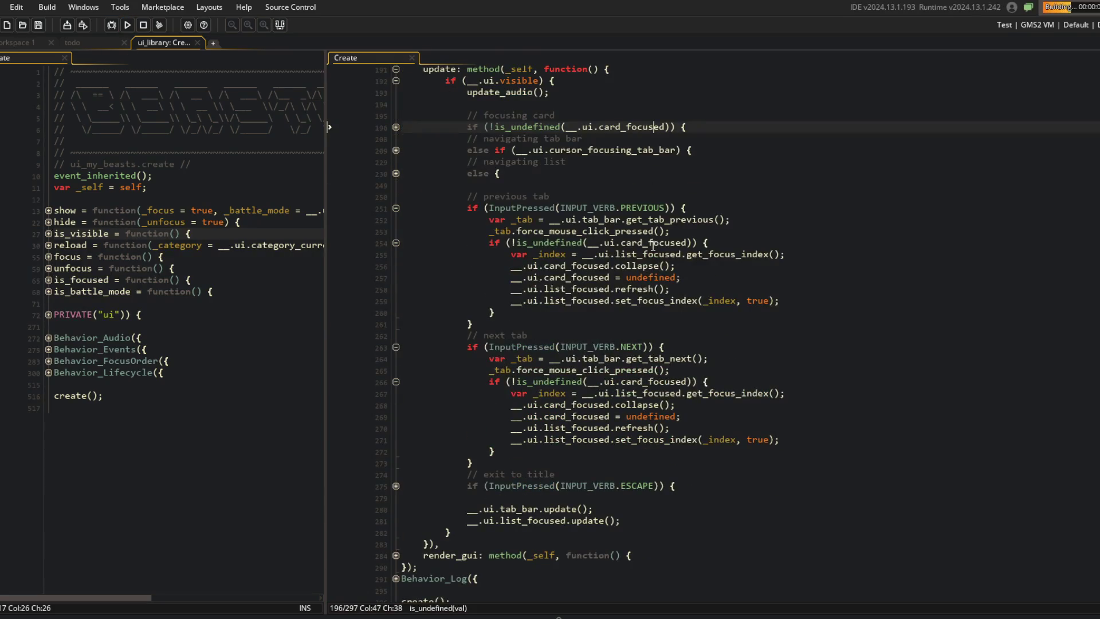
scroll(653, 247, up, 1)
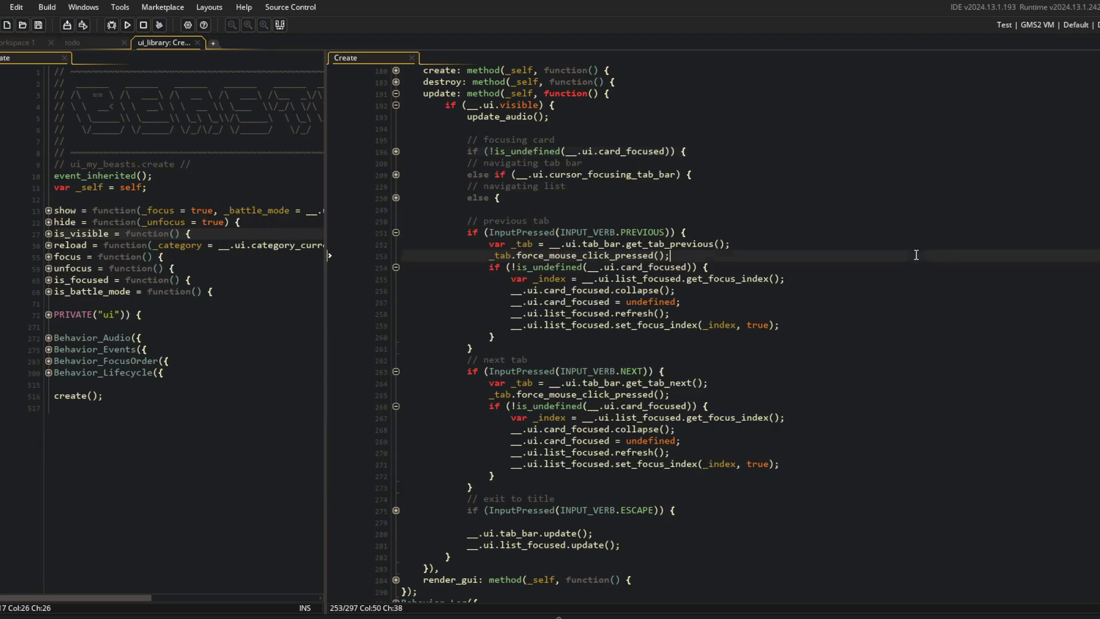
Close the test game window and return to ui_library's tab-handler code
click(655, 417)
Review the _index and get_focus_index lines in the previous- and next-tab handlers
click(566, 418)
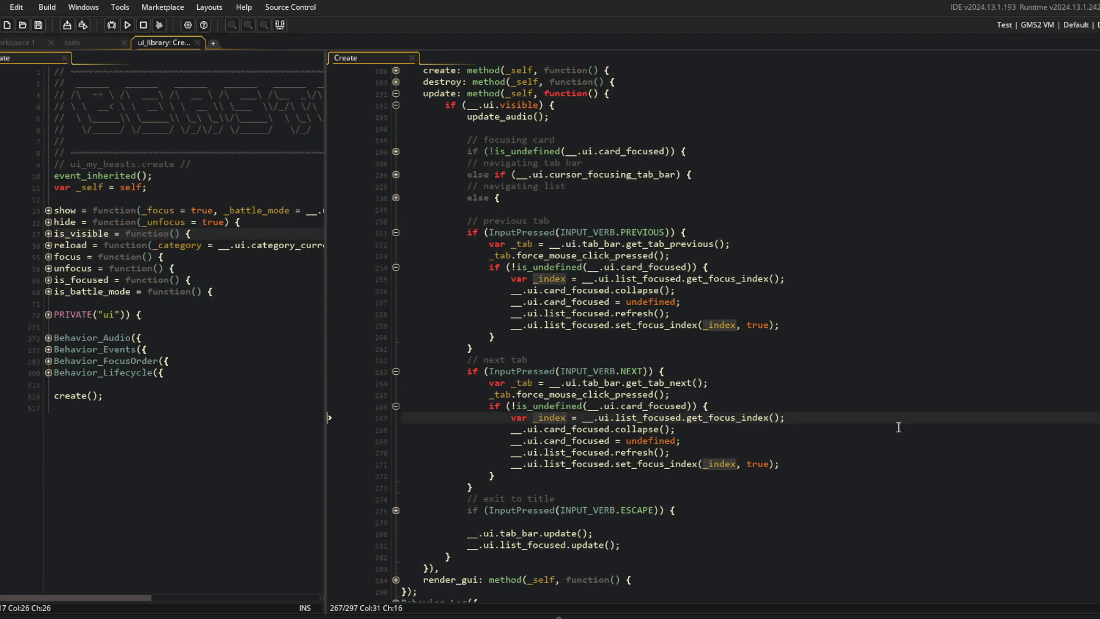
click(554, 279)
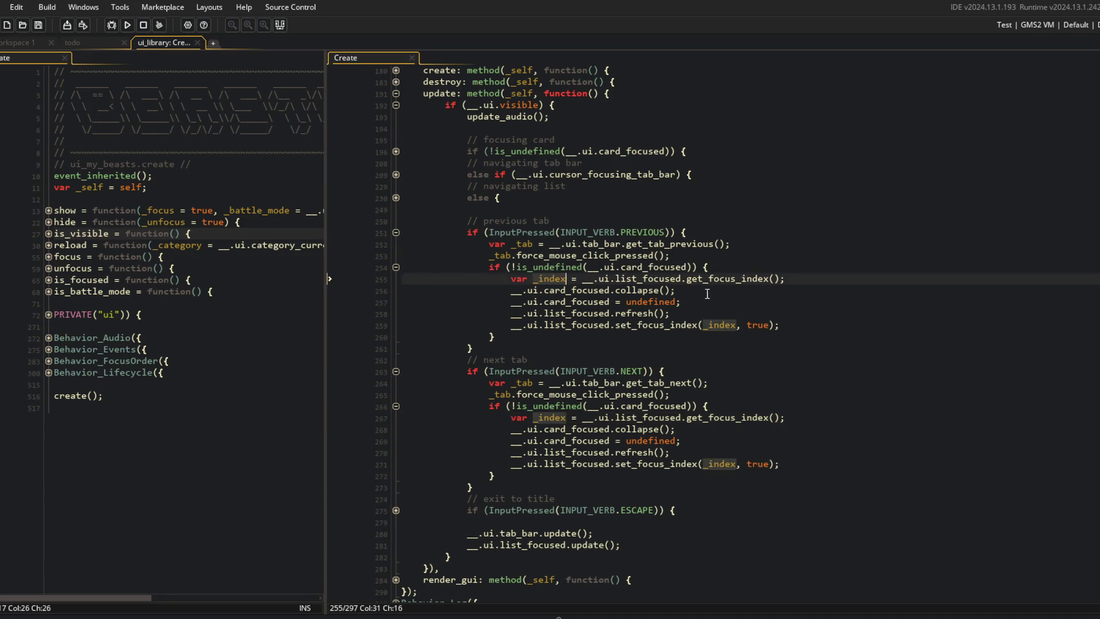
click(831, 277)
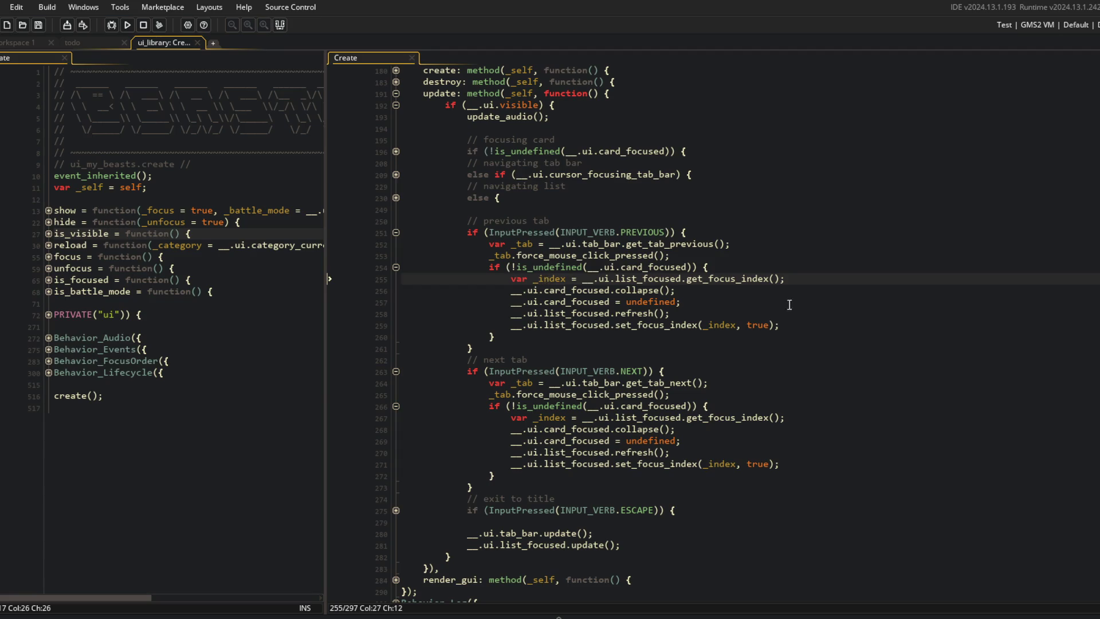
click(809, 279)
click(716, 277)
click(686, 255)
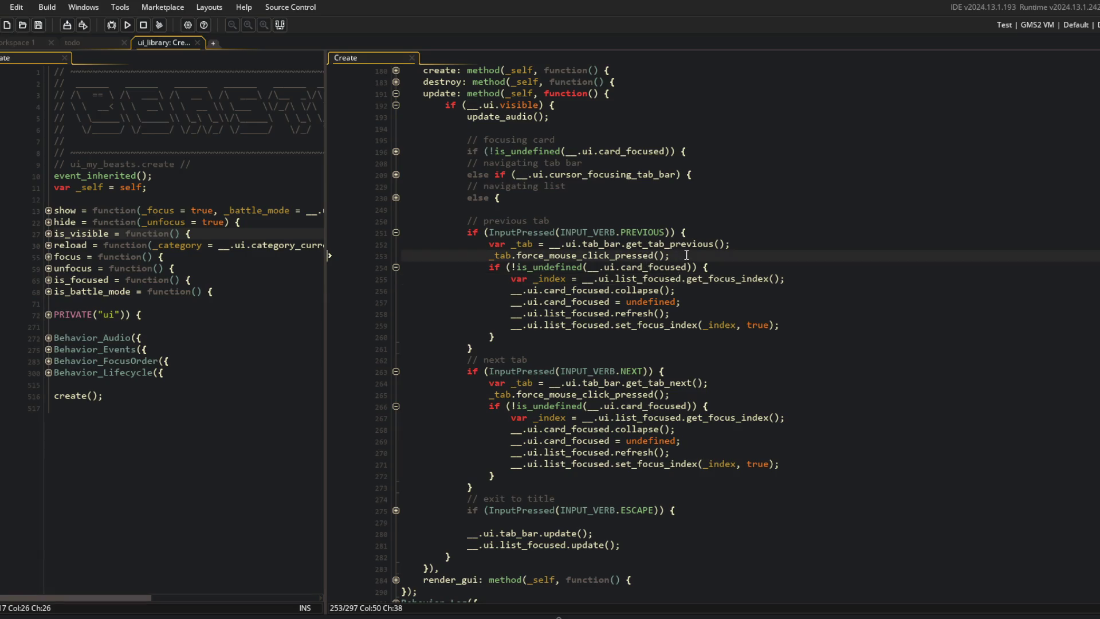
Move the previous-tab card-collapse if-block above the tab switch
click(491, 267)
shift+click(521, 335)
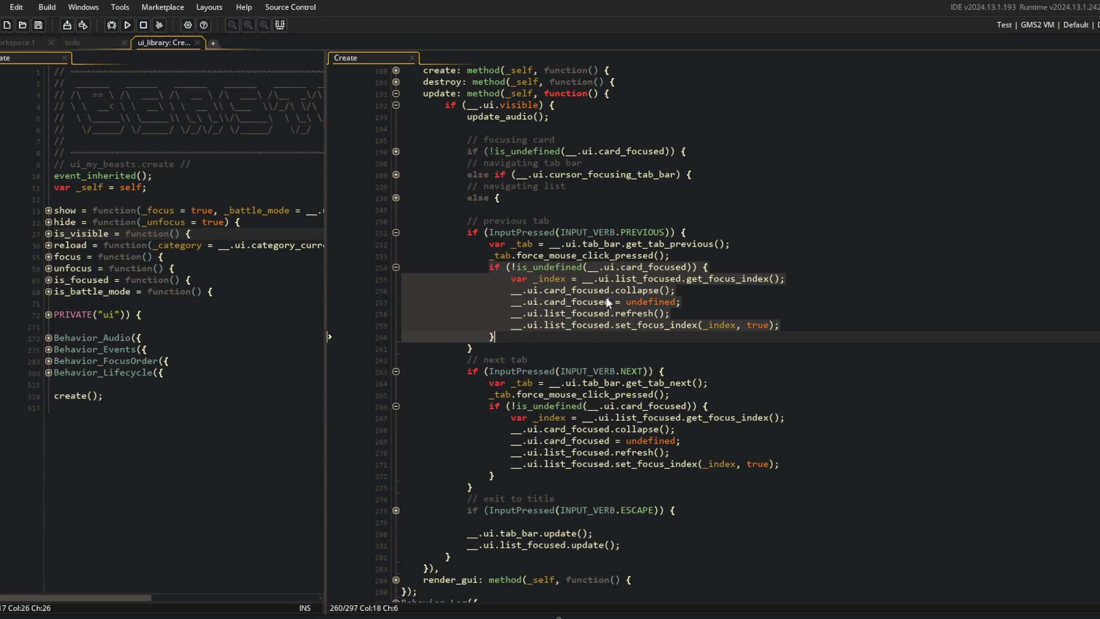
key(Delete)
click(721, 237)
key(Return)
text(if (!is_undefined(__.ui.card_focused)) { 					var _index = __.ui.list_focused.get_focus_index(); 					__.ui.card_focused.collapse(); 					__.ui.card_focused = undefined; 					__.ui.list_focused.refresh(); 					__.ui.list_focused.set_focus_index(_index, true); 				})
key(Down)
key(Down)
key(Down)
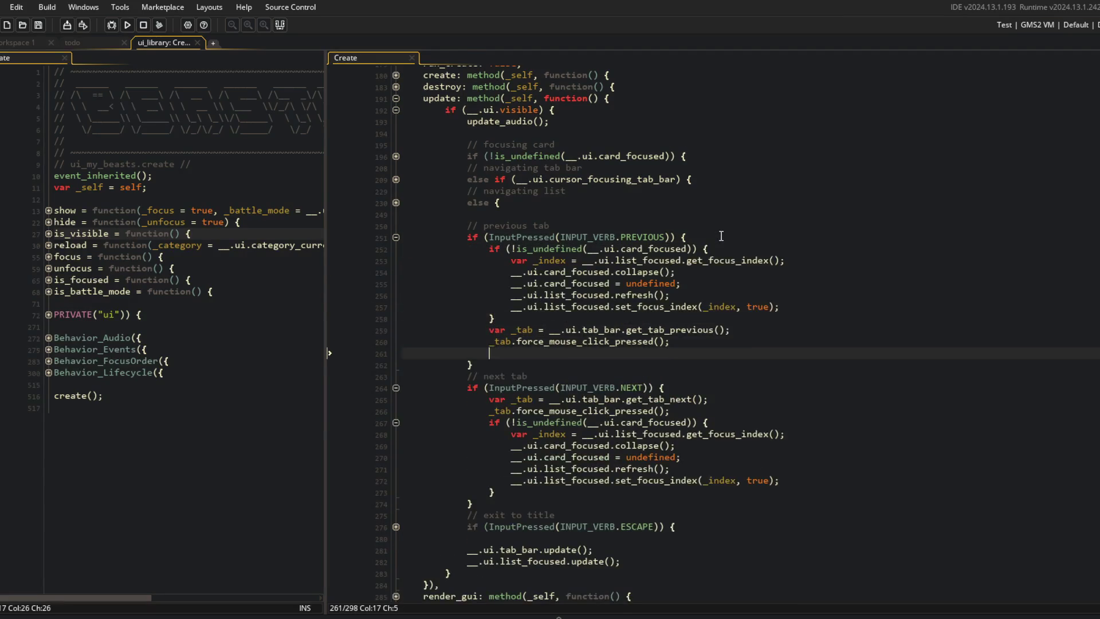
Move the next-tab card-collapse if-block above its var _tab line and save the Create event
key(shift+Down)
key(shift+Down)
key(shift+Down)
key(ctrl+c)
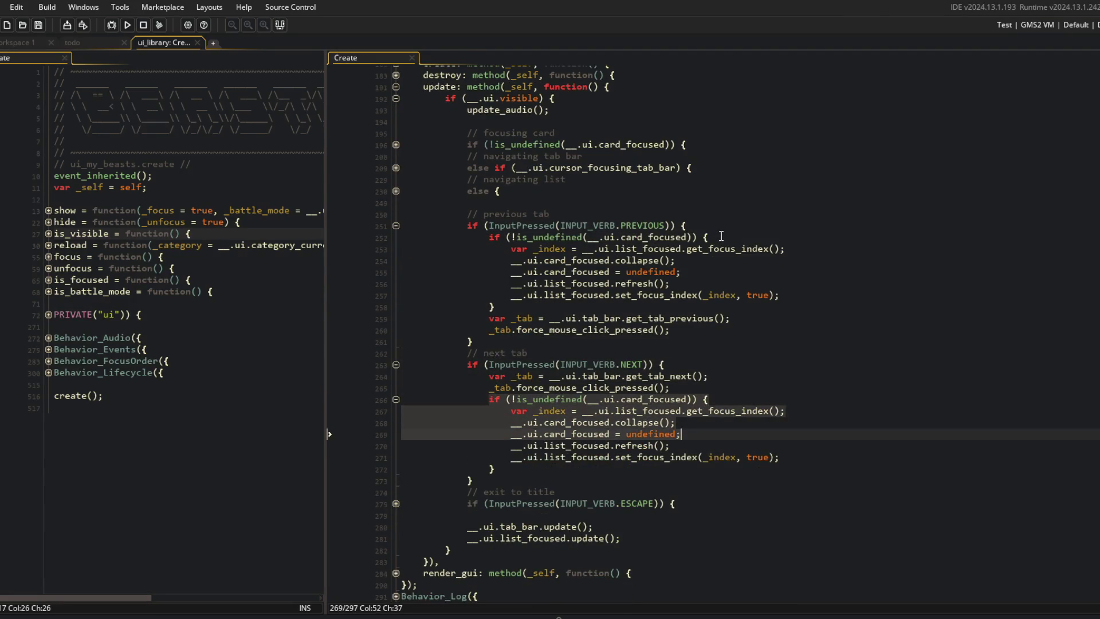
key(Delete)
key(Up)
key(Up)
key(Up)
key(End)
key(Return)
key(ctrl+v)
key(ctrl+s)
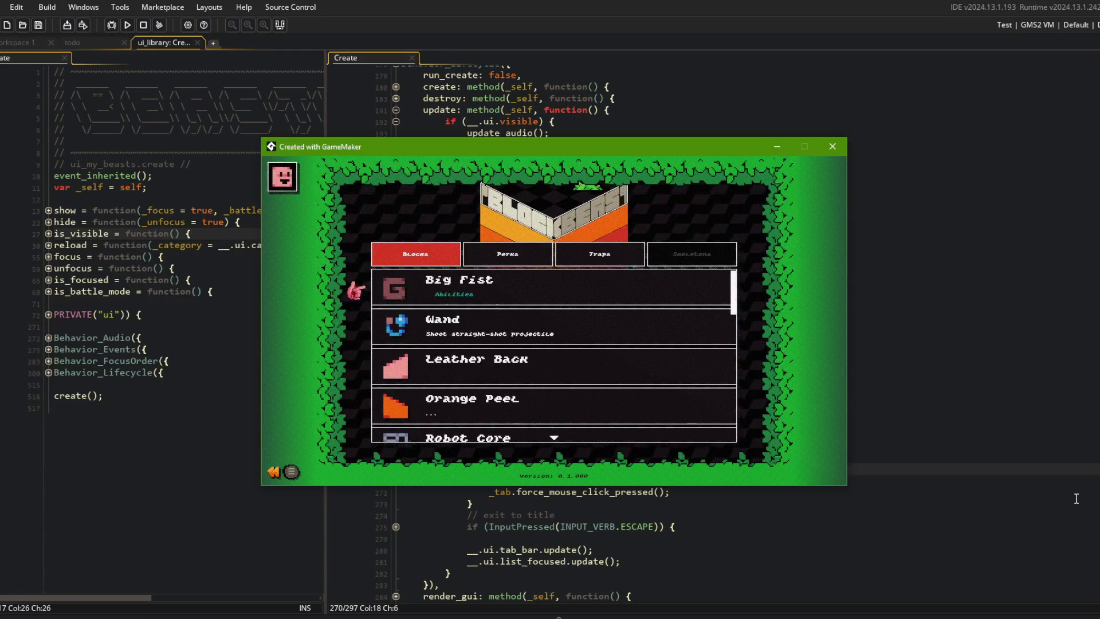
key(alt+F4)
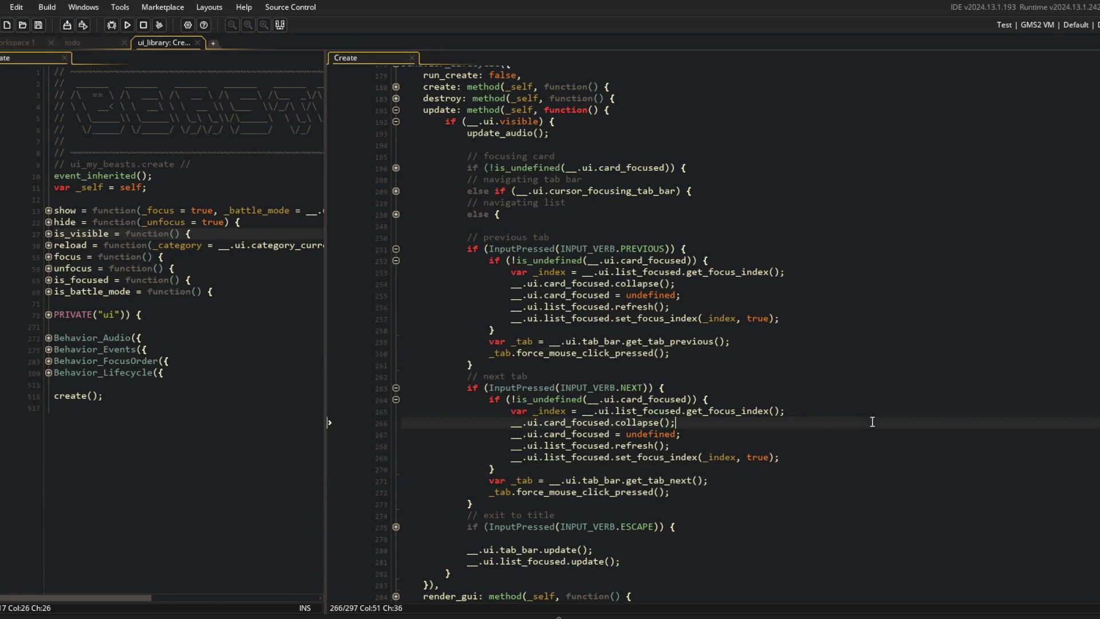
click(544, 411)
double_click(544, 410)
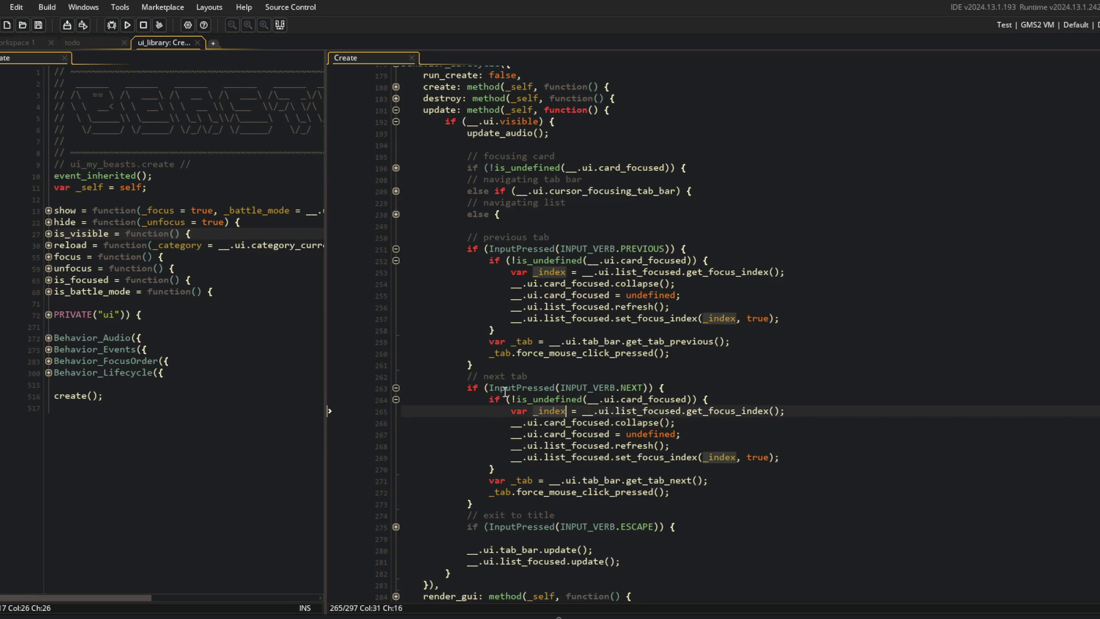
Undo the block reordering in both tab handlers, rebuild the game and enter its main menu
key(ctrl+z)
key(ctrl+z)
key(ctrl+z)
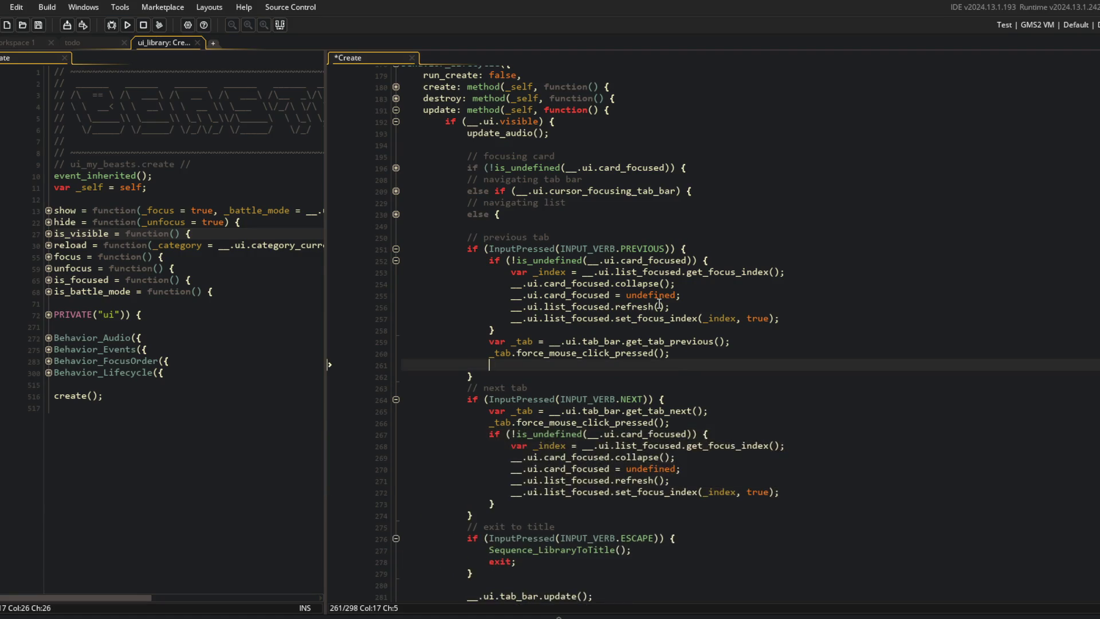
key(ctrl+z)
key(ctrl+z)
key(ctrl+z)
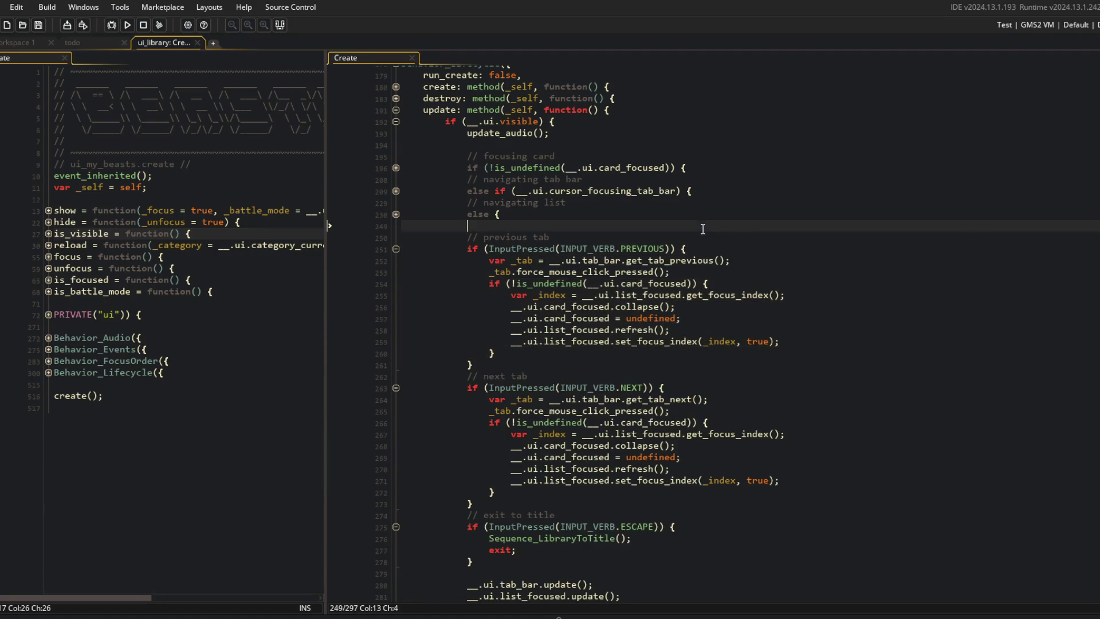
click(128, 25)
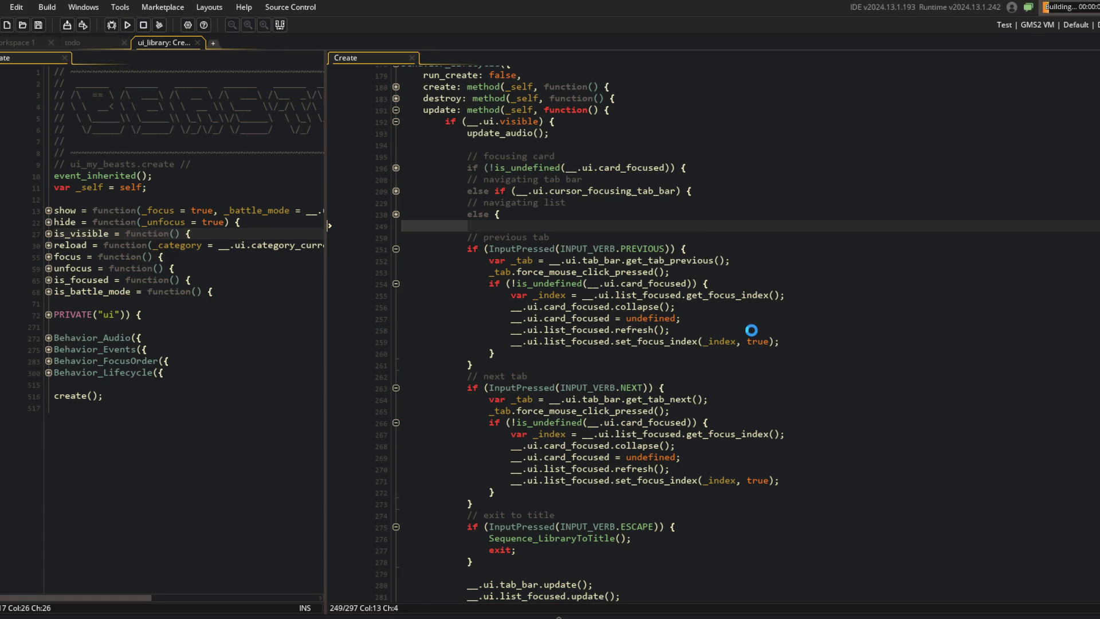
key(ctrl+z)
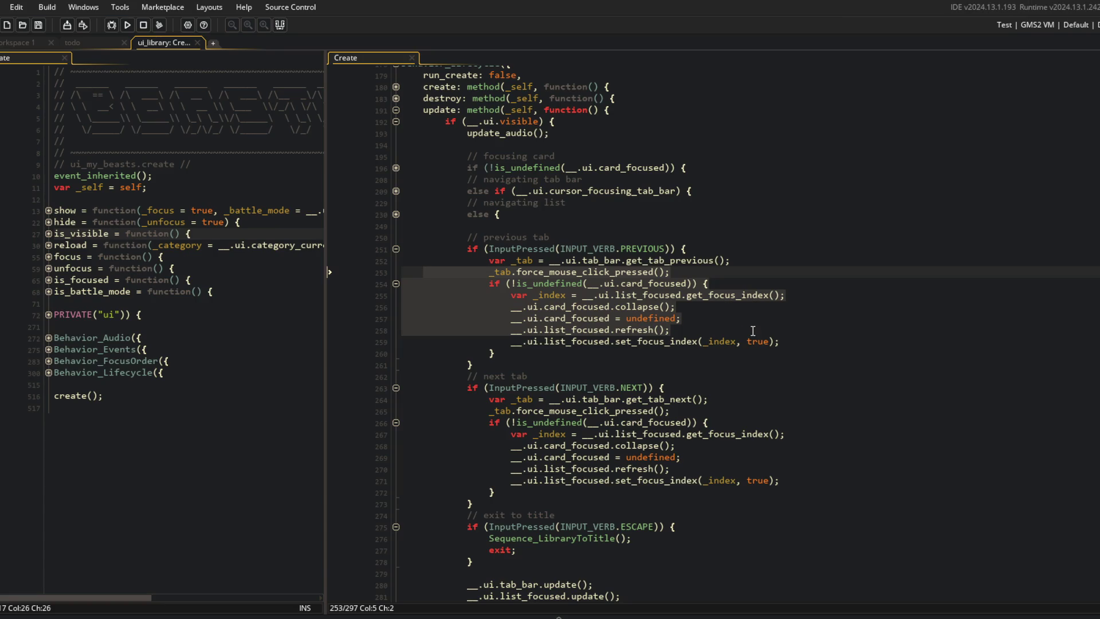
key(Return)
Open the Library and test Blocks list focus with the Orange Peel and Wand details
key(Right)
key(Return)
key(Return)
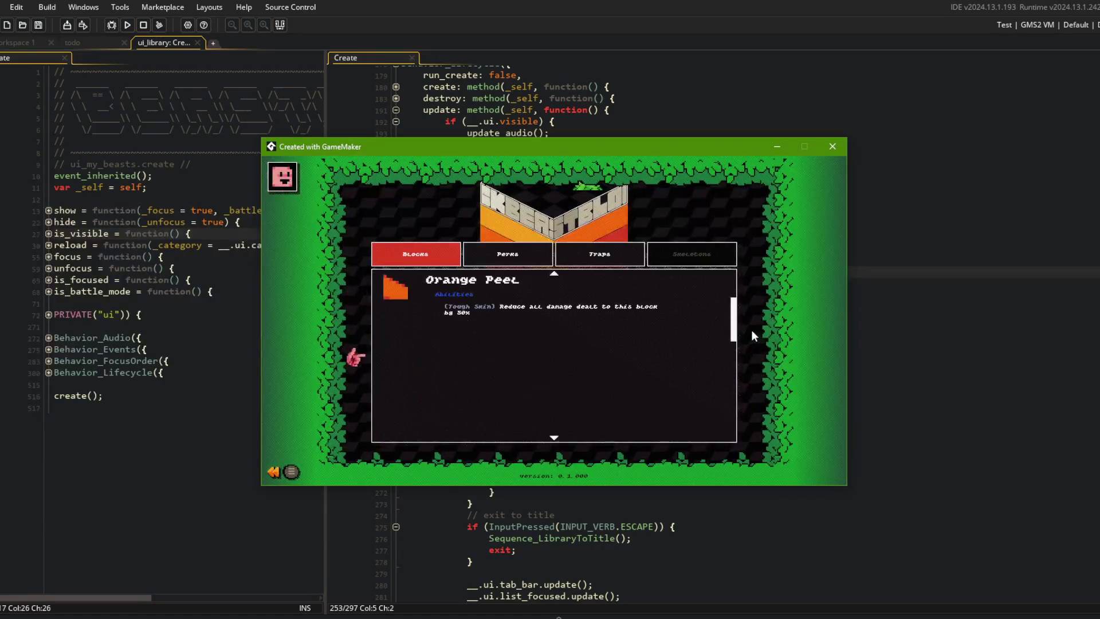
key(Escape)
key(Up)
Cycle the Library tabs among Blocks, Perks and Traps, moving focus between list and tab bar
key(Up)
key(Down)
key(Right)
key(Left)
key(Down)
key(Return)
key(Right)
key(Right)
key(Left)
key(Left)
key(Left)
key(Left)
key(Left)
key(Right)
key(Up)
key(Right)
key(Left)
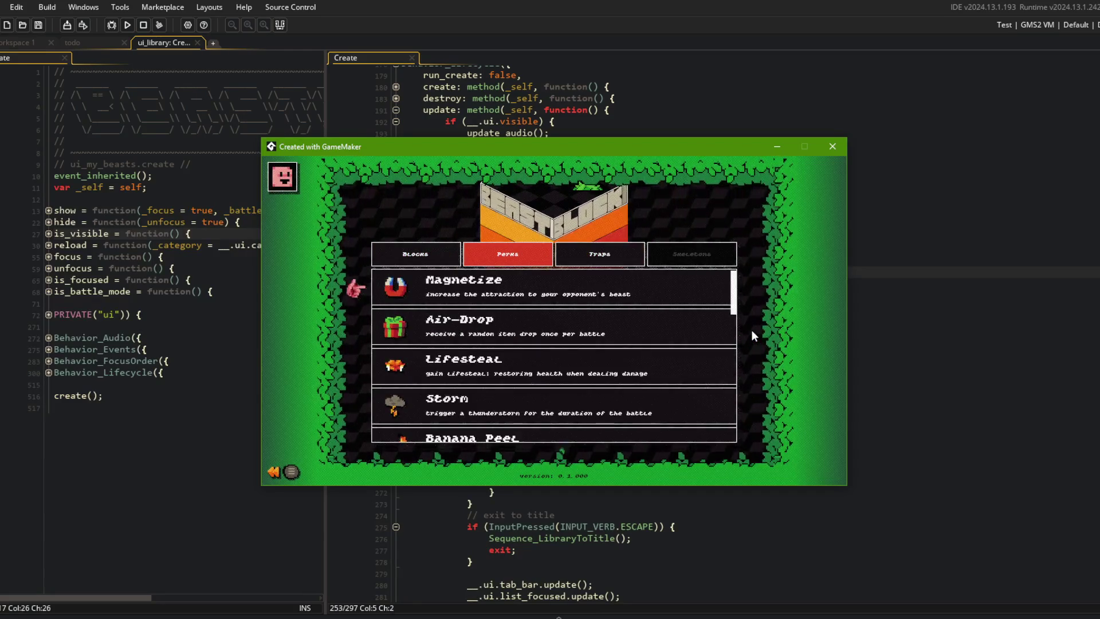
scroll(752, 332, down, 5)
key(Left)
key(Left)
key(Left)
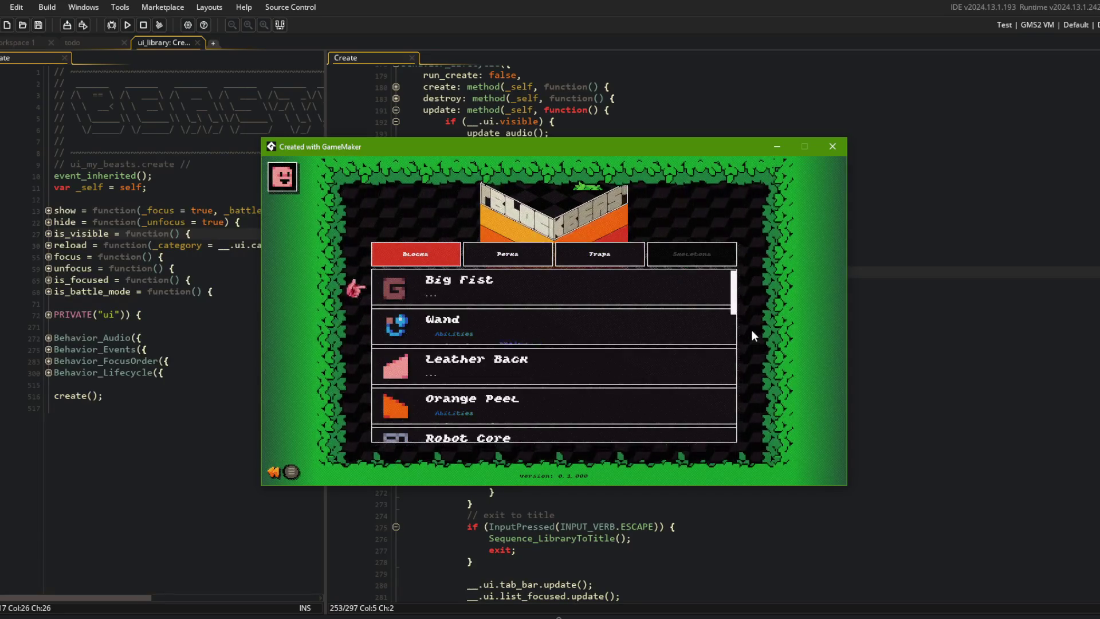
key(Right)
Go to the Traps tab's Lightning item, scroll its list, then cycle back to Blocks
scroll(751, 329, down, 3)
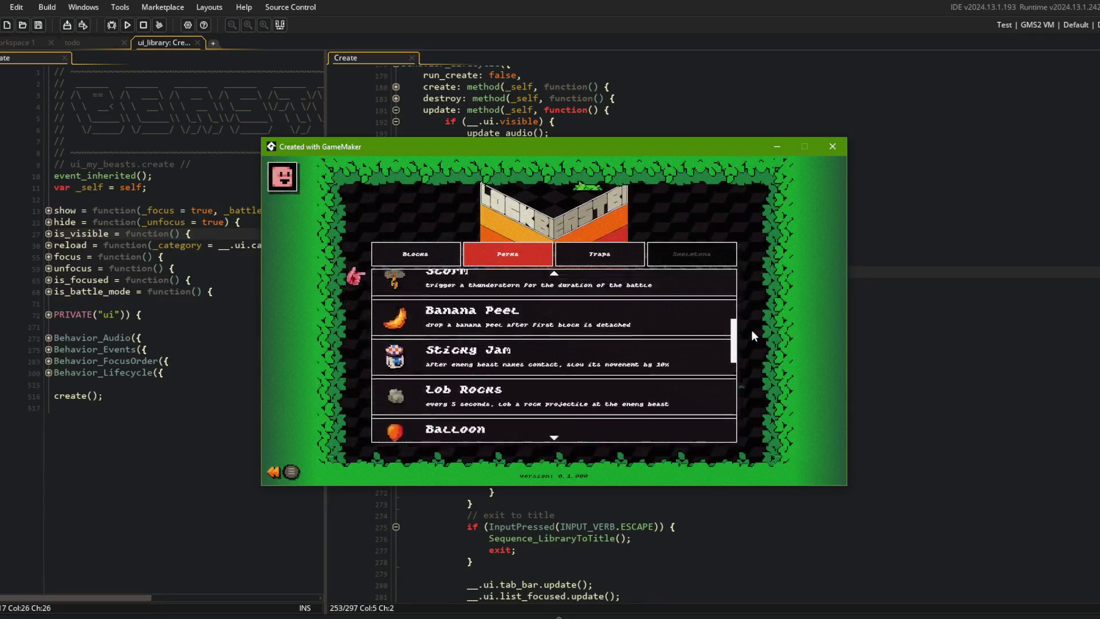
scroll(752, 330, up, 4)
key(Right)
key(Right)
key(Right)
key(Right)
key(Down)
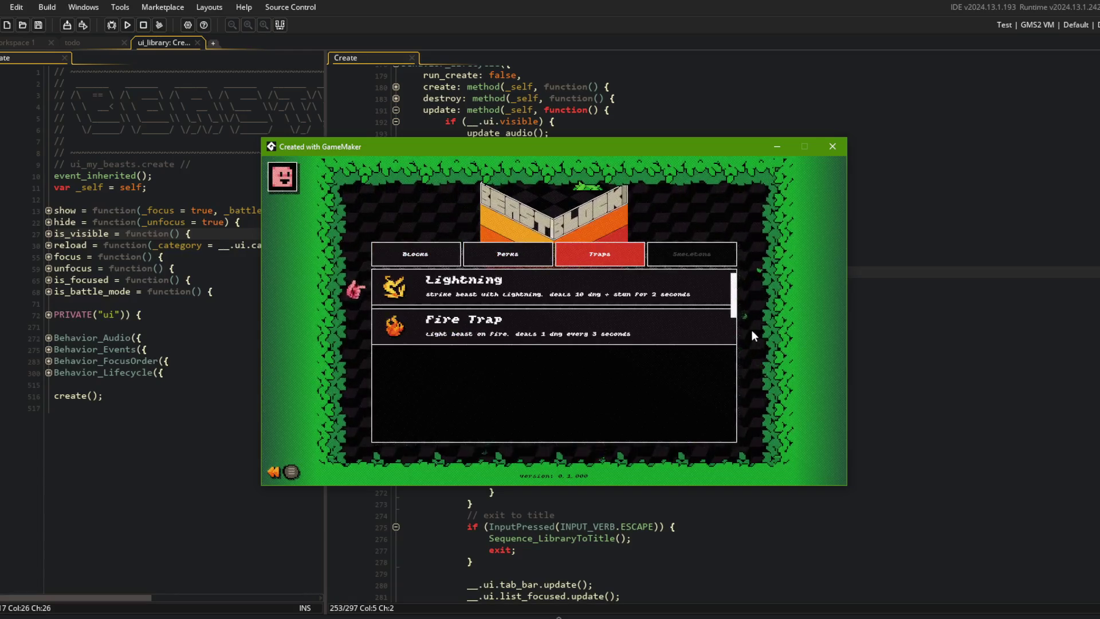
key(Right)
scroll(751, 329, down, 1)
scroll(752, 330, down, 2)
scroll(752, 330, down, 5)
key(Right)
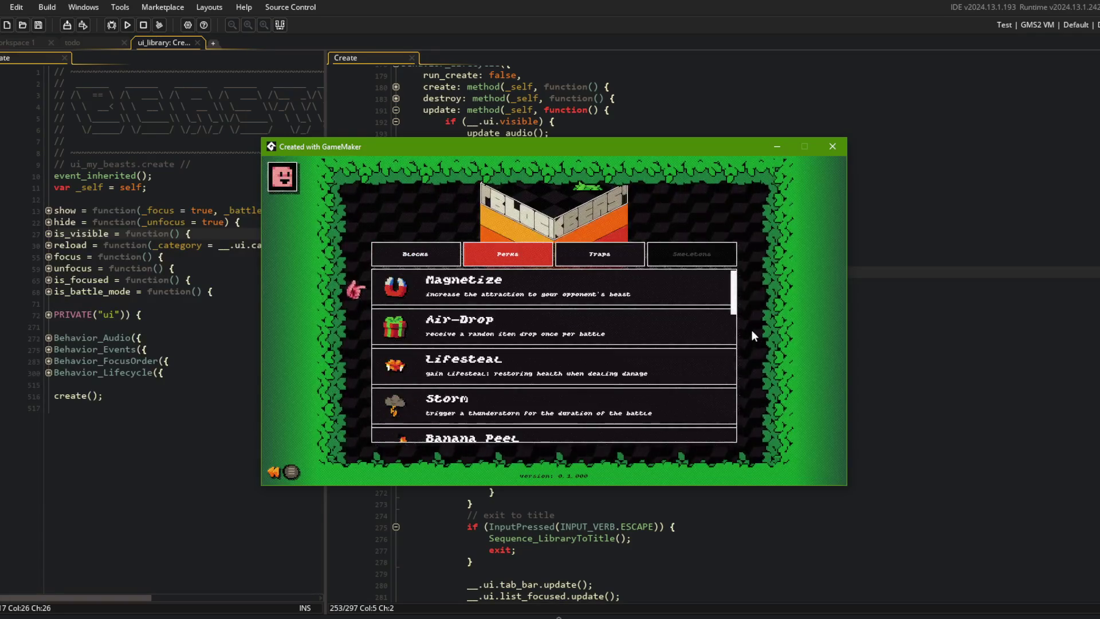
key(Left)
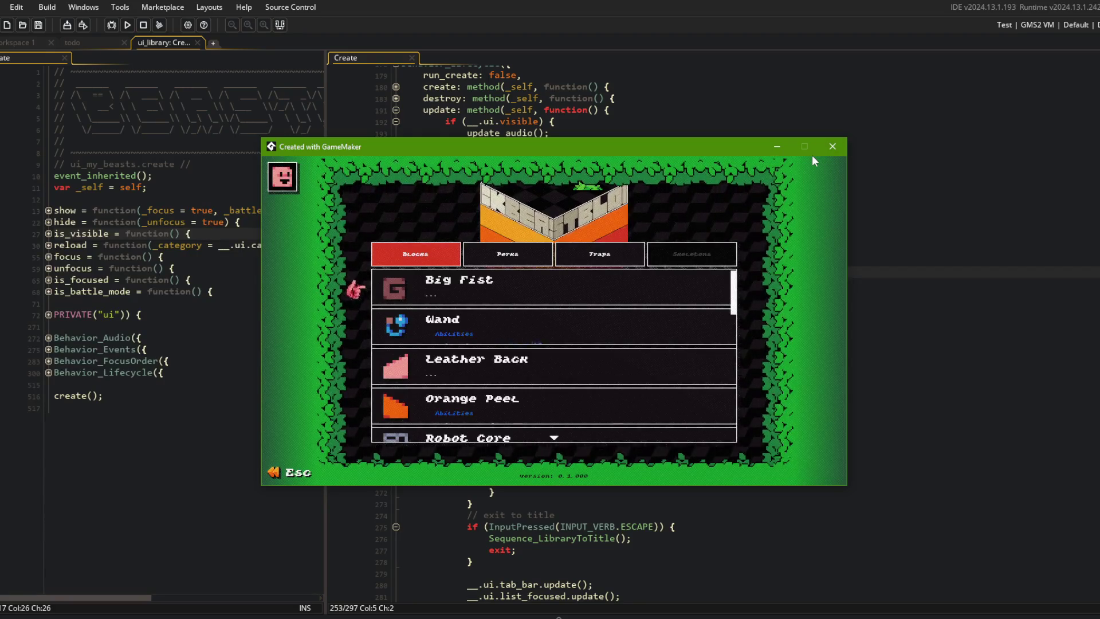
Leave the Library for the title menu, close the game, and return to the tab-handler code
key(Escape)
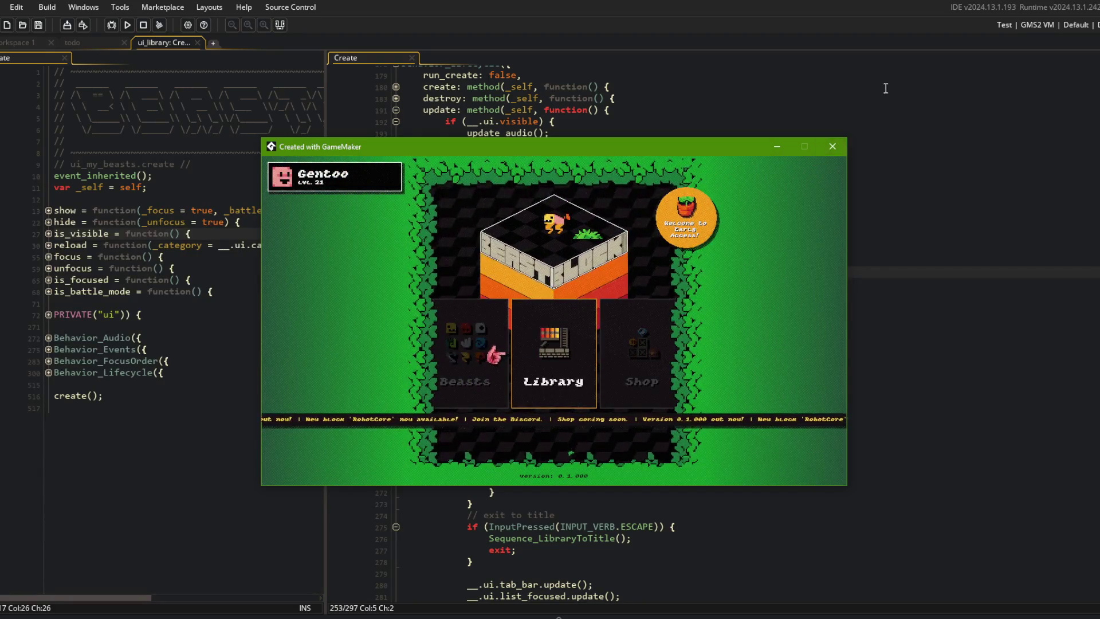
key(Escape)
click(791, 273)
scroll(776, 383, down, 2)
Add an empty collapse_card_if_focused method under new_list in the PRIVATE("ui") section
click(777, 382)
key(Up)
key(Up)
scroll(432, 229, up, 4)
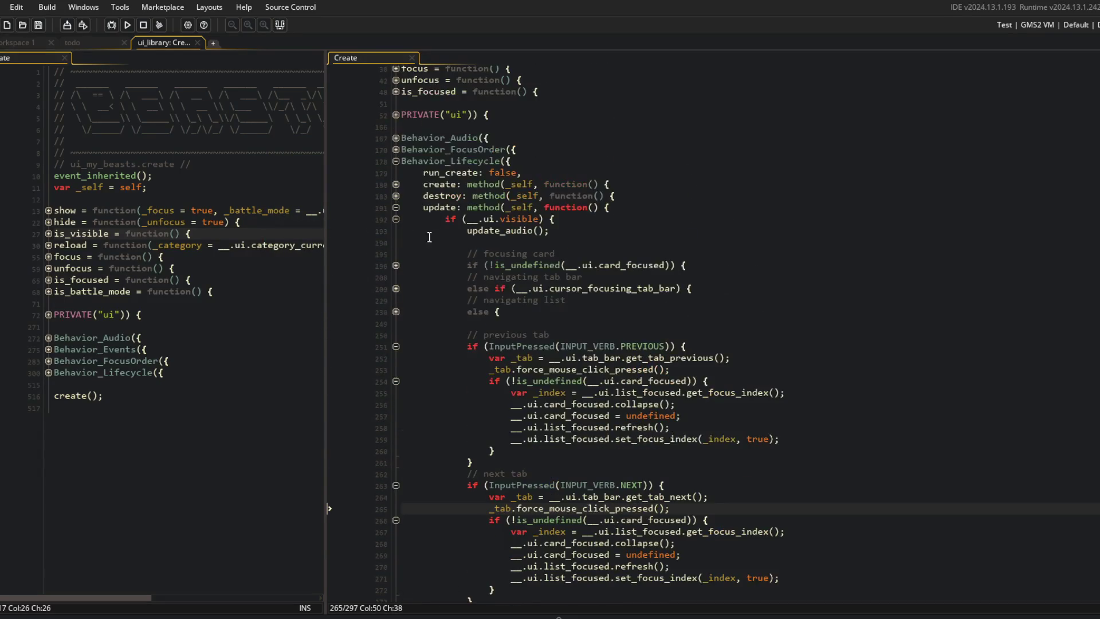
click(396, 114)
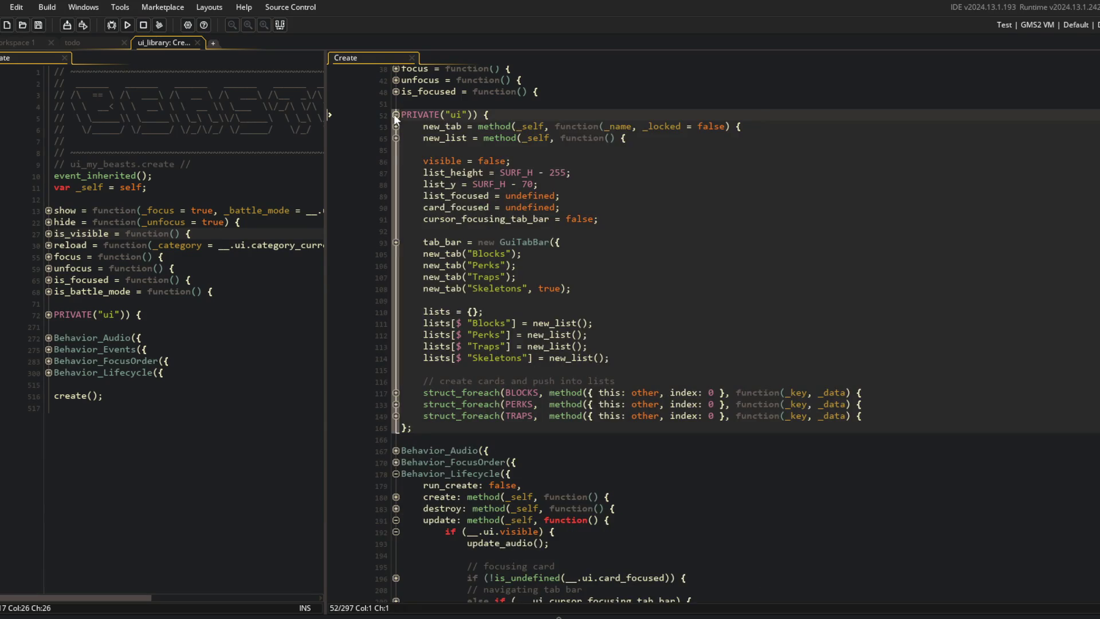
click(654, 138)
scroll(653, 138, down, 8)
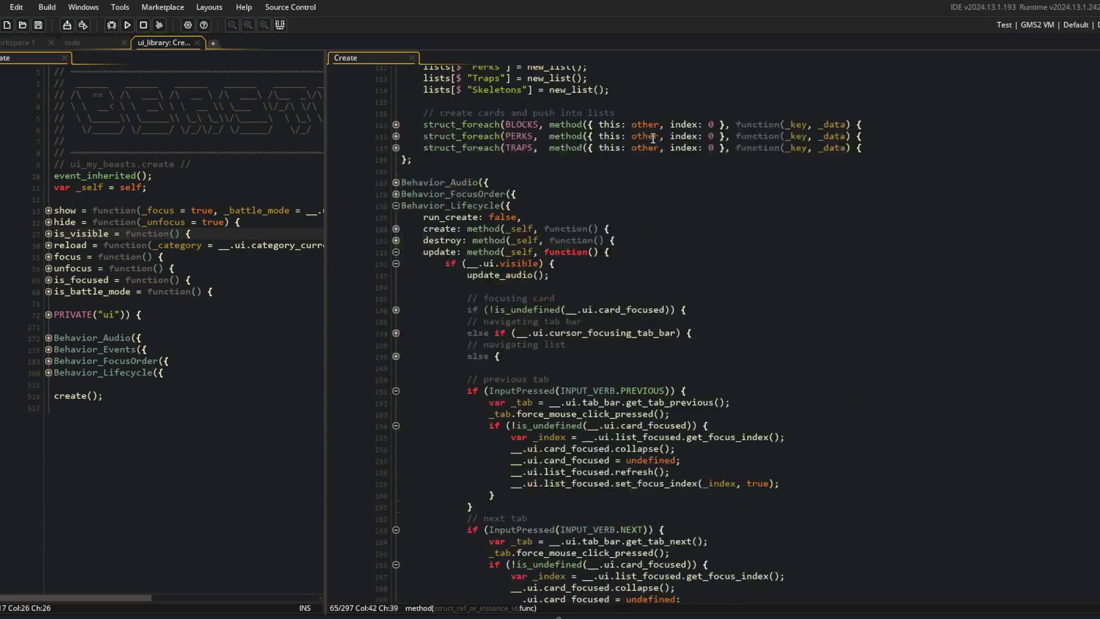
scroll(661, 166, up, 8)
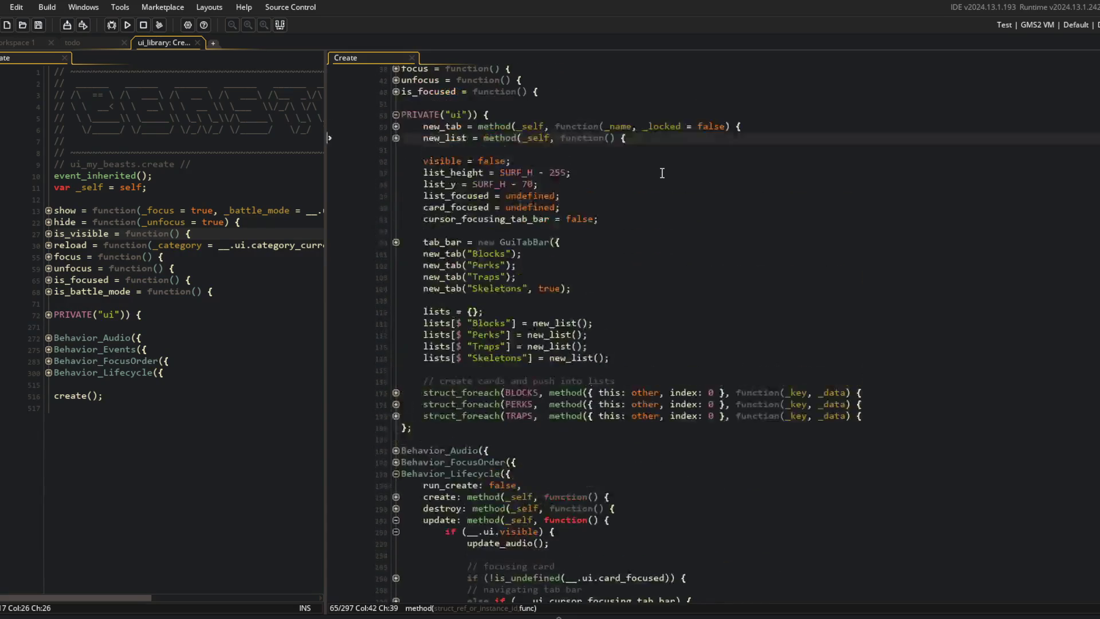
key(Return)
text(collaps)
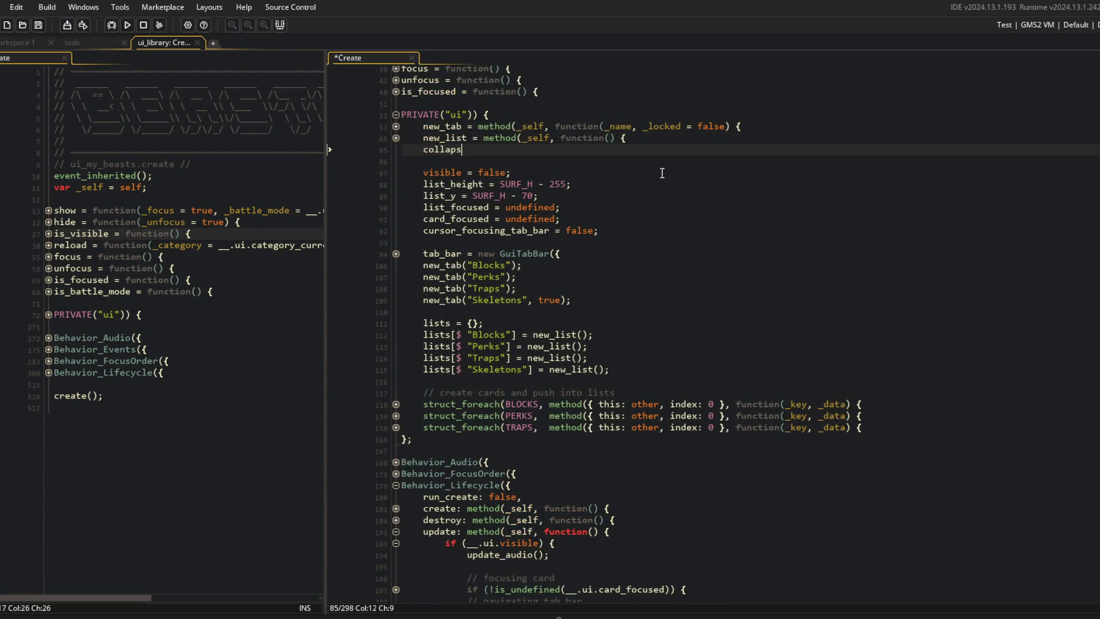
text(e_card_if_focused = me)
text(thod()
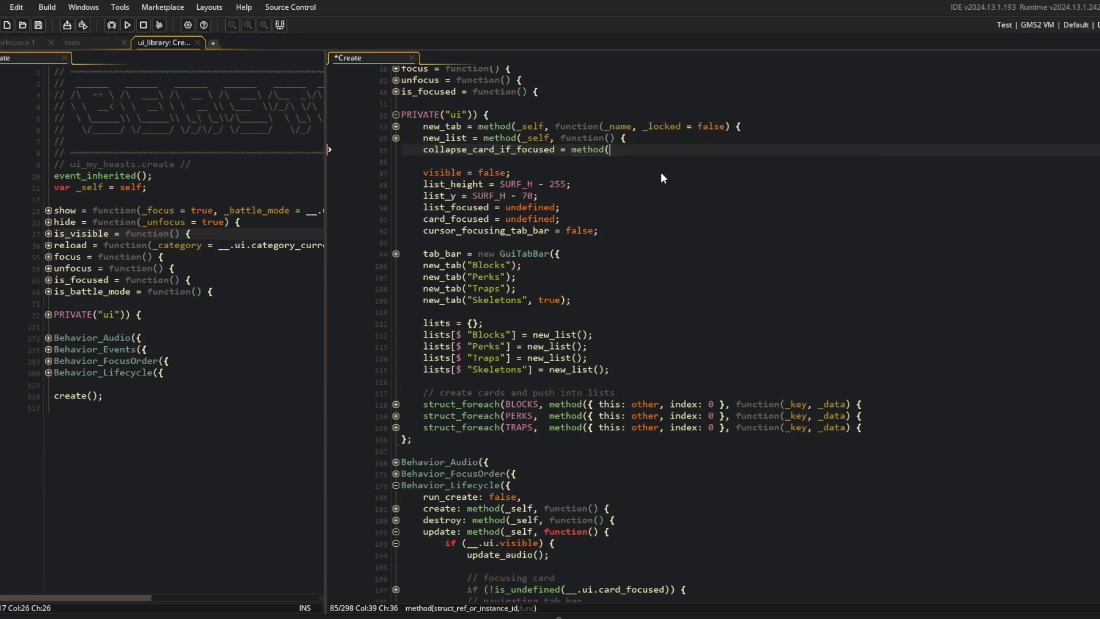
text(_self, function() {)
key(Return)
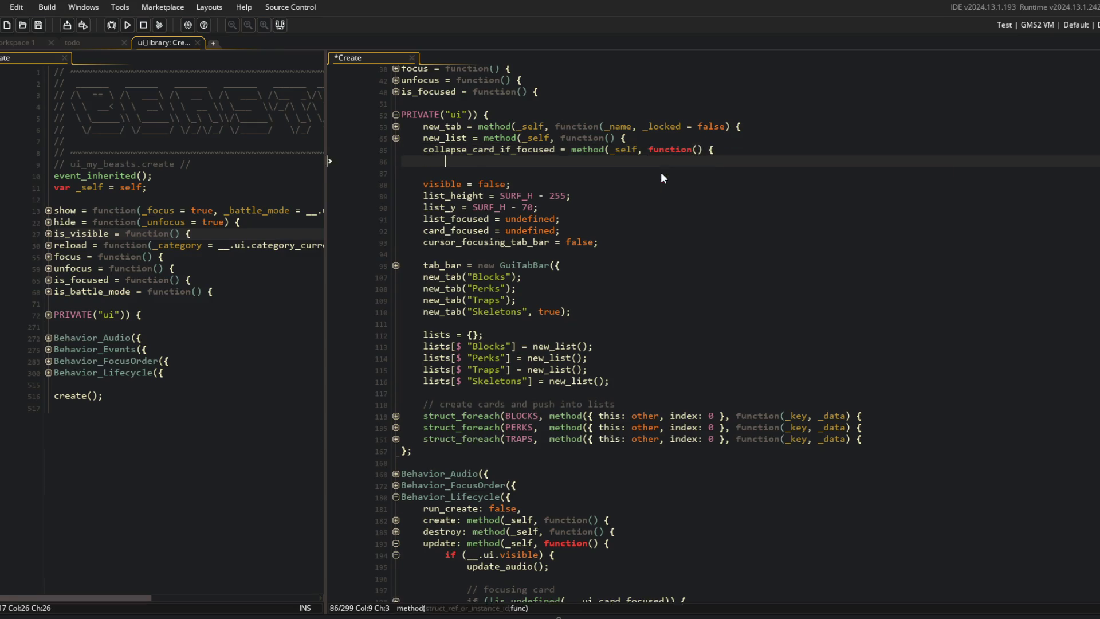
key(Down)
key(End)
text();)
scroll(632, 221, down, 10)
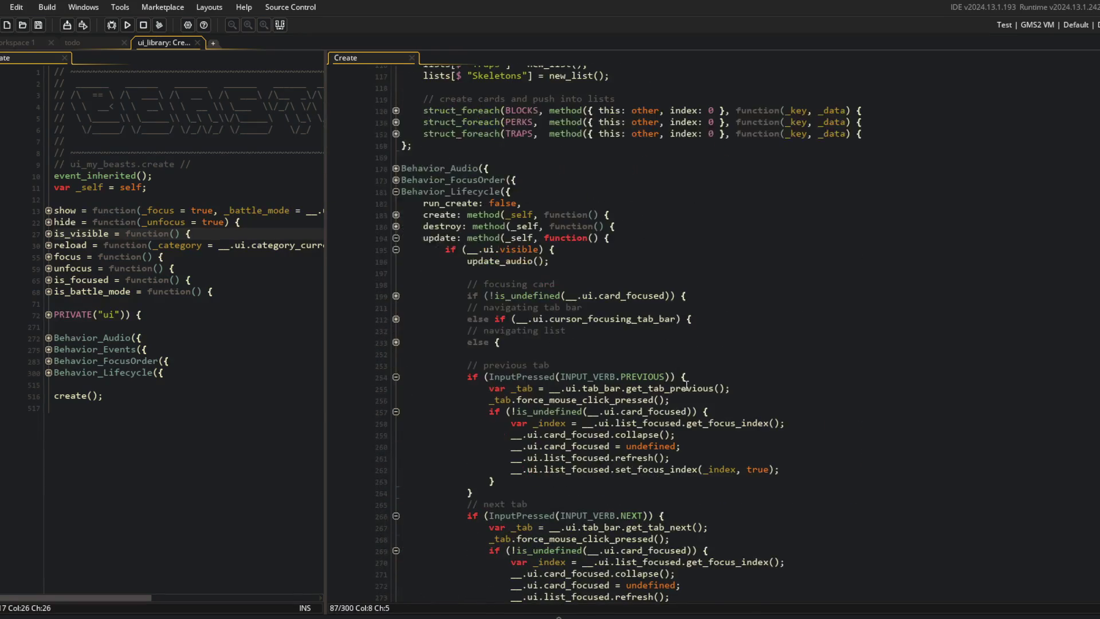
Replace the previous-tab card-collapse if-block with __.ui.collapse_card_if_focused(); and save
click(709, 423)
key(Up)
key(Home)
key(shift+Down)
key(shift+Down)
key(shift+Down)
key(ctrl+c)
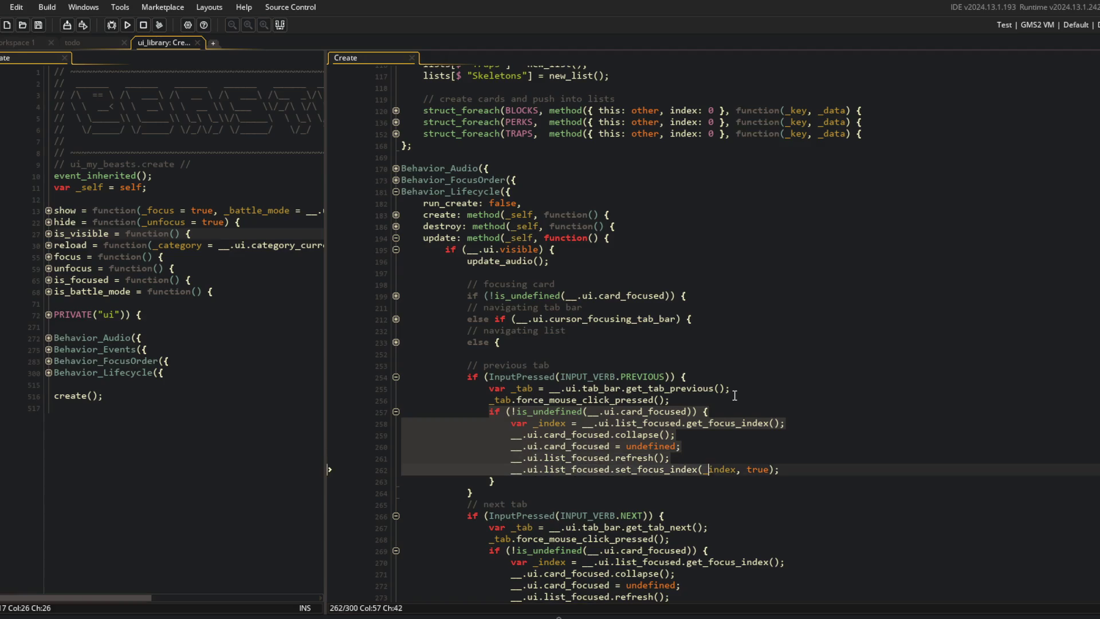
key(shift+End)
key(Delete)
text(.ui.collapse)
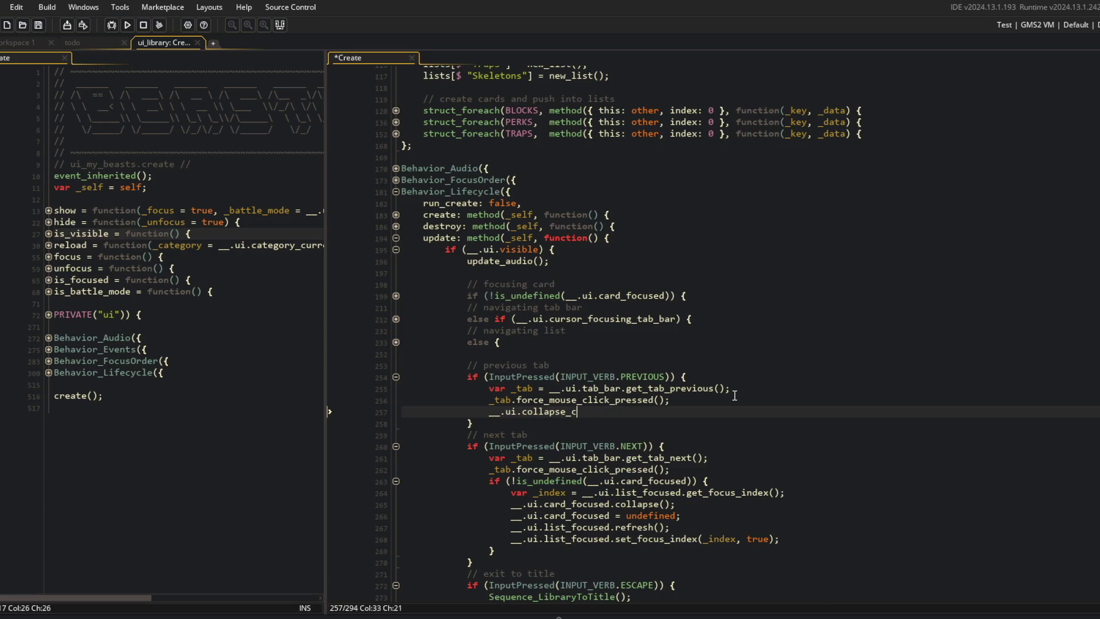
key(Return)
text();)
key(ctrl+s)
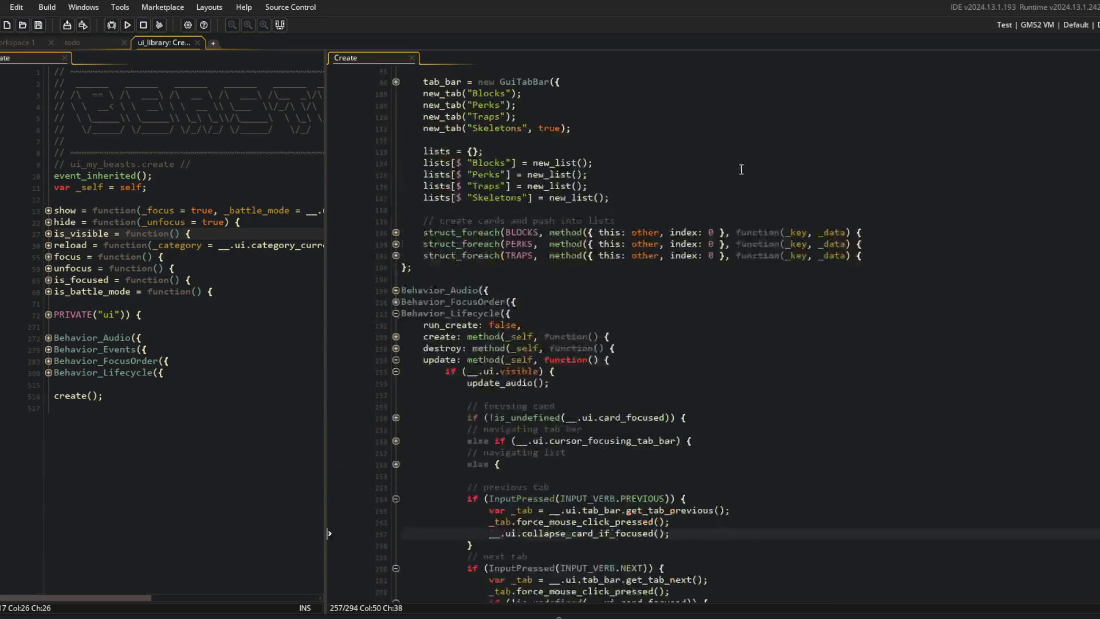
Paste the removed if-block into the helper's body, re-indent it, save, and fold it
scroll(741, 169, up, 20)
click(716, 173)
key(Return)
key(ctrl+v)
key(shift+Tab)
key(ctrl+s)
click(396, 174)
double_click(456, 173)
scroll(456, 175, down, 10)
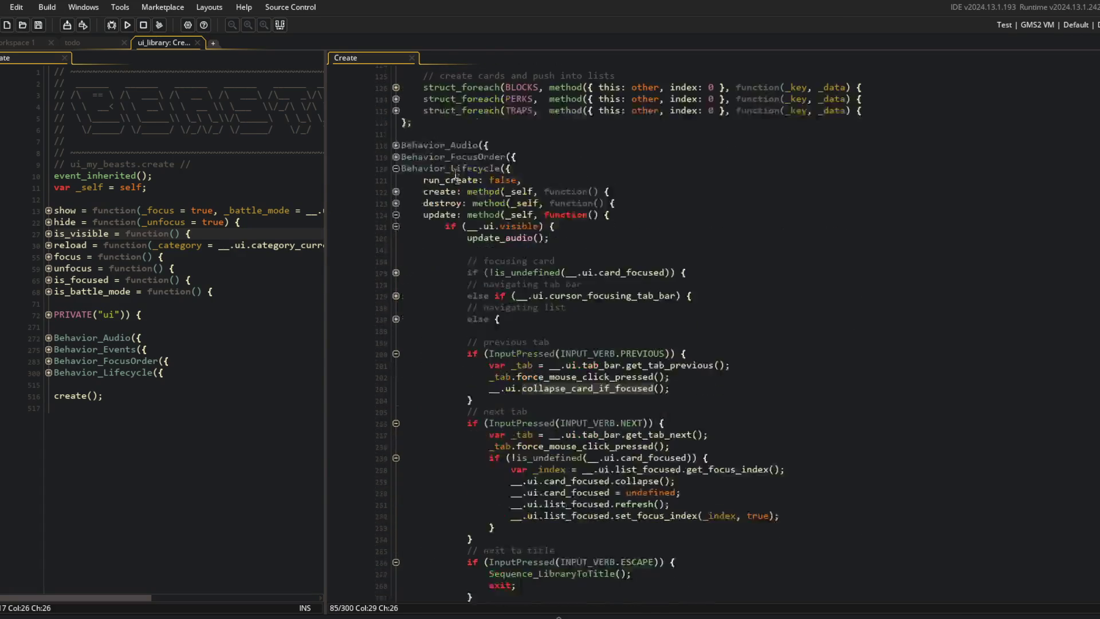
scroll(456, 173, down, 4)
Replace the next-tab card-collapse block with __.ui.collapse_card_if_focused(); and save
click(771, 381)
key(shift+Up)
key(shift+Up)
key(shift+Up)
key(shift+Up)
key(shift+Up)
key(shift+Up)
key(Delete)
key(ctrl+v)
key(Home)
text(__.ui.)
key(End)
text(;)
key(ctrl+s)
click(762, 357)
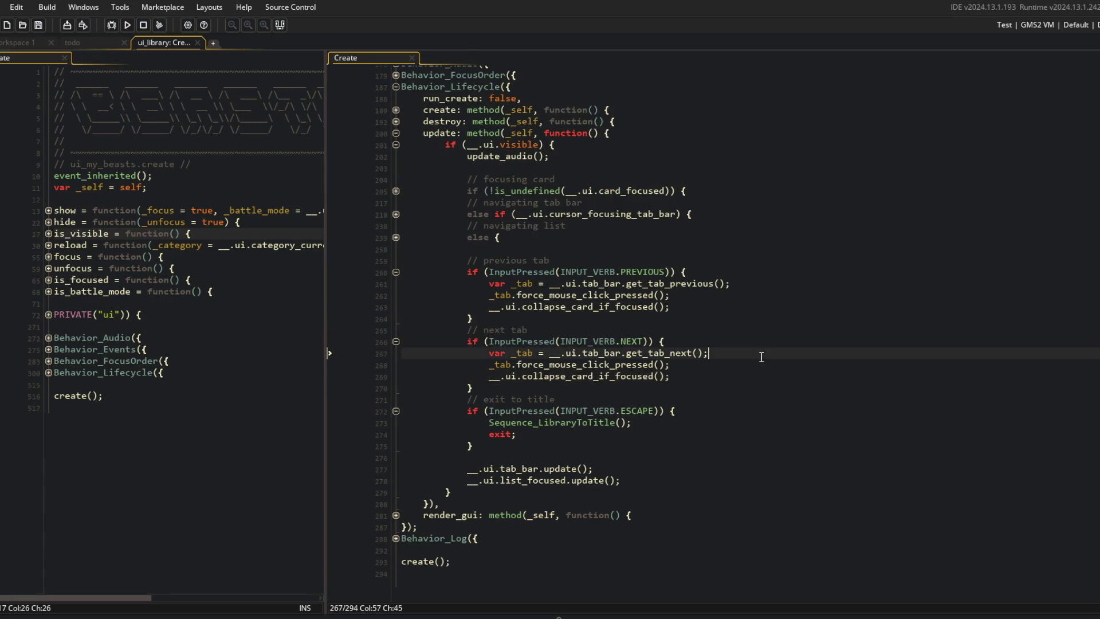
Unfold the list-navigation, tab-bar, previous/next-tab and focusing-card branches
click(396, 237)
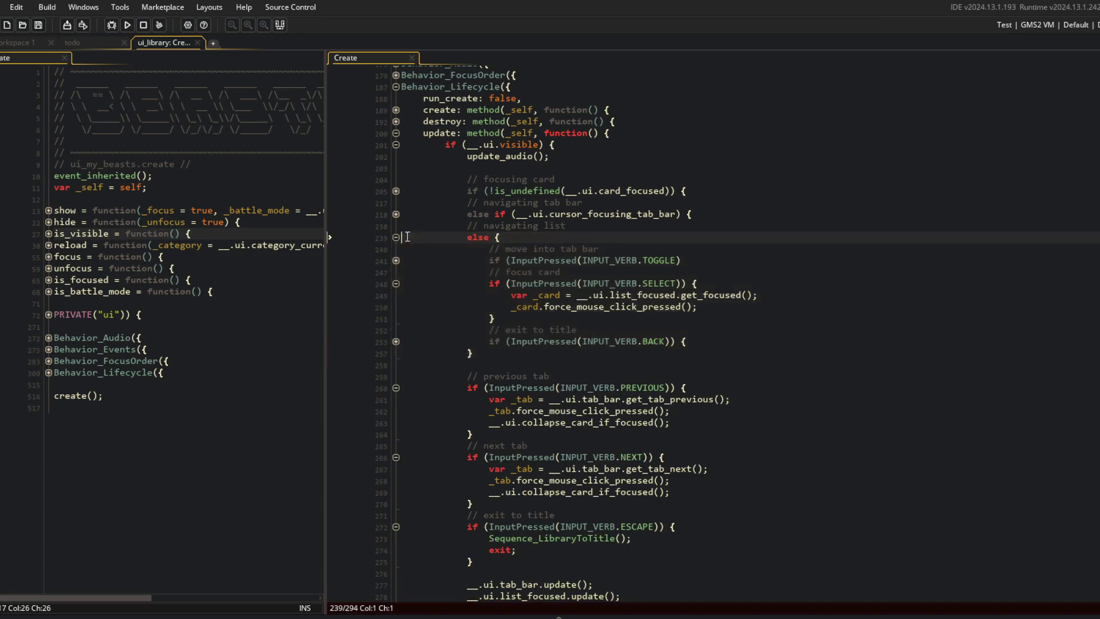
click(394, 341)
click(396, 261)
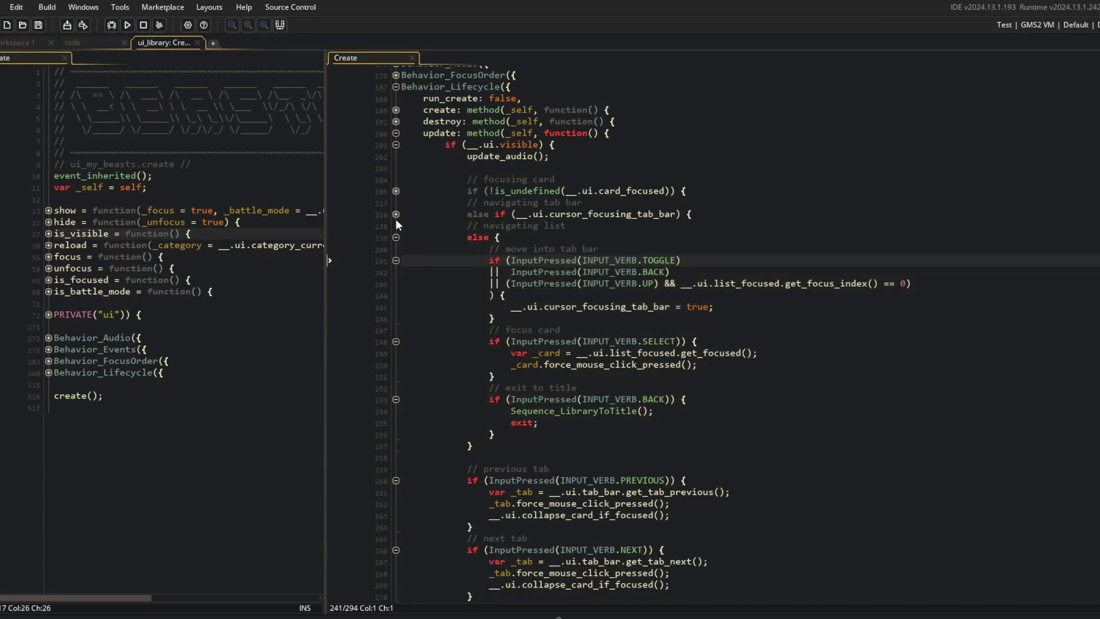
click(396, 215)
click(396, 261)
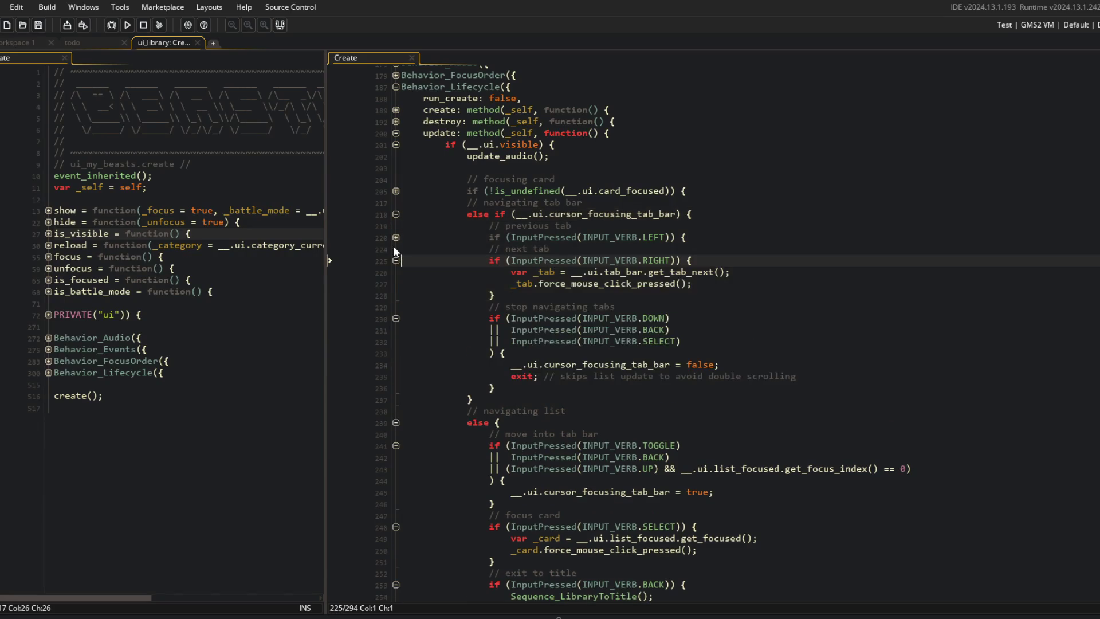
click(396, 238)
click(396, 191)
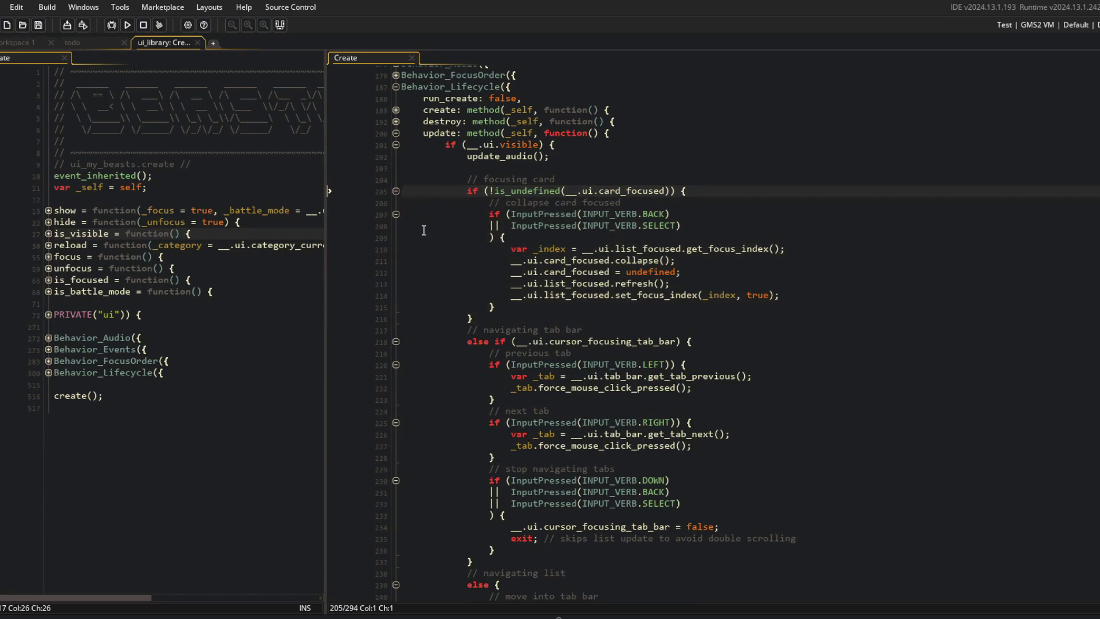
Replace the focused-card inline collapse code with __.ui.collapse_card_if_focused();
click(602, 248)
key(End)
key(Down)
key(Down)
key(Down)
key(shift+Up)
key(shift+Up)
key(shift+Up)
key(shift+Home)
text(__.collap)
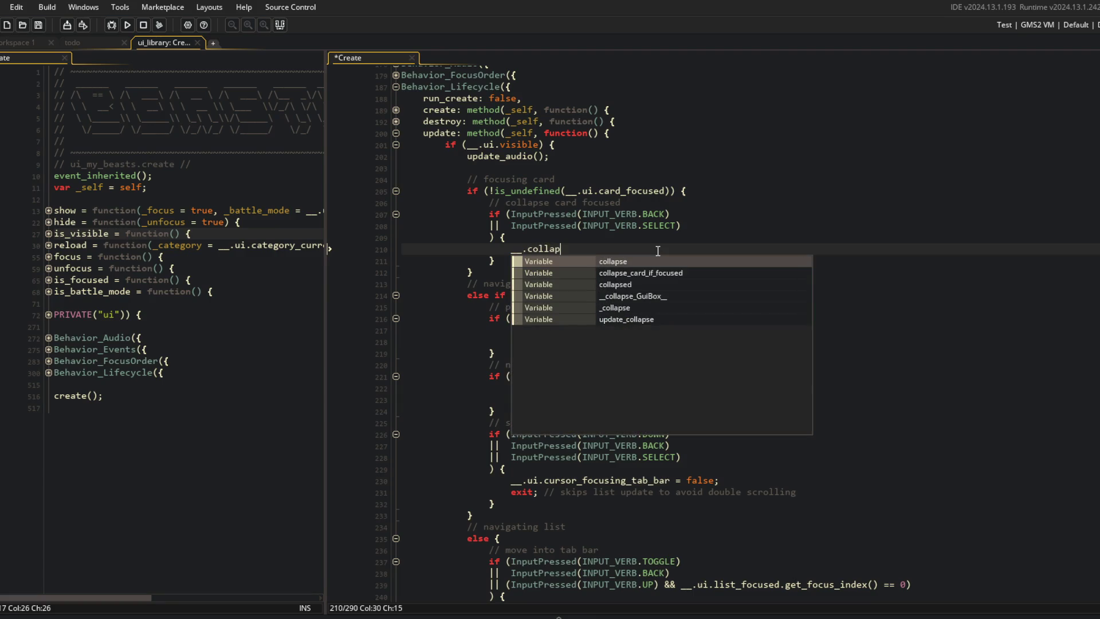
key(Down)
key(Return)
text(.ui)
key(Right)
text(();)
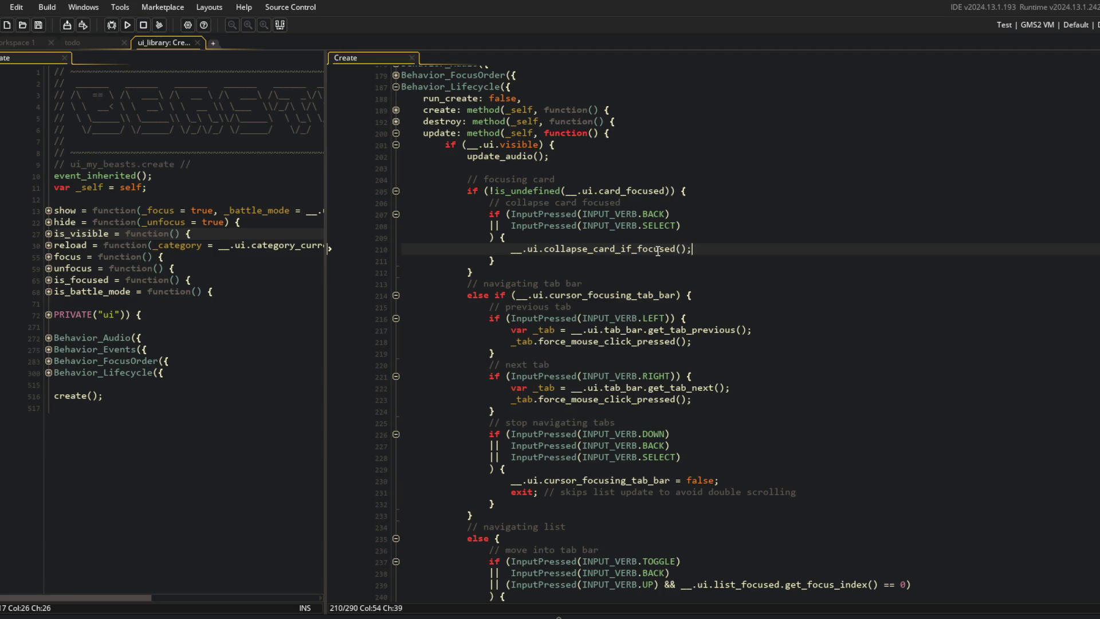
Rename the helper method to collapse_card_focused and fold its body
scroll(536, 277, up, 10)
scroll(536, 277, up, 2)
click(516, 190)
key(BackSpace)
key(BackSpace)
key(BackSpace)
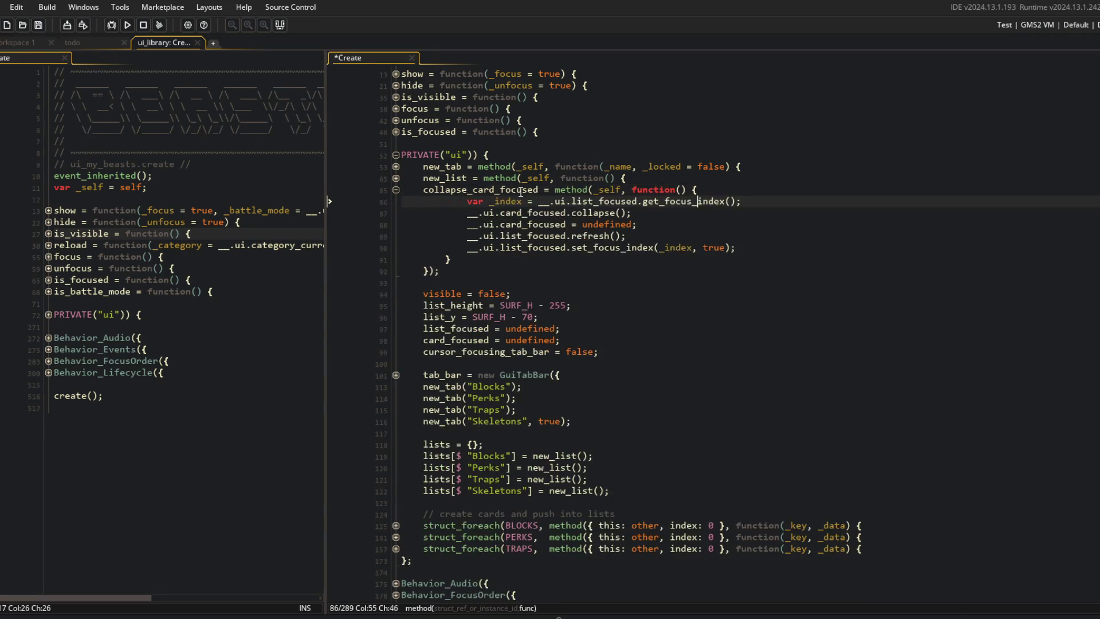
key(ctrl+Right)
click(396, 189)
Rename the call on line 210 to collapse_card_focused
scroll(515, 344, down, 7)
click(614, 444)
key(Delete)
key(Delete)
key(Delete)
scroll(631, 436, down, 10)
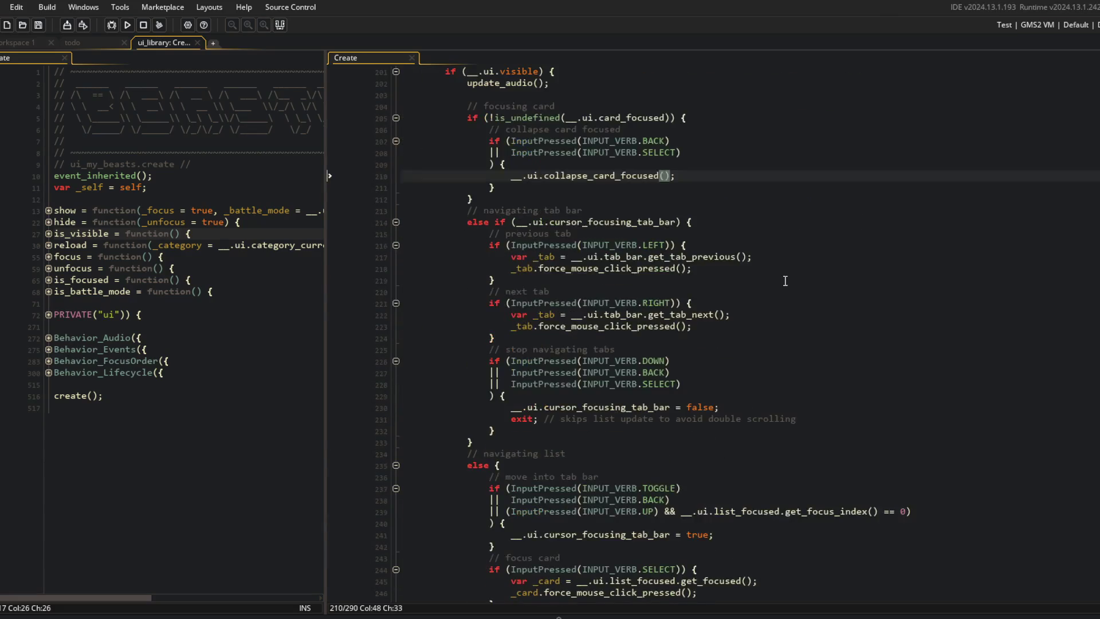
click(594, 390)
scroll(594, 390, down, 2)
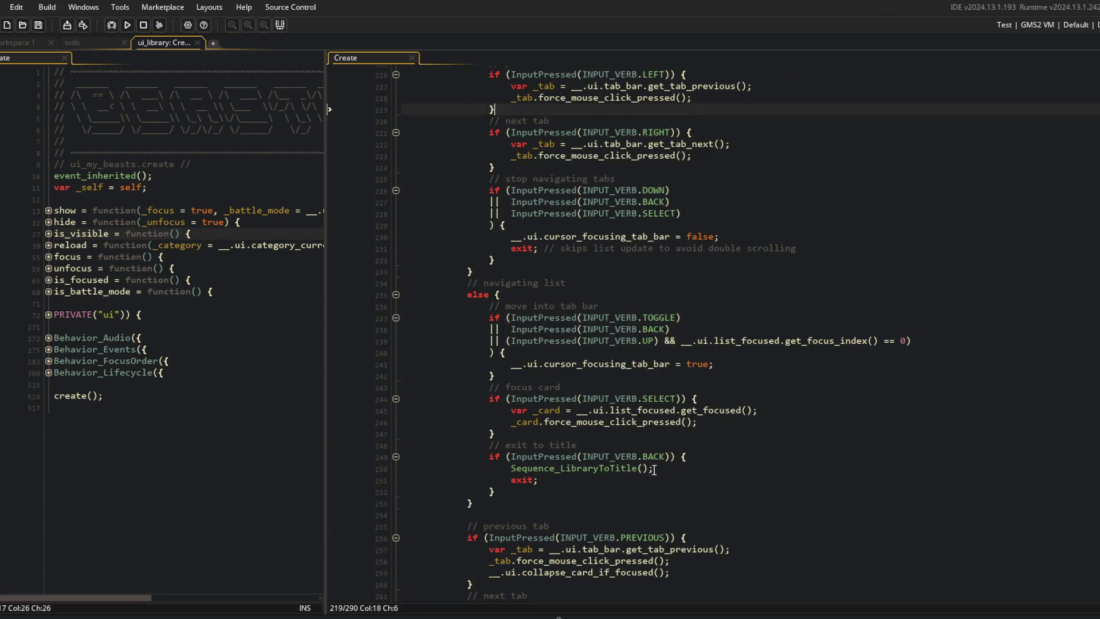
scroll(745, 401, down, 3)
Rename the previous-tab and next-tab calls to collapse_card_focused and save
click(781, 408)
scroll(781, 408, down, 2)
click(600, 401)
key(Delete)
key(Delete)
key(Delete)
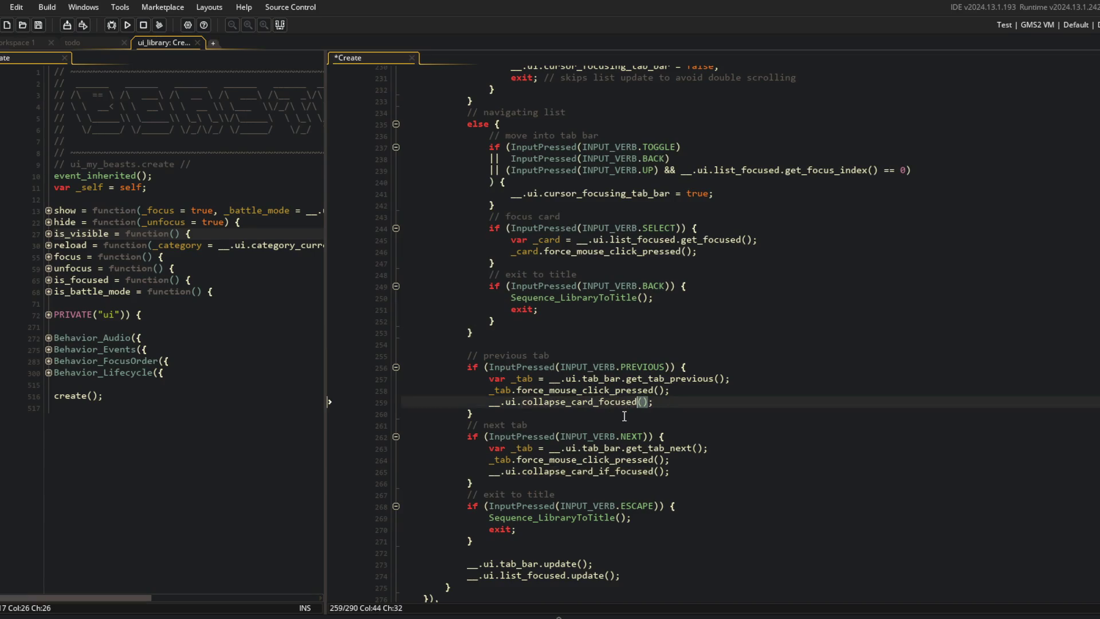
double_click(607, 471)
text(collapse_card_focused)
click(674, 436)
click(736, 379)
key(ctrl+s)
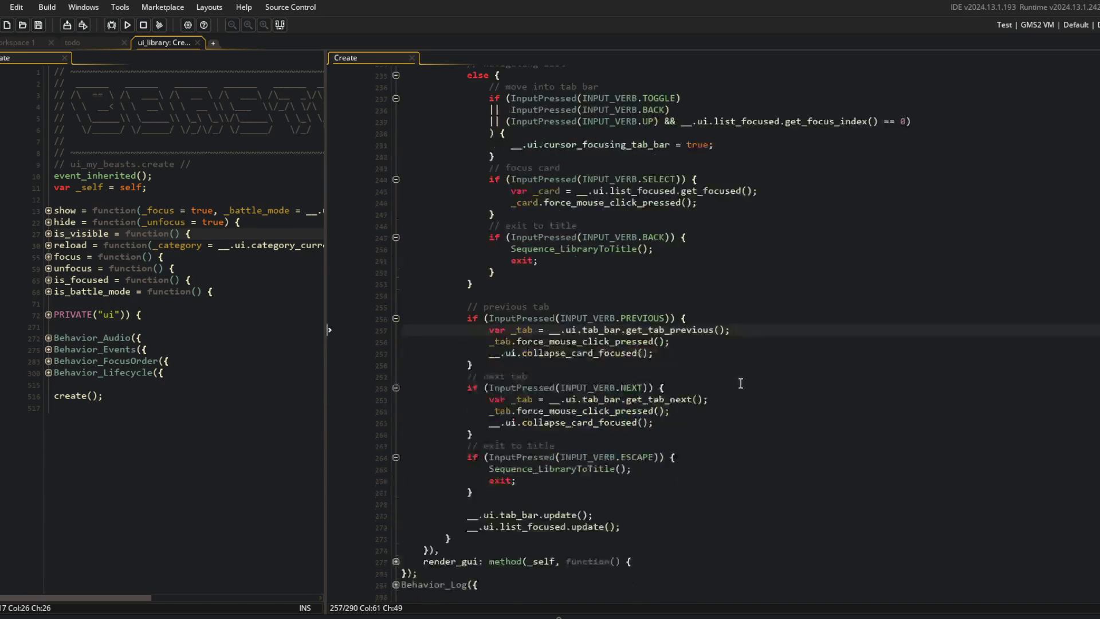
Fold all code blocks and build and run the game with F5
scroll(675, 392, up, 5)
scroll(424, 287, up, 2)
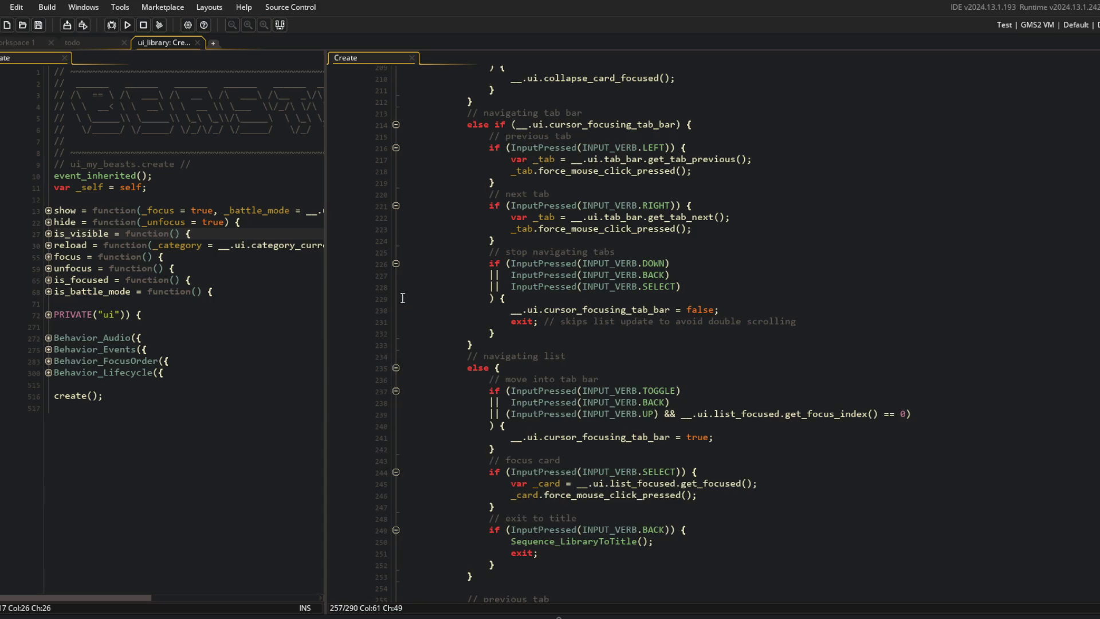
scroll(393, 235, up, 3)
scroll(410, 218, up, 3)
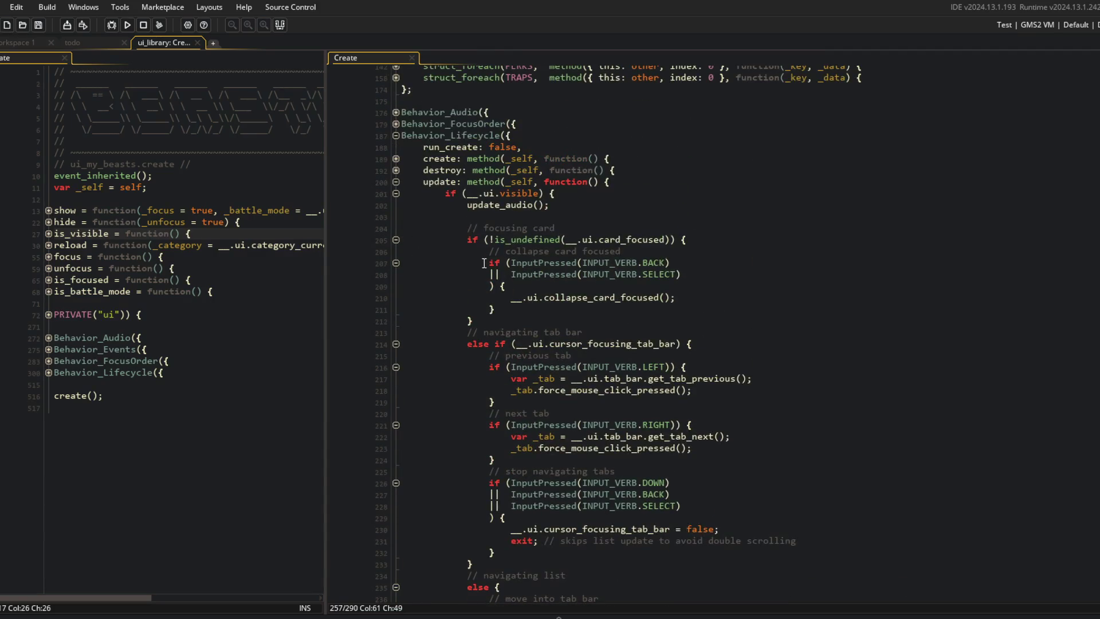
scroll(485, 263, down, 15)
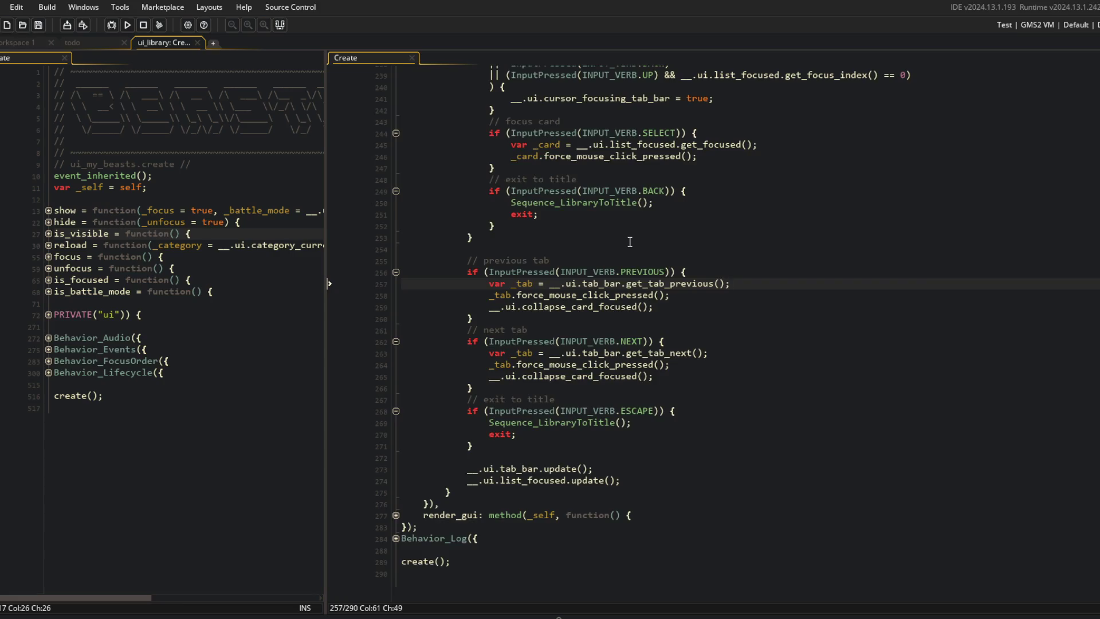
scroll(630, 242, up, 20)
click(718, 347)
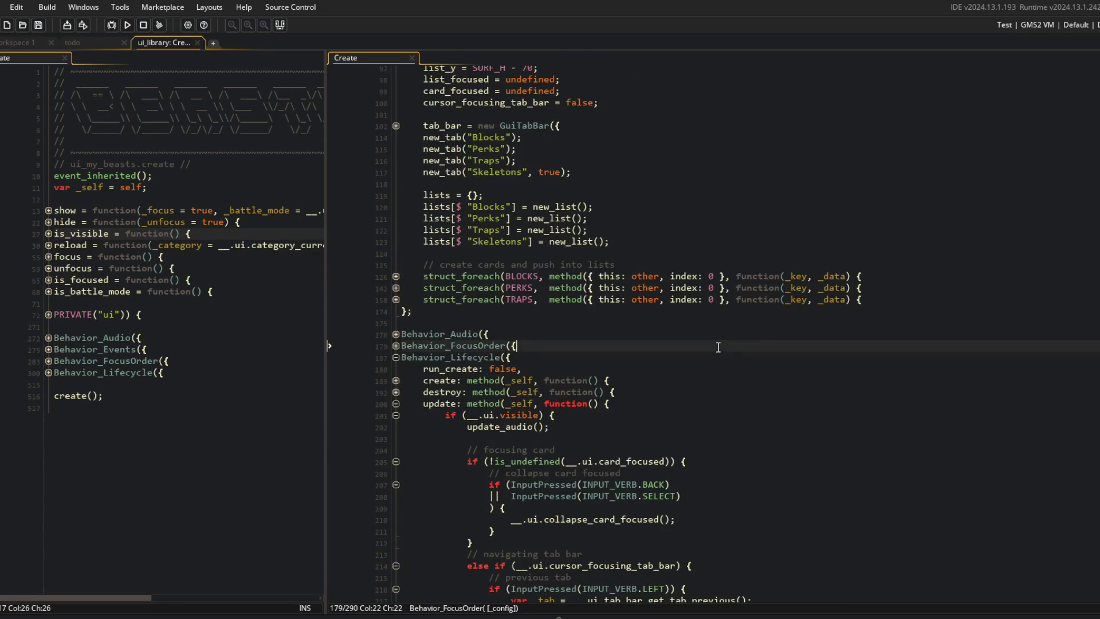
key(ctrl+shift+bracketleft)
key(F5)
key(alt+Tab)
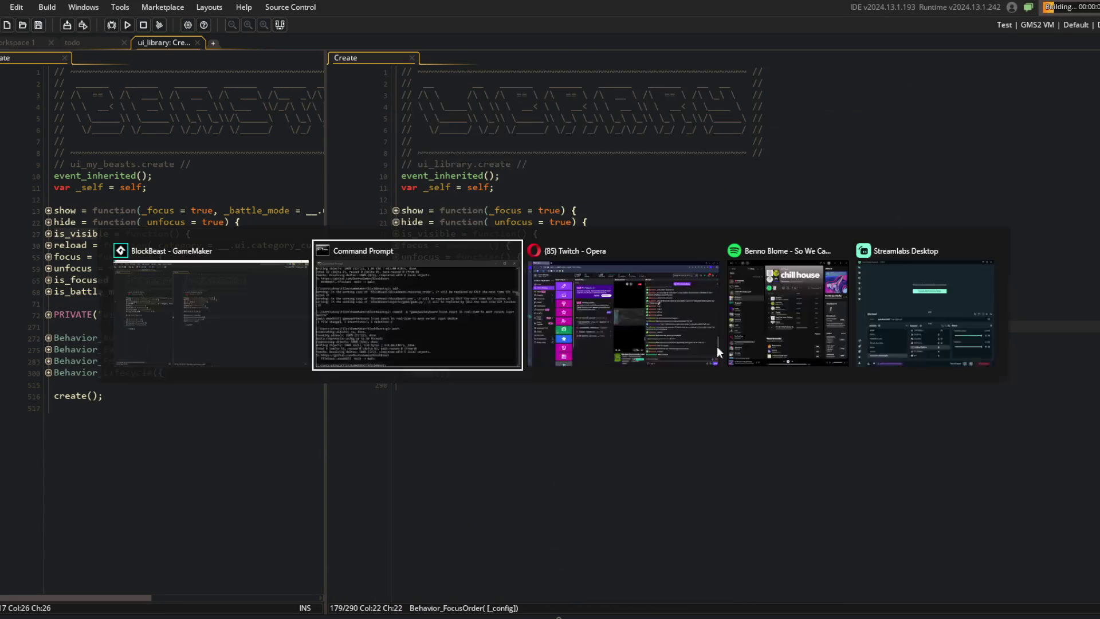
key(alt+shift+Tab)
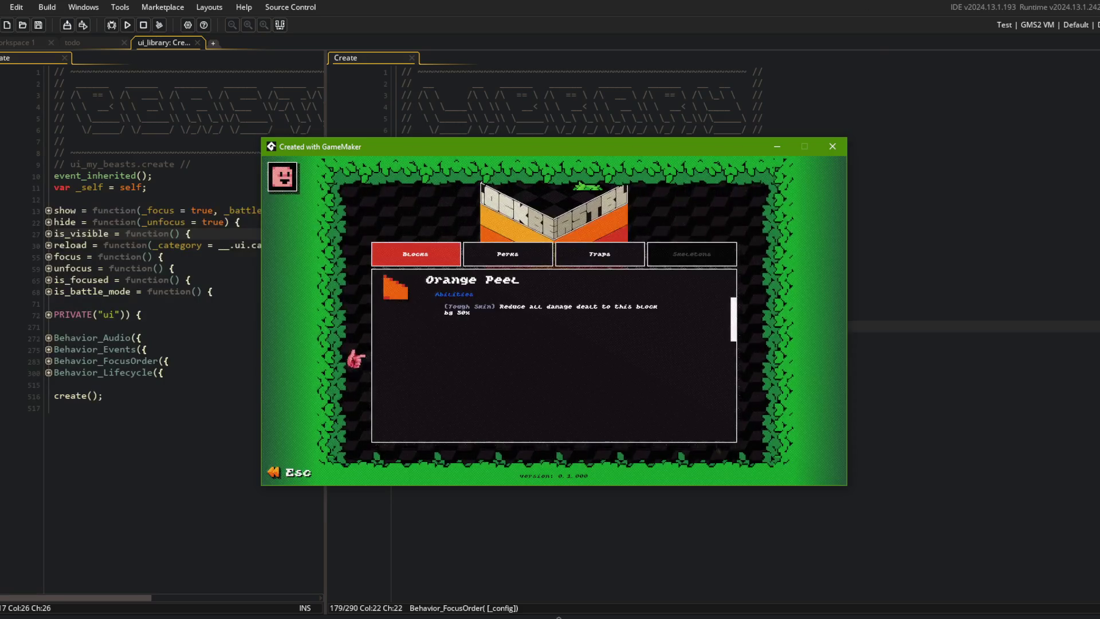
click(835, 148)
click(885, 153)
click(755, 176)
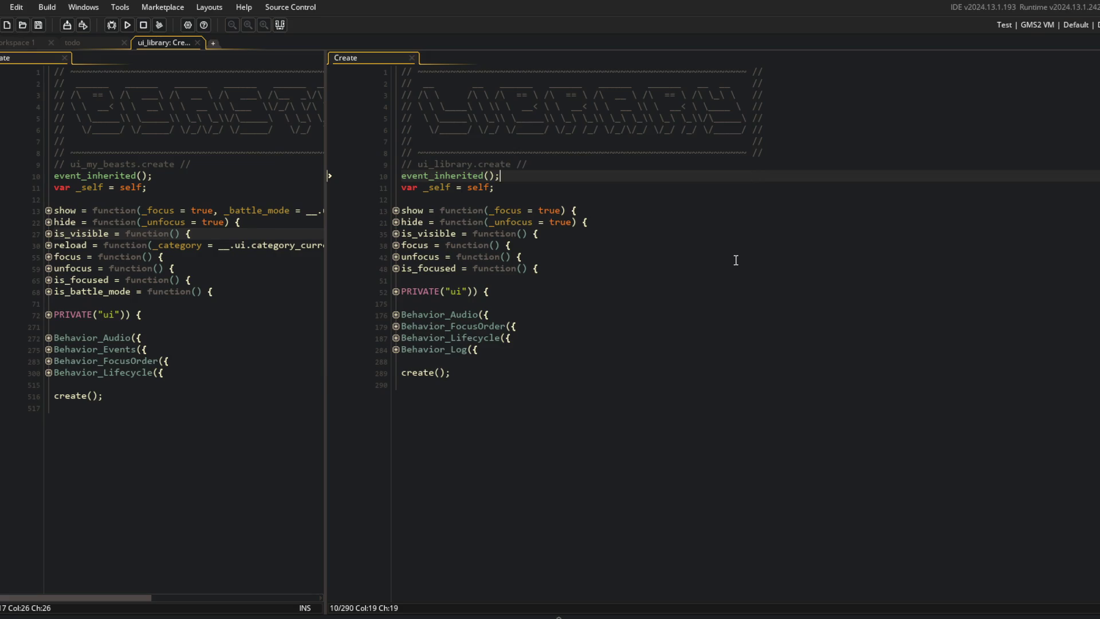
key(alt+Tab)
Stage all changes, commit the tab-bar toggle changes, and push to the remote
click(570, 252)
text(git a)
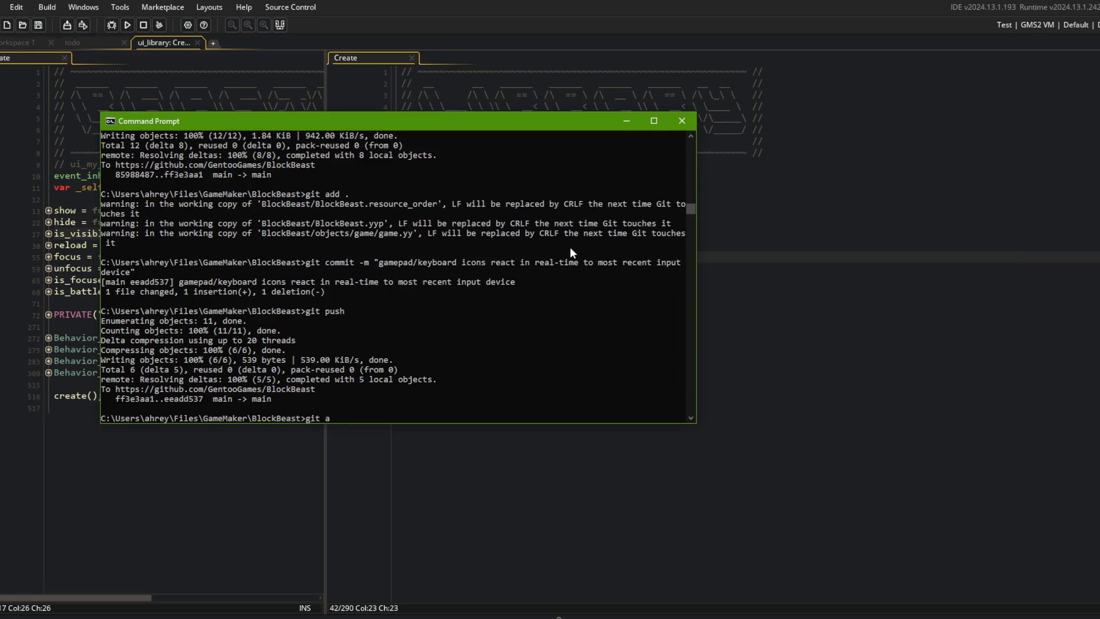
text(dd .)
key(Return)
text(git commit -m "added toggle input v)
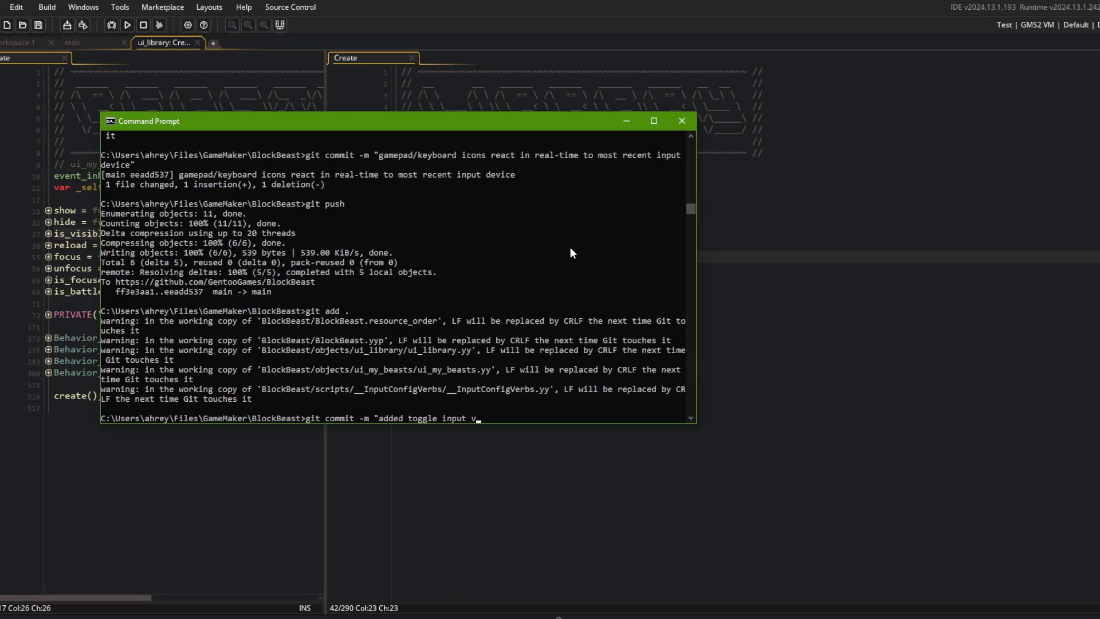
text(modified tab bar menus to utilize this new keybind better than previously)
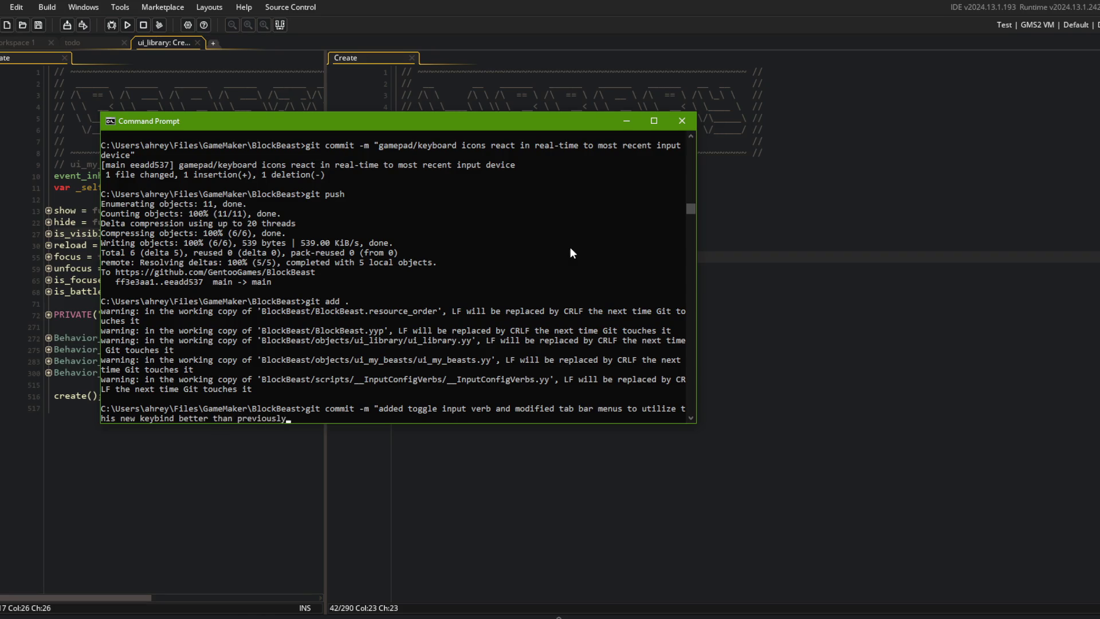
key(Return)
text(git push)
key(Return)
In GameMaker, open todo and delete the finished back-button item
key(alt+Tab)
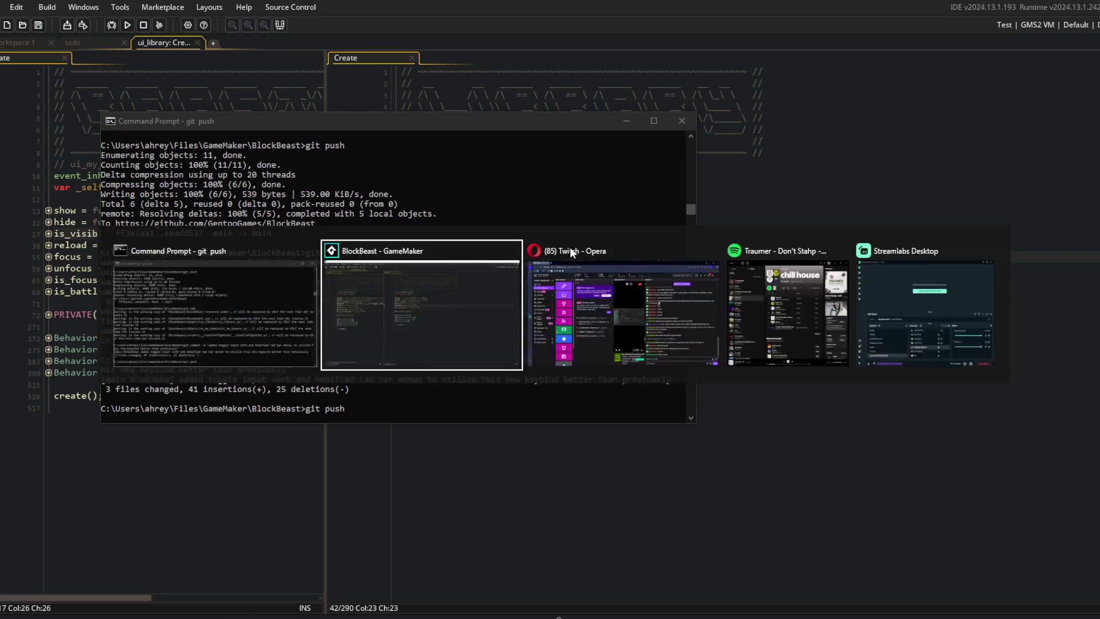
key(ctrl+t)
text(todo)
key(Return)
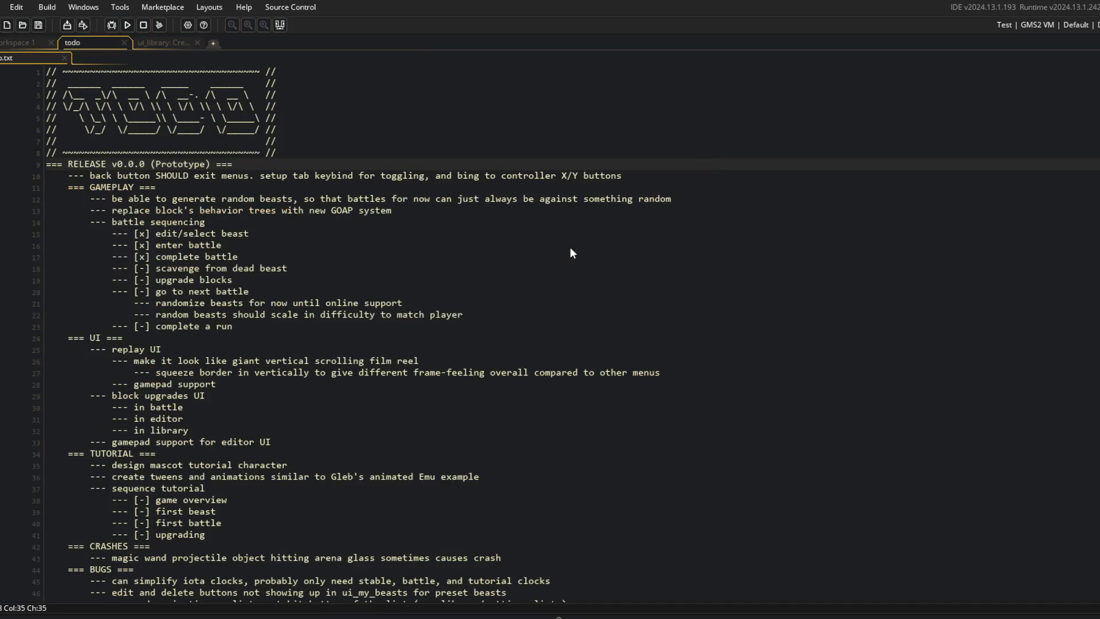
click(373, 177)
key(ctrl+d)
Commit the todo change as 'updated todo', push it, then return to GameMaker
key(alt+Tab)
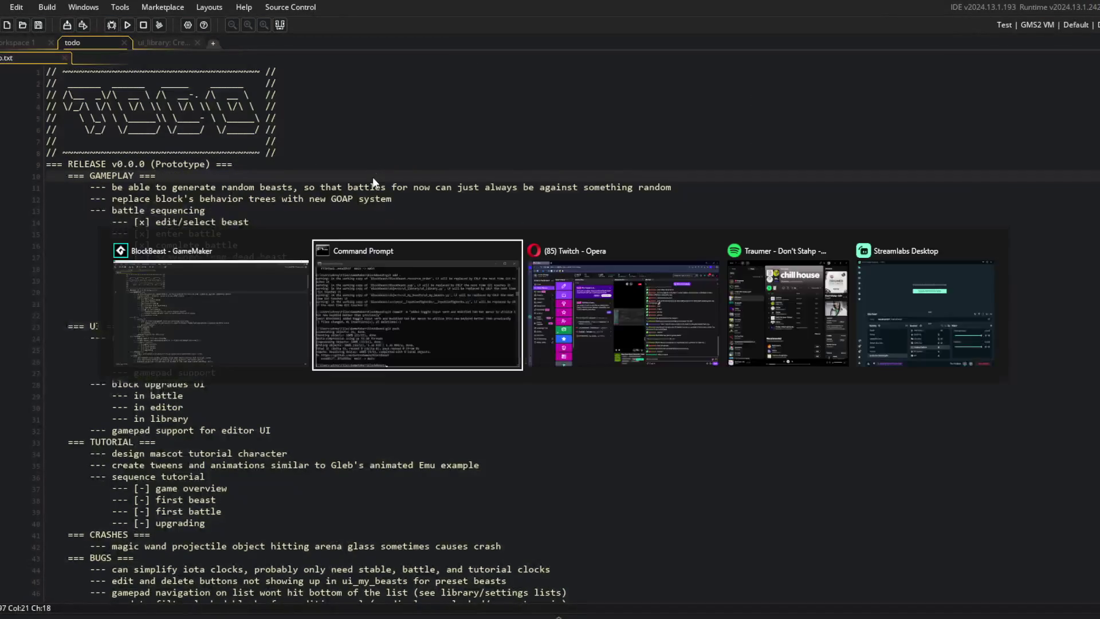
text(git add .)
key(Return)
text(git co)
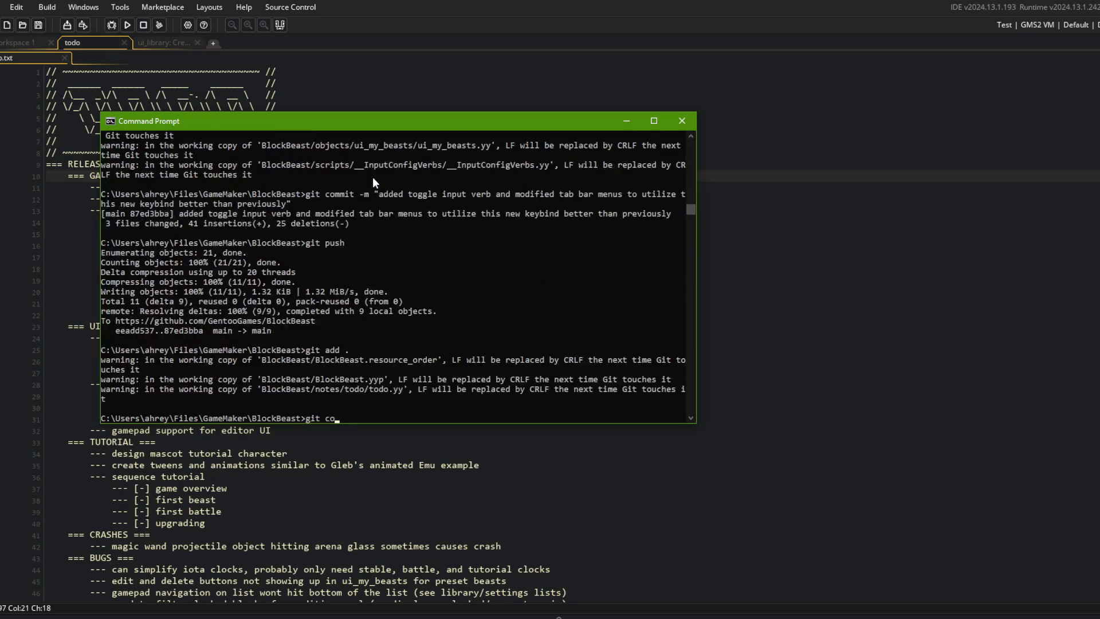
text(mmit -m "updated todo")
key(Return)
text(git push)
key(Return)
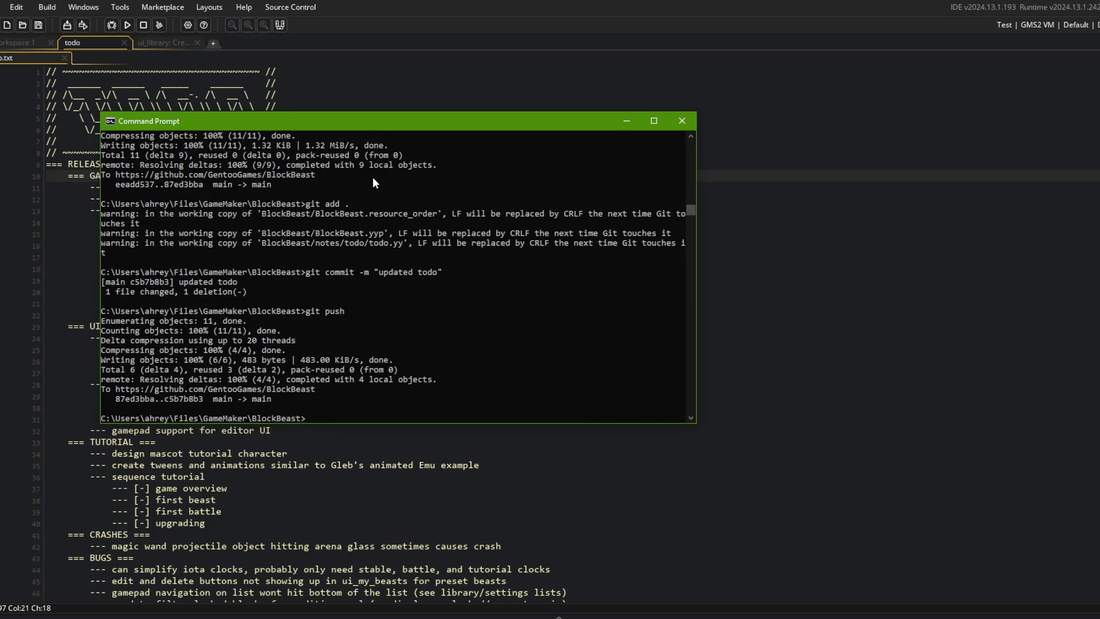
mouse_move(283, 119)
mouse_down()
mouse_move(525, 130)
mouse_move(544, 145)
mouse_up()
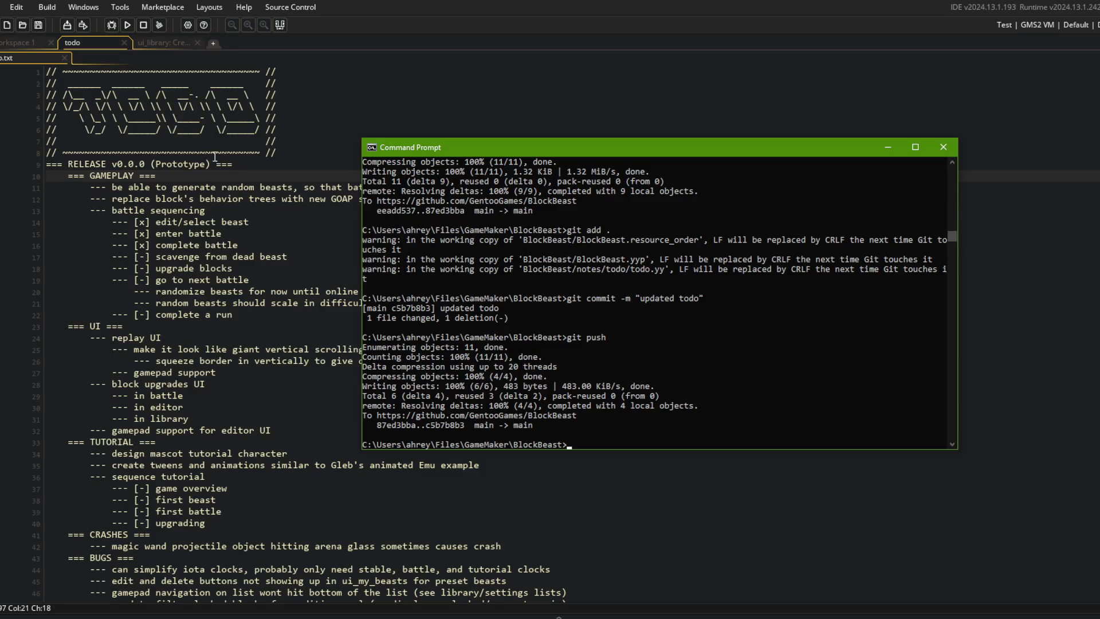
click(193, 173)
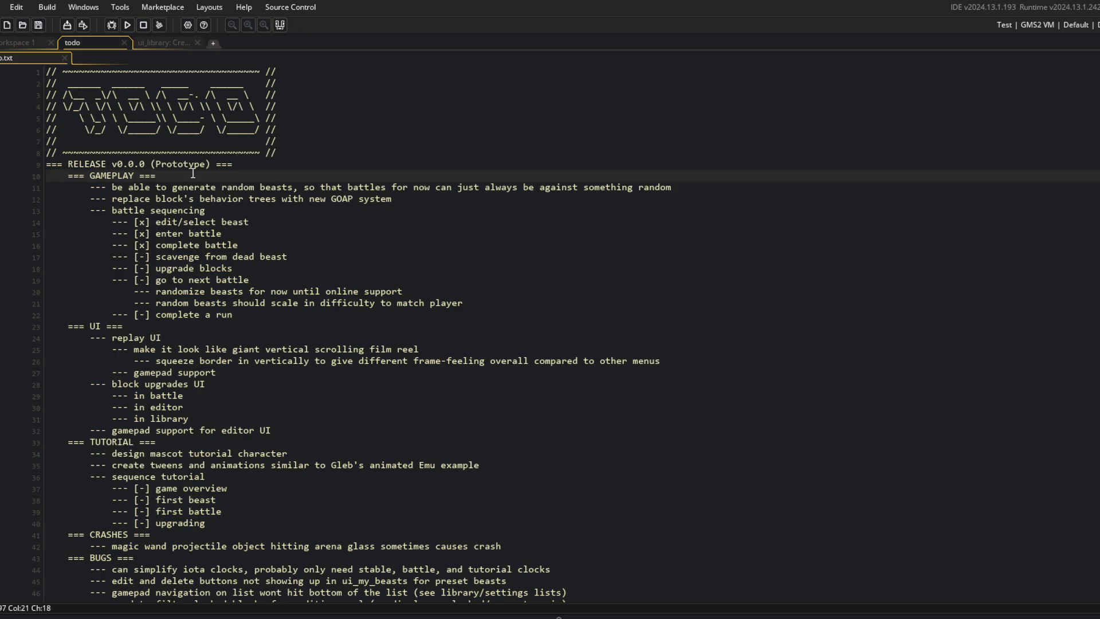
Close all Workspace 1 object editors and code tabs with Ctrl+Shift+W
double_click(92, 176)
click(390, 234)
double_click(93, 179)
click(156, 46)
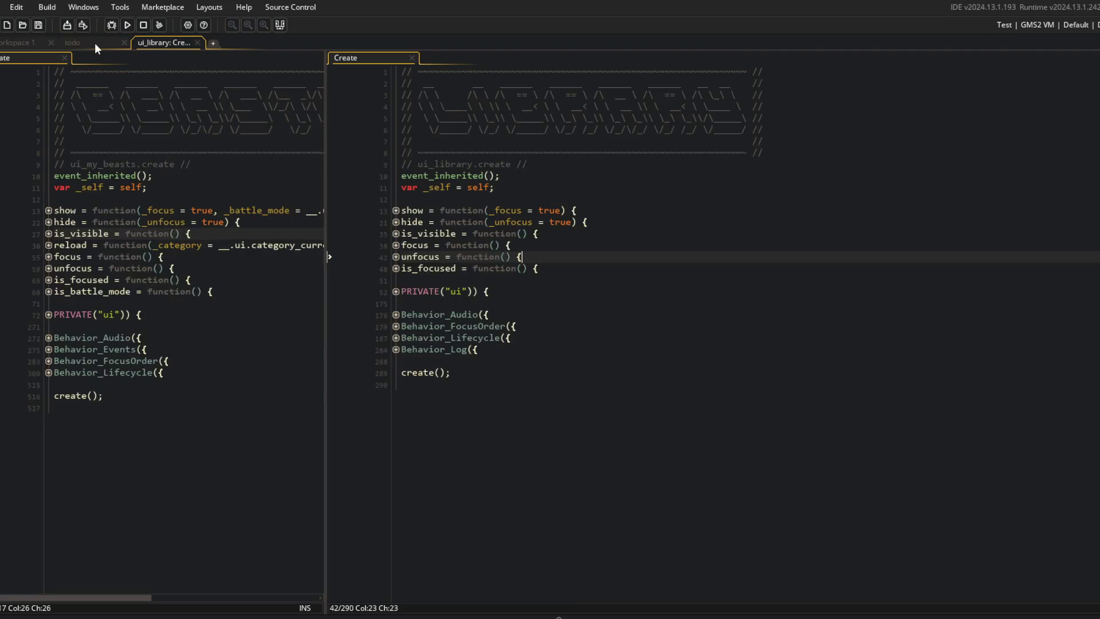
scroll(95, 43, up, 2)
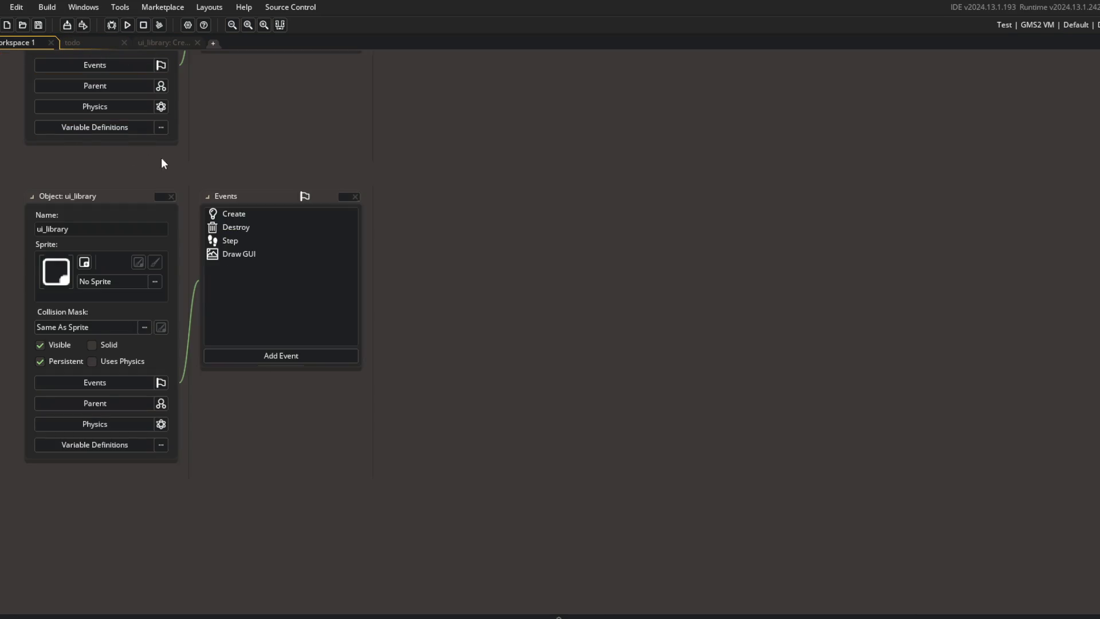
scroll(165, 160, up, 3)
key(ctrl+shift+w)
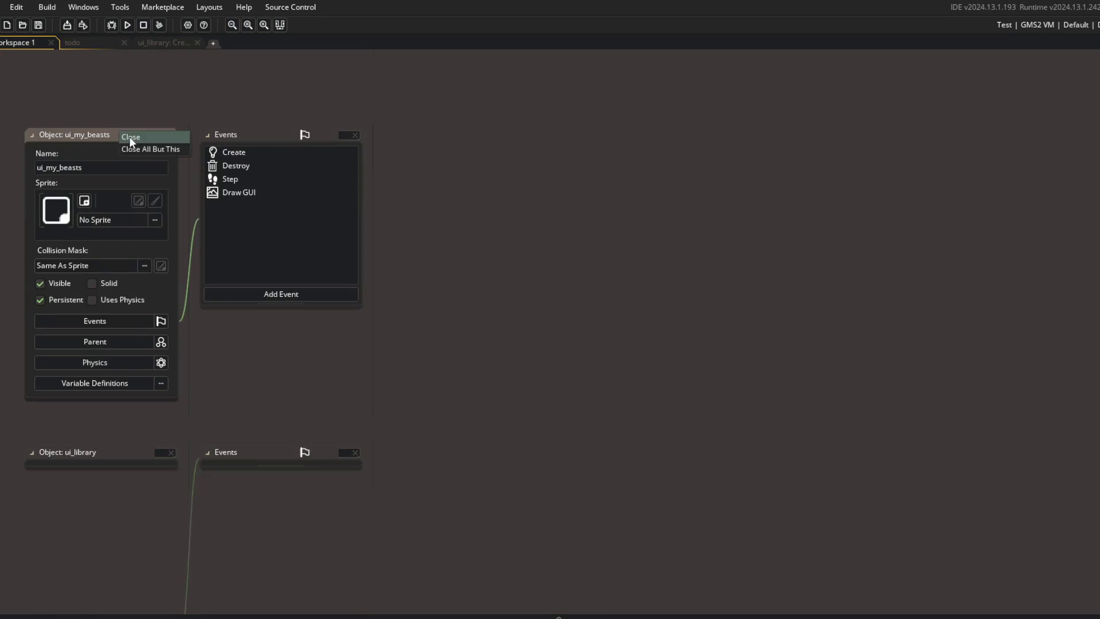
Back in todo.txt, select the UI section lines through the gamepad support item
click(97, 44)
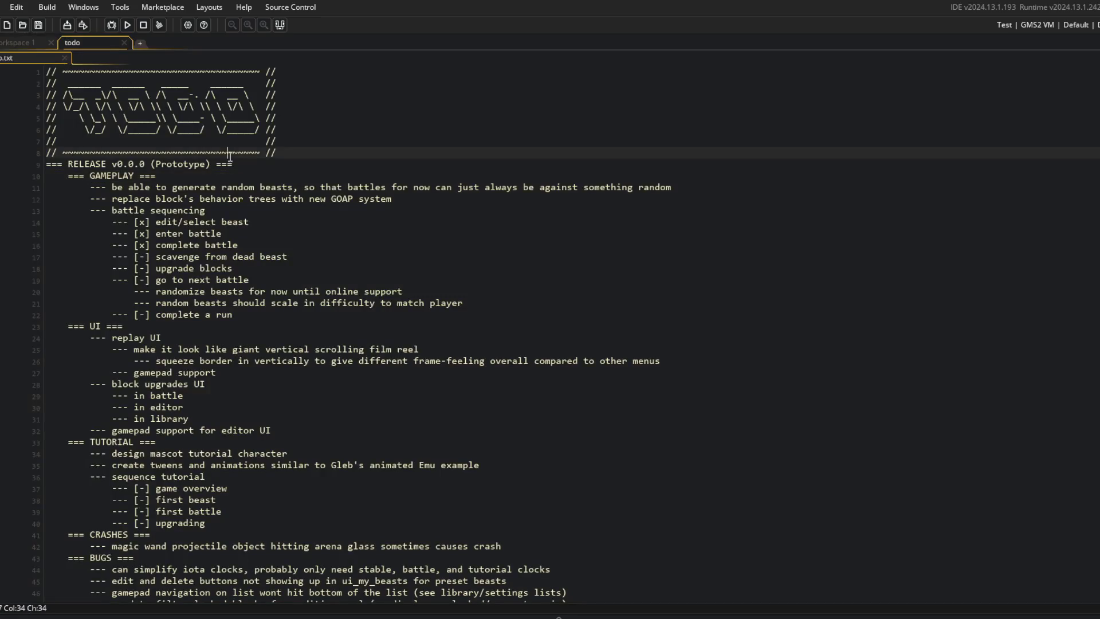
scroll(327, 334, down, 8)
scroll(327, 334, up, 6)
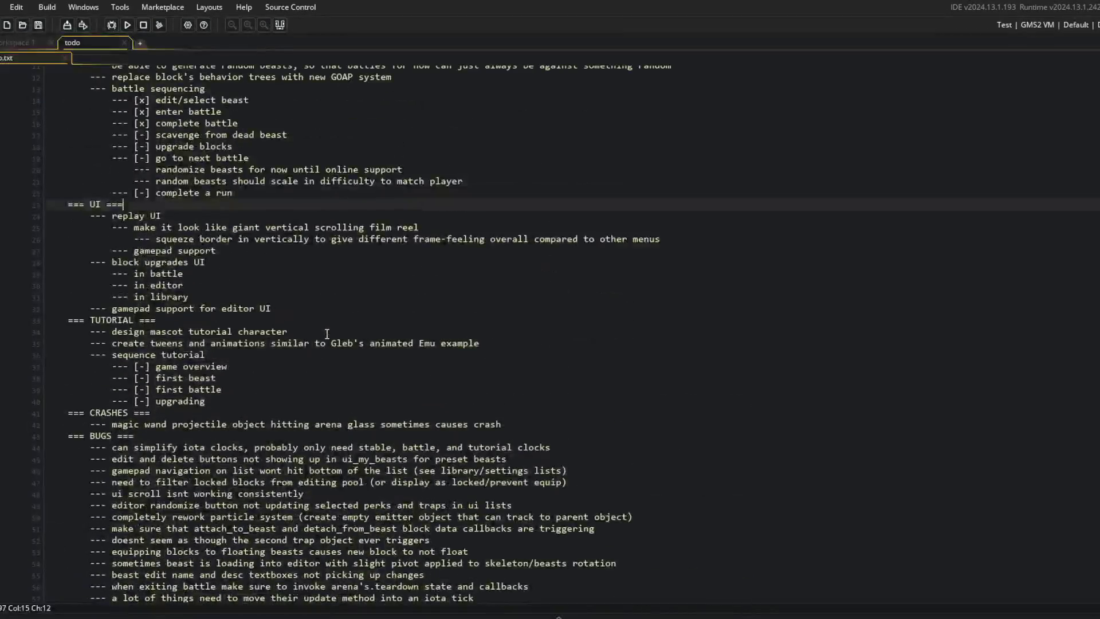
scroll(217, 205, up, 4)
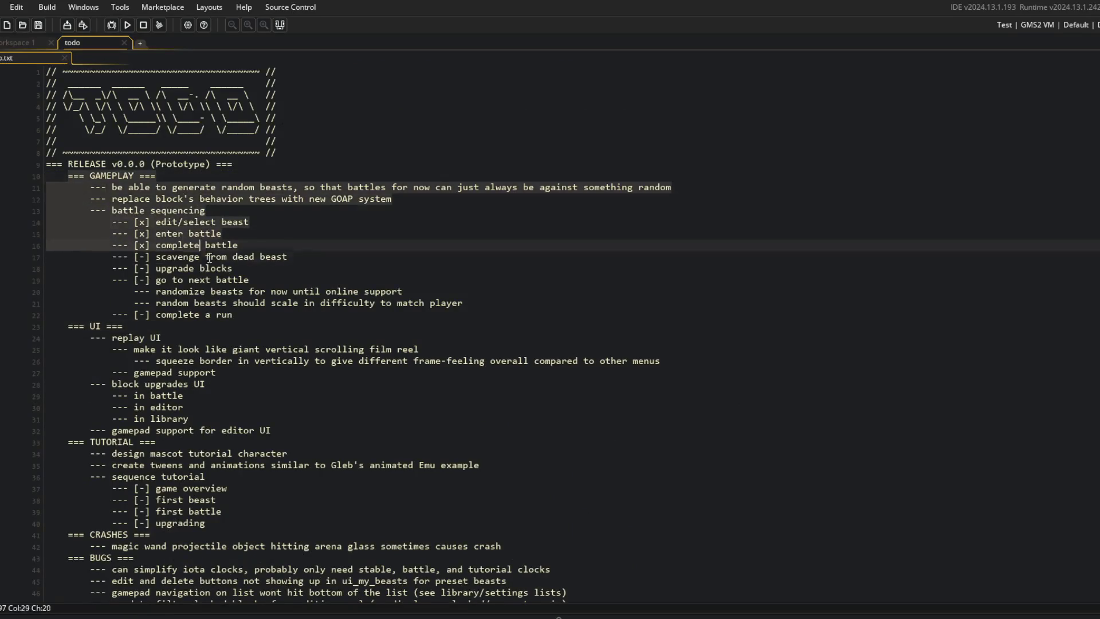
click(363, 319)
click(371, 350)
click(239, 361)
mouse_move(58, 325)
mouse_down()
mouse_move(665, 362)
mouse_move(231, 376)
mouse_move(229, 363)
mouse_move(53, 325)
mouse_move(123, 326)
mouse_move(266, 374)
mouse_up()
click(269, 375)
mouse_move(68, 323)
mouse_down()
mouse_move(344, 358)
mouse_move(259, 378)
mouse_up()
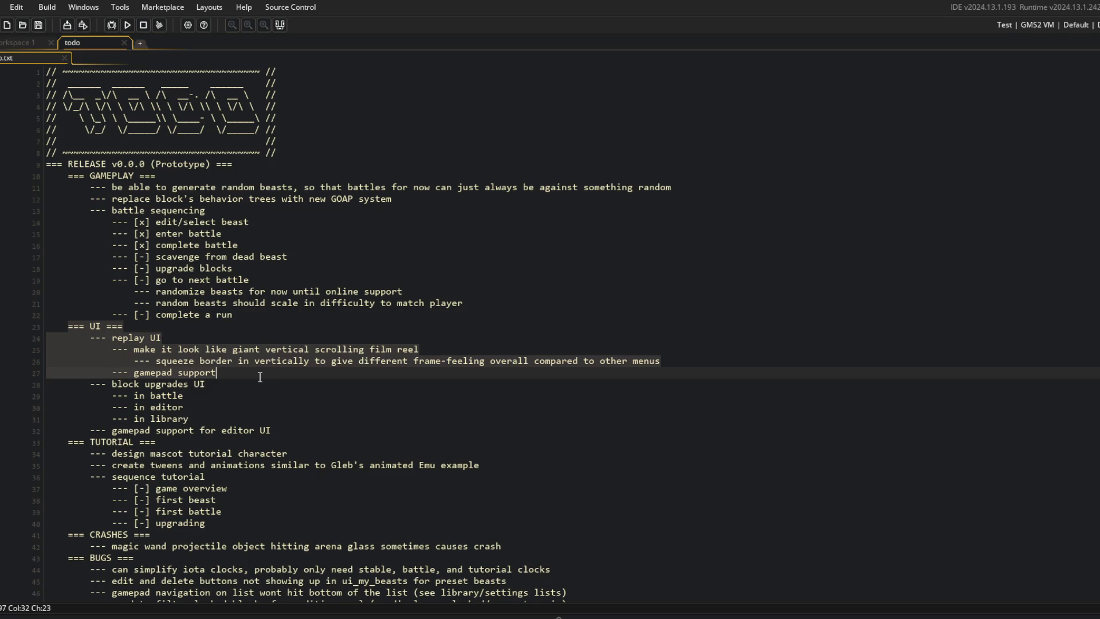
click(288, 431)
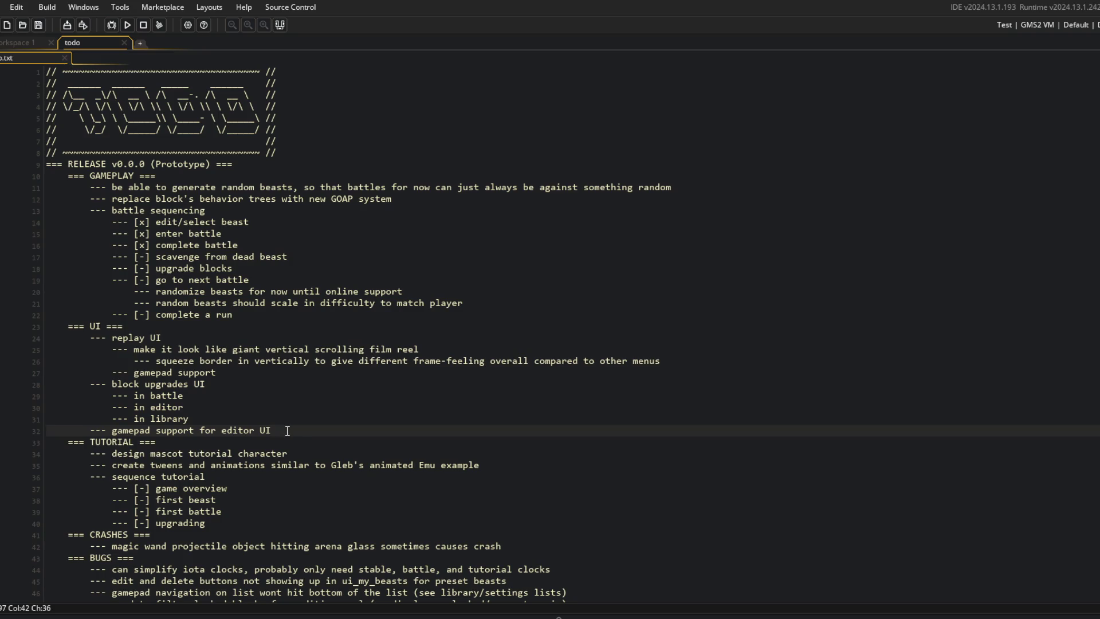
Move the 'gamepad support for editor UI' line up and remove the blank line before TUTORIAL
key(shift+Home)
key(ctrl+x)
key(Up)
key(Up)
key(Up)
key(End)
key(Return)
key(ctrl+v)
key(Down)
key(Down)
key(Down)
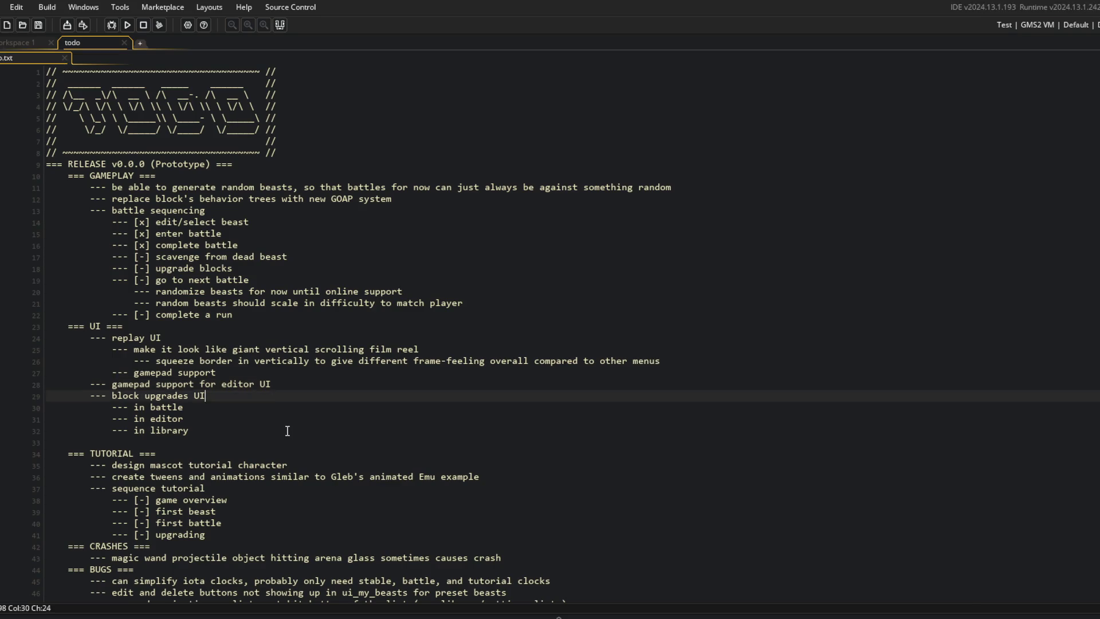
key(BackSpace)
key(Up)
key(Up)
Put the gamepad editor UI line directly under '=== UI ===', indented, with the leftover blank line deleted
key(Up)
key(Up)
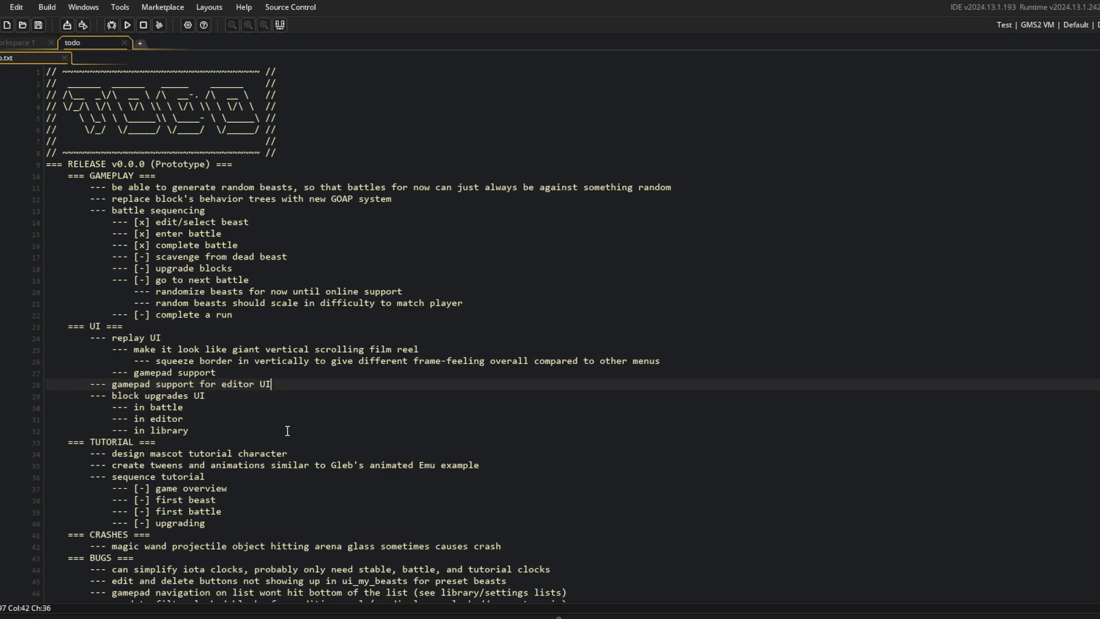
key(shift+Home)
key(ctrl+x)
key(Up)
key(Up)
key(Up)
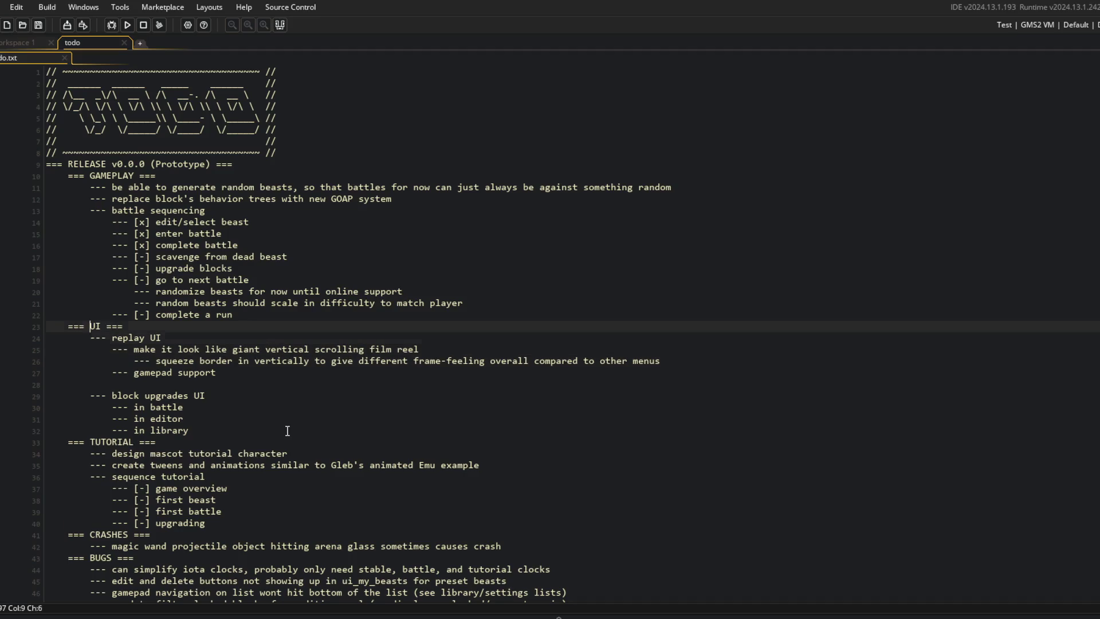
key(End)
key(Return)
key(ctrl+v)
key(Home)
key(Tab)
key(Down)
key(Down)
key(Down)
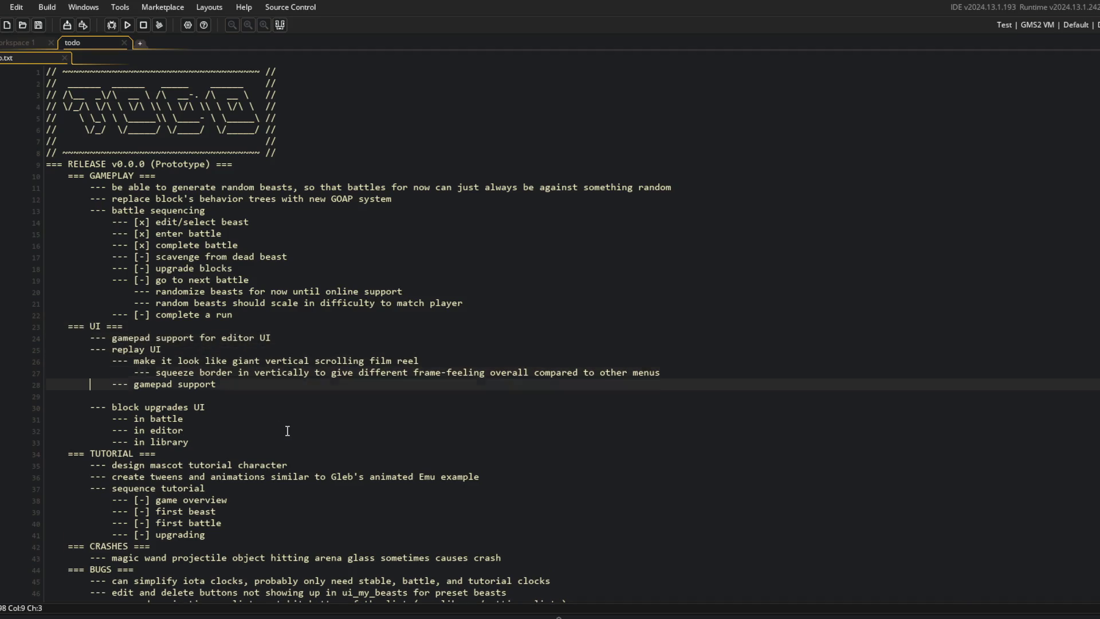
key(Delete)
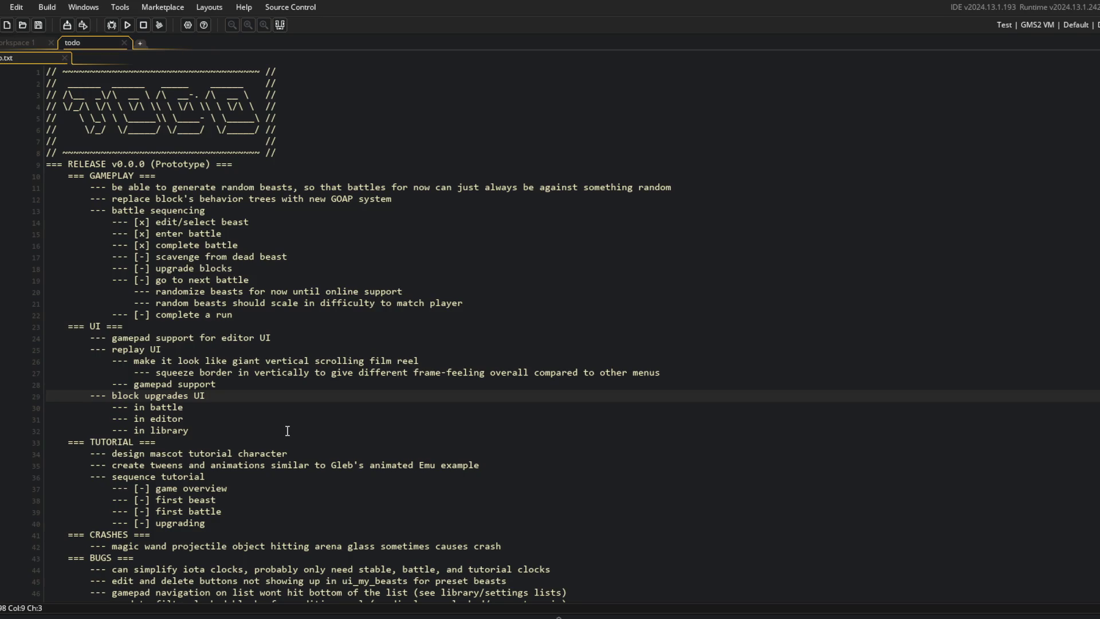
Review the reordered UI items, including the film-reel replay sub-items
key(shift+Up)
key(shift+Up)
key(shift+Up)
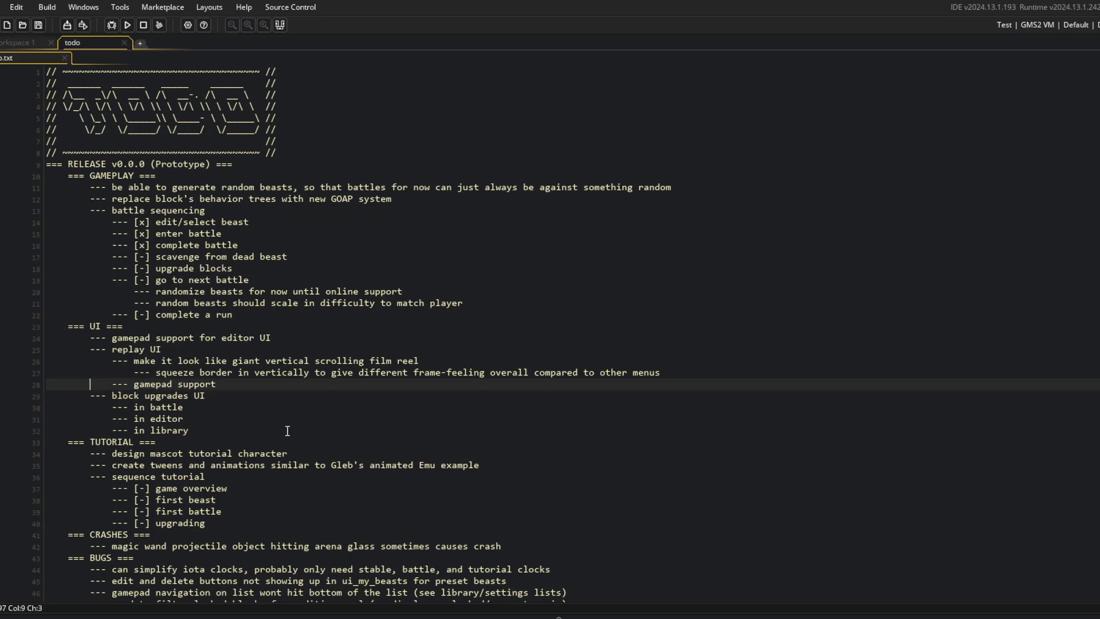
key(Down)
key(Down)
key(Down)
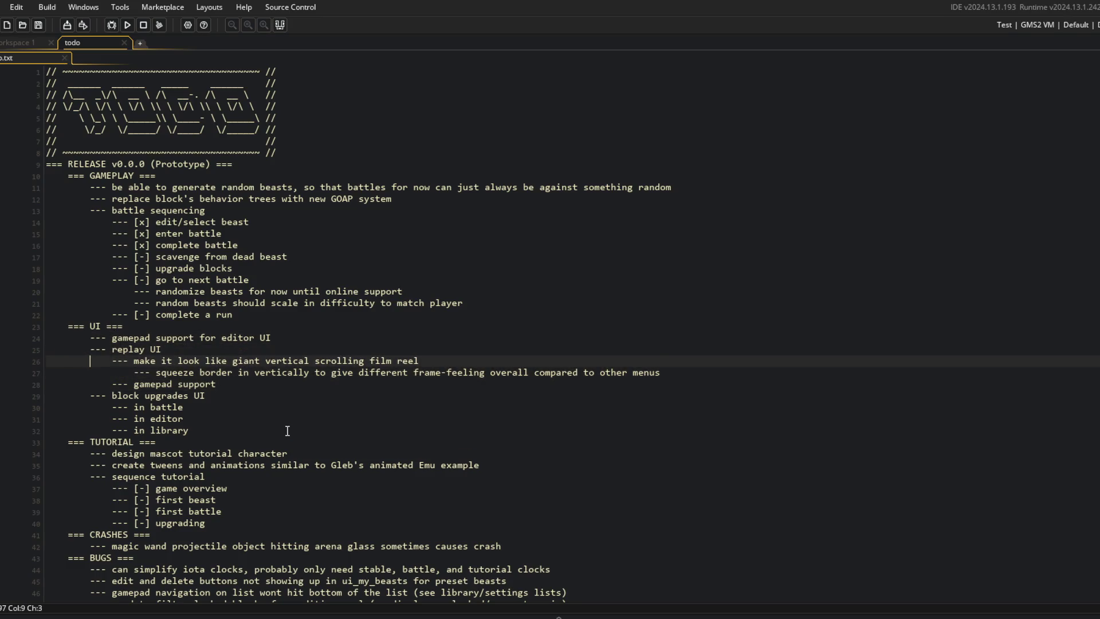
scroll(132, 253, down, 8)
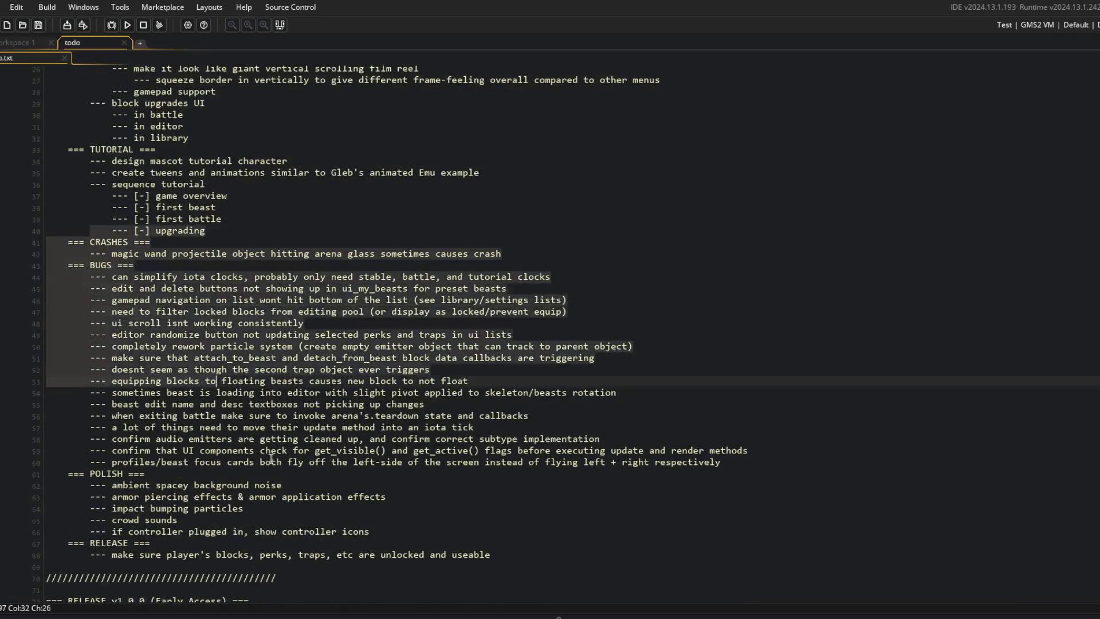
scroll(407, 598, up, 4)
click(514, 273)
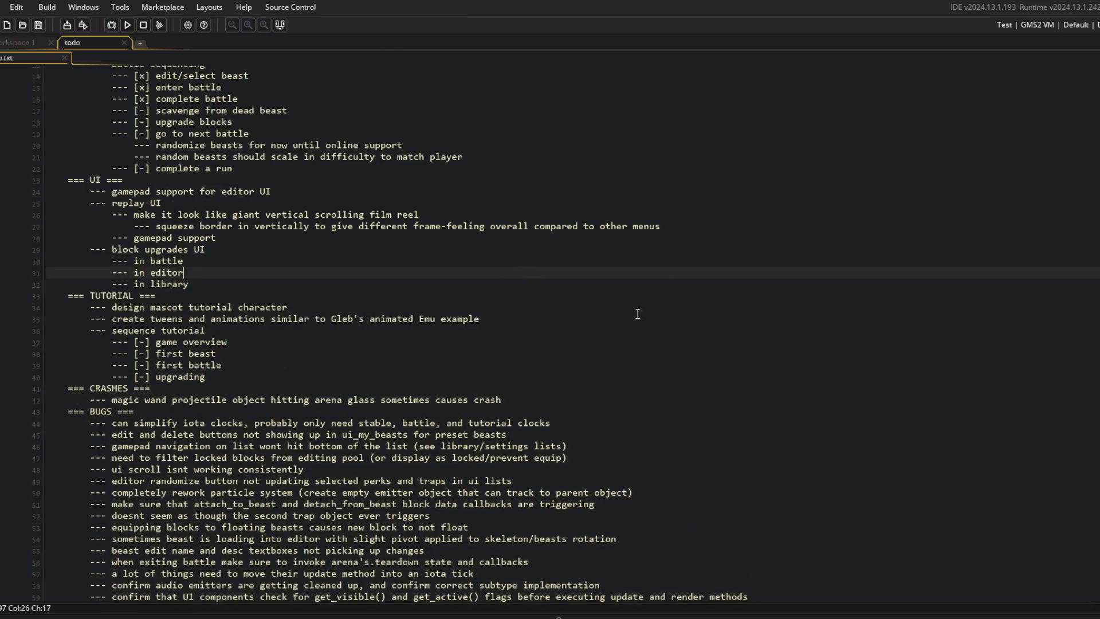
key(Down)
key(Down)
scroll(356, 394, up, 3)
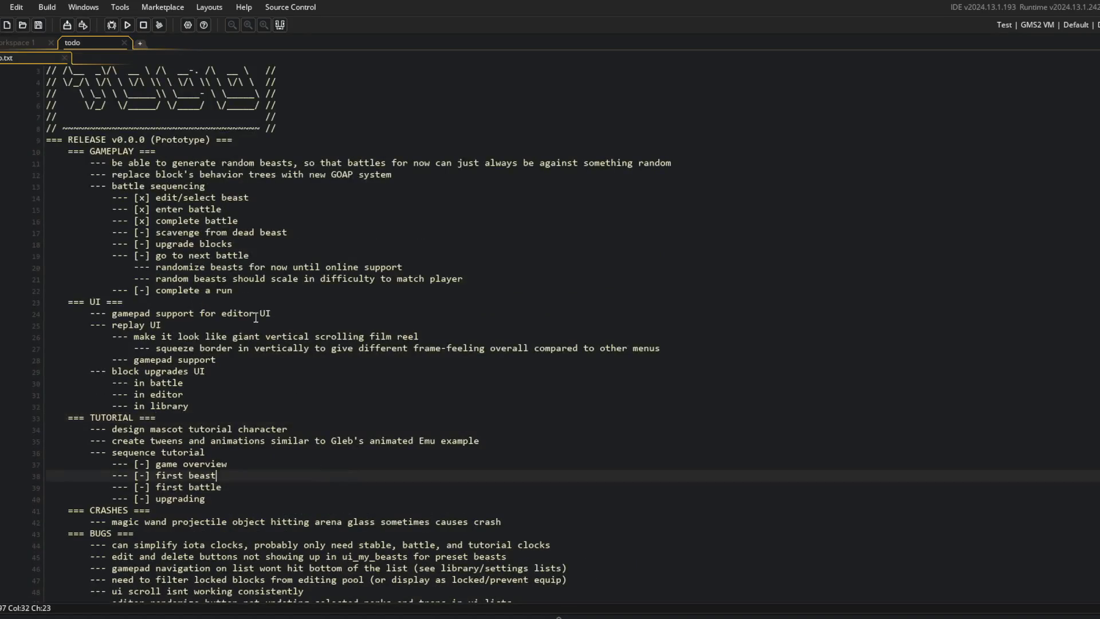
click(258, 337)
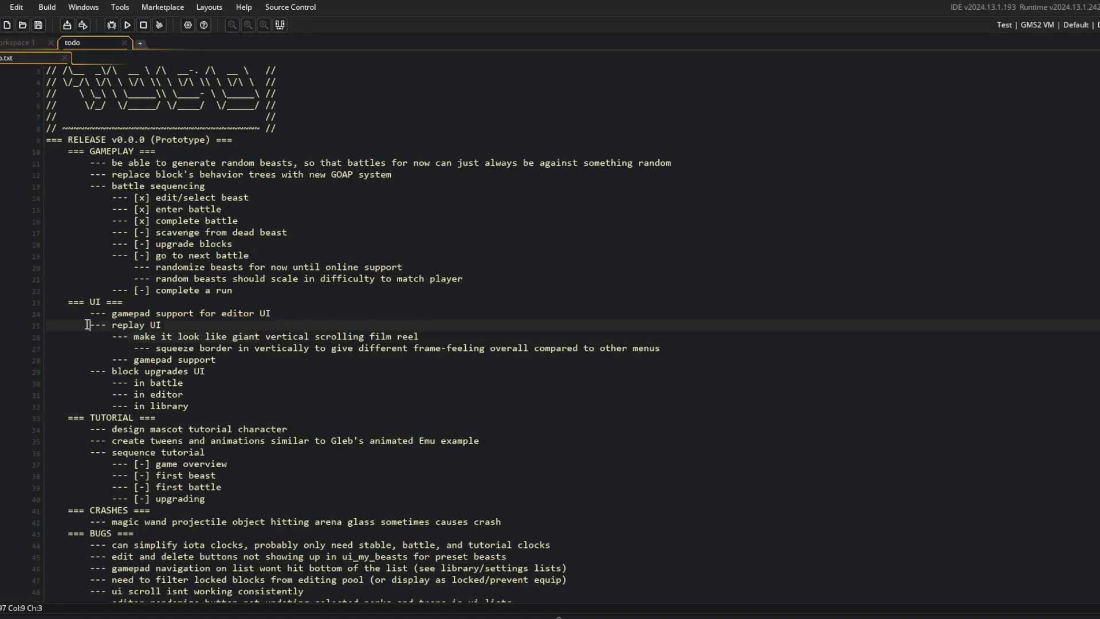
drag(87, 325, 340, 367)
click(340, 367)
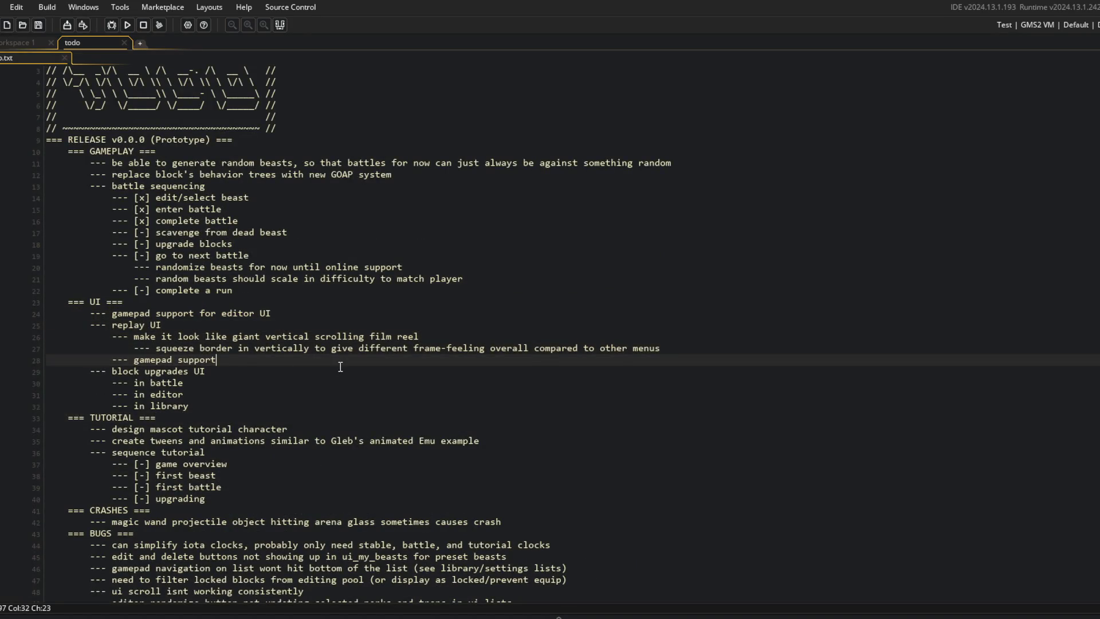
click(232, 346)
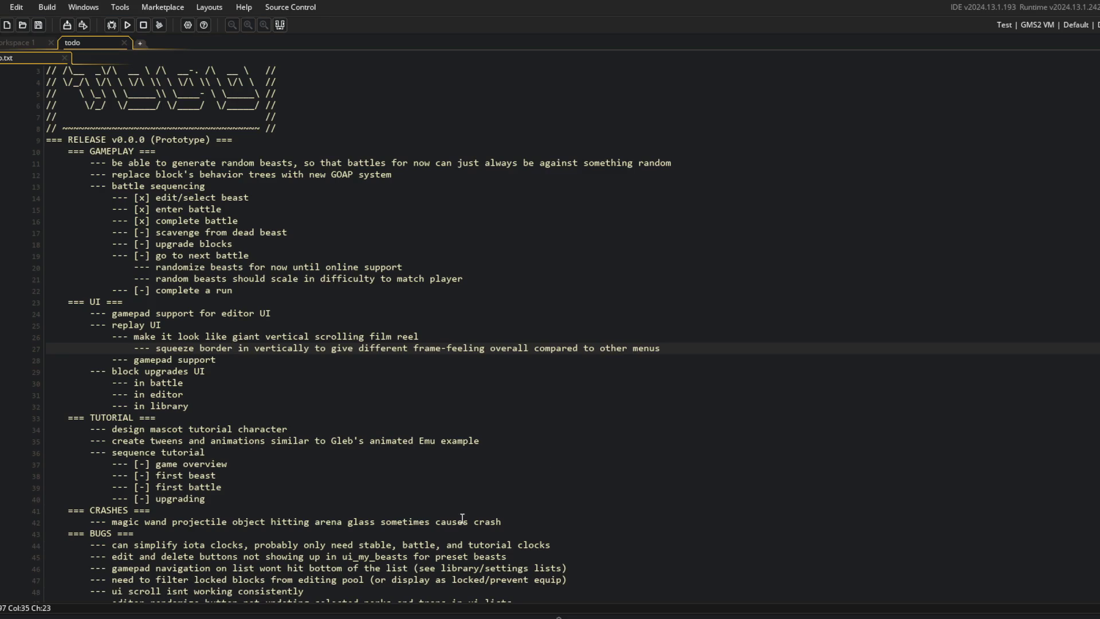
mouse_move(409, 616)
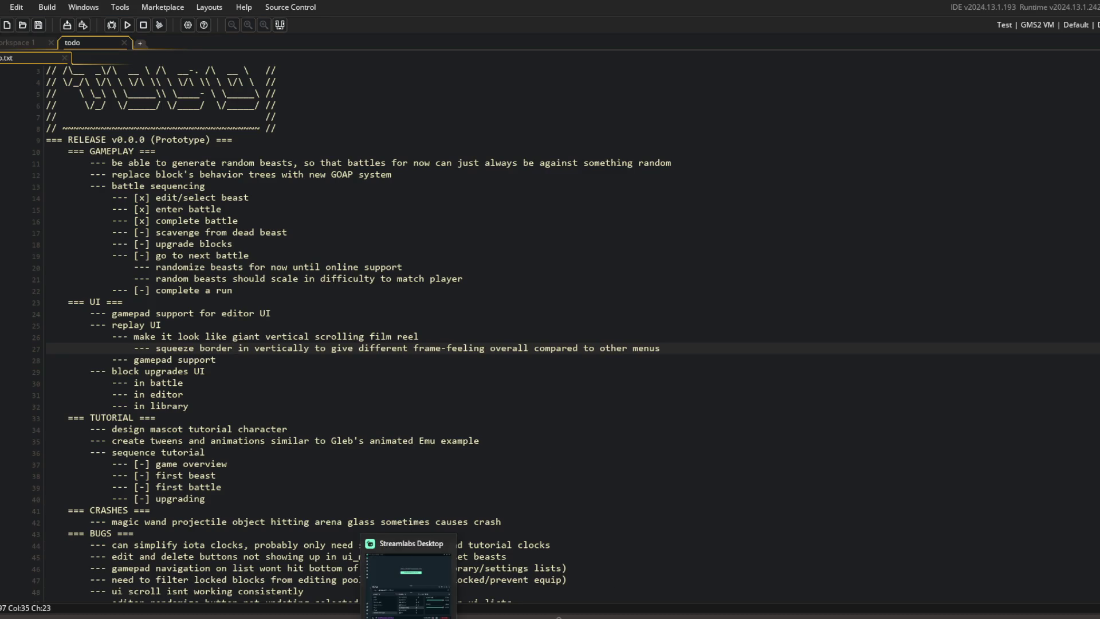
Change the Streamlabs Text (GDI+) overlay from 'brb' to 'stream is over'
click(408, 579)
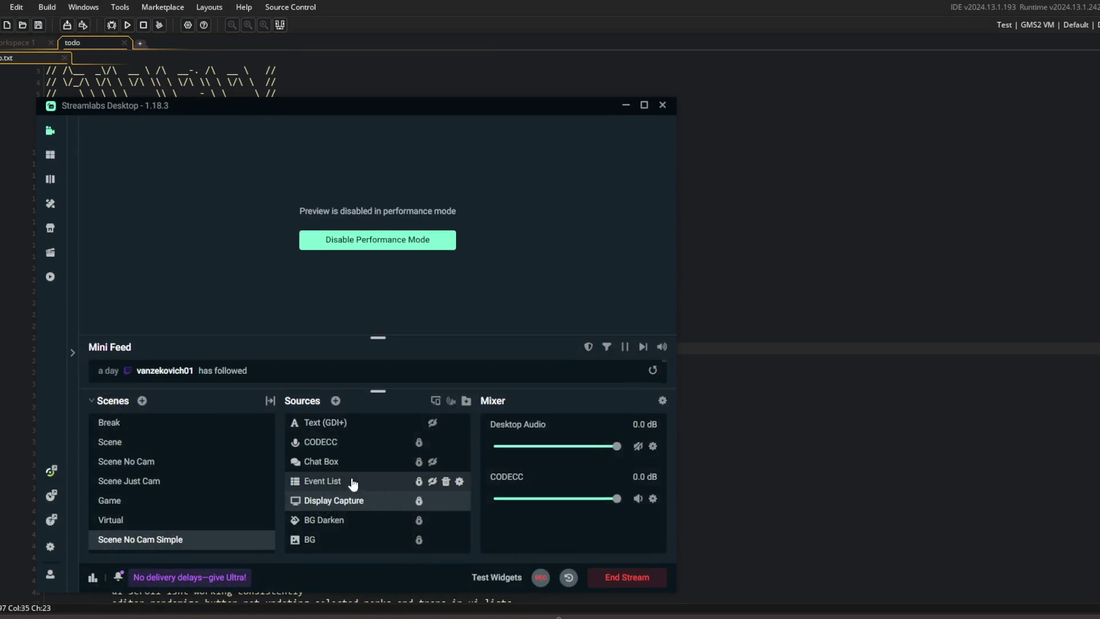
double_click(402, 418)
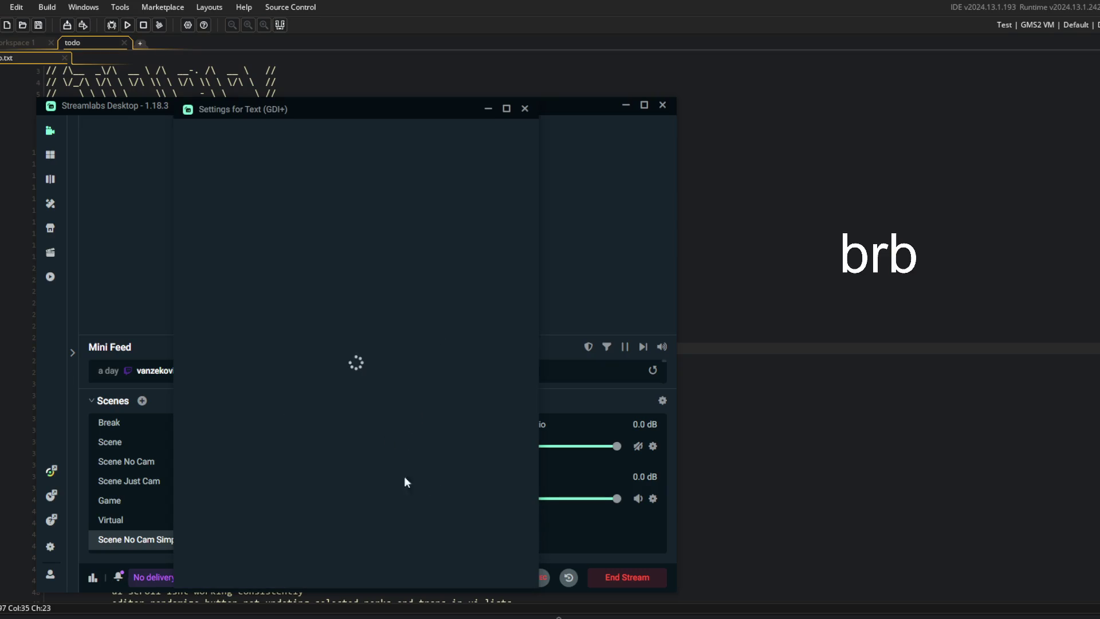
click(387, 399)
key(ctrl+a)
text(strea)
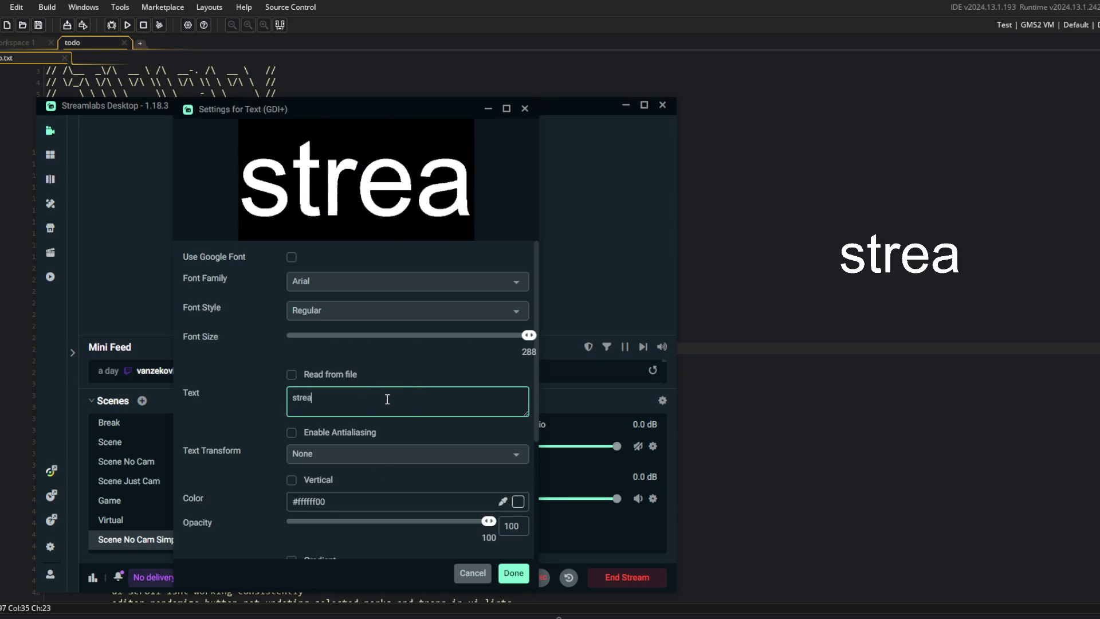
text(m is over)
click(513, 573)
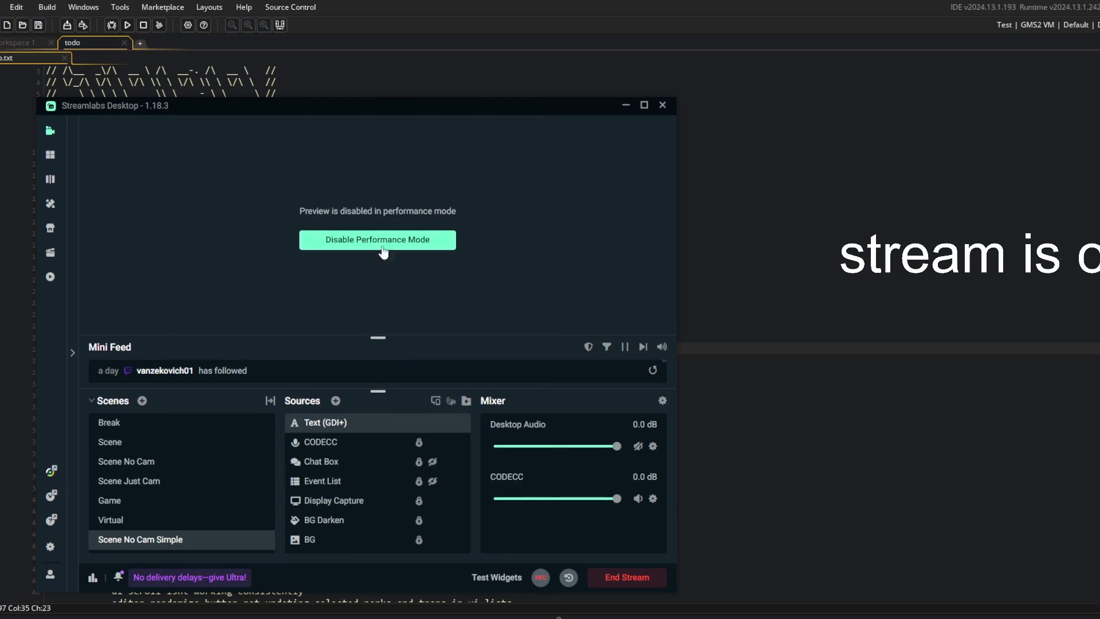
Check the overlay preview with performance mode off, then turn performance mode back on
click(411, 251)
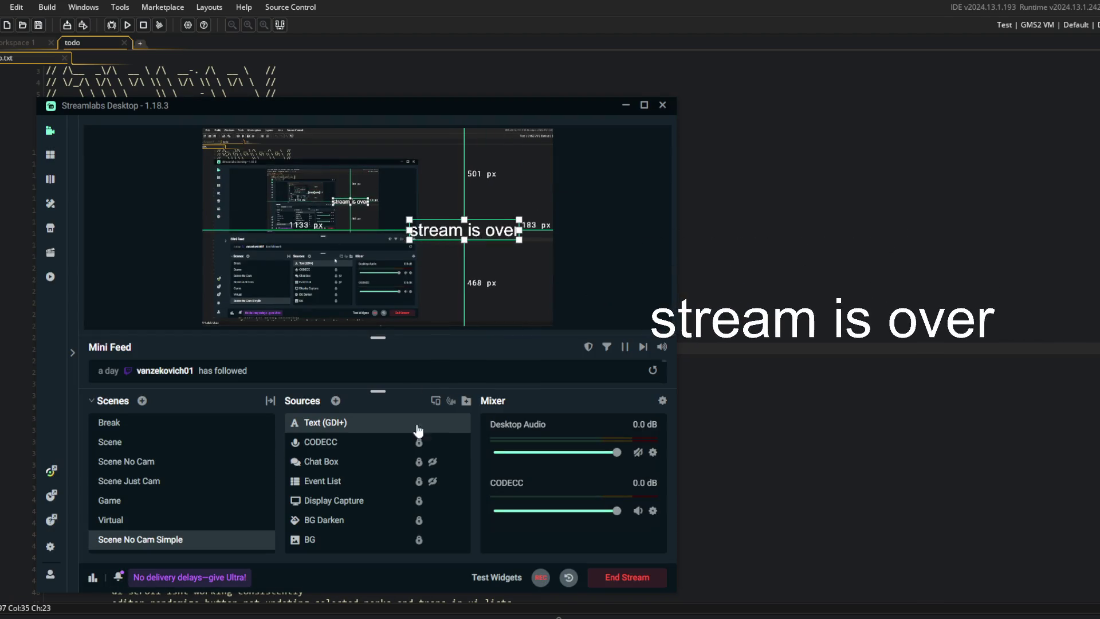
right_click(432, 271)
click(453, 335)
click(953, 299)
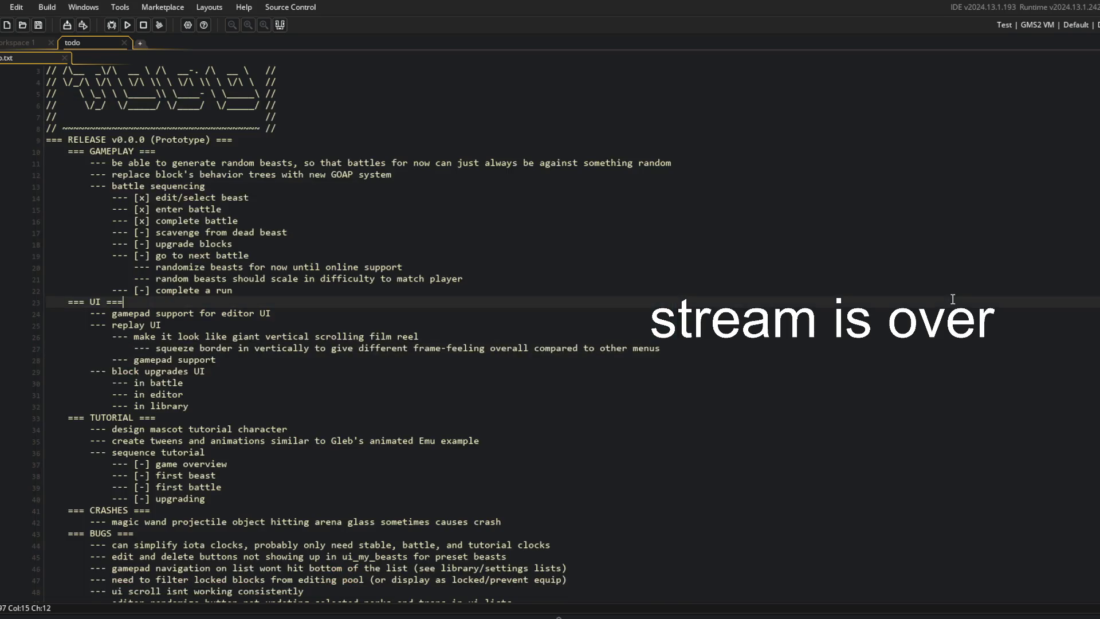